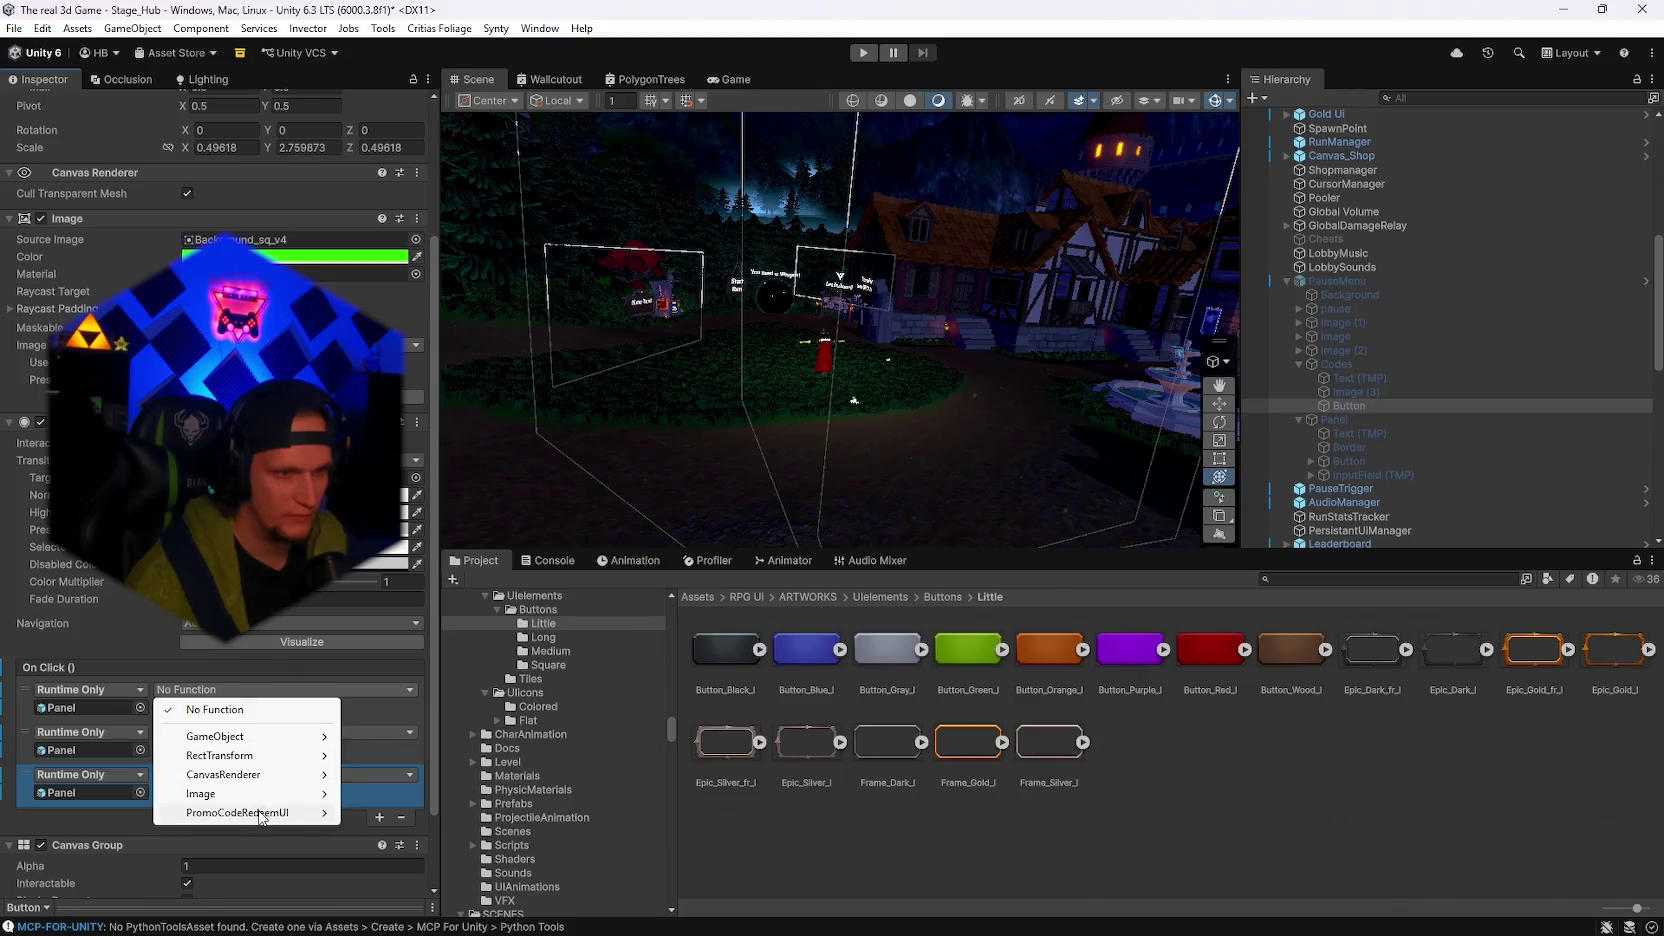
Dismiss the open function list and retarget all three On Click entries to UnlockManager
mouse_move(260, 813)
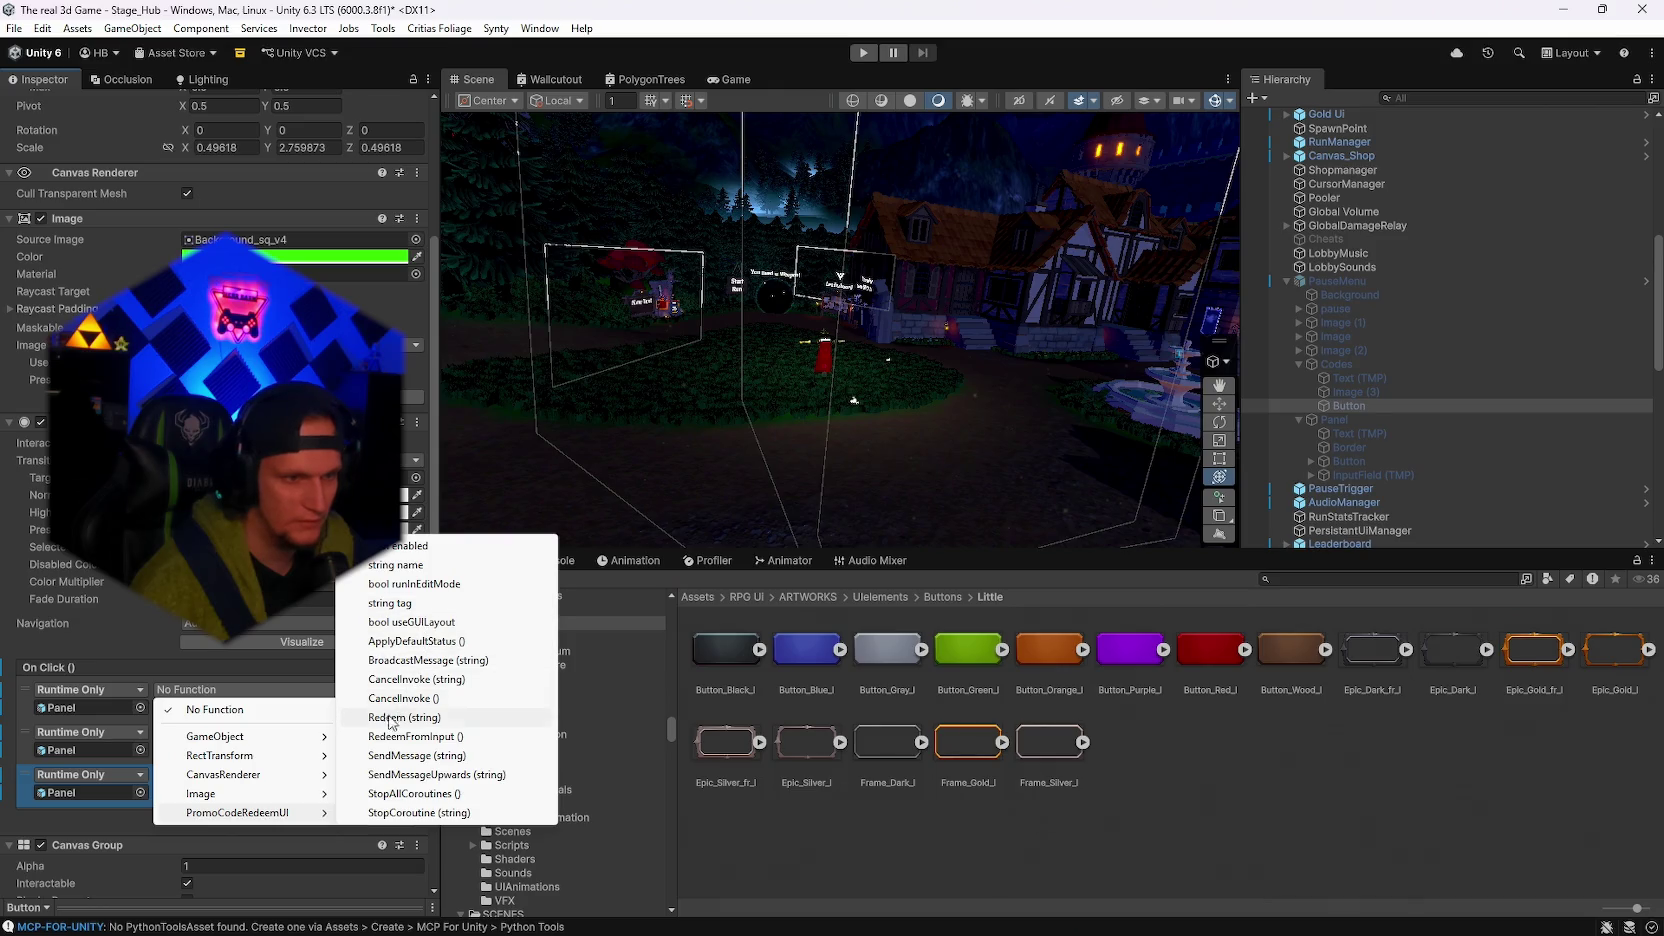
click(136, 667)
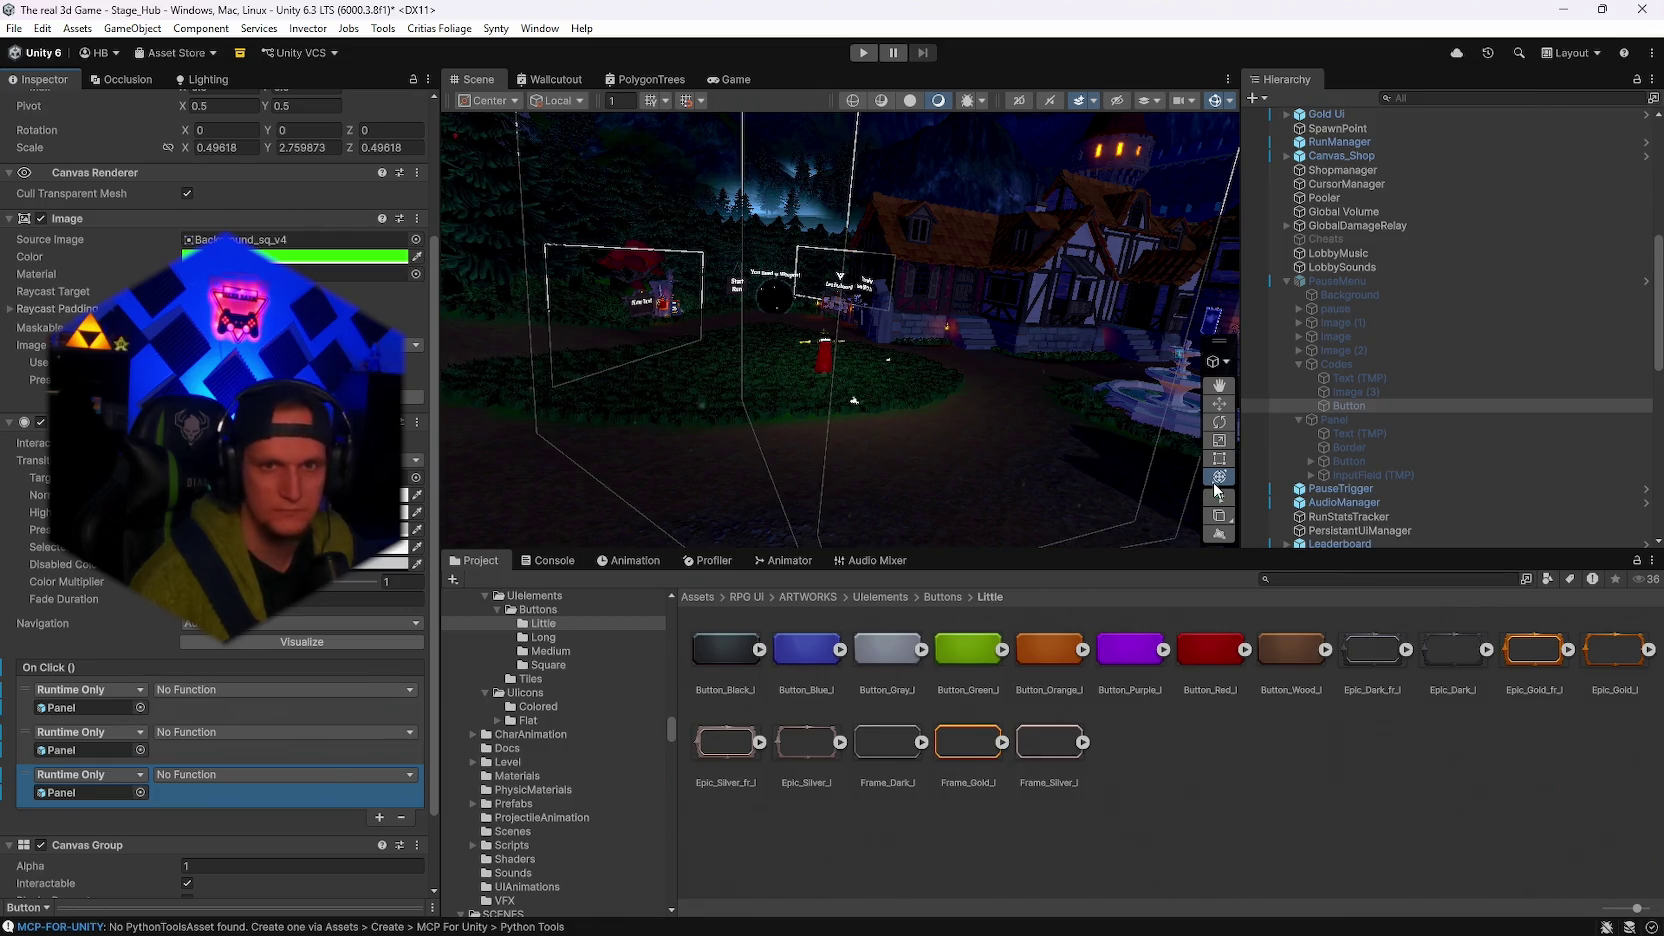
scroll(1365, 348, up, 2)
scroll(1380, 360, up, 6)
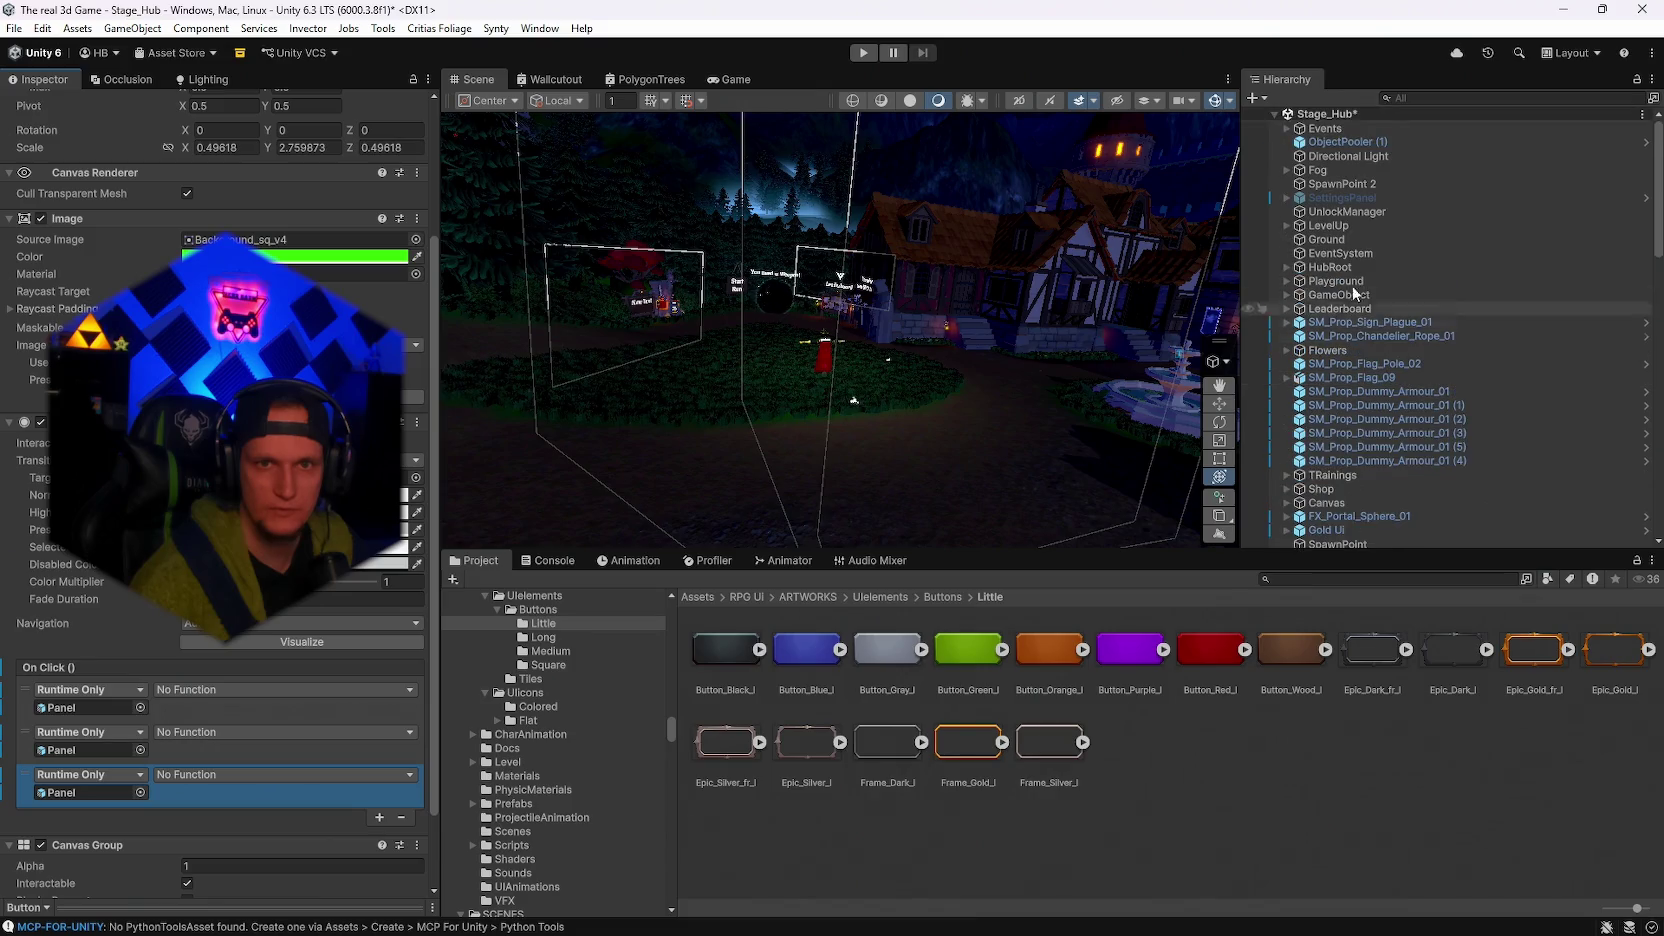
click(1320, 212)
drag(1314, 214, 90, 707)
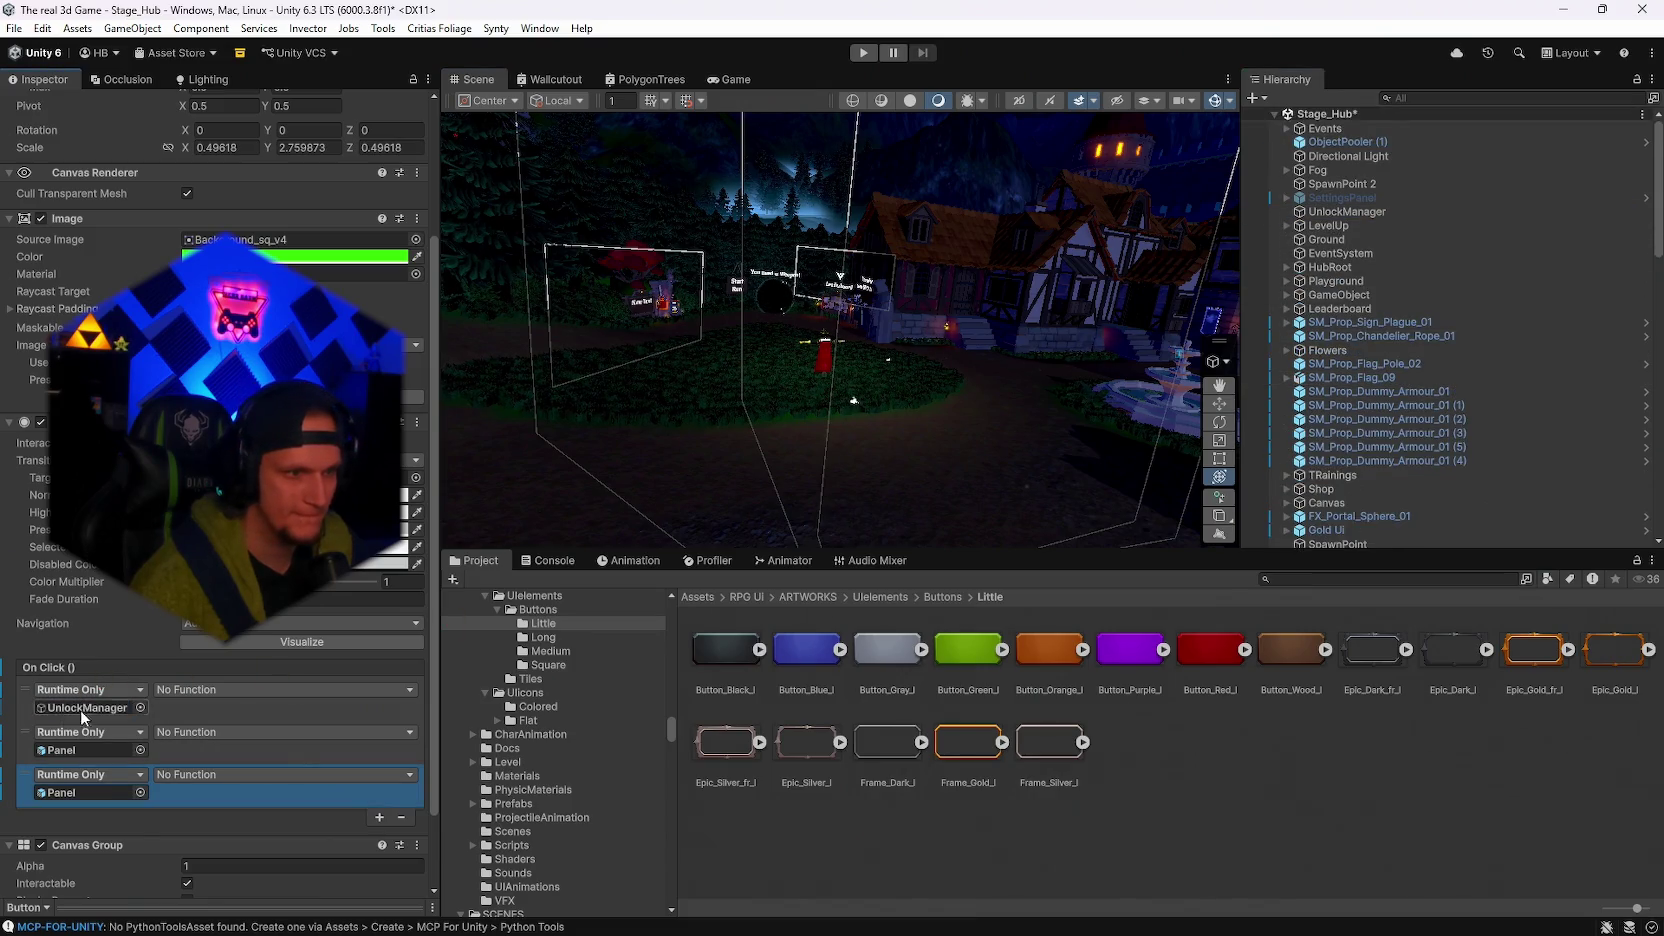
drag(1345, 214, 95, 750)
mouse_move(1330, 213)
mouse_down()
mouse_move(300, 480)
mouse_move(68, 797)
mouse_up()
Browse the On Click function dropdown and close it without choosing a function
click(172, 688)
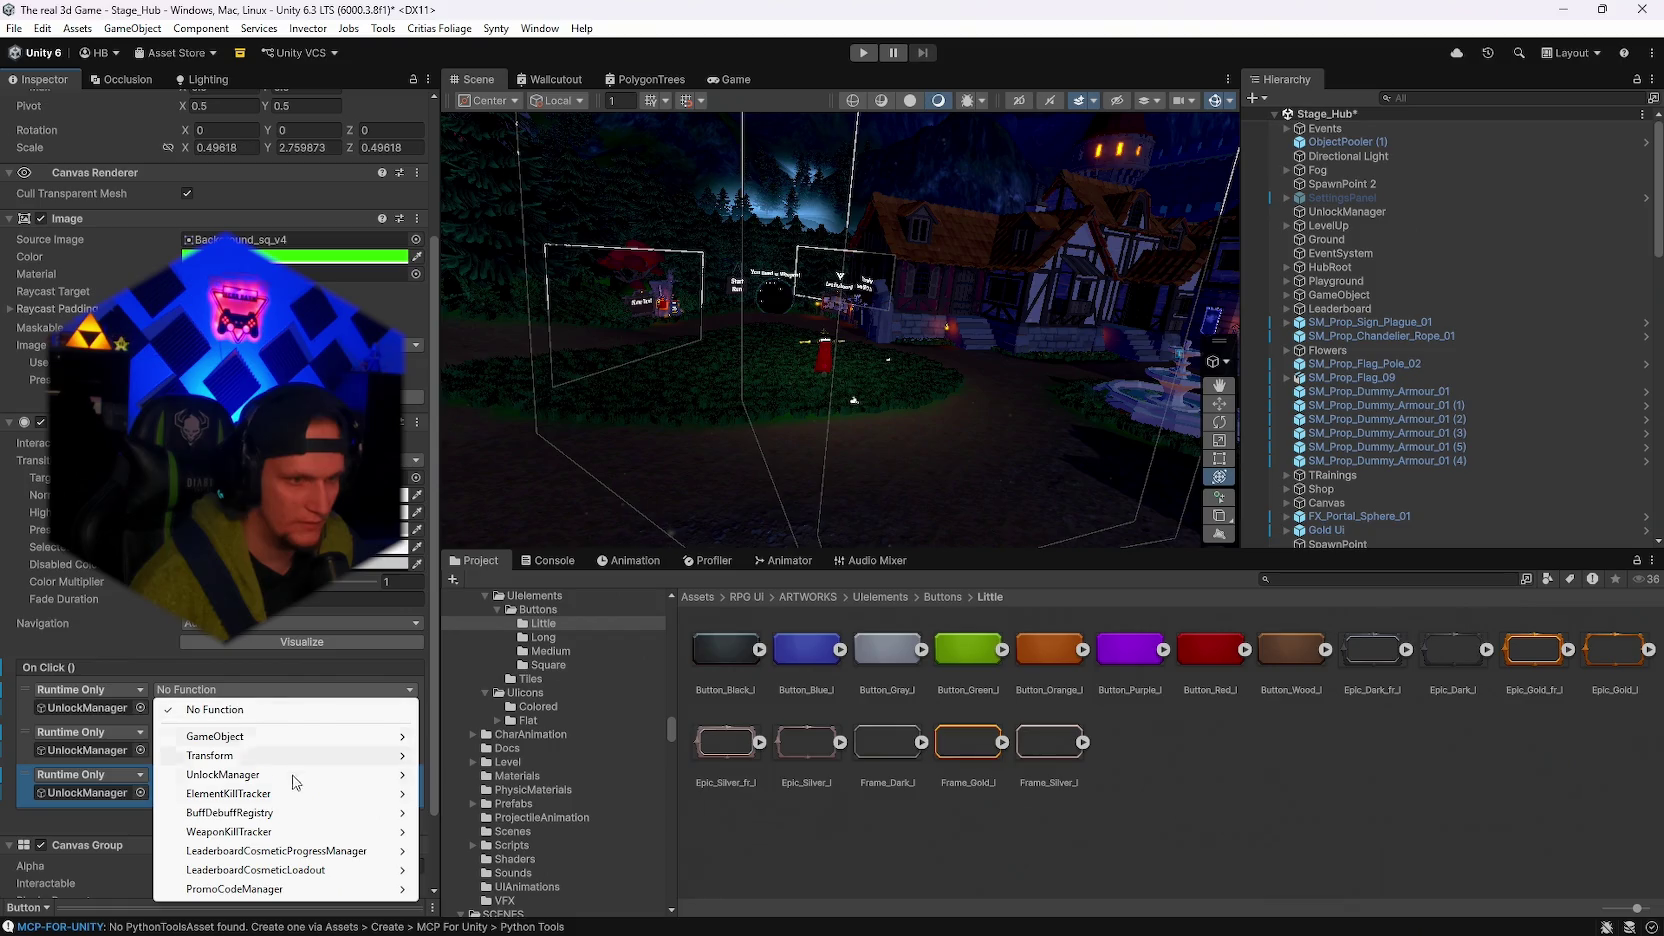
mouse_move(303, 893)
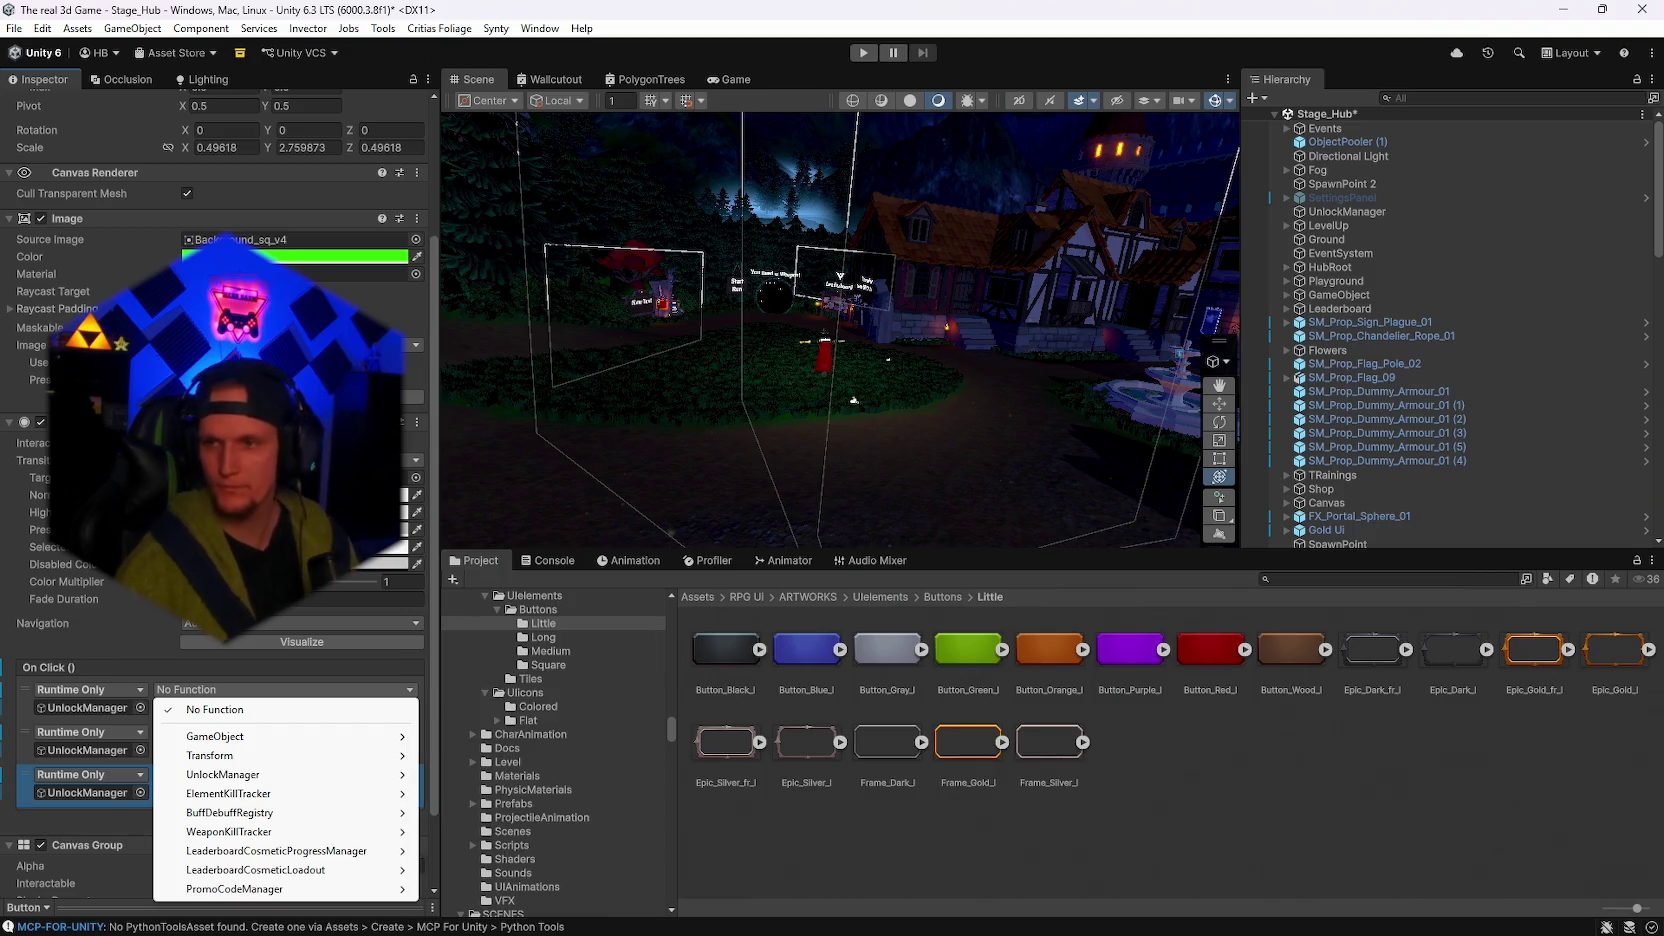
key(Escape)
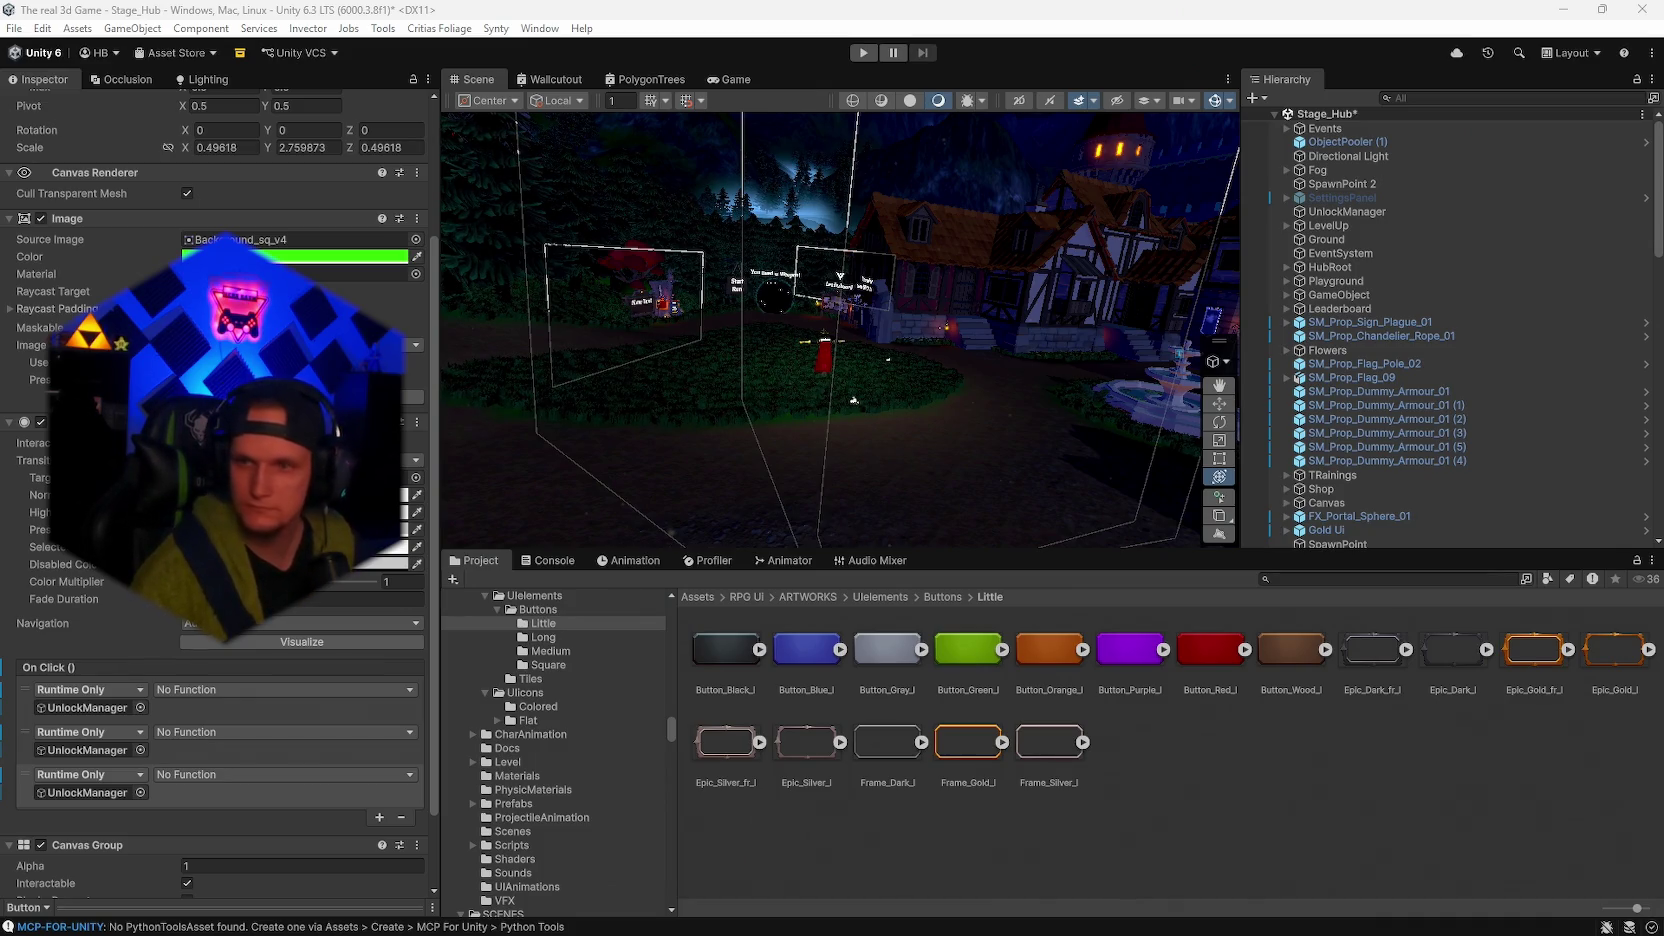
scroll(1427, 372, down, 10)
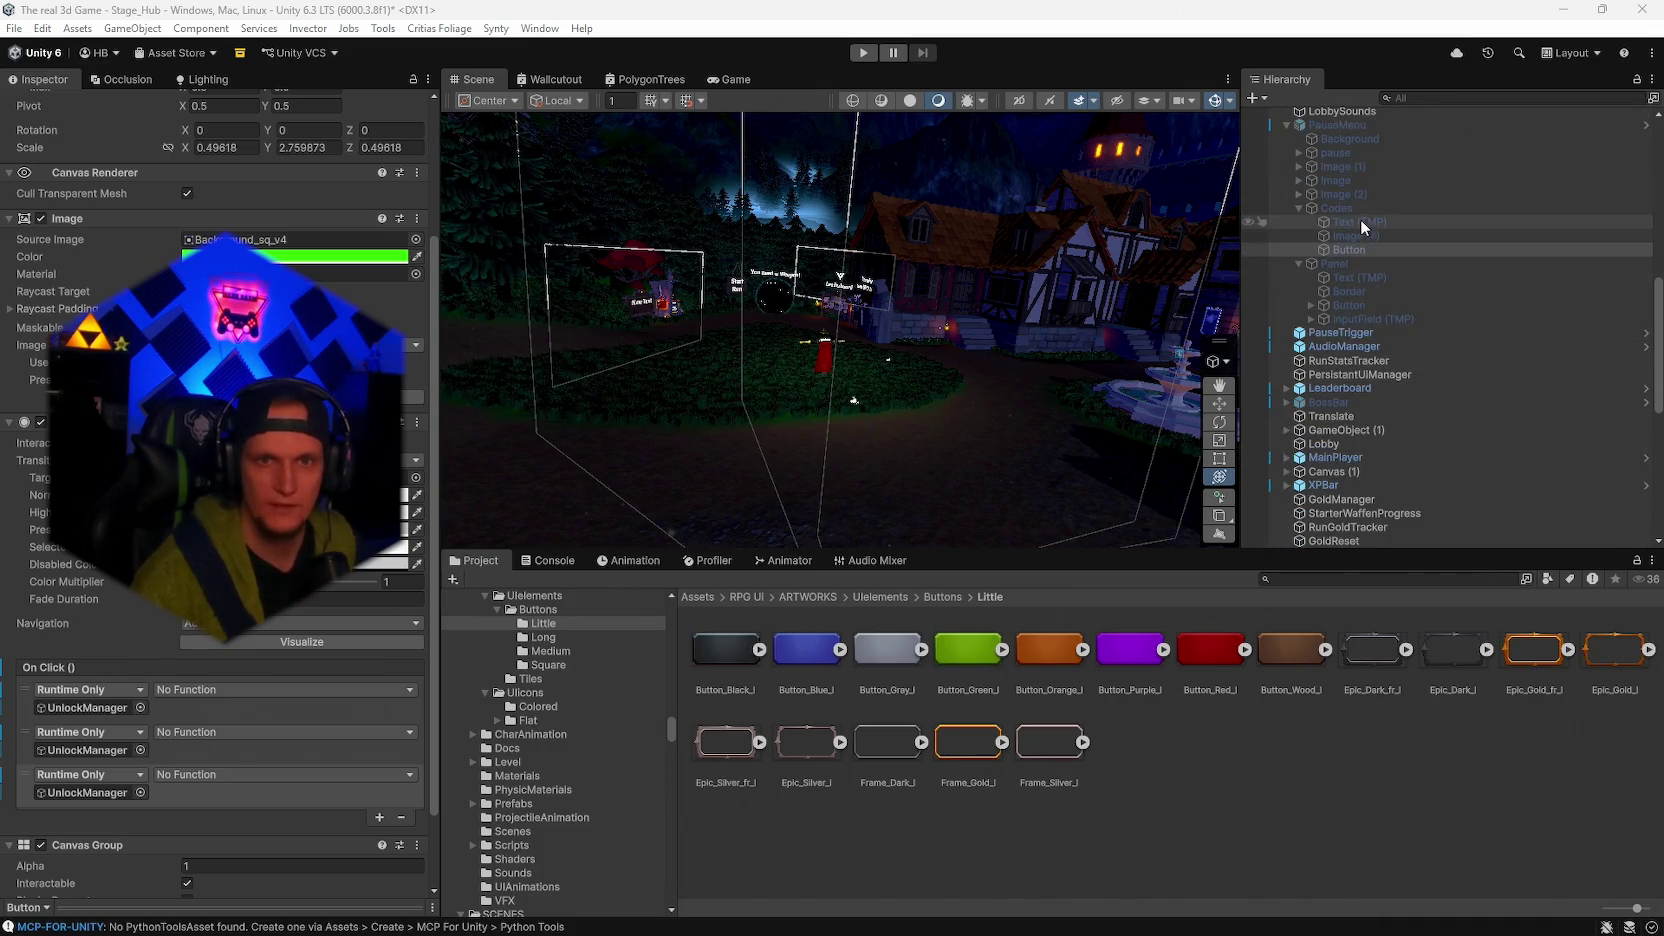
On Panel, search Add Component for 'promcode' and 'pop' without adding anything, then select Codes' Button
click(1340, 263)
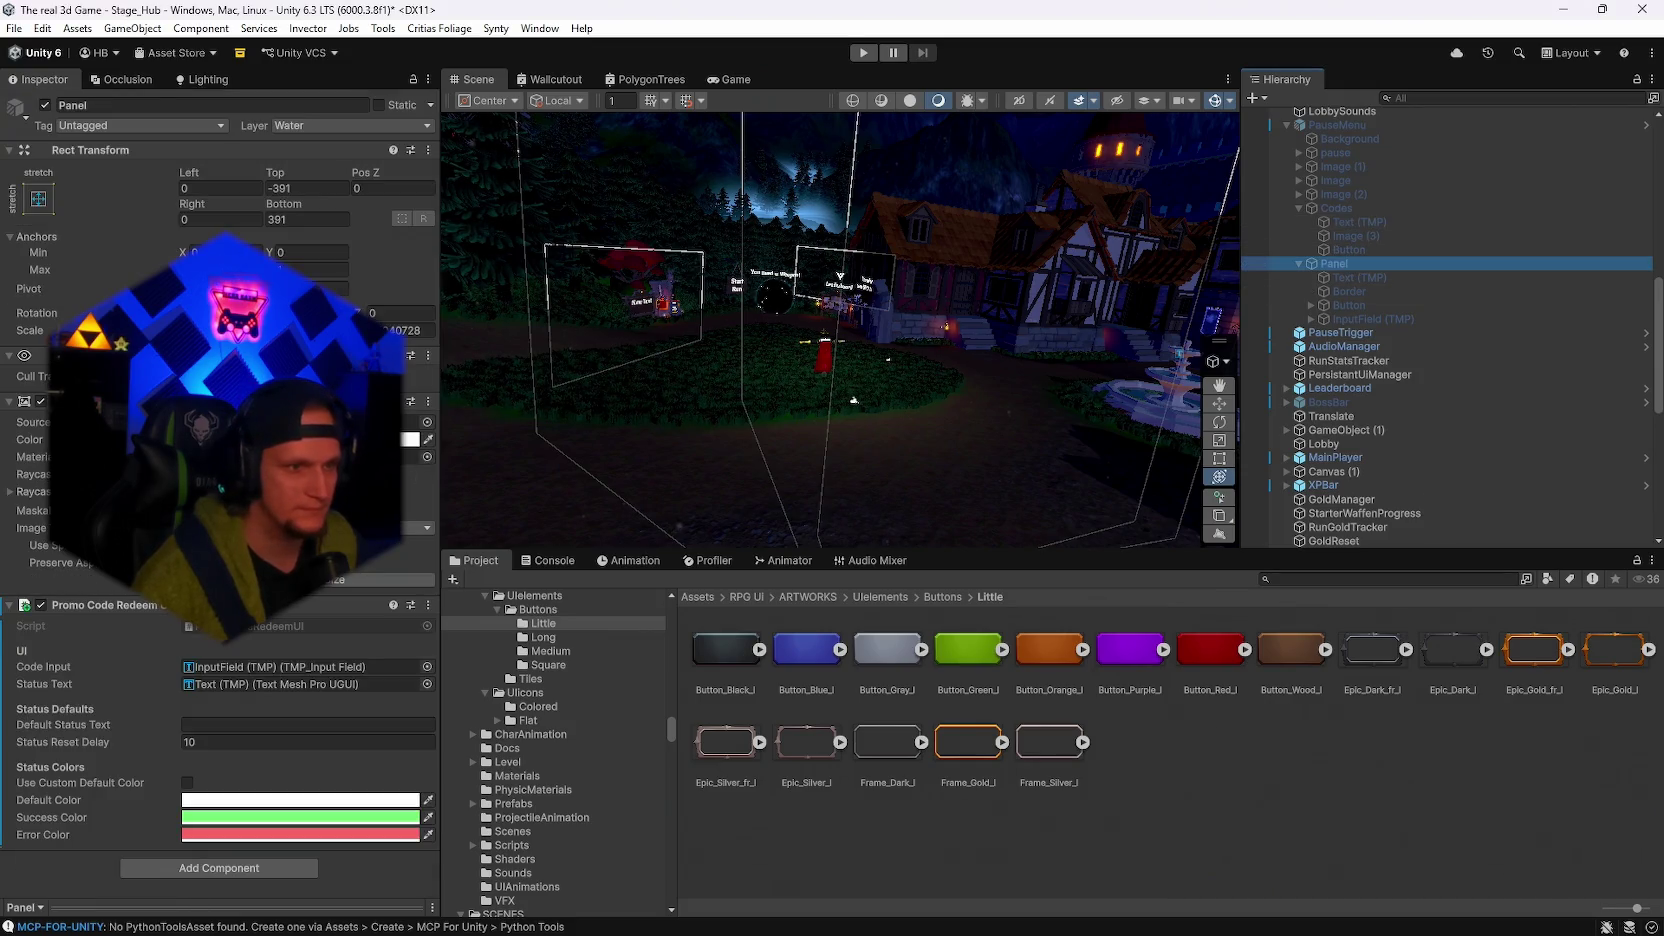
scroll(1374, 354, up, 2)
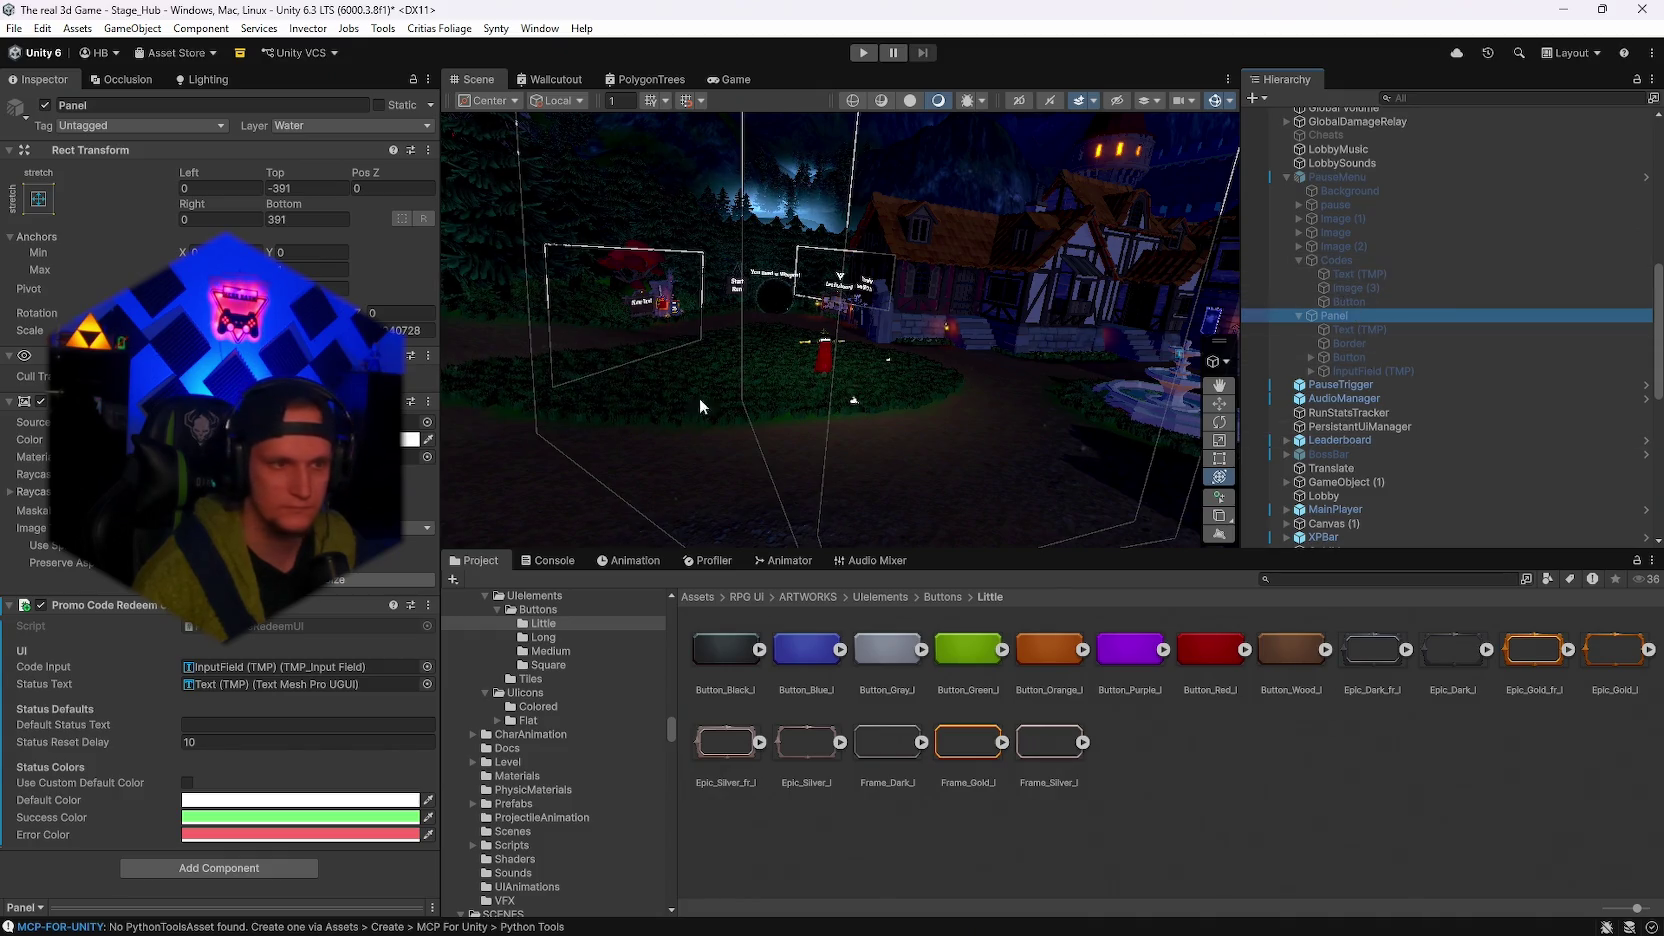
click(188, 868)
text(prom)
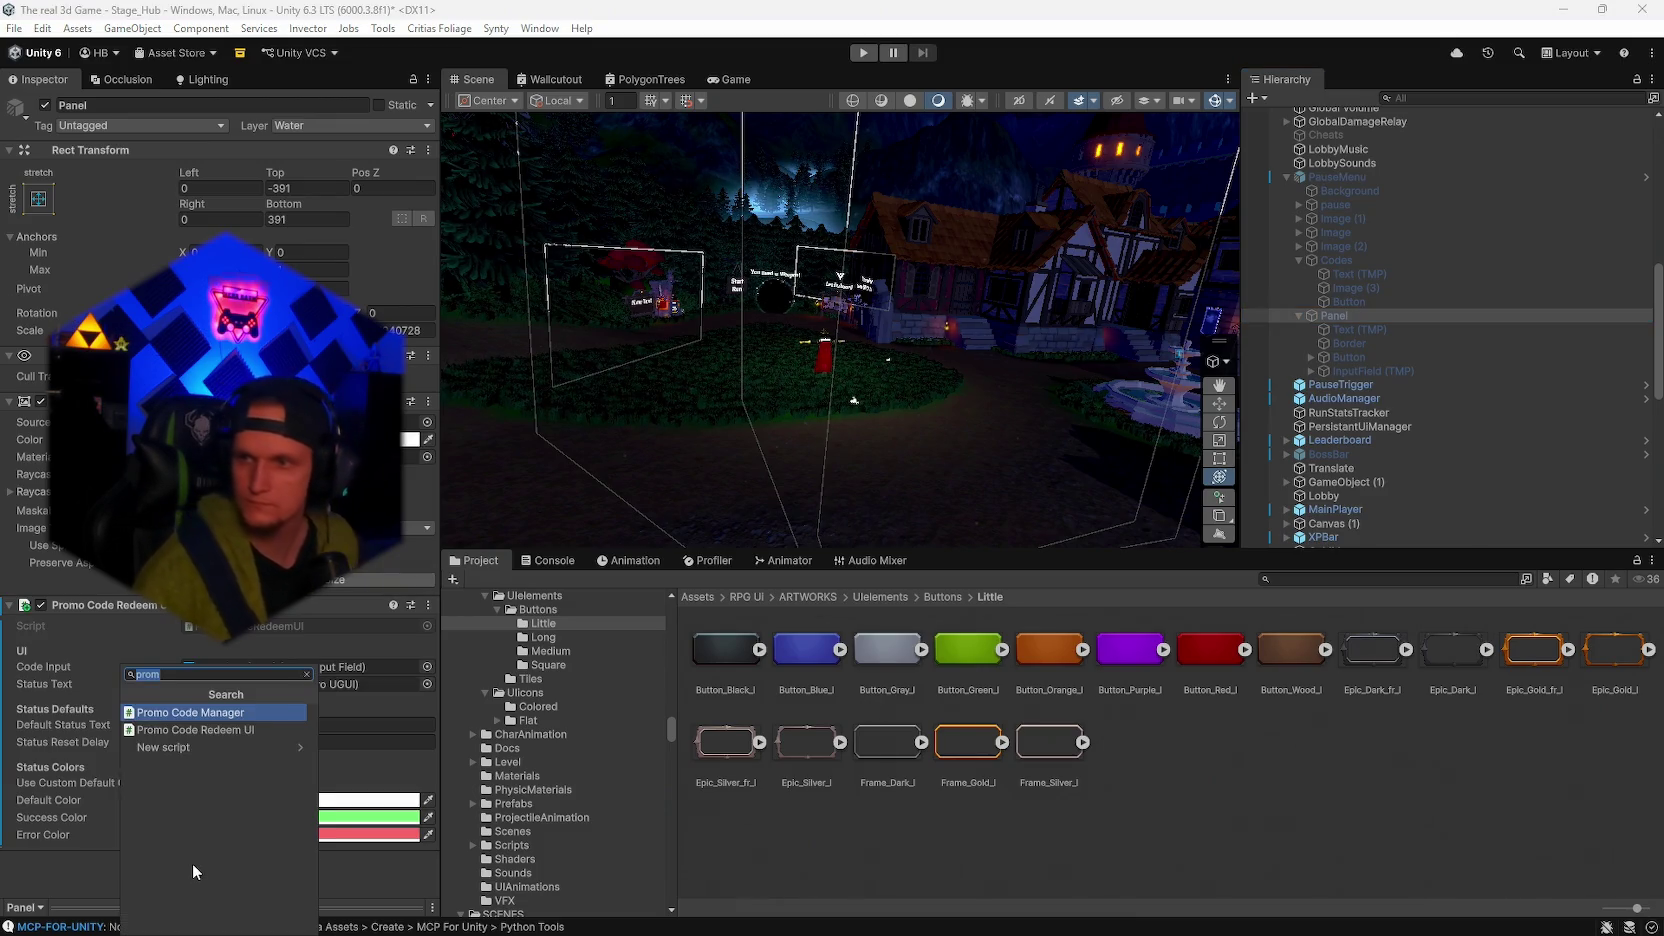
text(code)
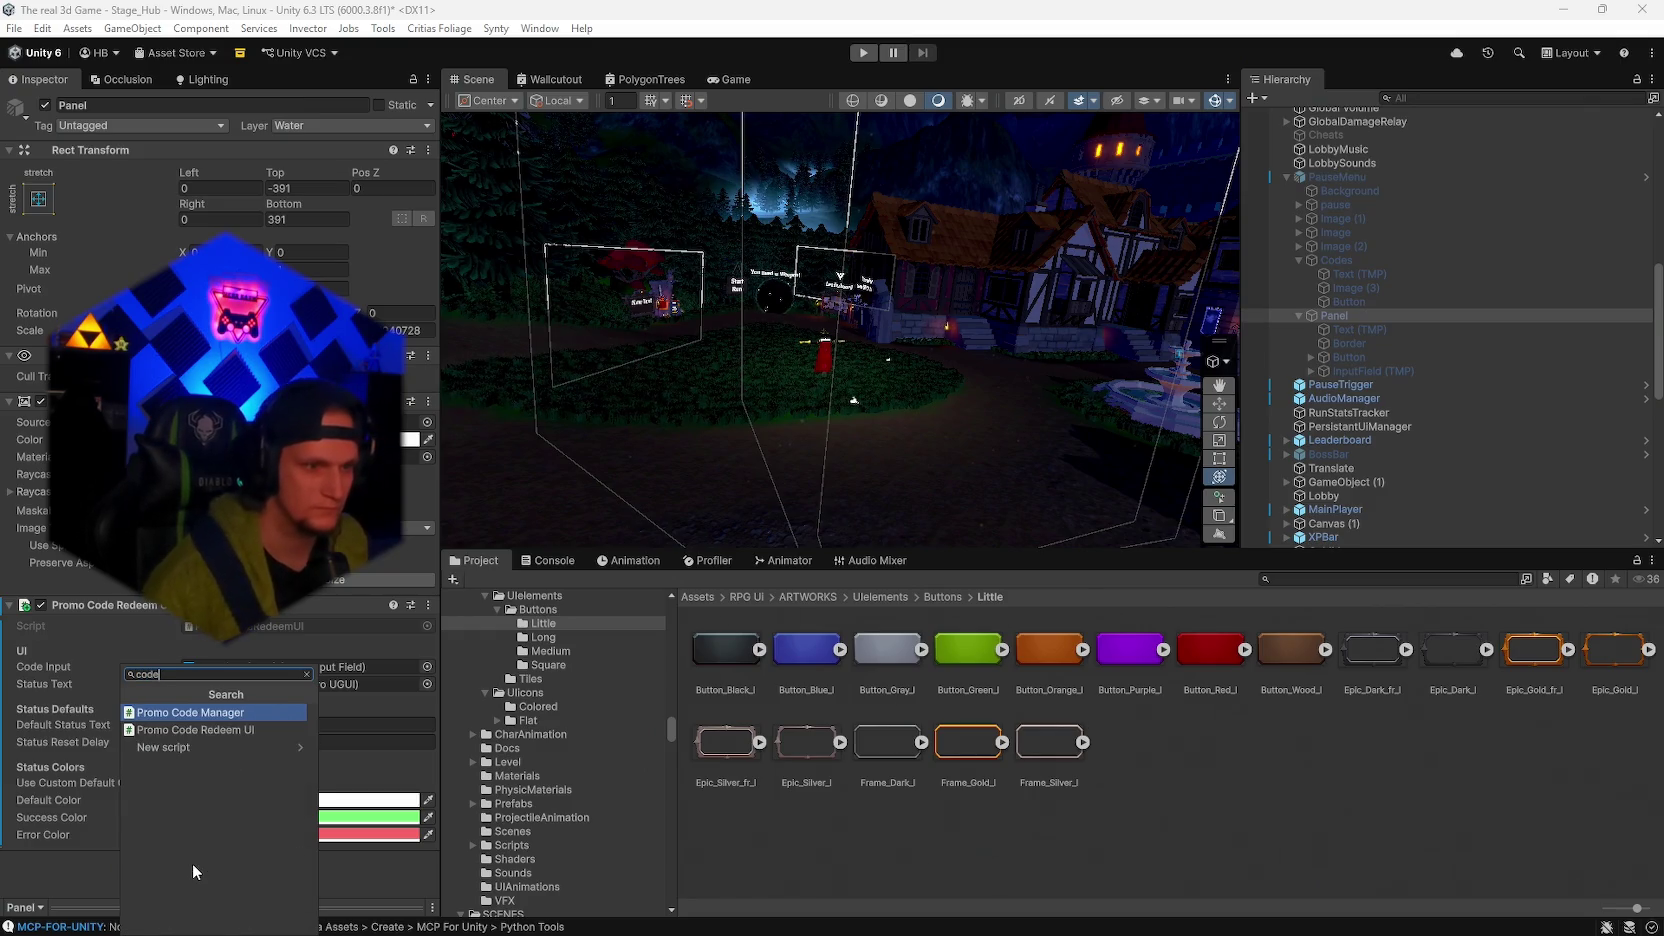
key(BackSpace)
key(BackSpace)
key(BackSpace)
text(p)
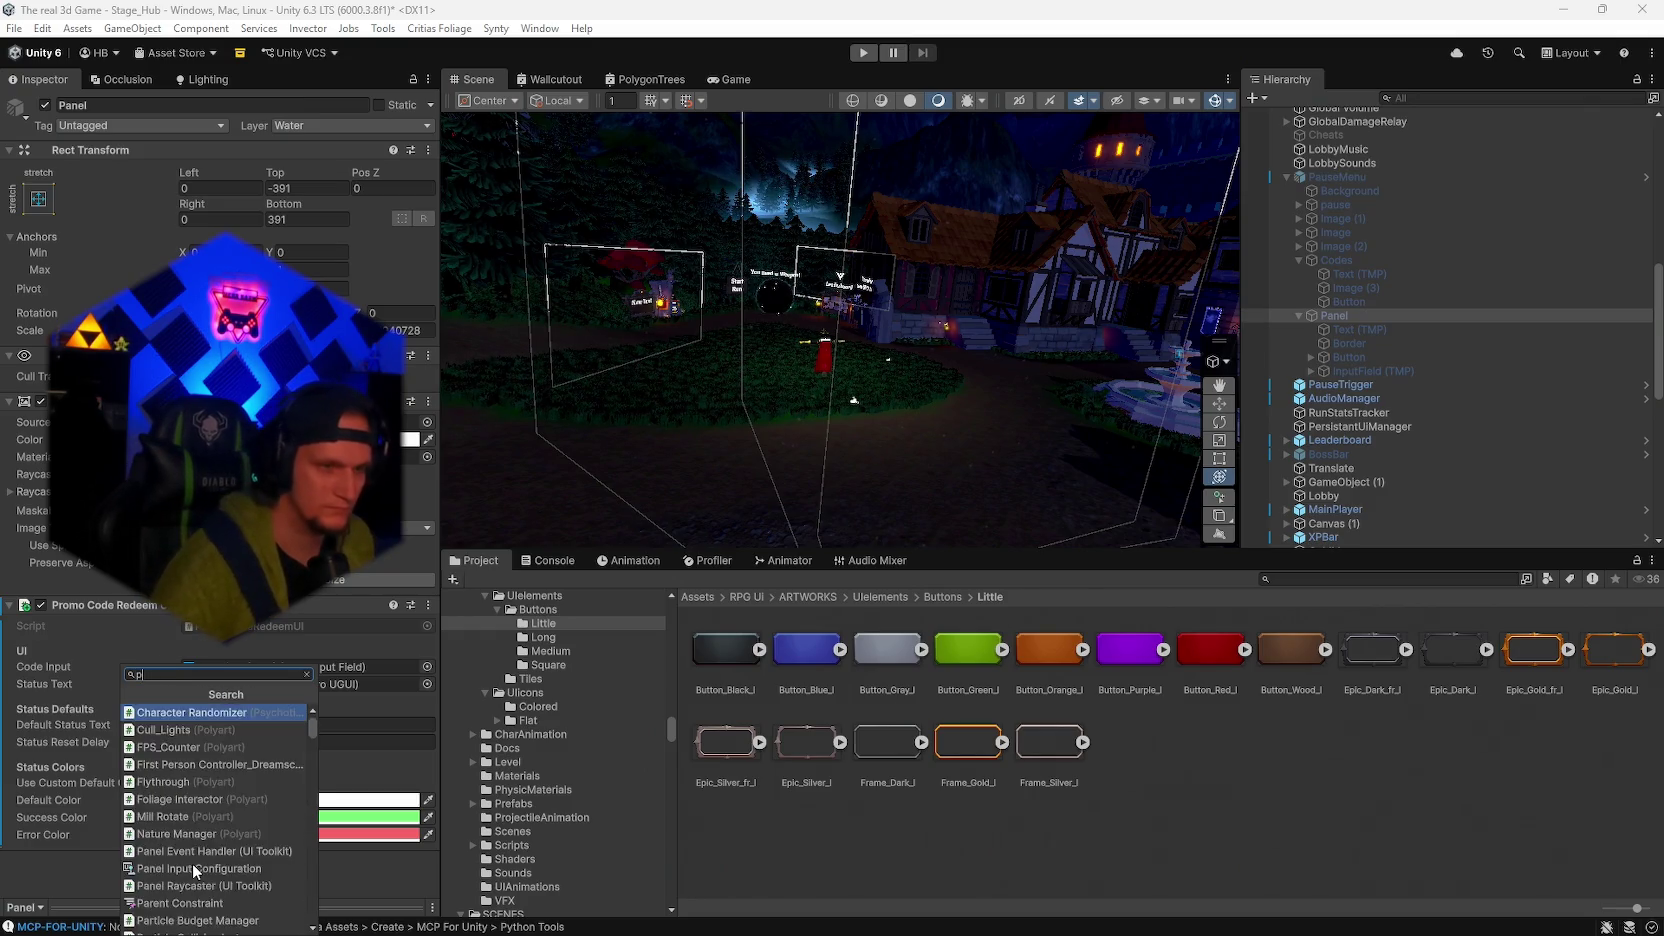
text(op)
key(BackSpace)
key(BackSpace)
key(BackSpace)
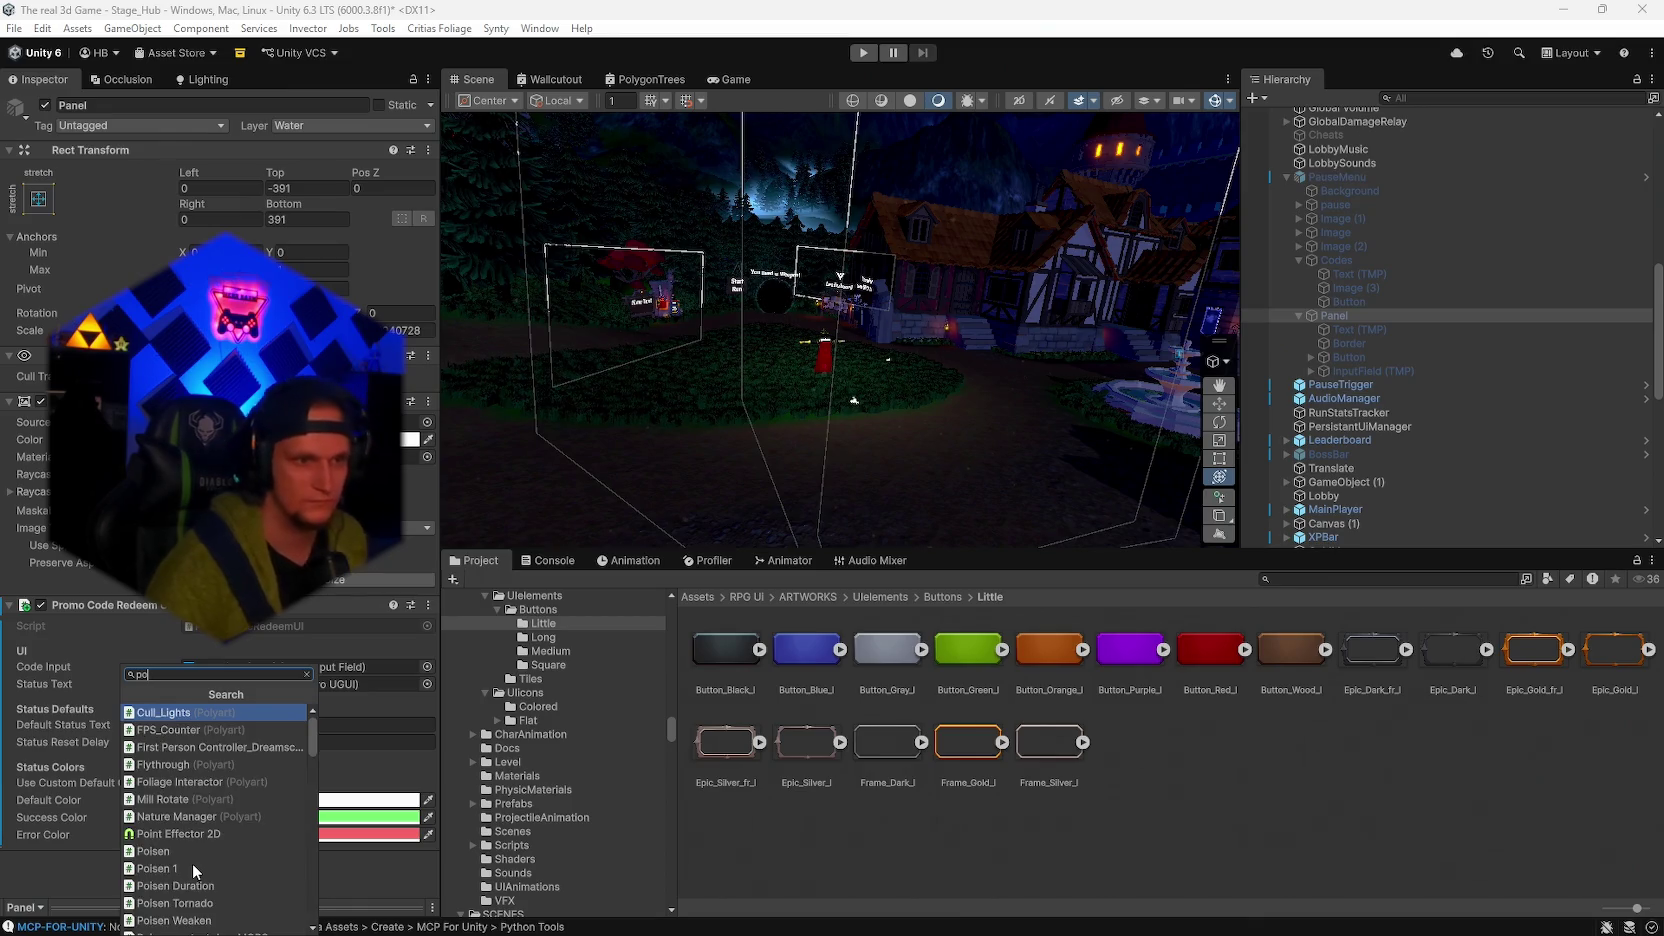
key(Escape)
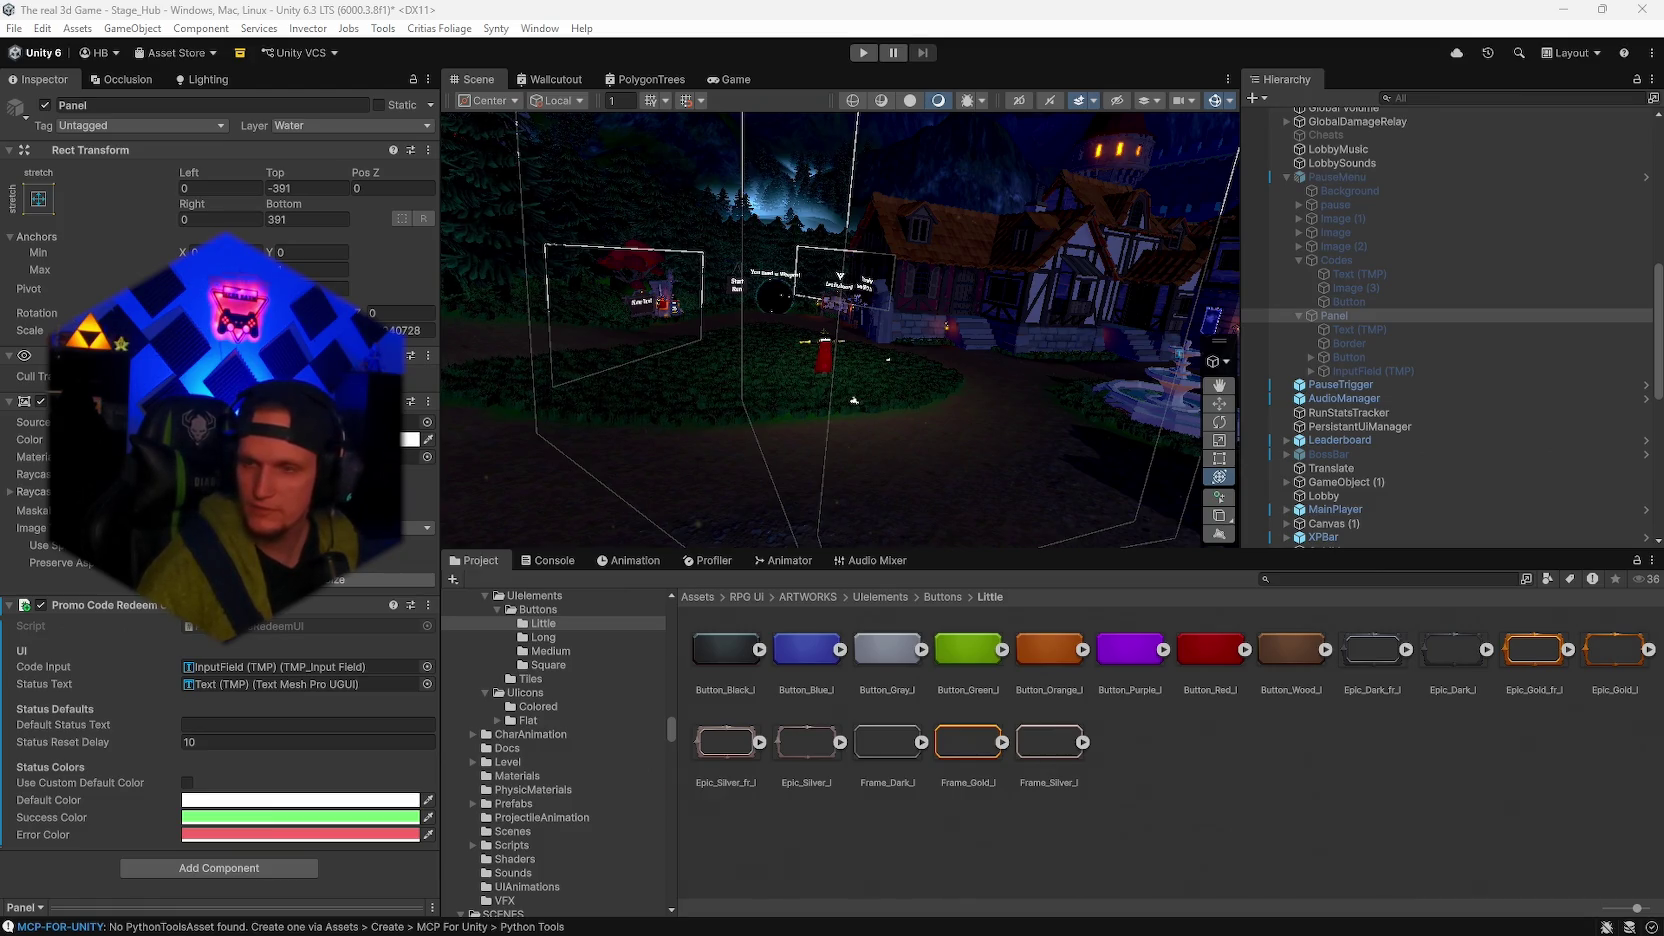
click(1343, 300)
Drag Panel into the first On Click object slot and browse its functions without picking one
scroll(233, 641, down, 5)
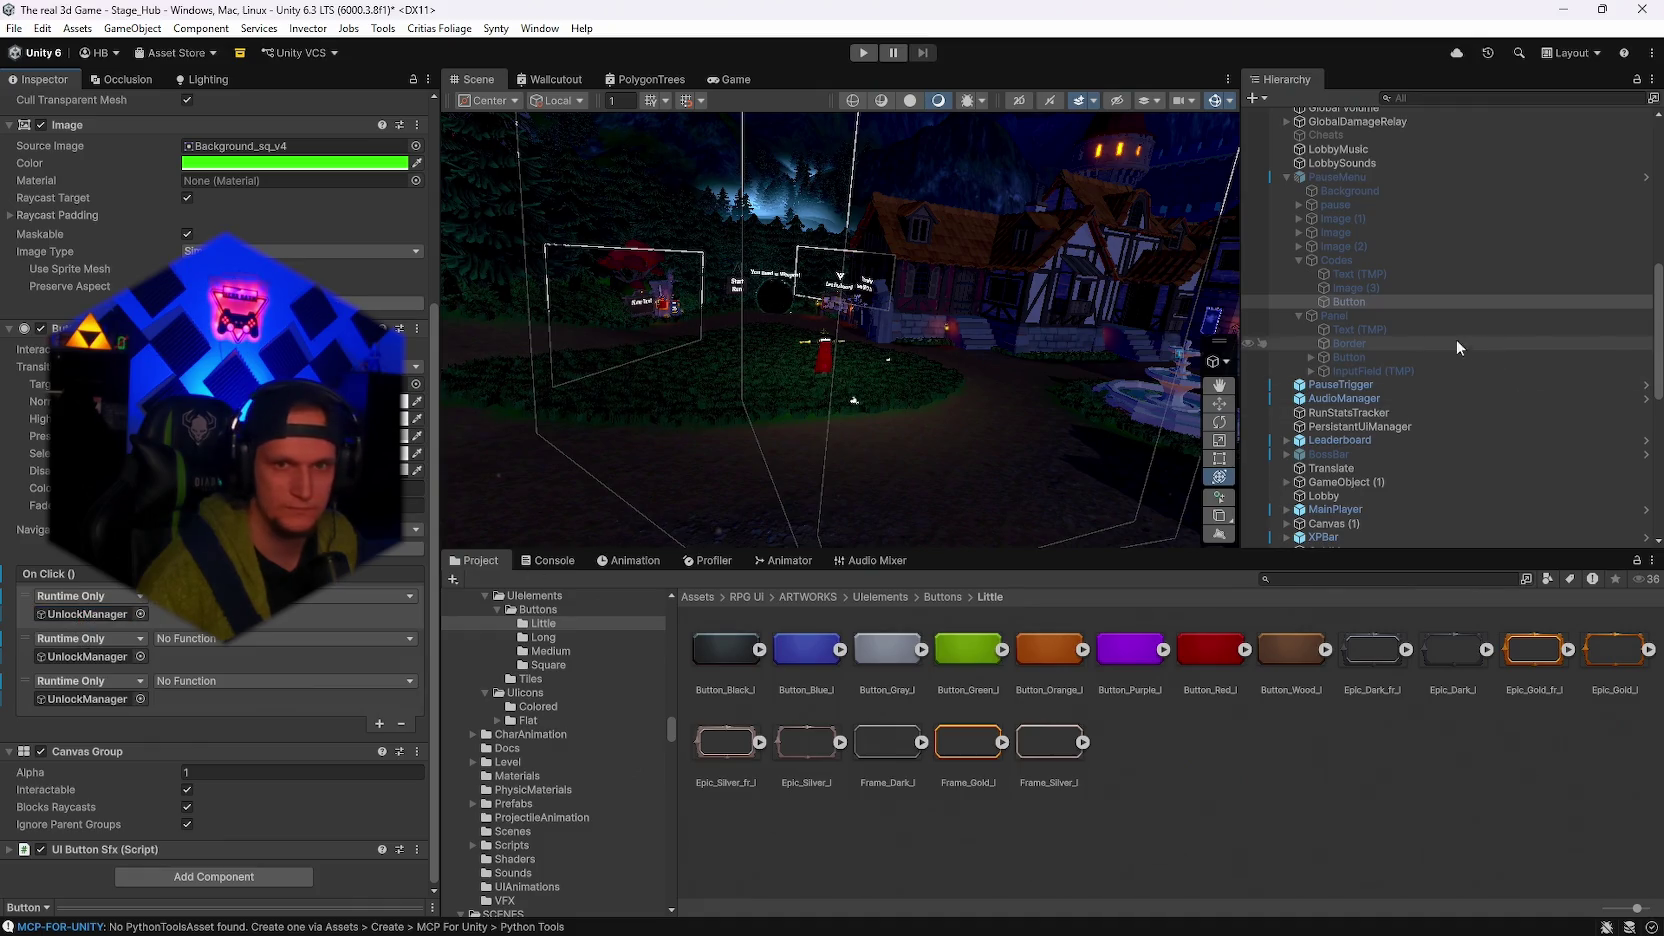
drag(1362, 314, 100, 615)
click(280, 596)
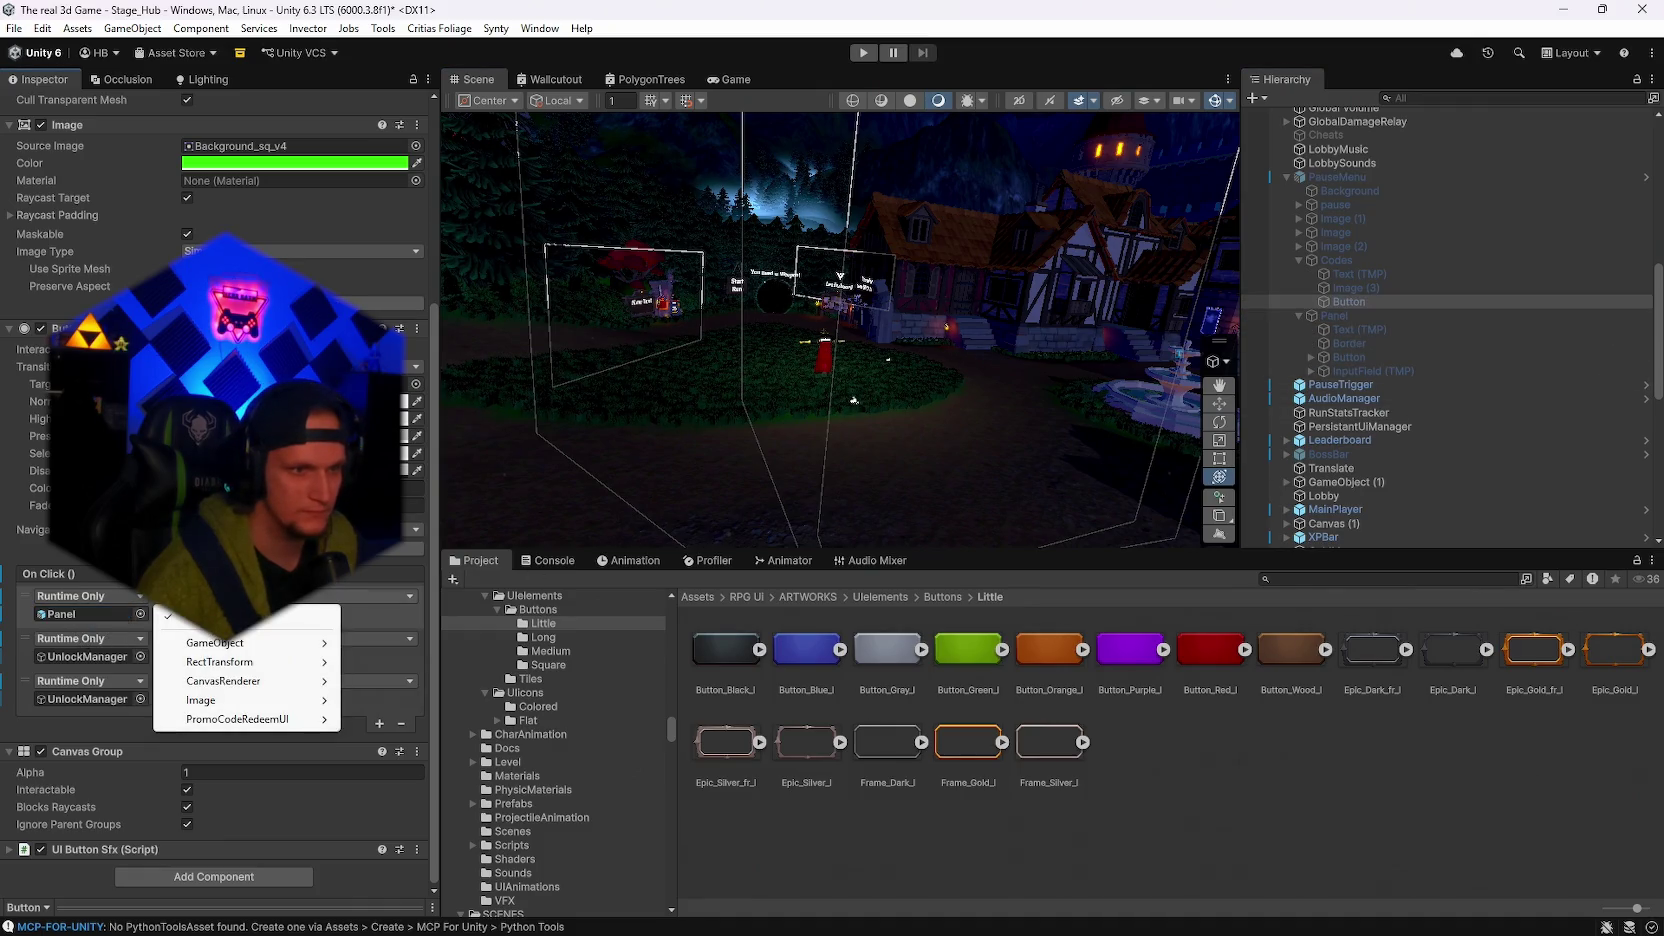
mouse_move(286, 722)
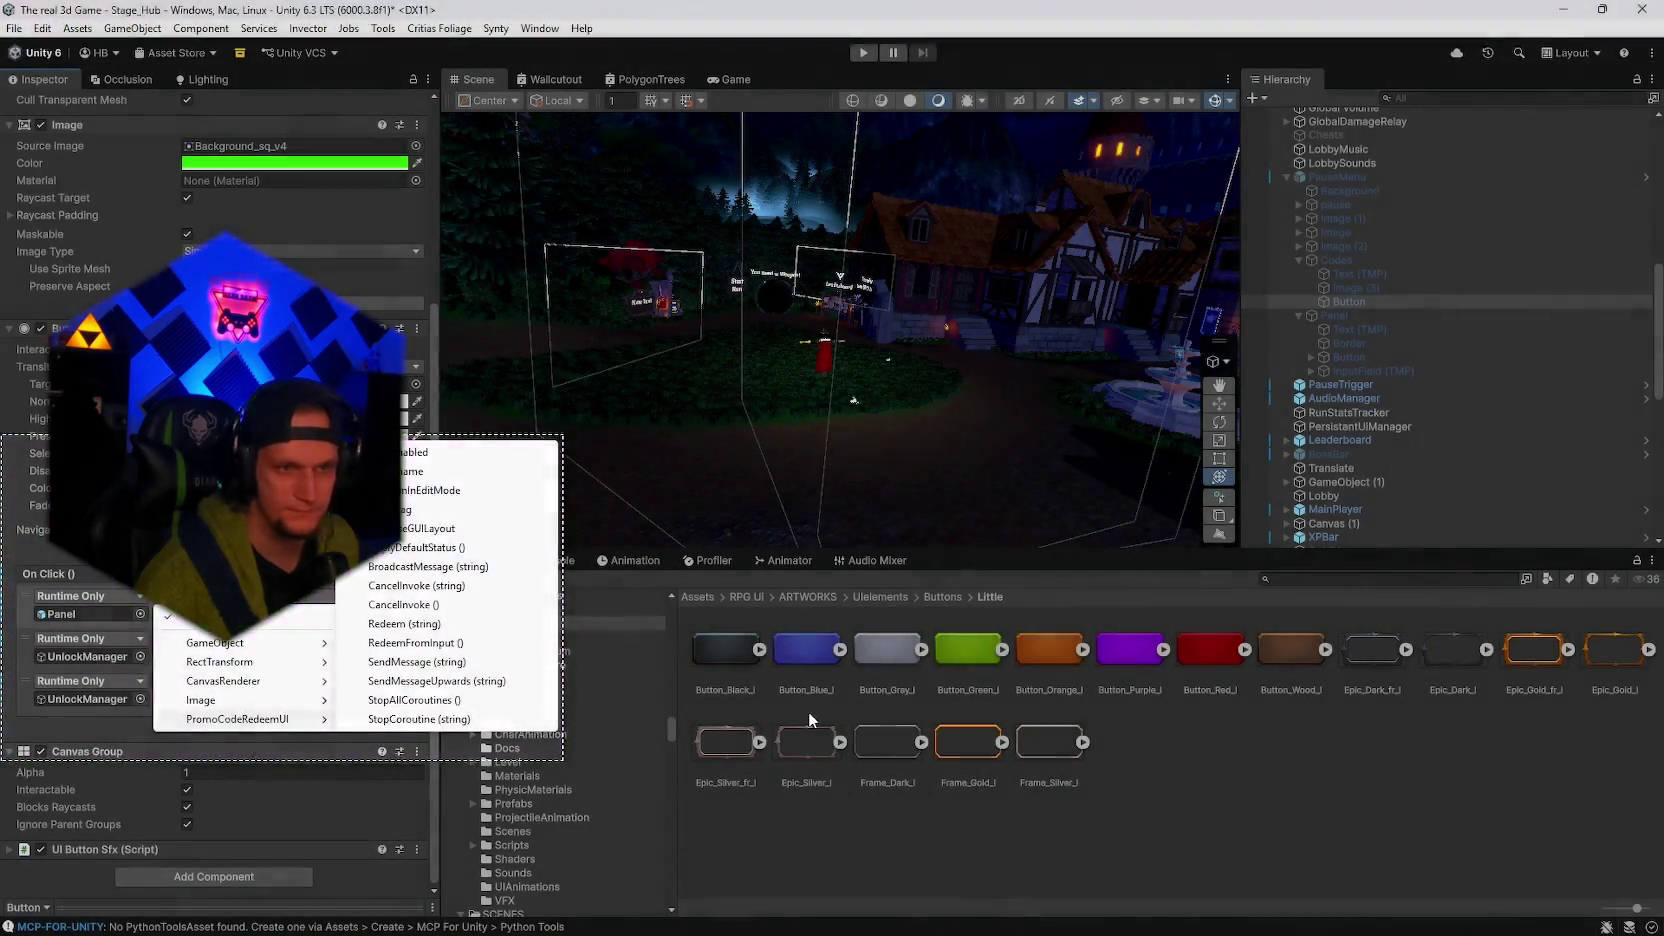
click(809, 711)
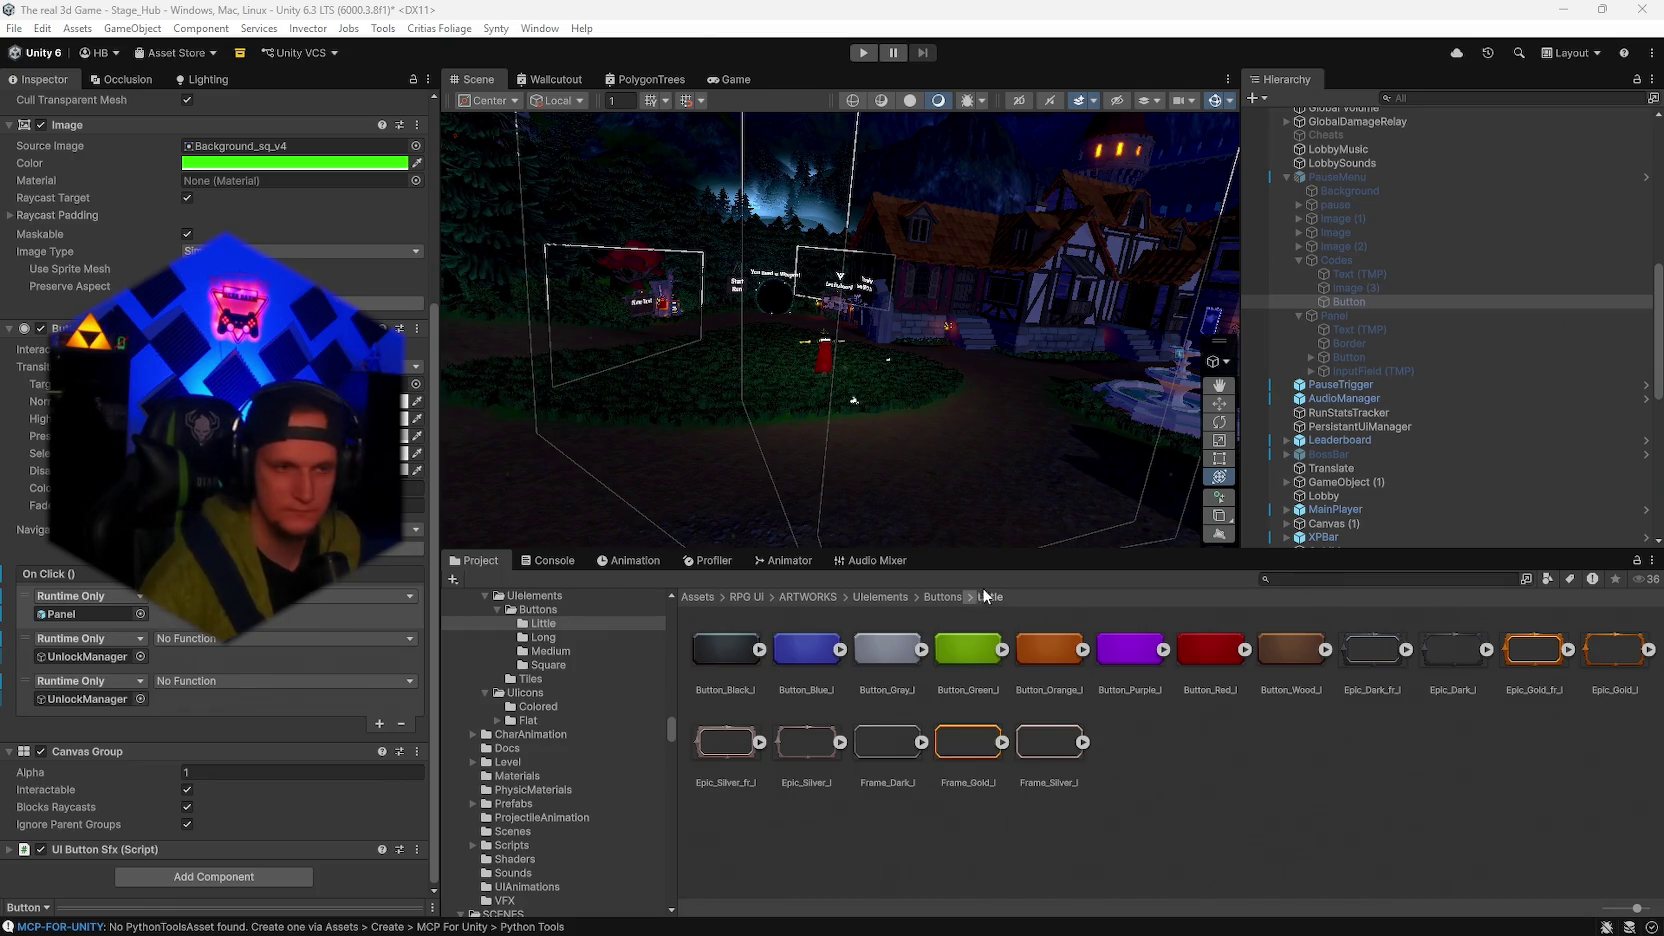
Set the first On Click entry to call GameObject.SetActive (bool) on Panel
click(300, 596)
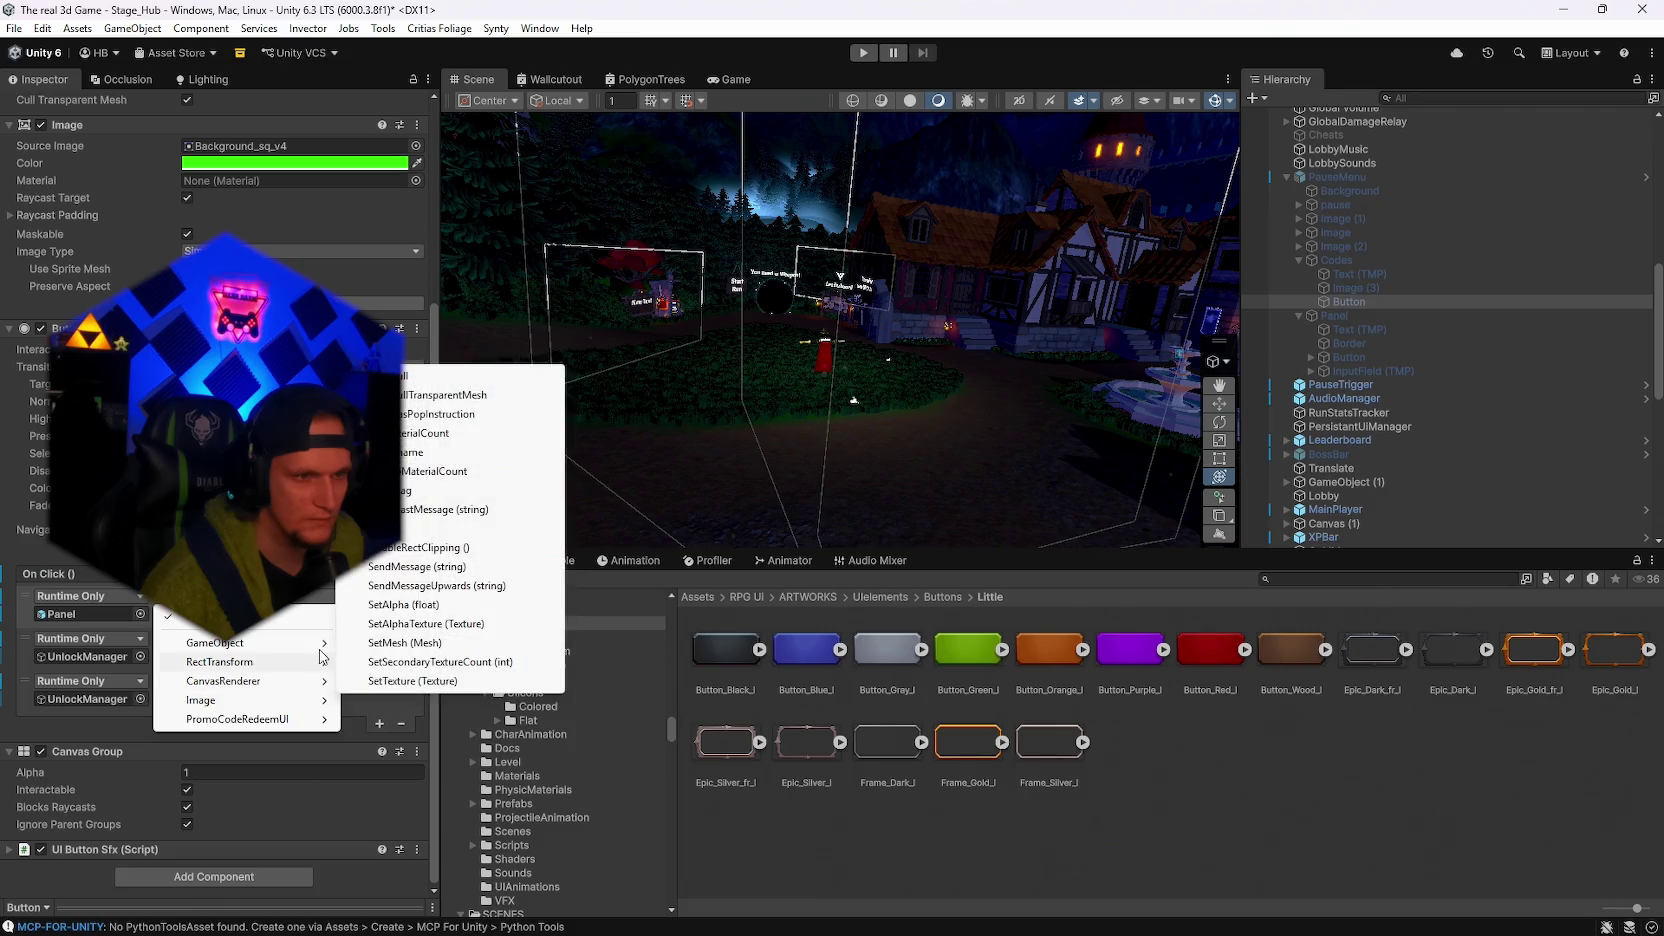
mouse_move(323, 650)
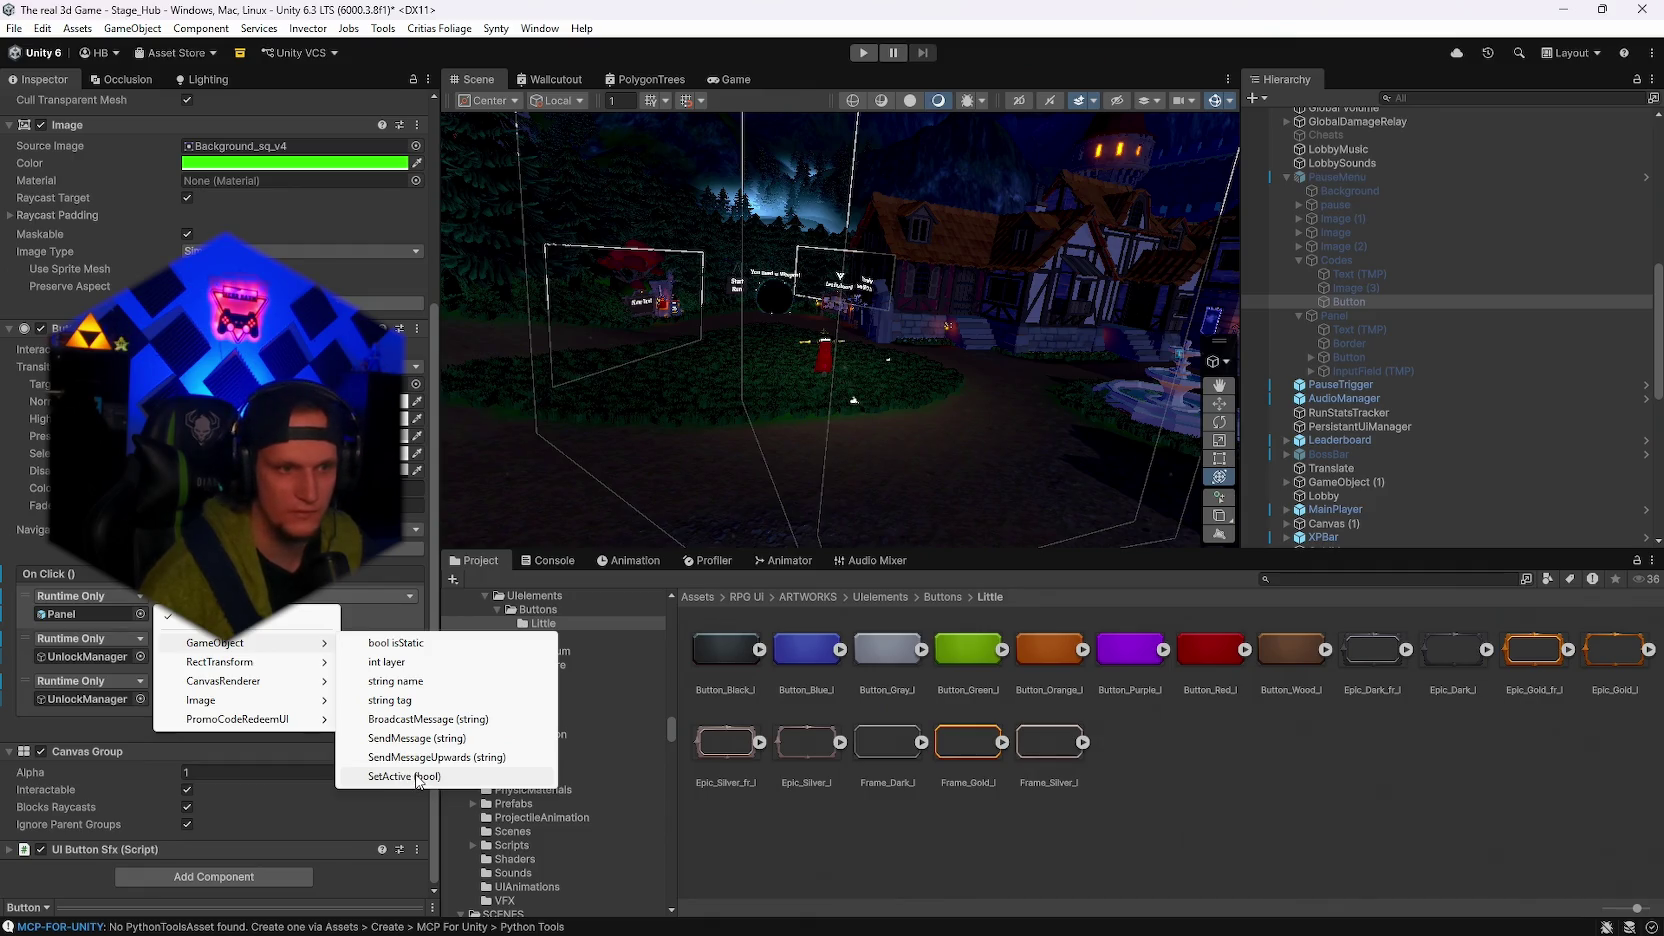
click(402, 777)
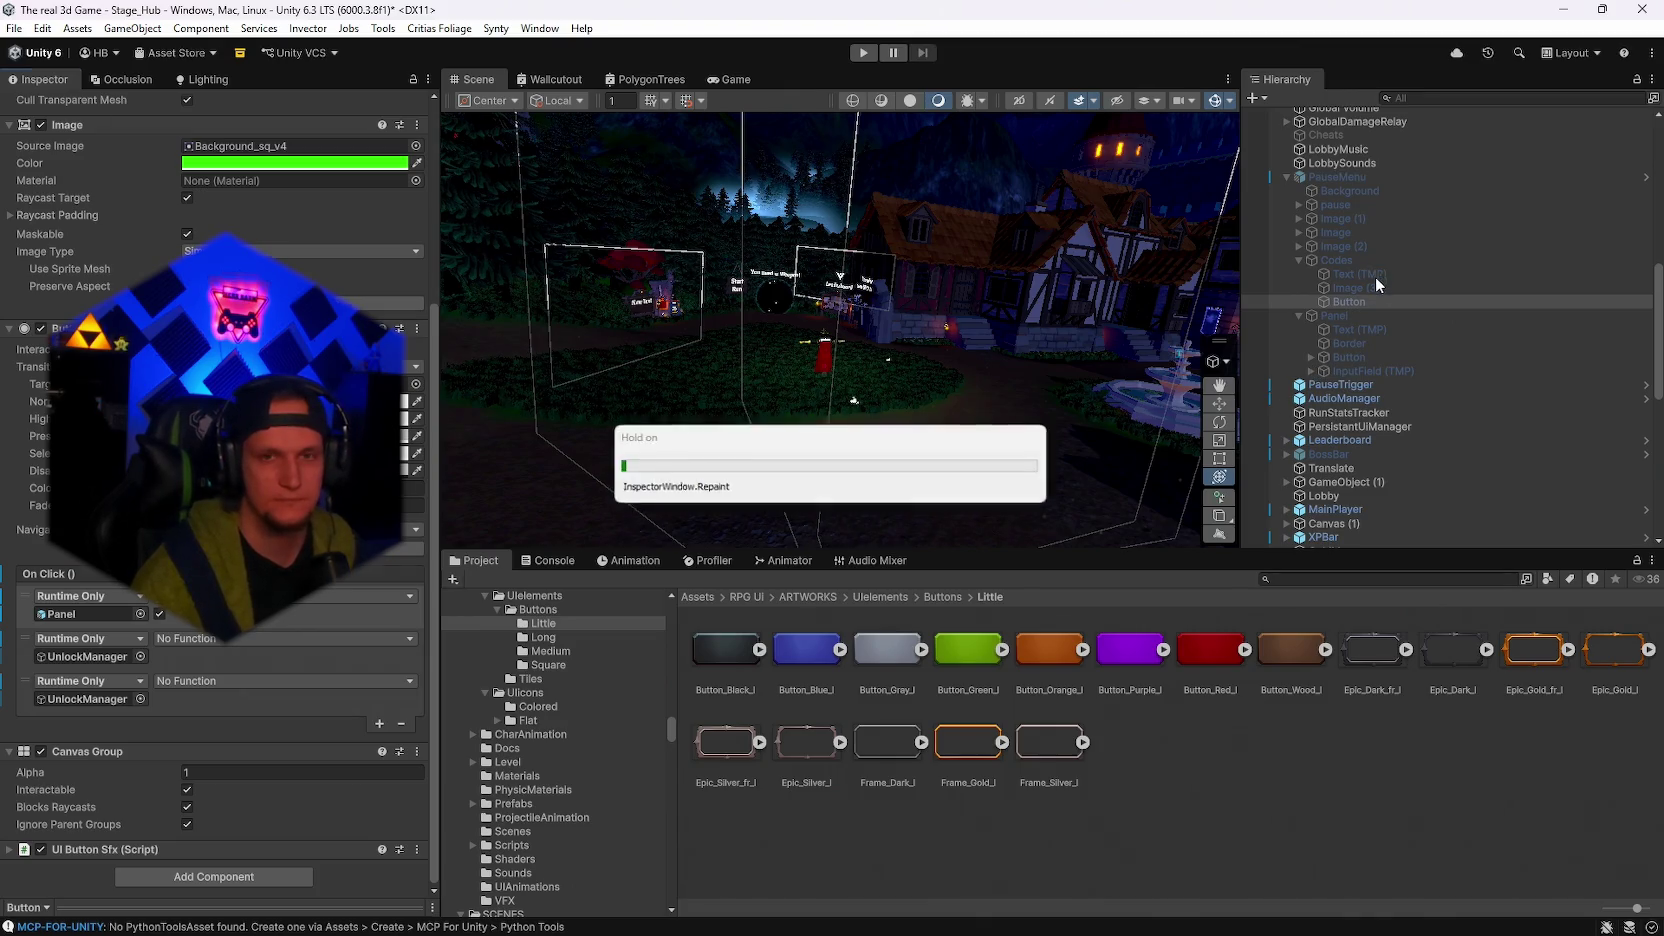
Point the first On Click entry to PromoCodeRedeemUI.TogglePanel and remove the two extra entries
click(1340, 301)
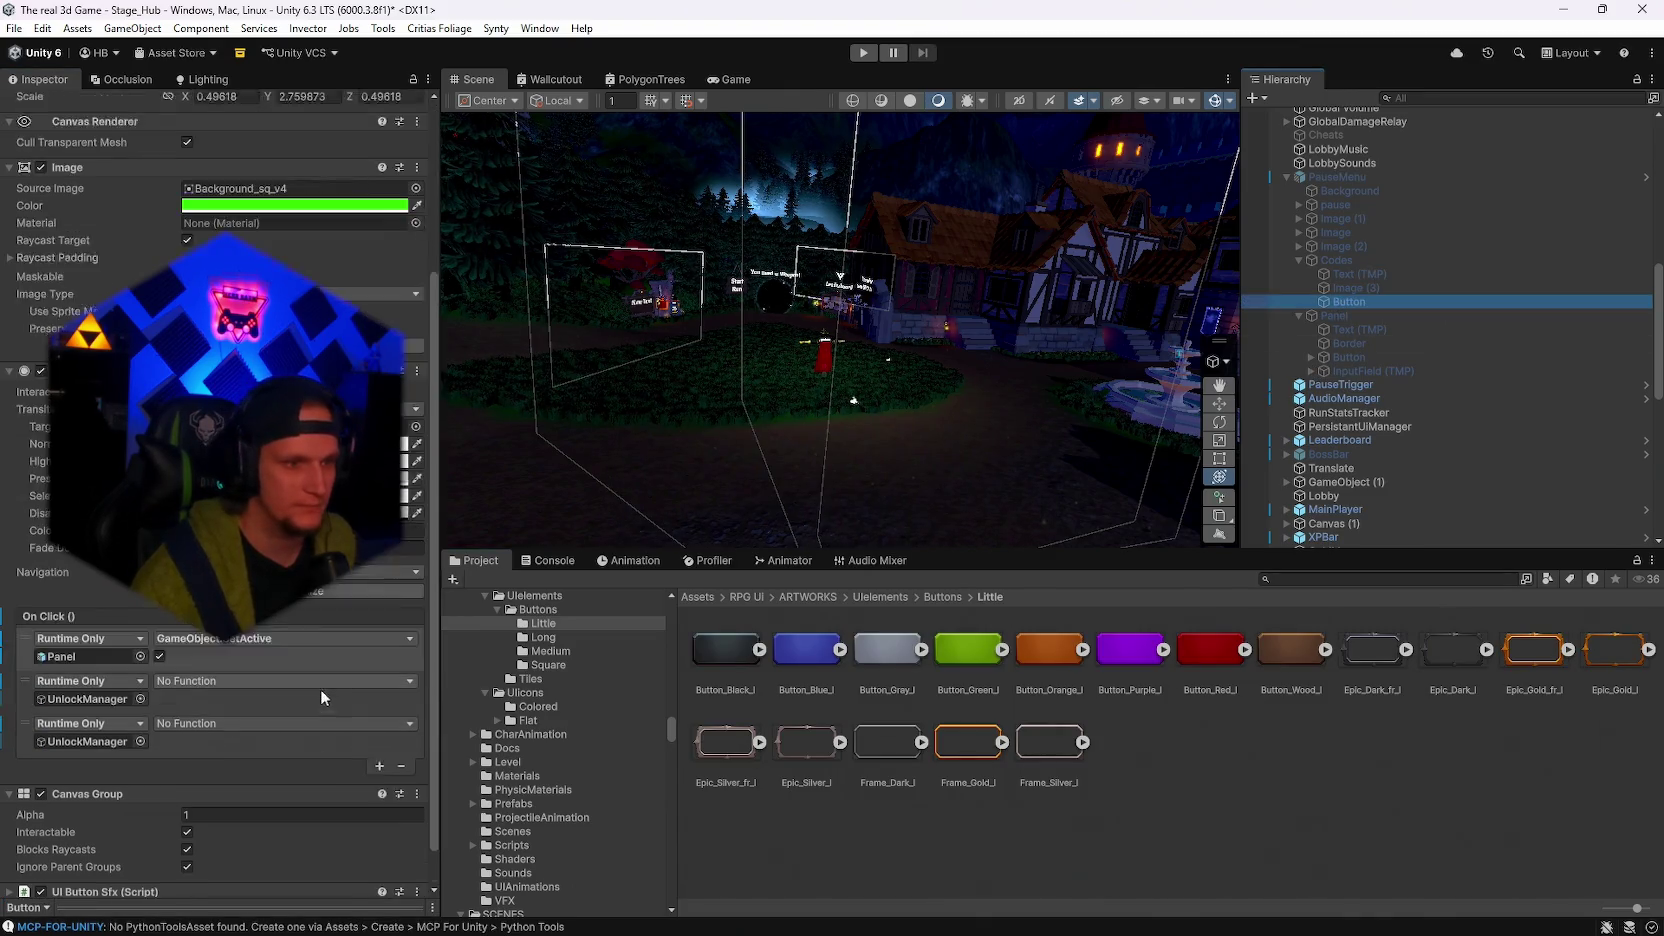
scroll(320, 689, down, 2)
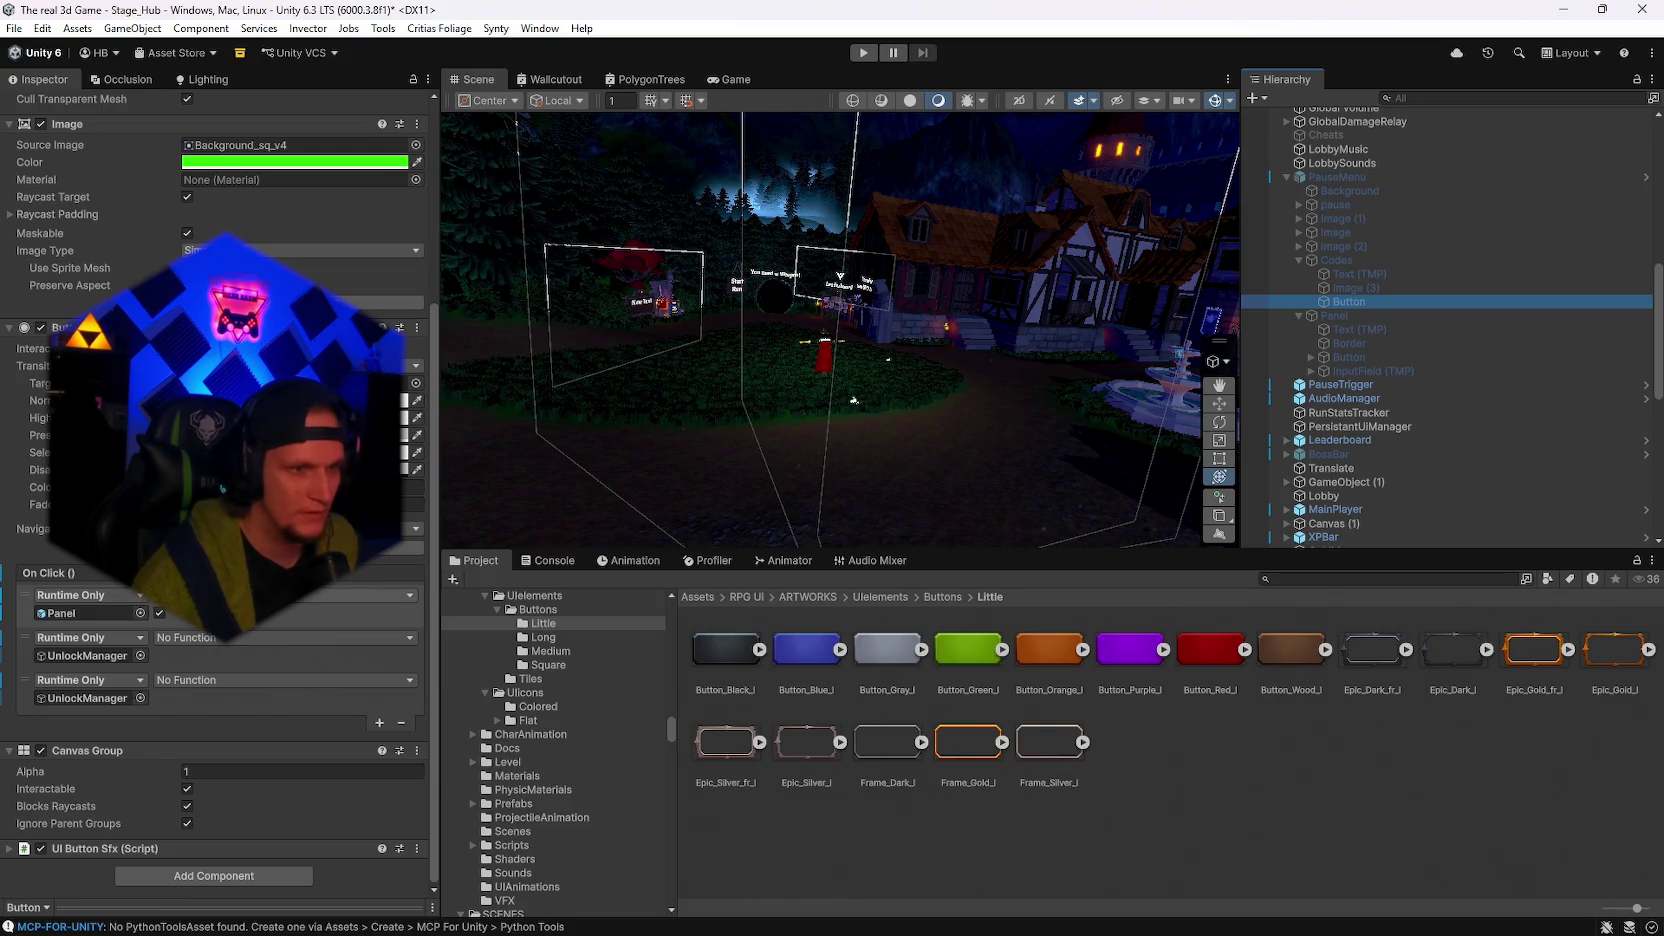
click(250, 596)
mouse_move(250, 718)
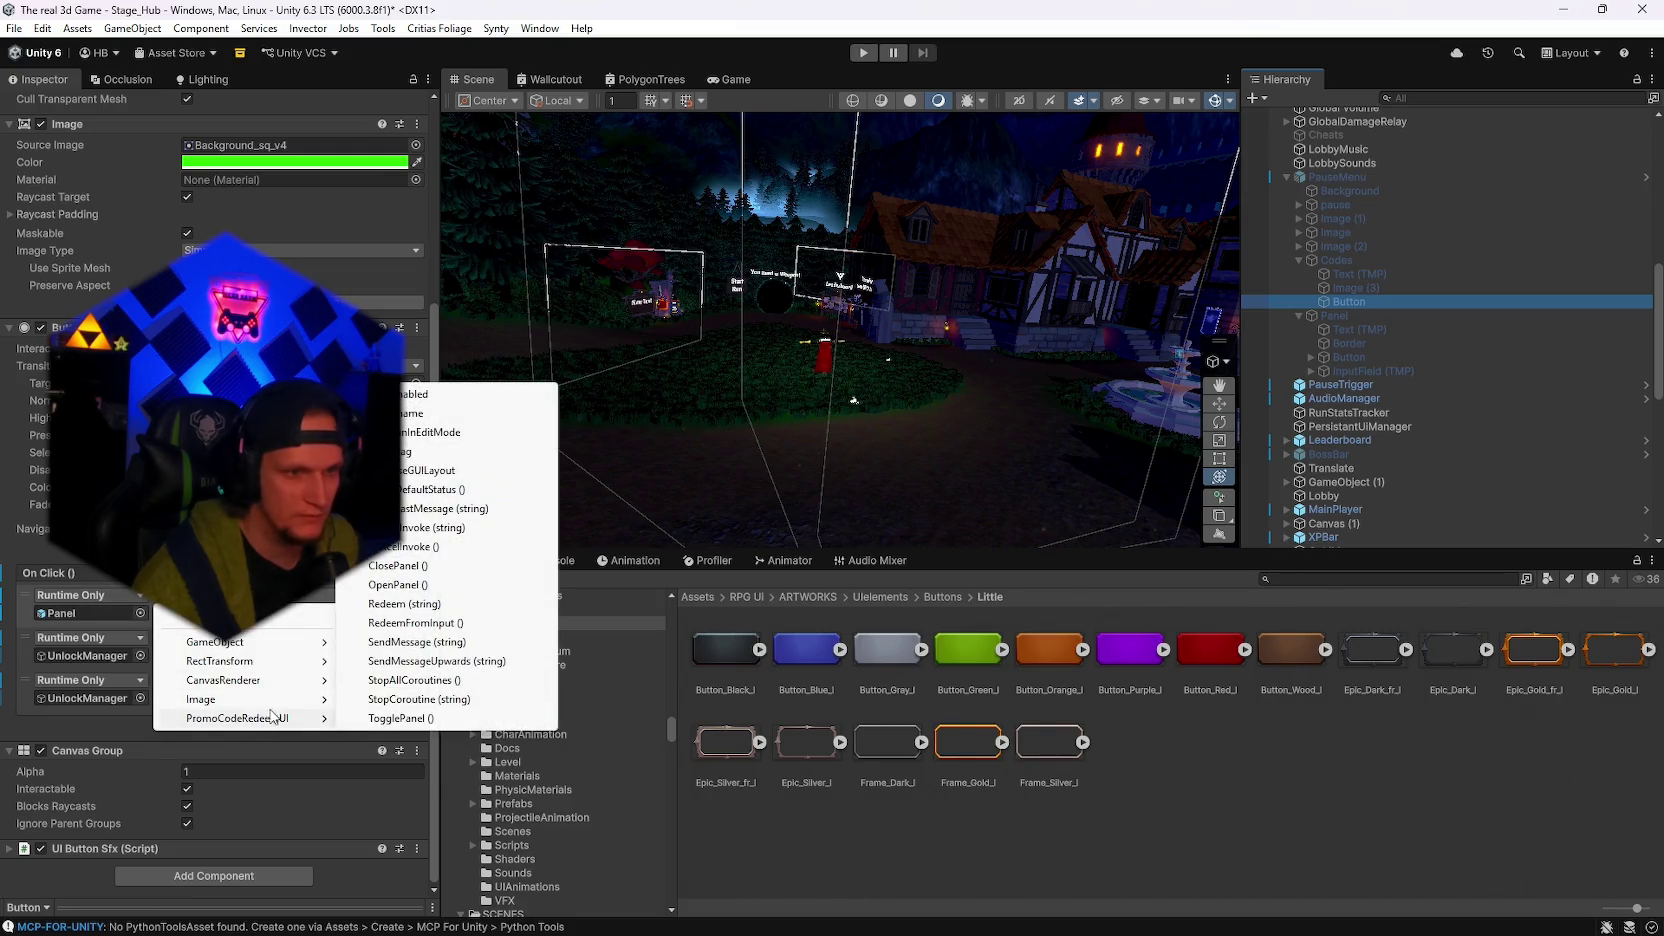
click(420, 718)
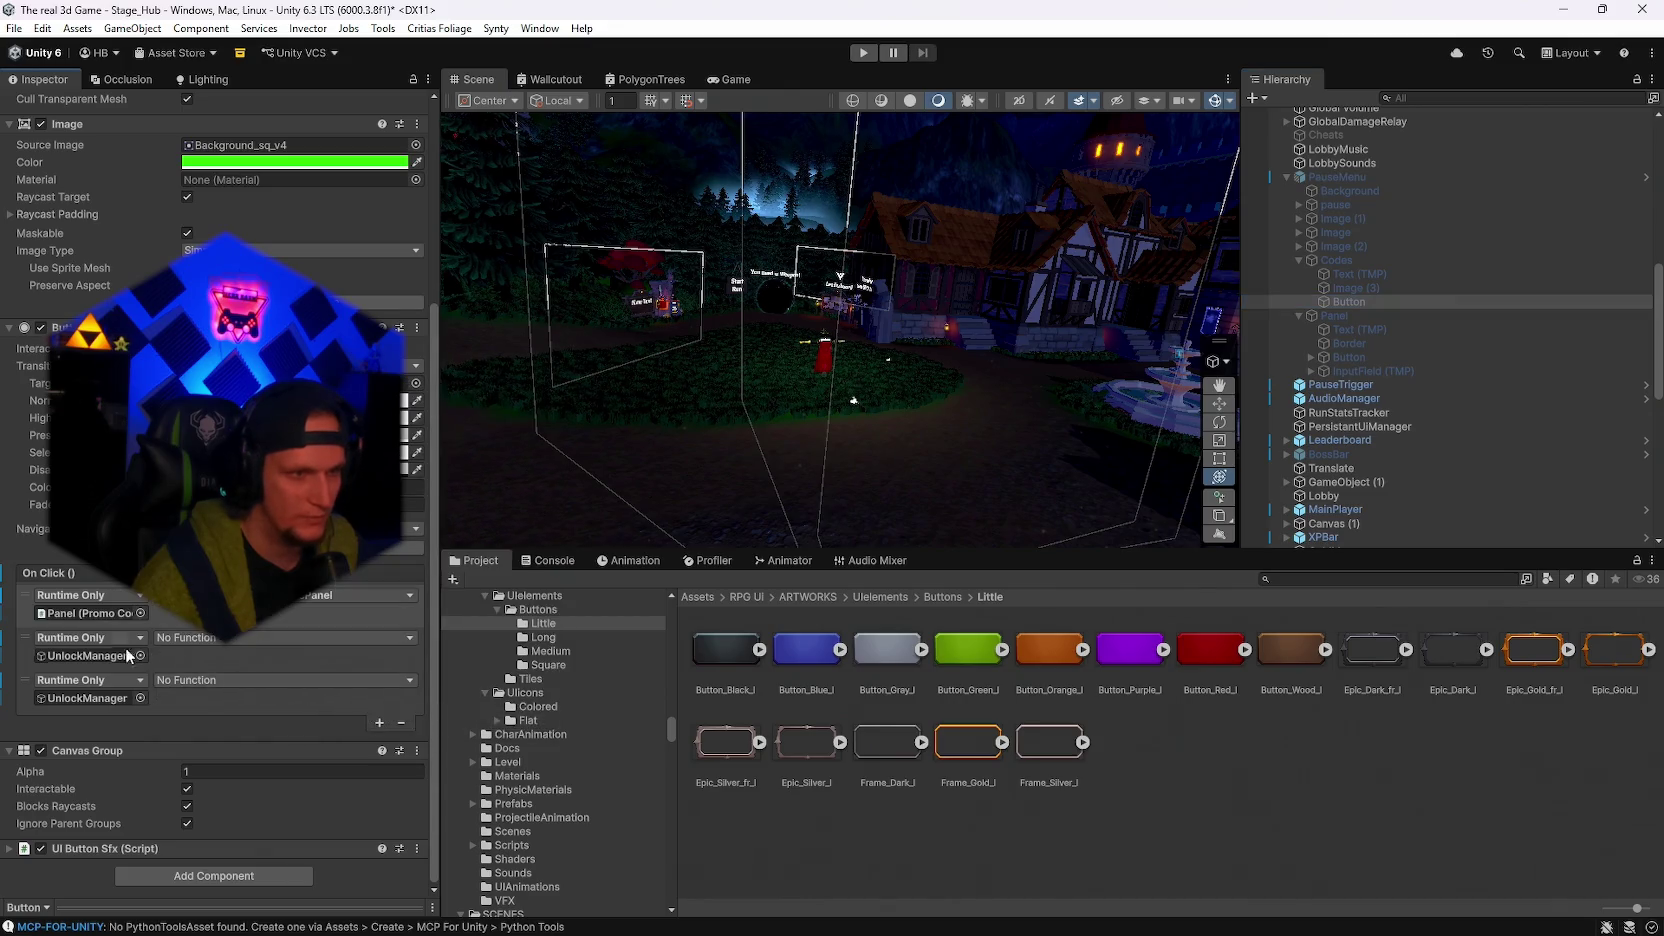
click(401, 722)
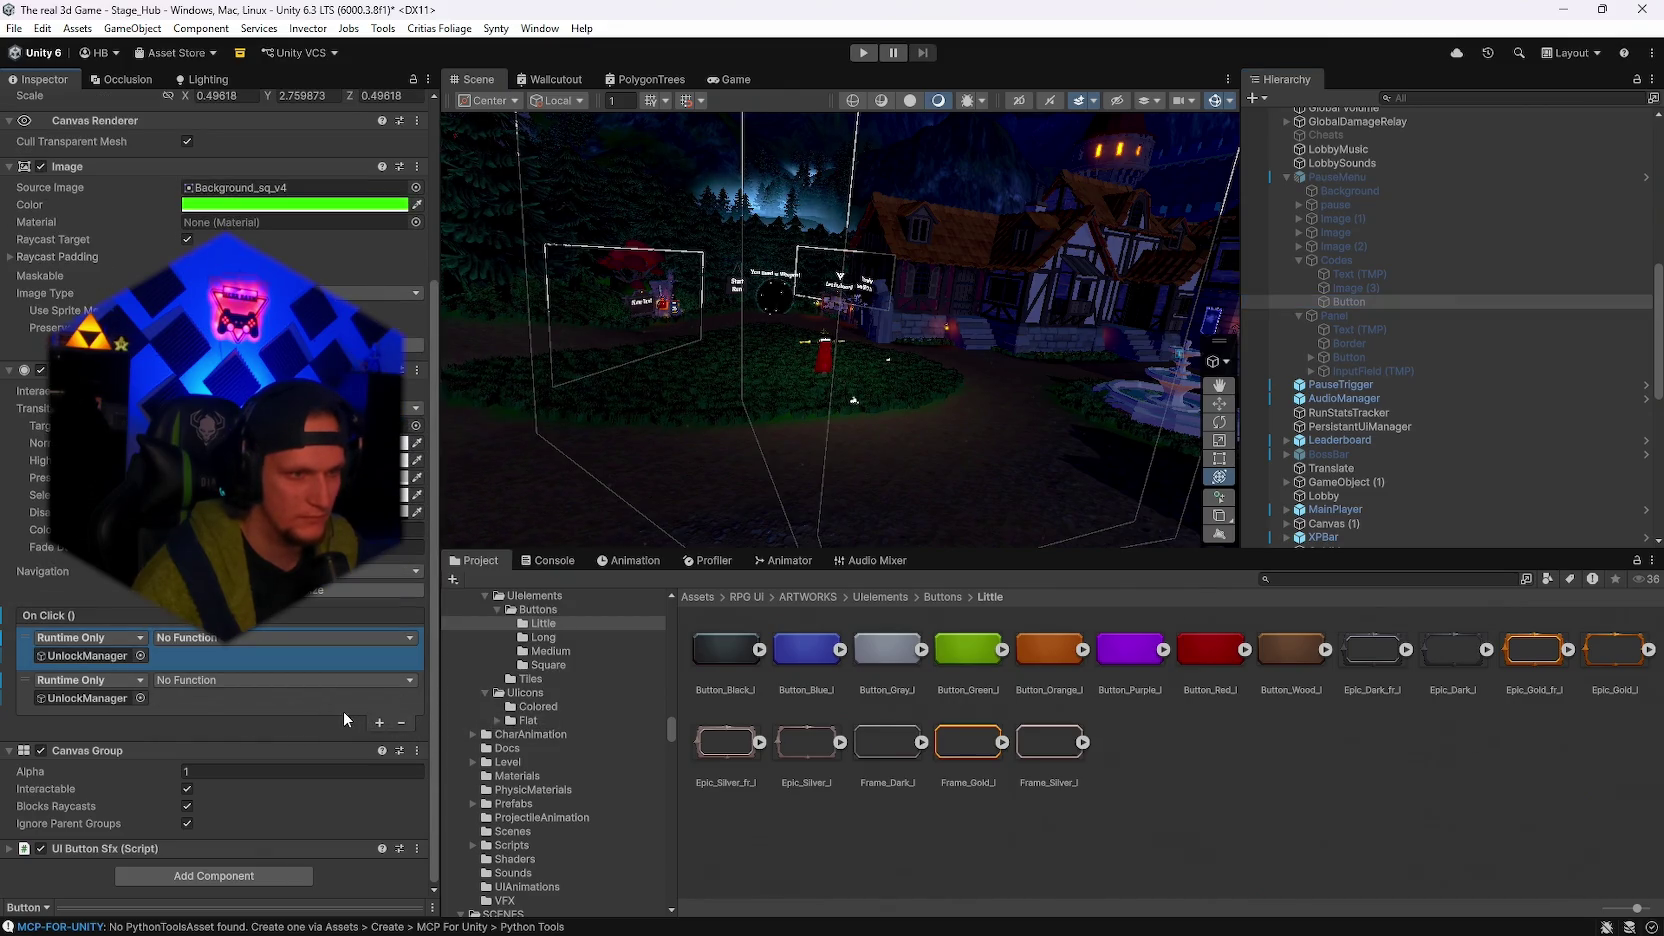
click(401, 722)
click(290, 679)
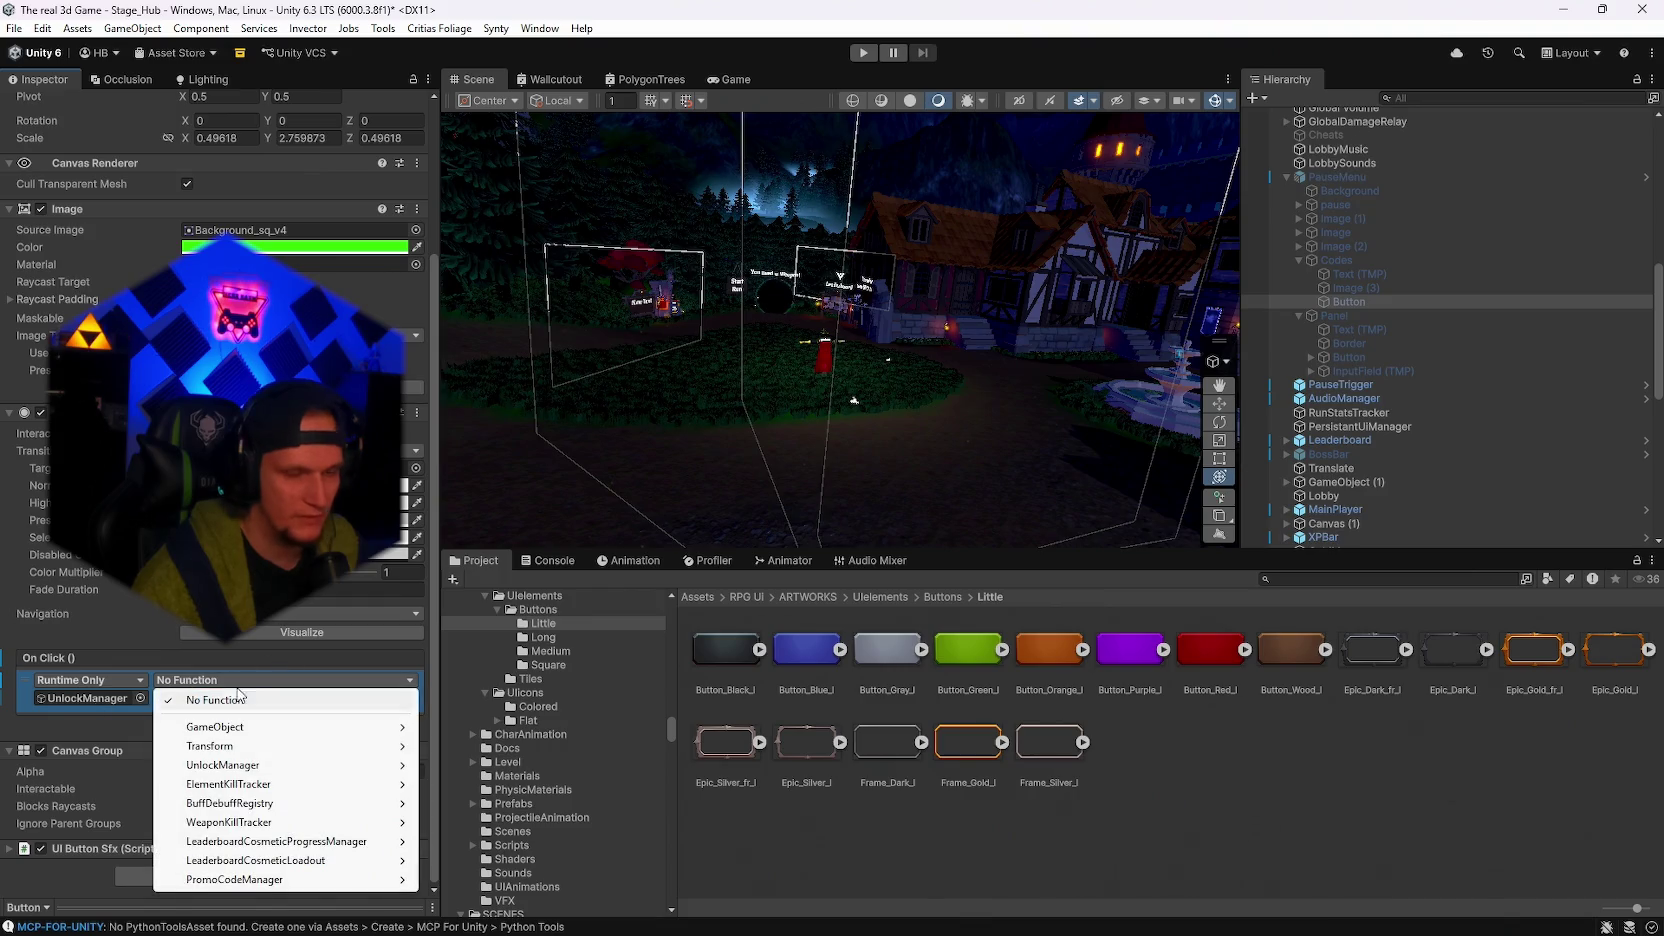
Retarget the remaining entry to Panel calling TogglePanel, discard an extra entry, then select Panel's Button
click(1325, 316)
mouse_move(1320, 318)
mouse_down()
mouse_move(330, 480)
mouse_move(100, 698)
mouse_up()
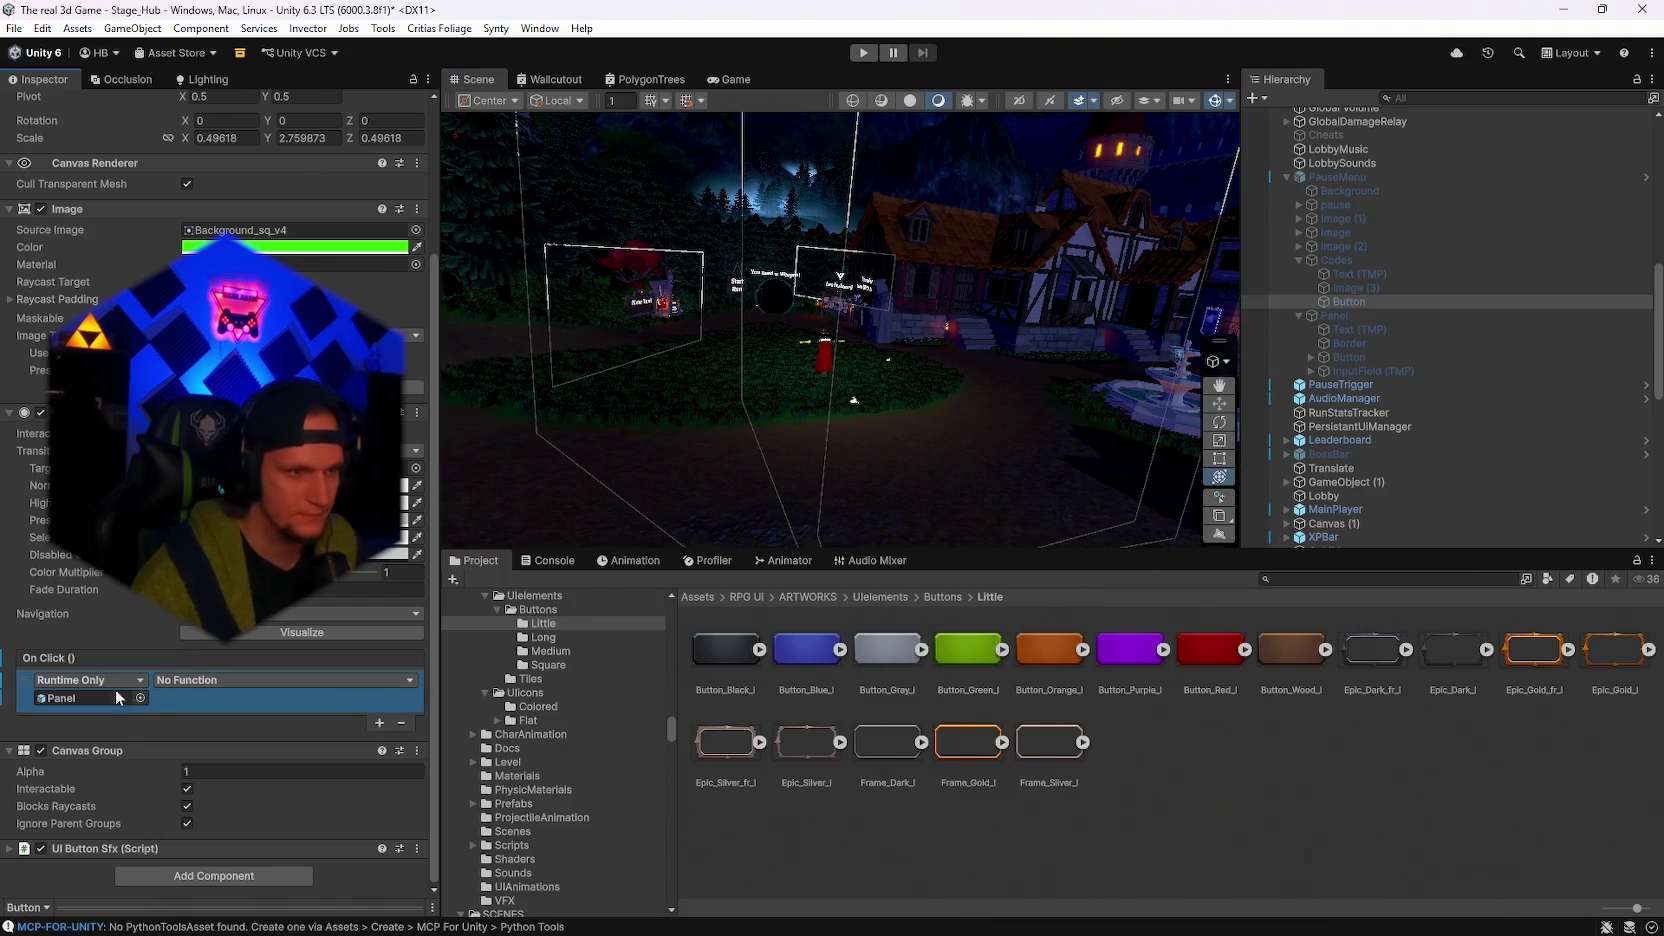
click(285, 680)
mouse_move(277, 808)
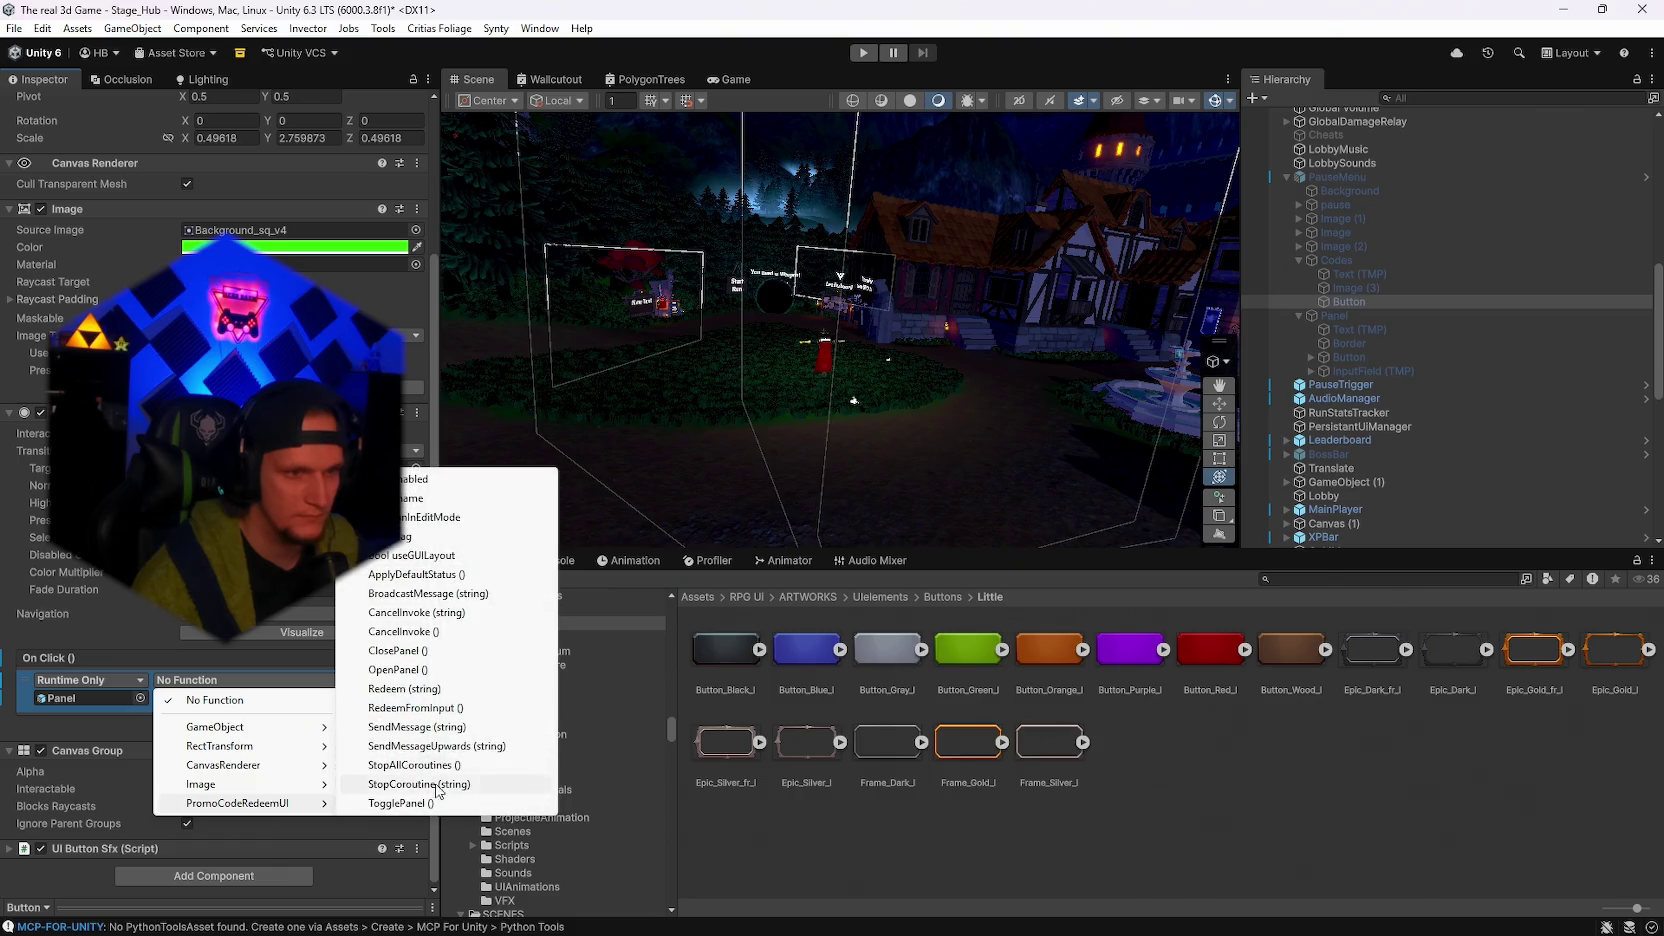
click(480, 797)
click(379, 723)
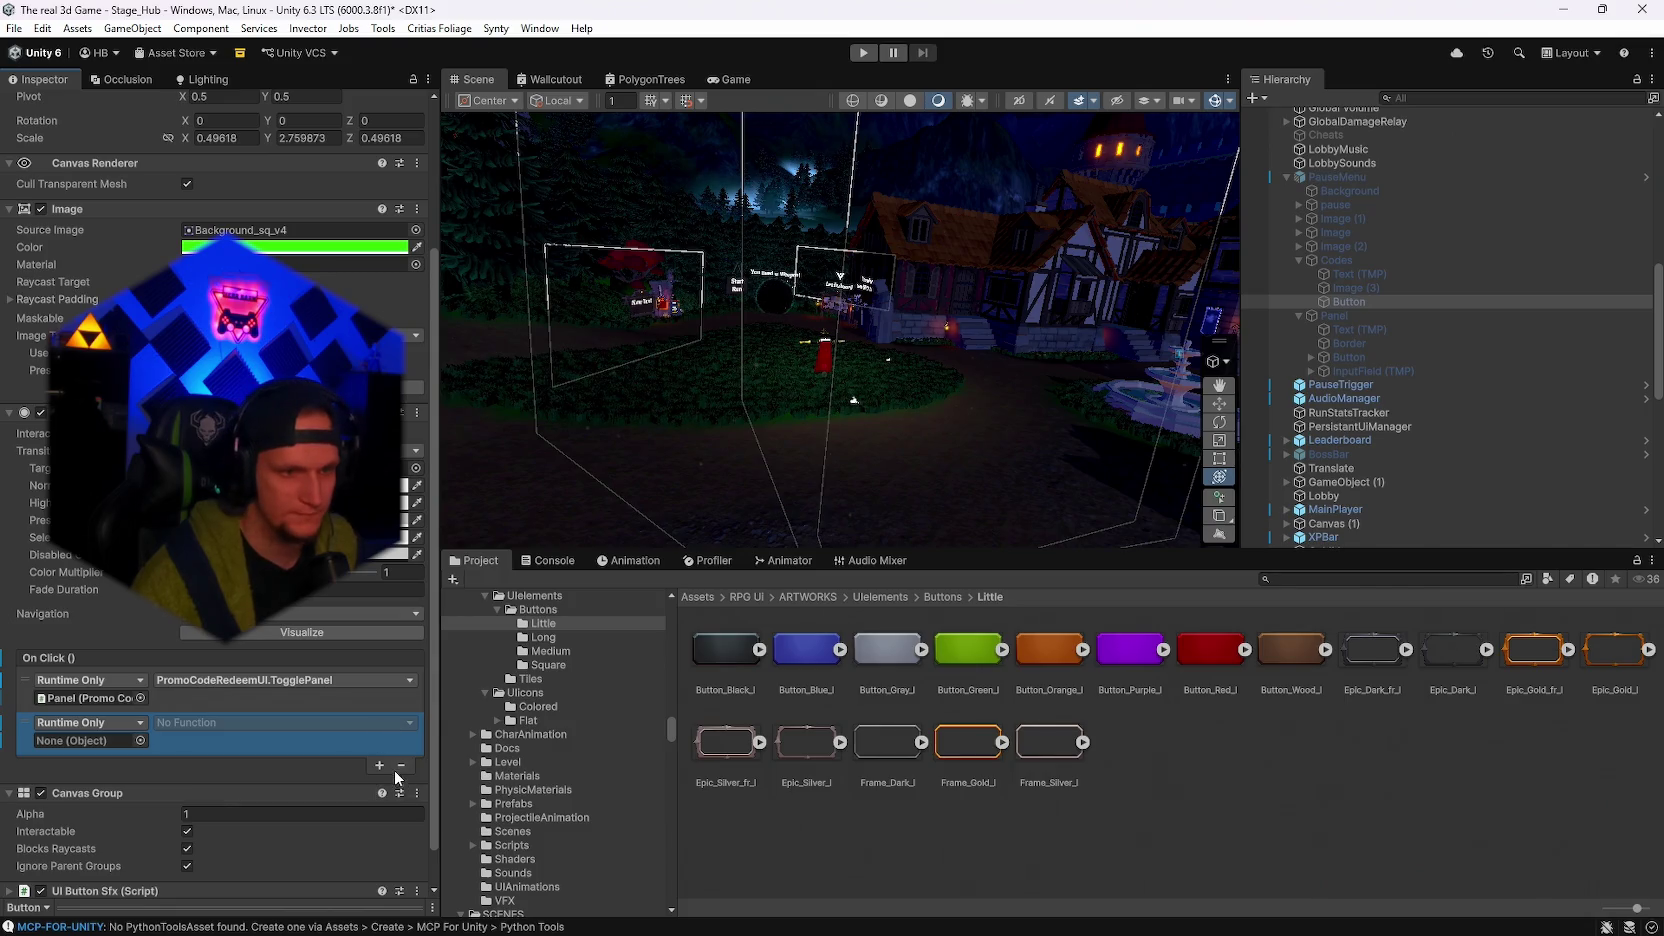
click(401, 765)
click(1365, 355)
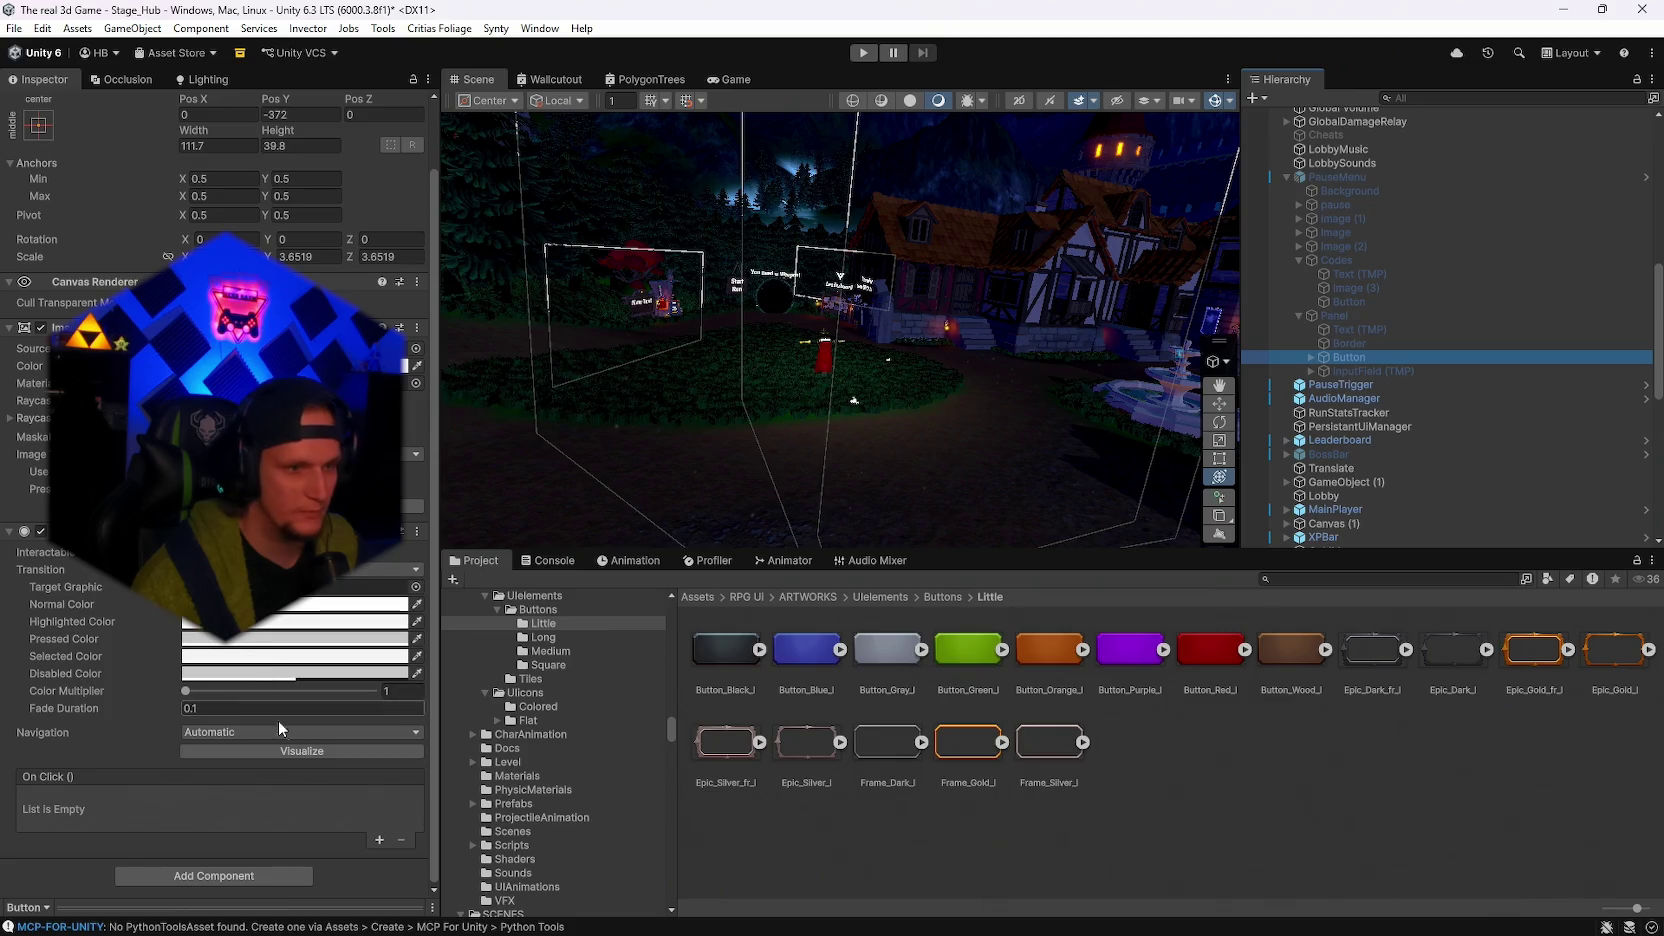
Add an On Click entry on Panel's Button targeting Panel and calling PromoCodeRedeemUI.RedeemFromInput
click(379, 841)
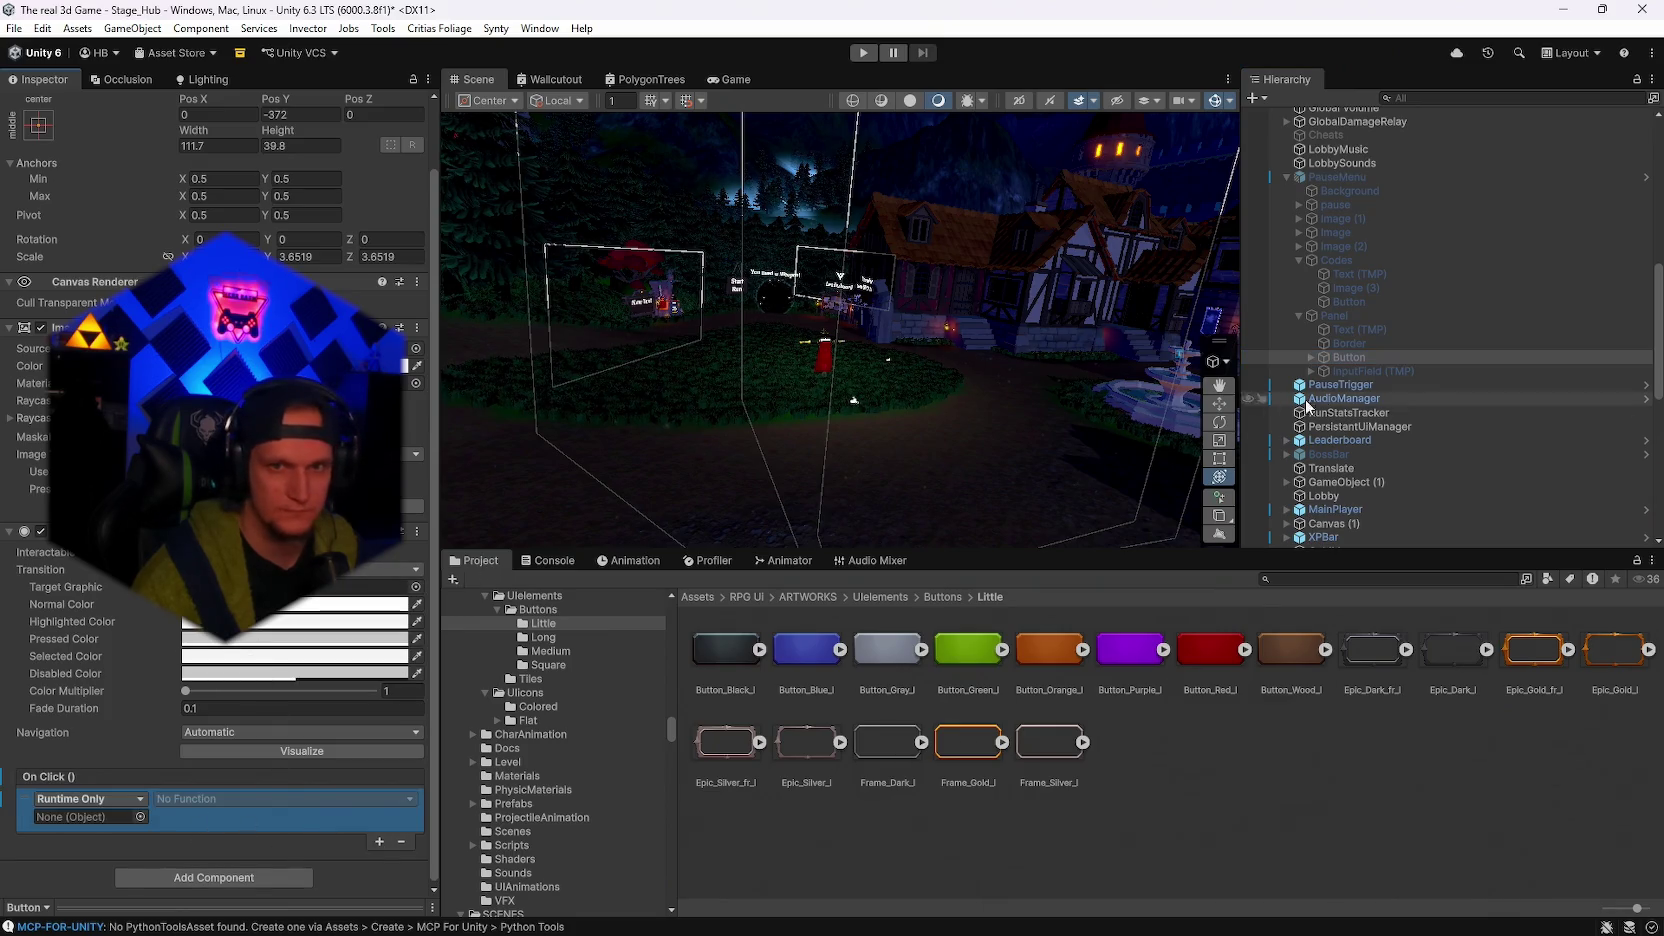
drag(46, 793, 64, 820)
click(230, 798)
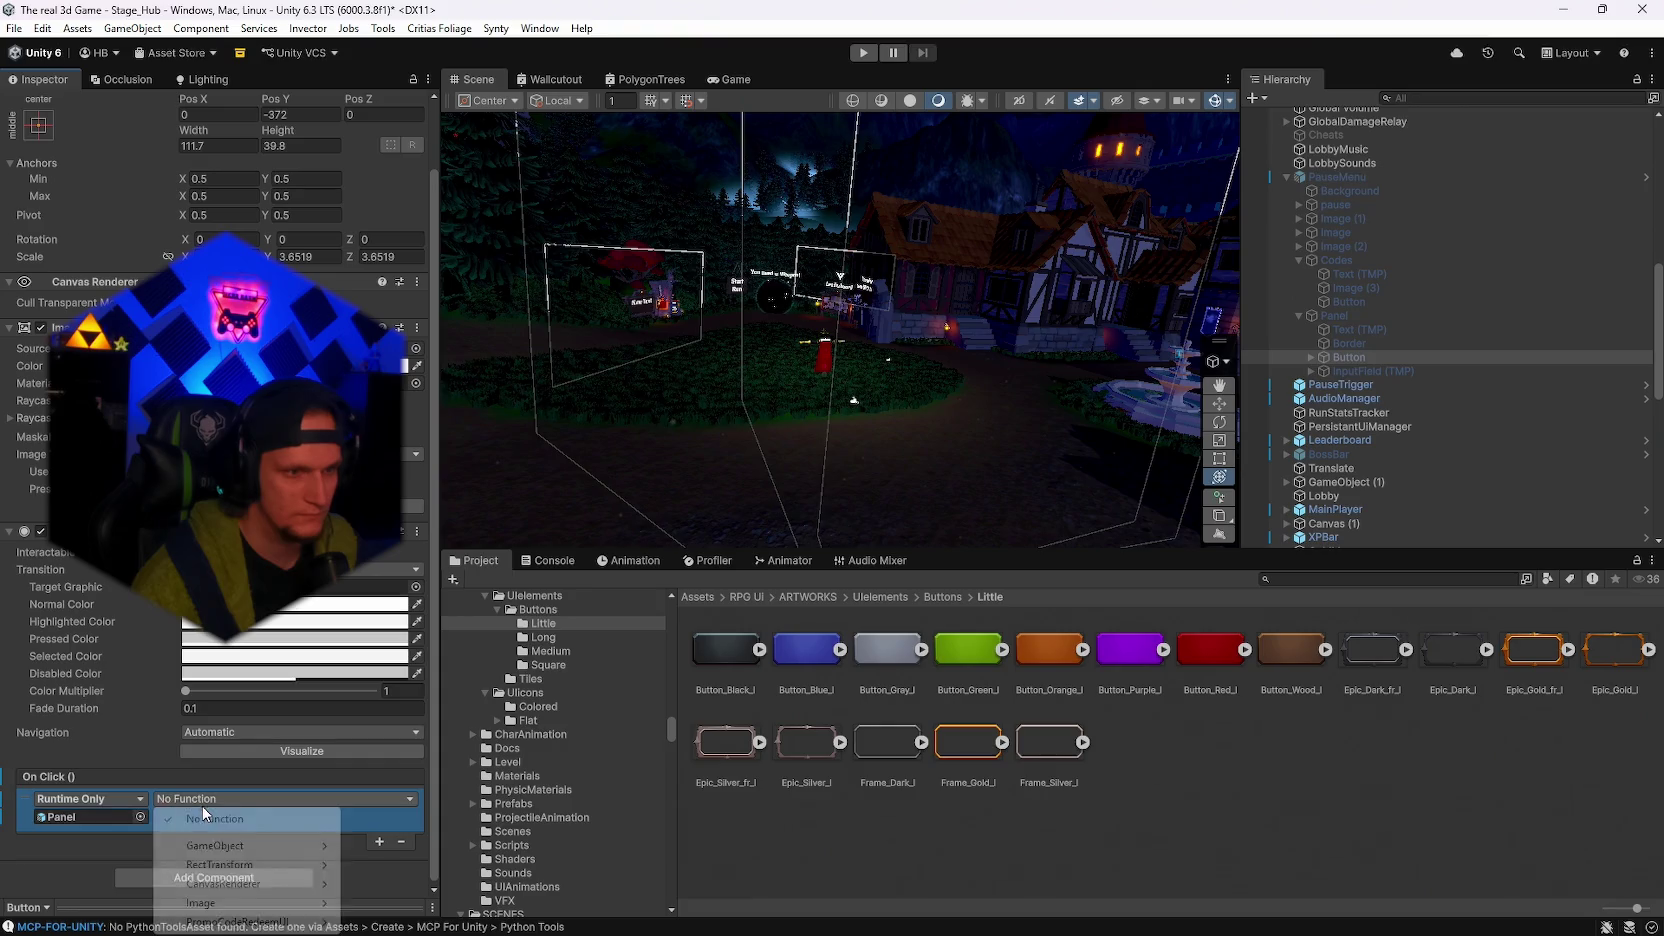
mouse_move(240, 903)
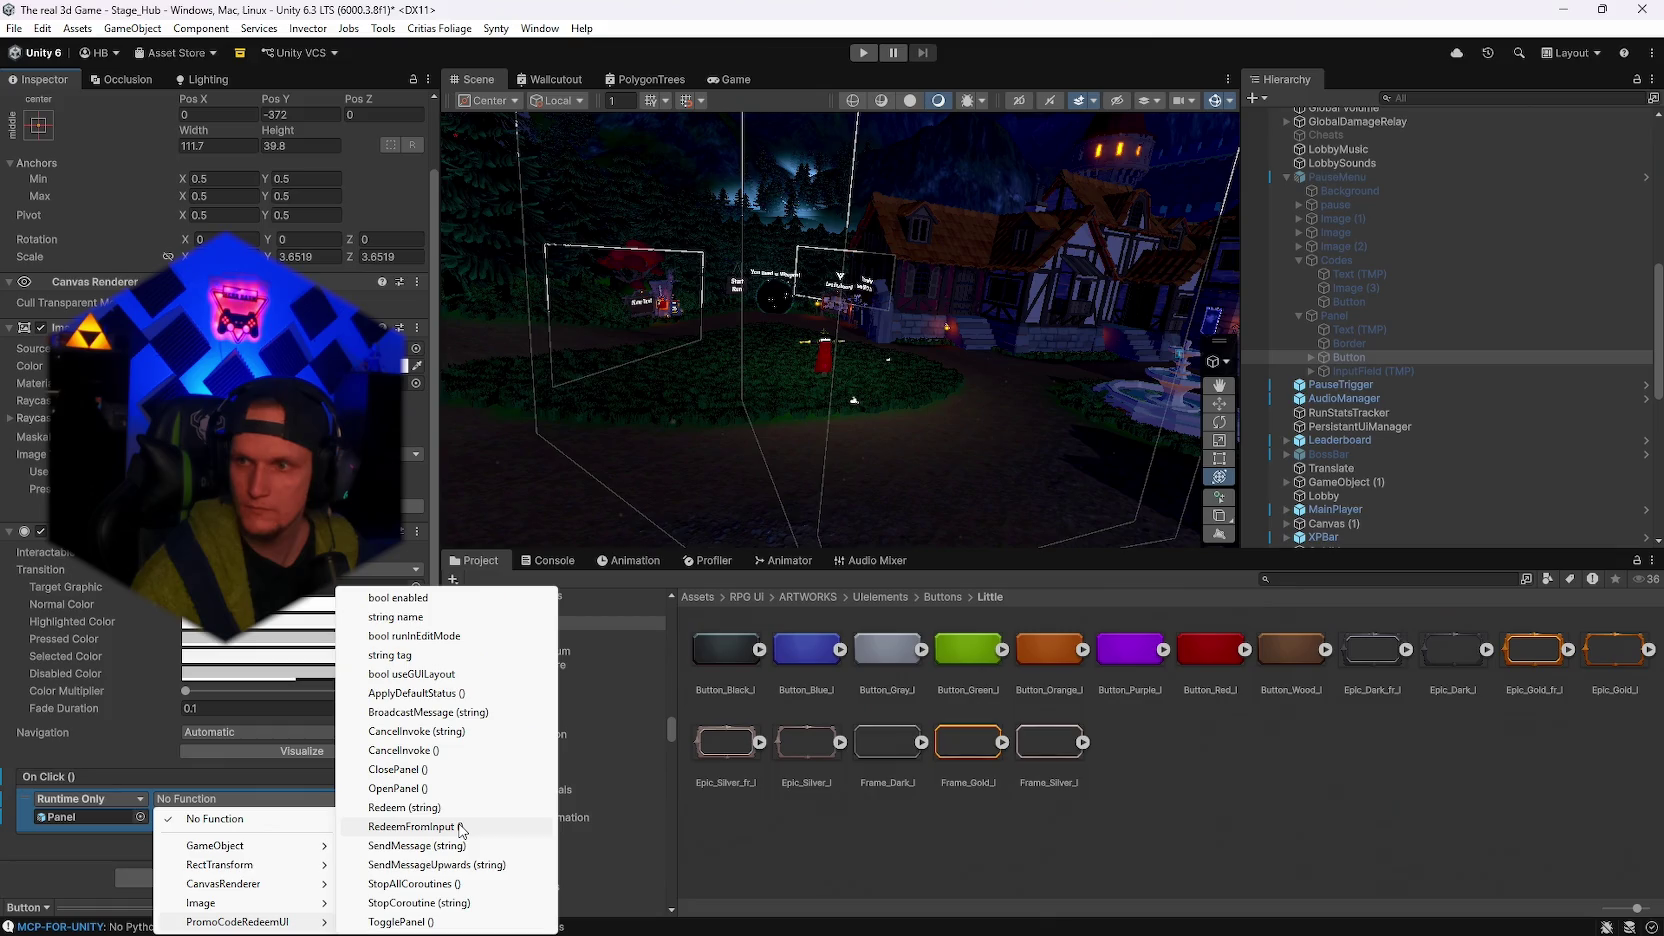
click(461, 829)
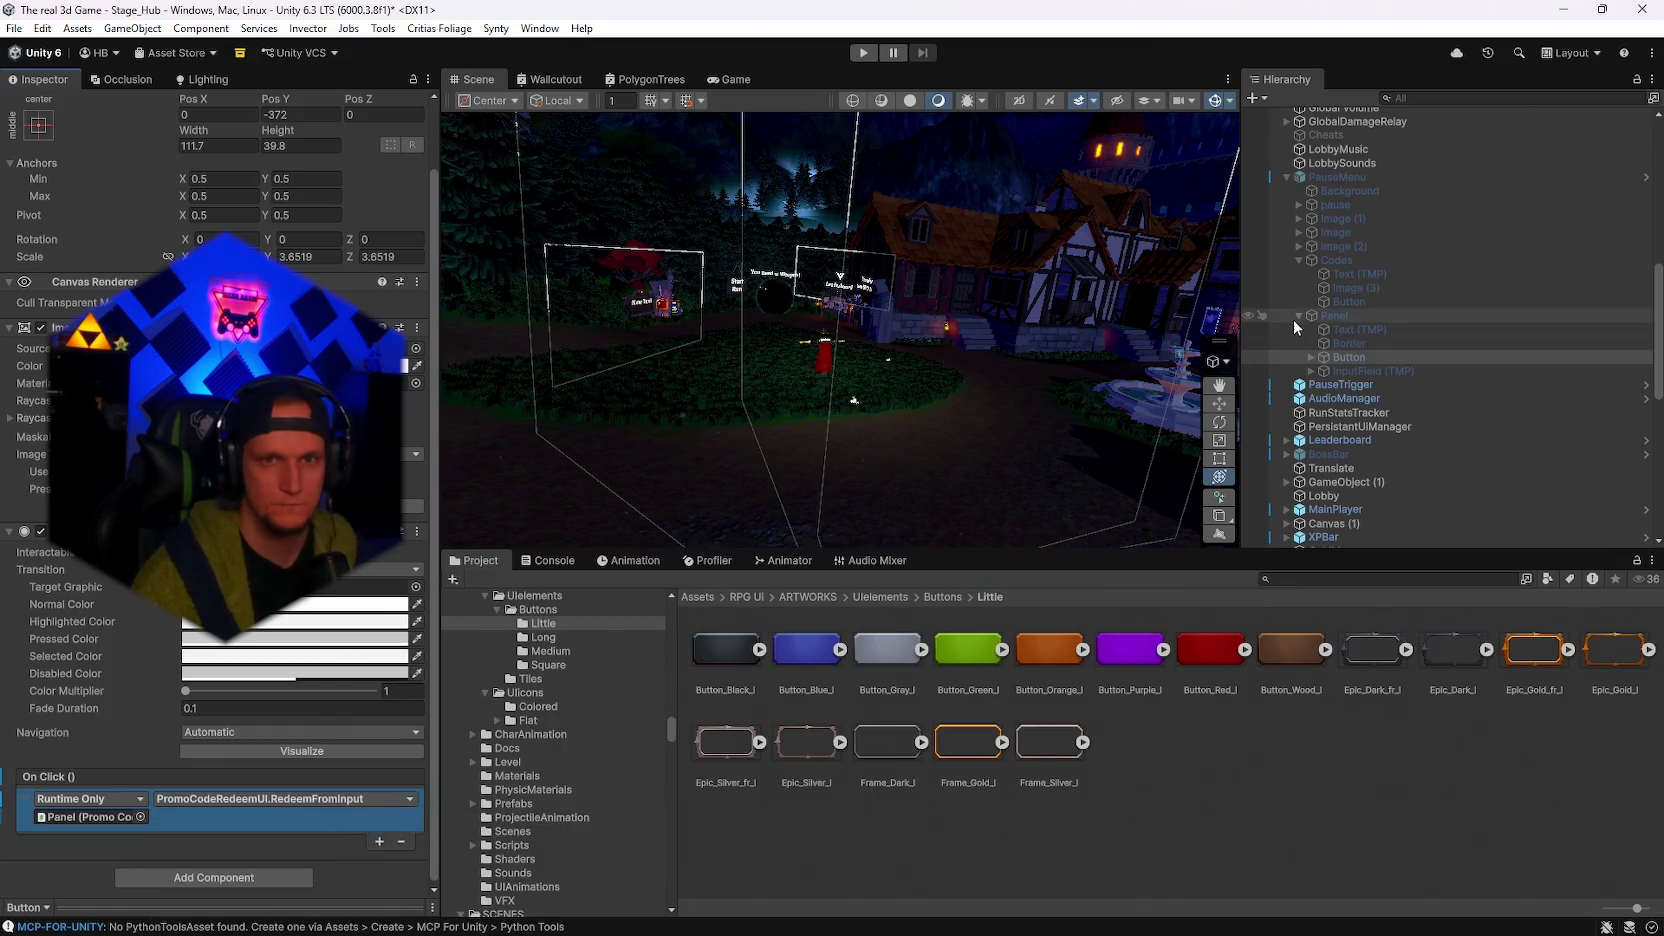
Apply all overrides on the PauseMenu prefab instance
click(1337, 177)
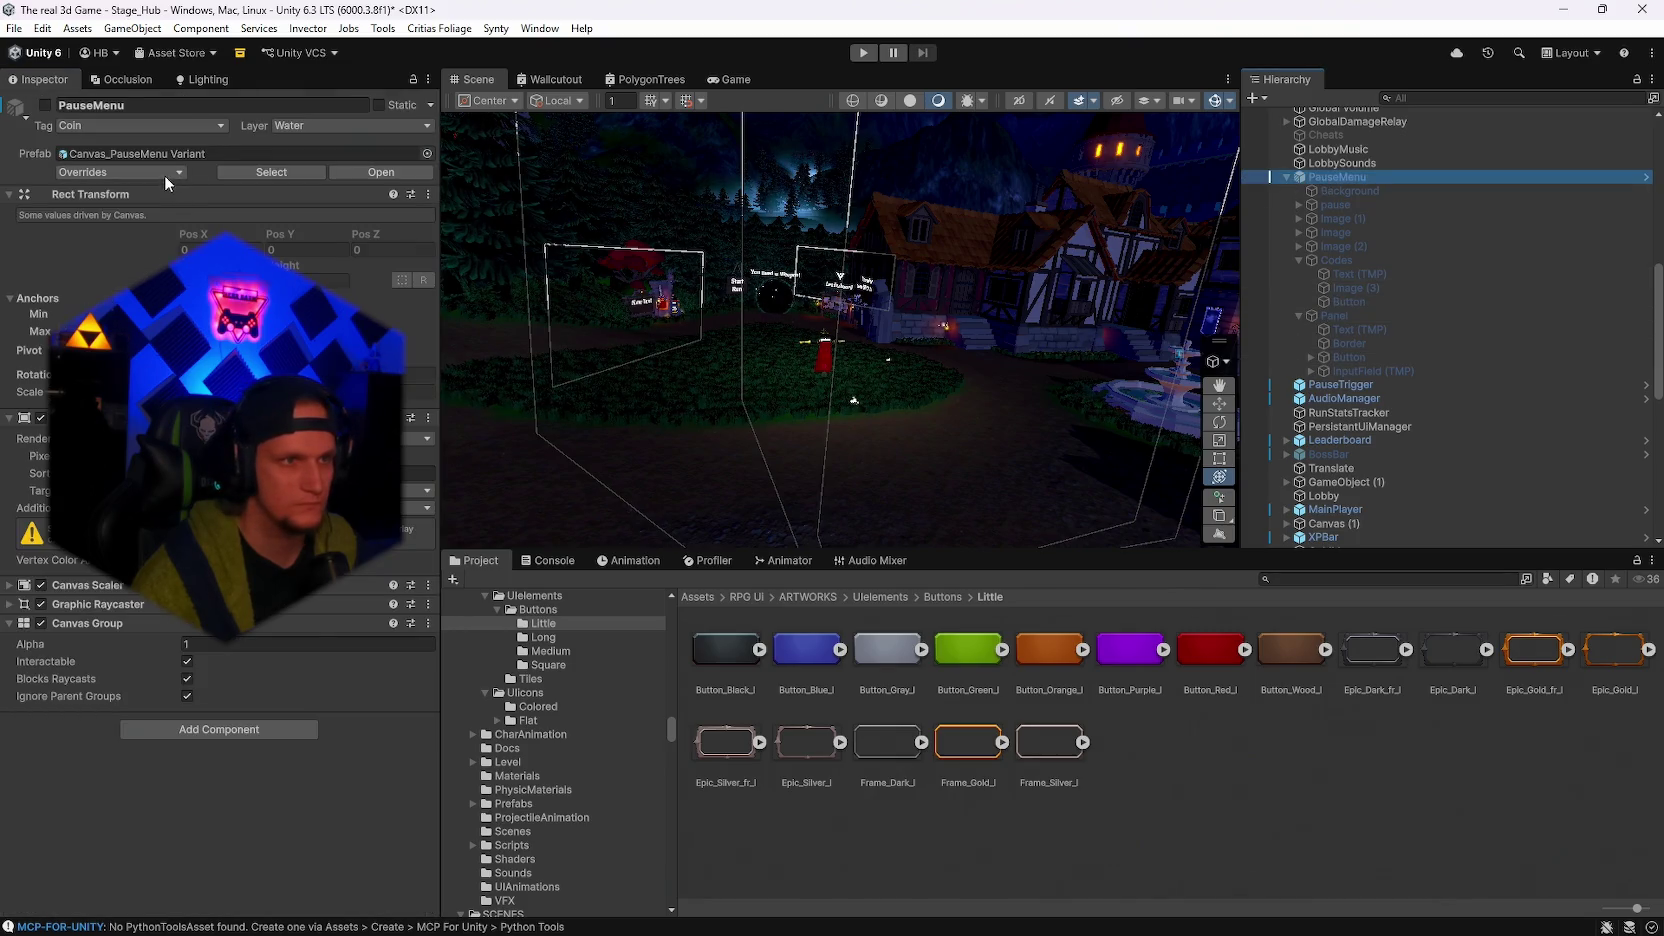
click(160, 172)
click(258, 665)
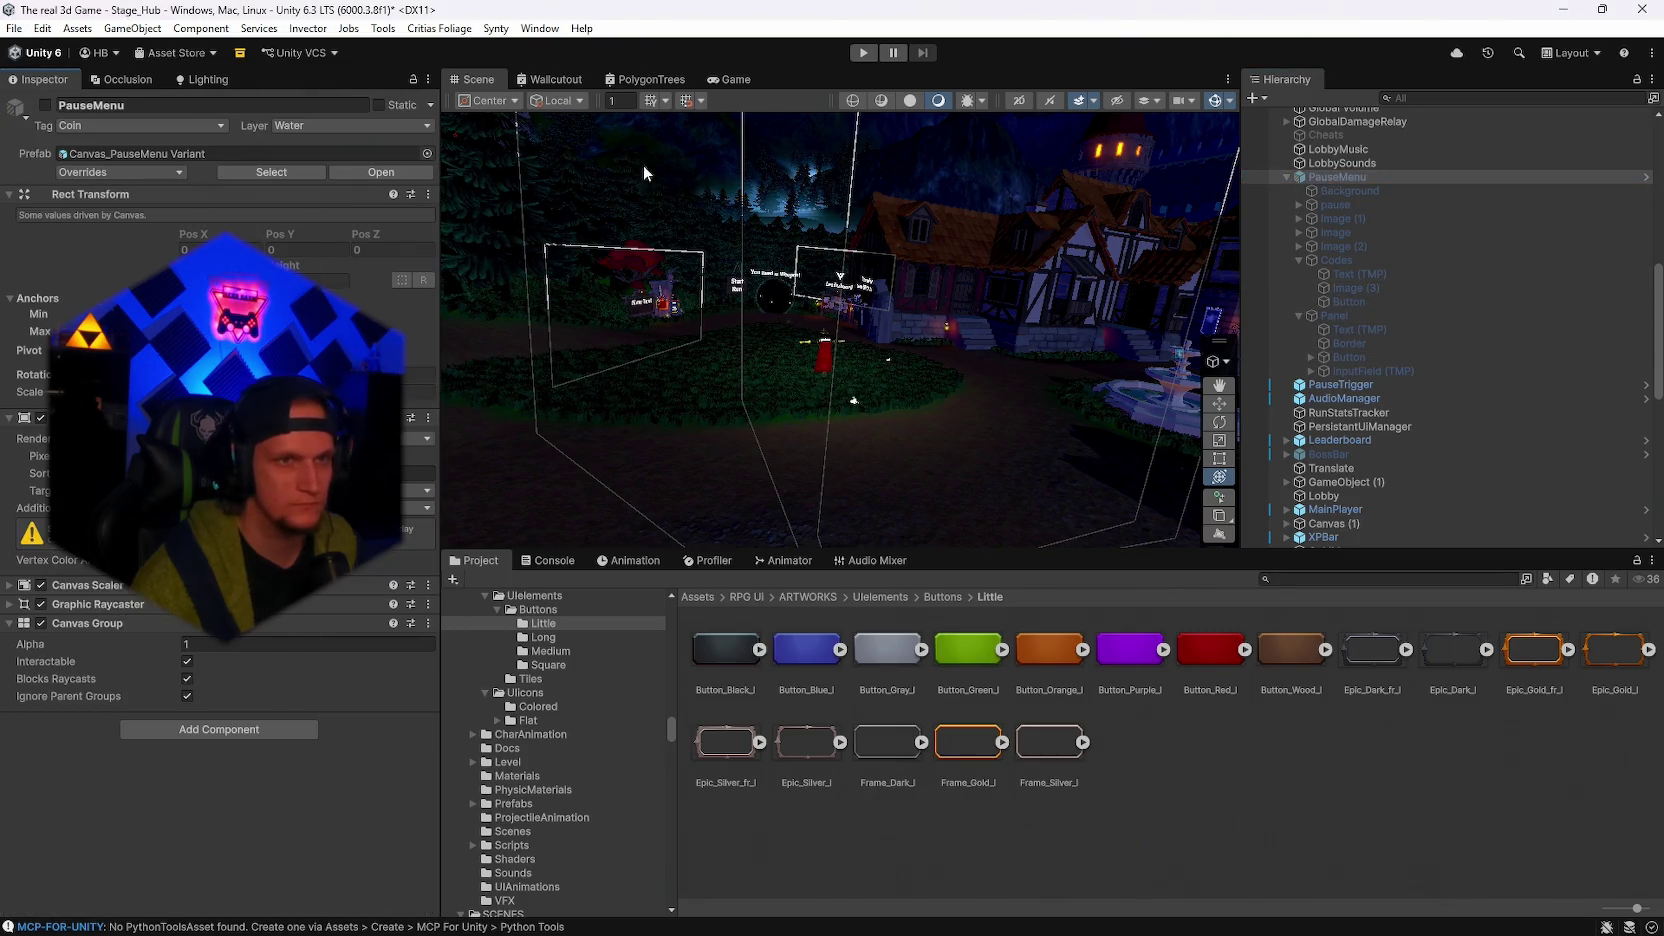
Save the scene via File > Save and enter Play mode
click(20, 29)
click(40, 118)
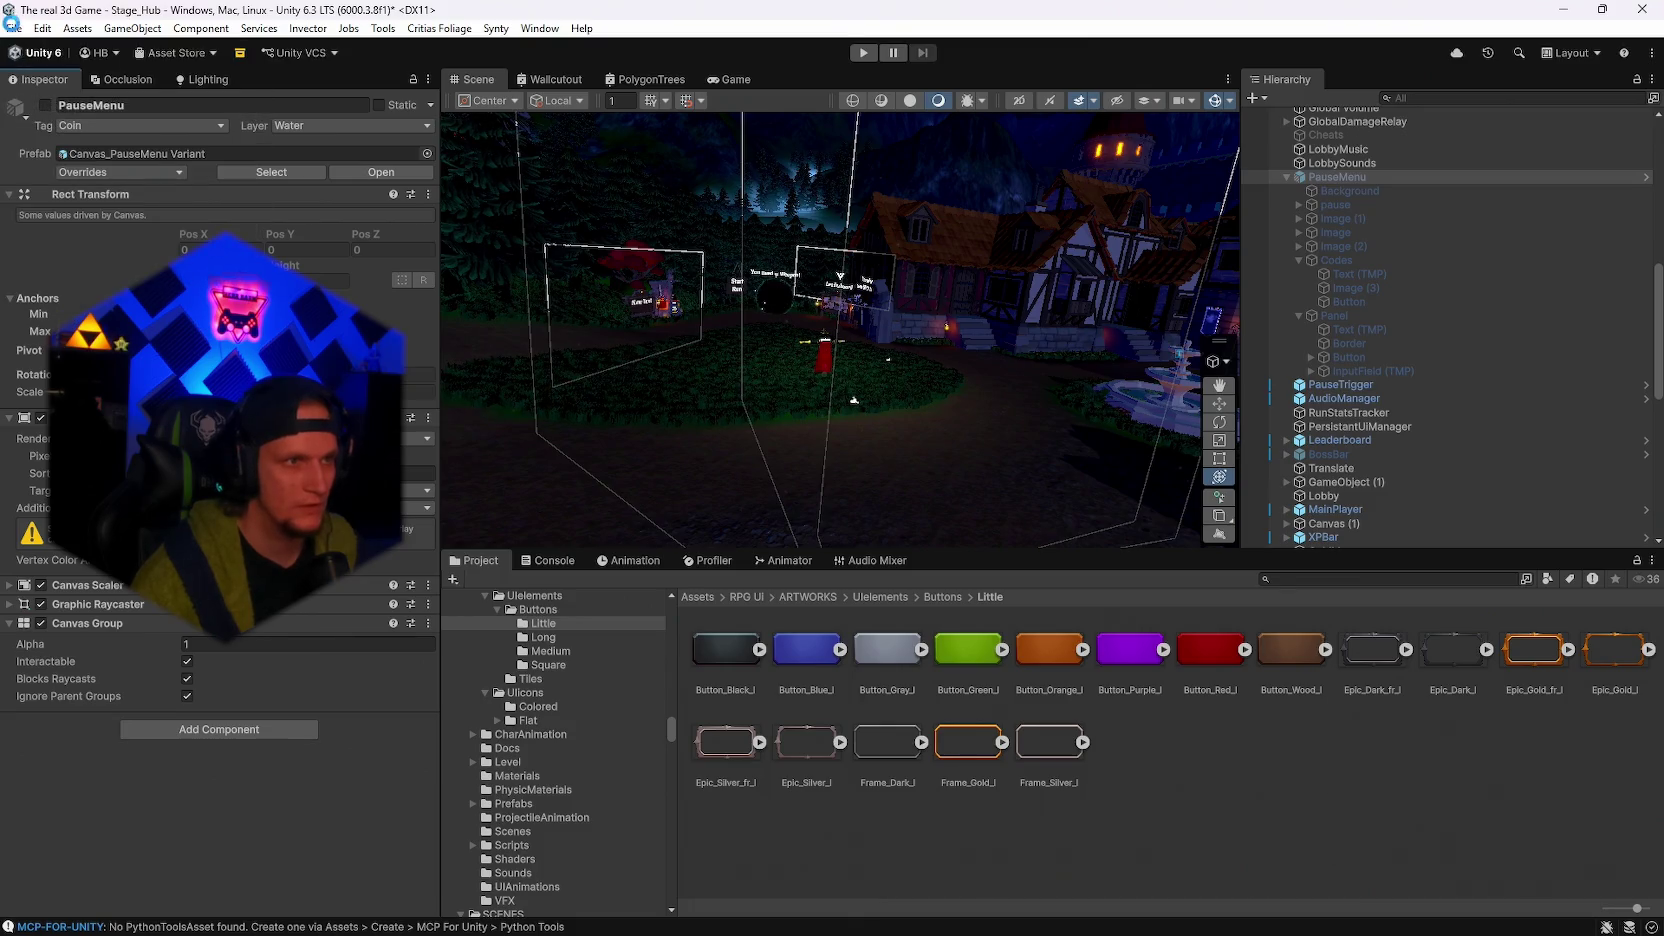
click(12, 30)
click(40, 216)
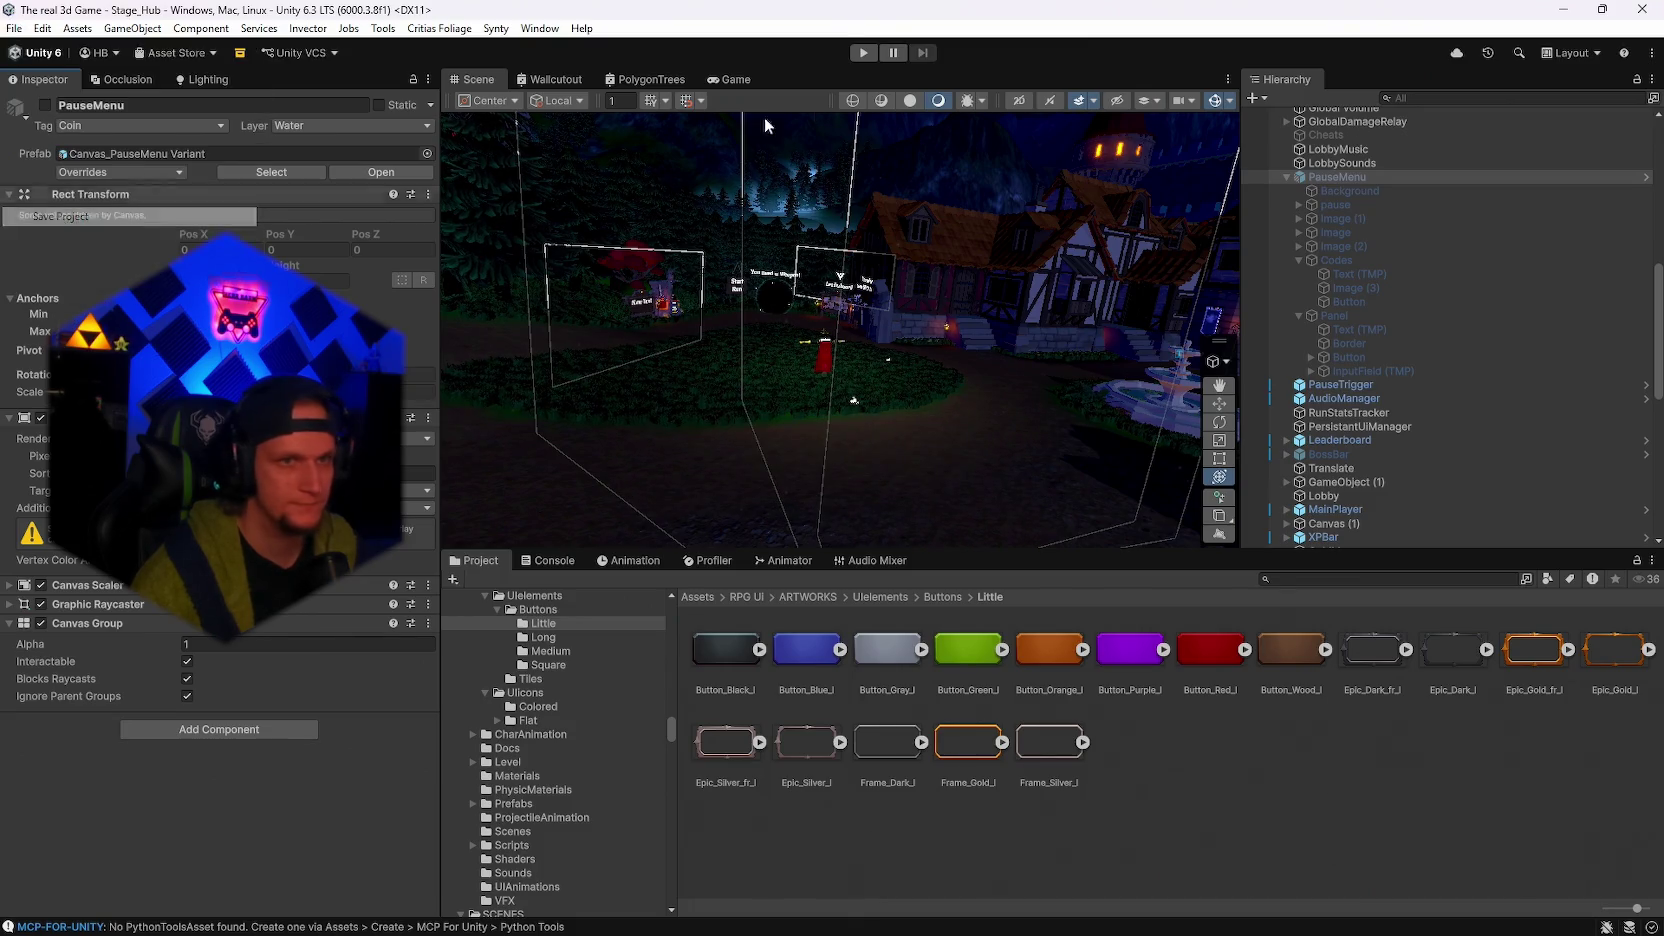
click(864, 53)
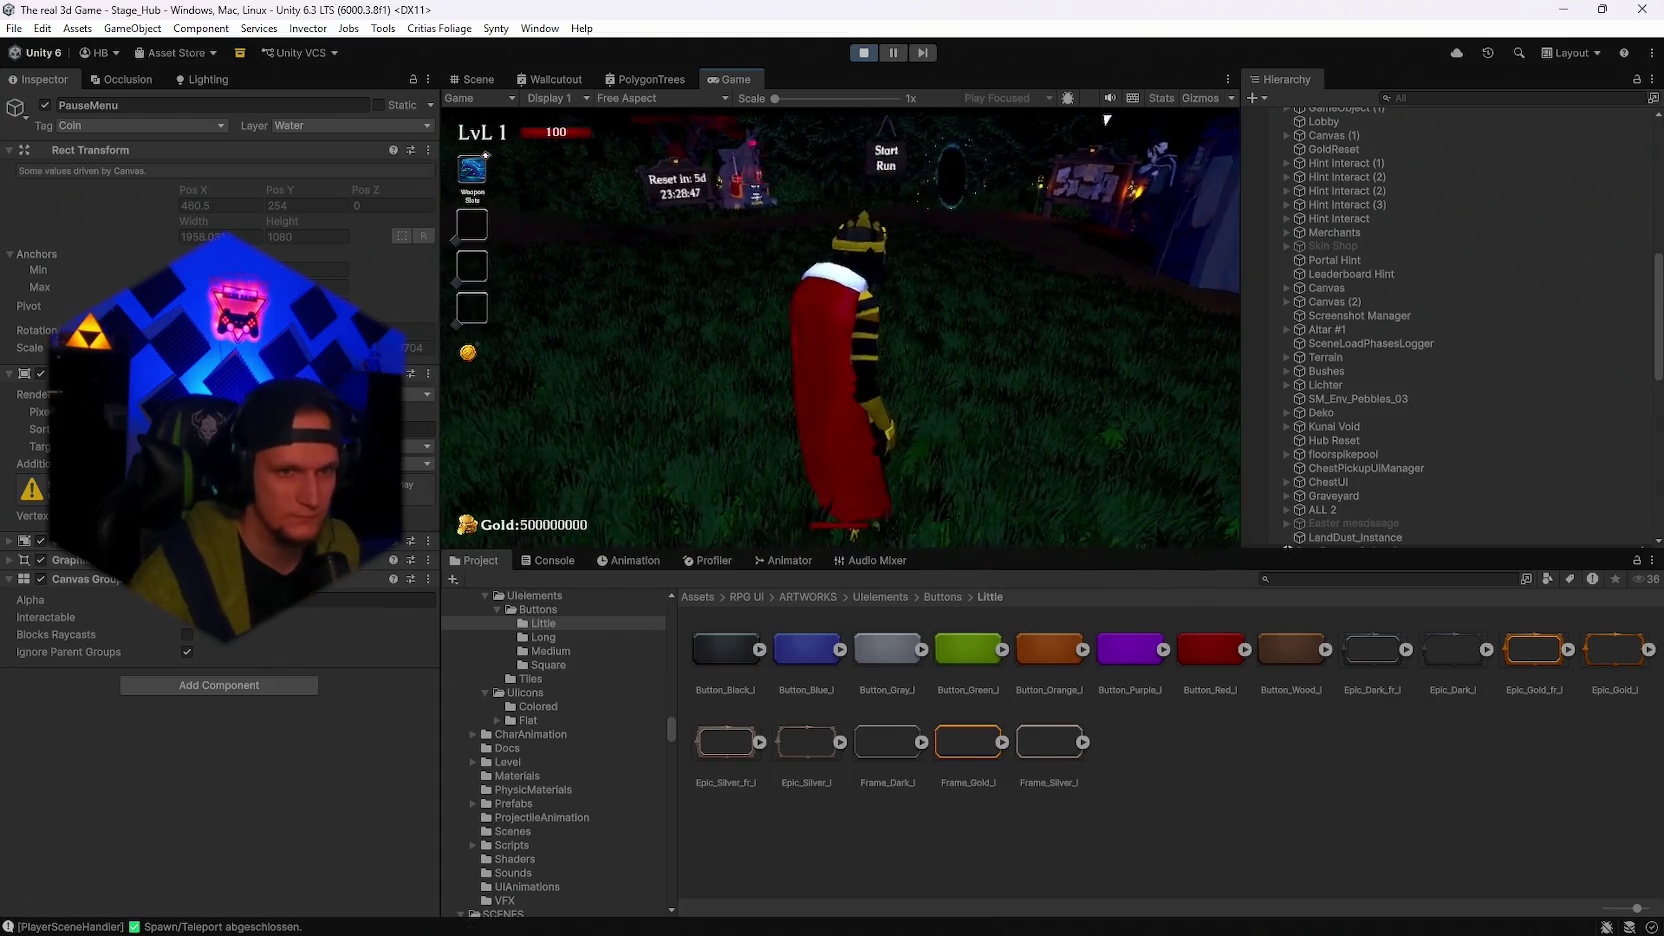
In the running game, open the pause menu's Redeem Code panel and try redeeming a code
key(Escape)
click(868, 484)
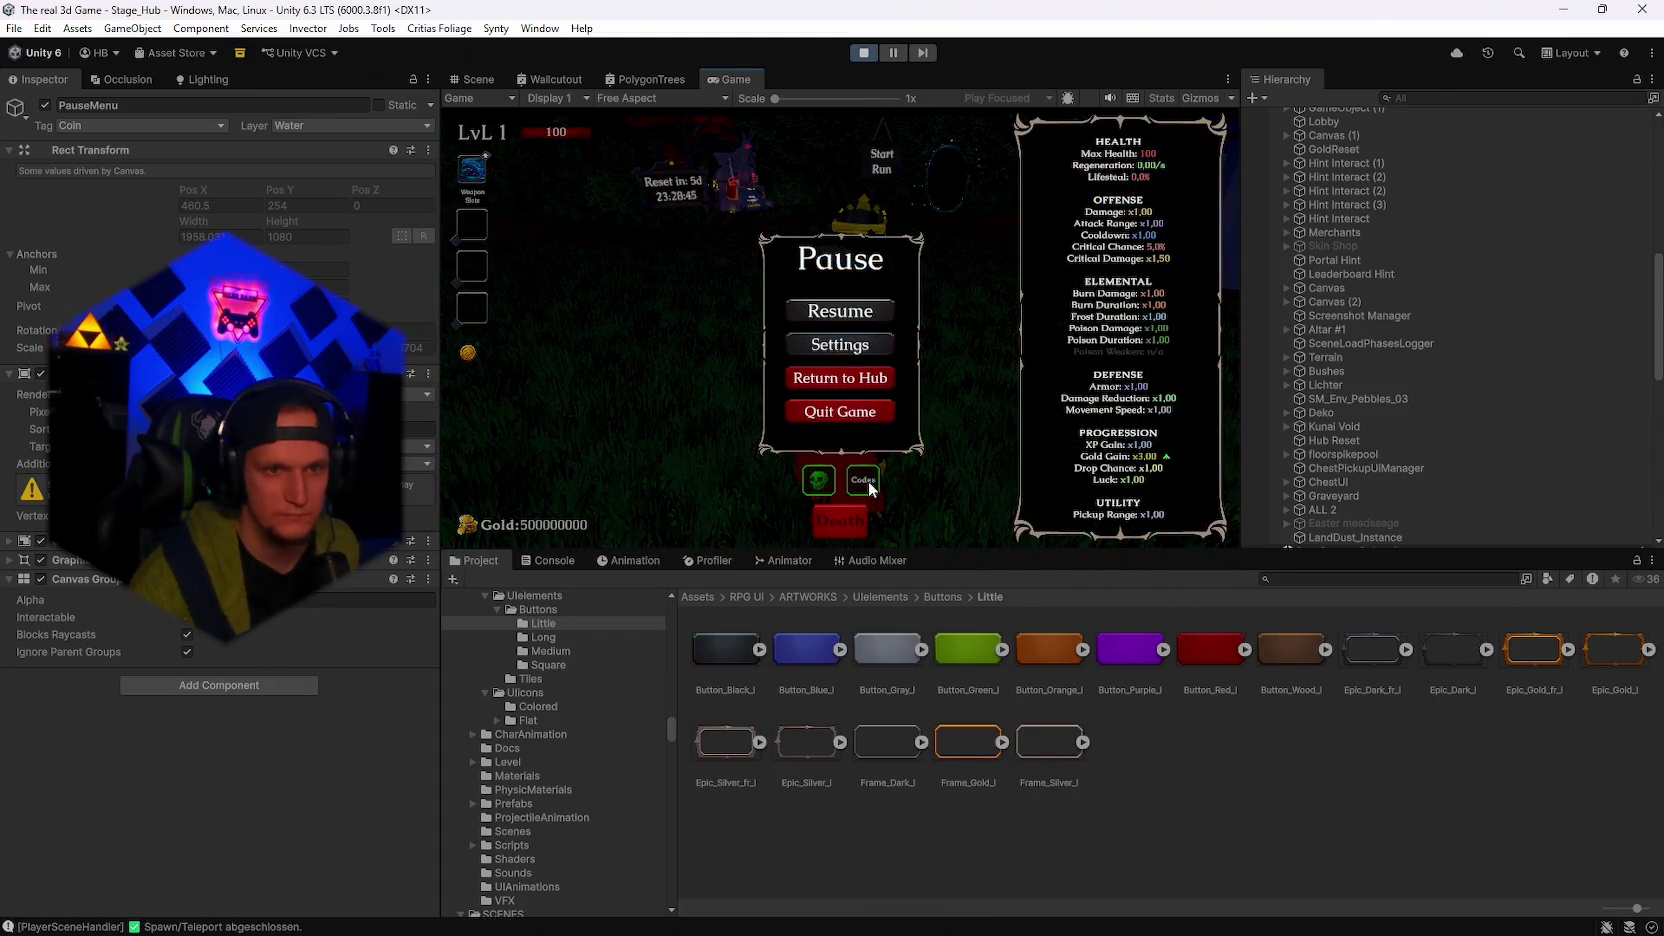
click(868, 484)
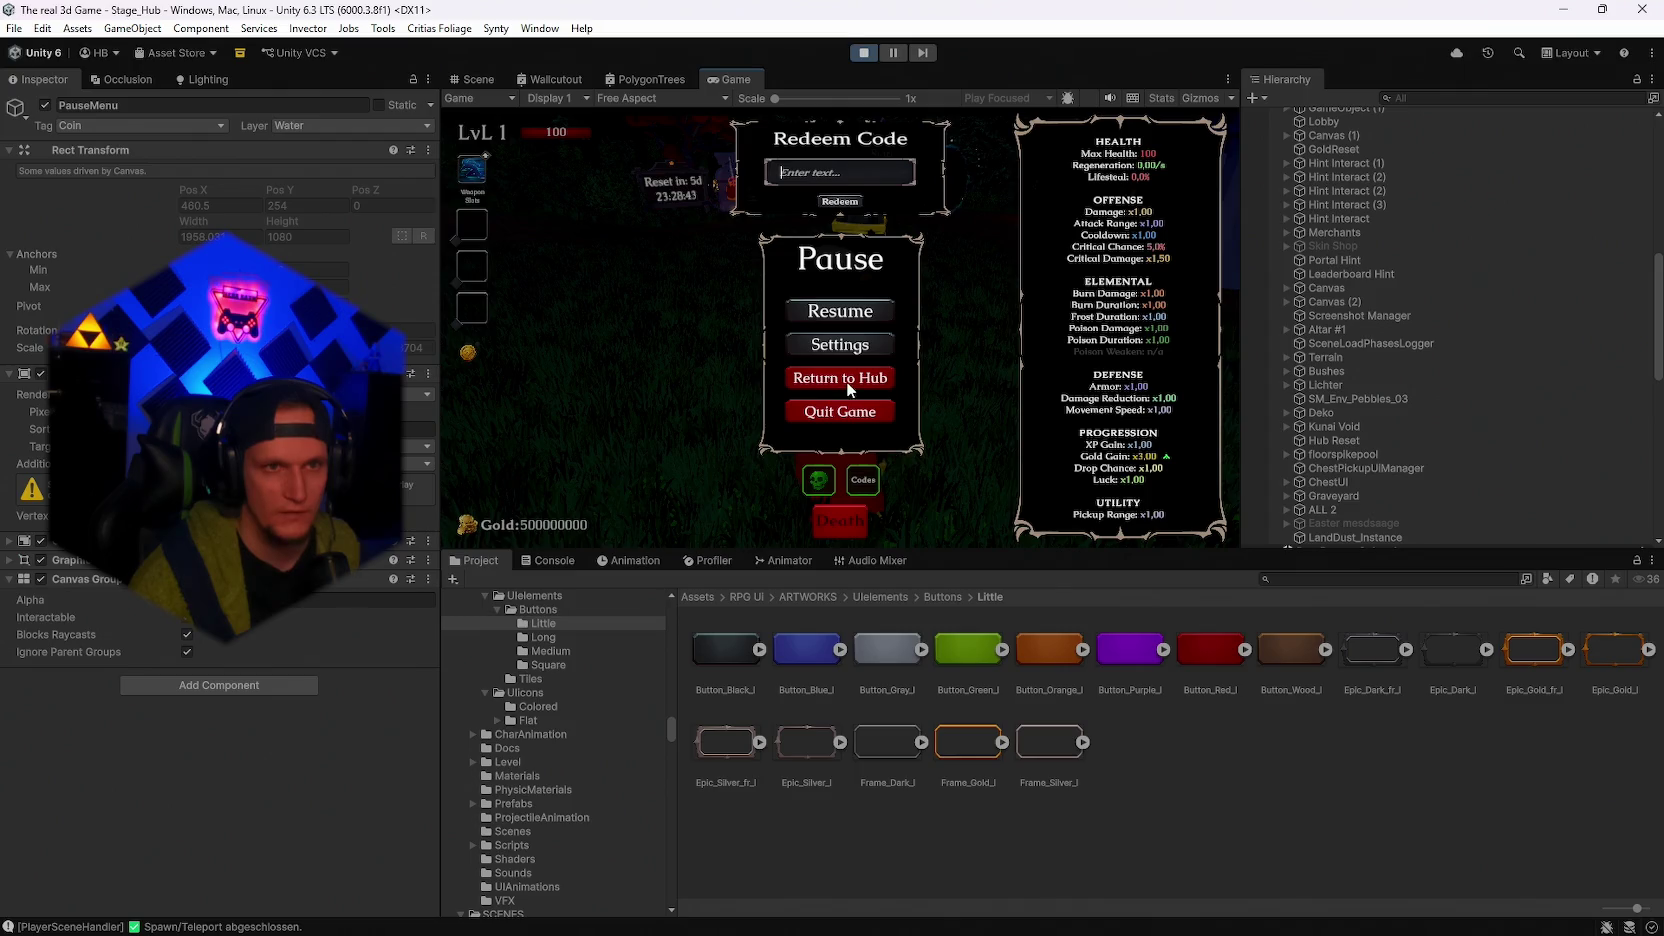
click(826, 203)
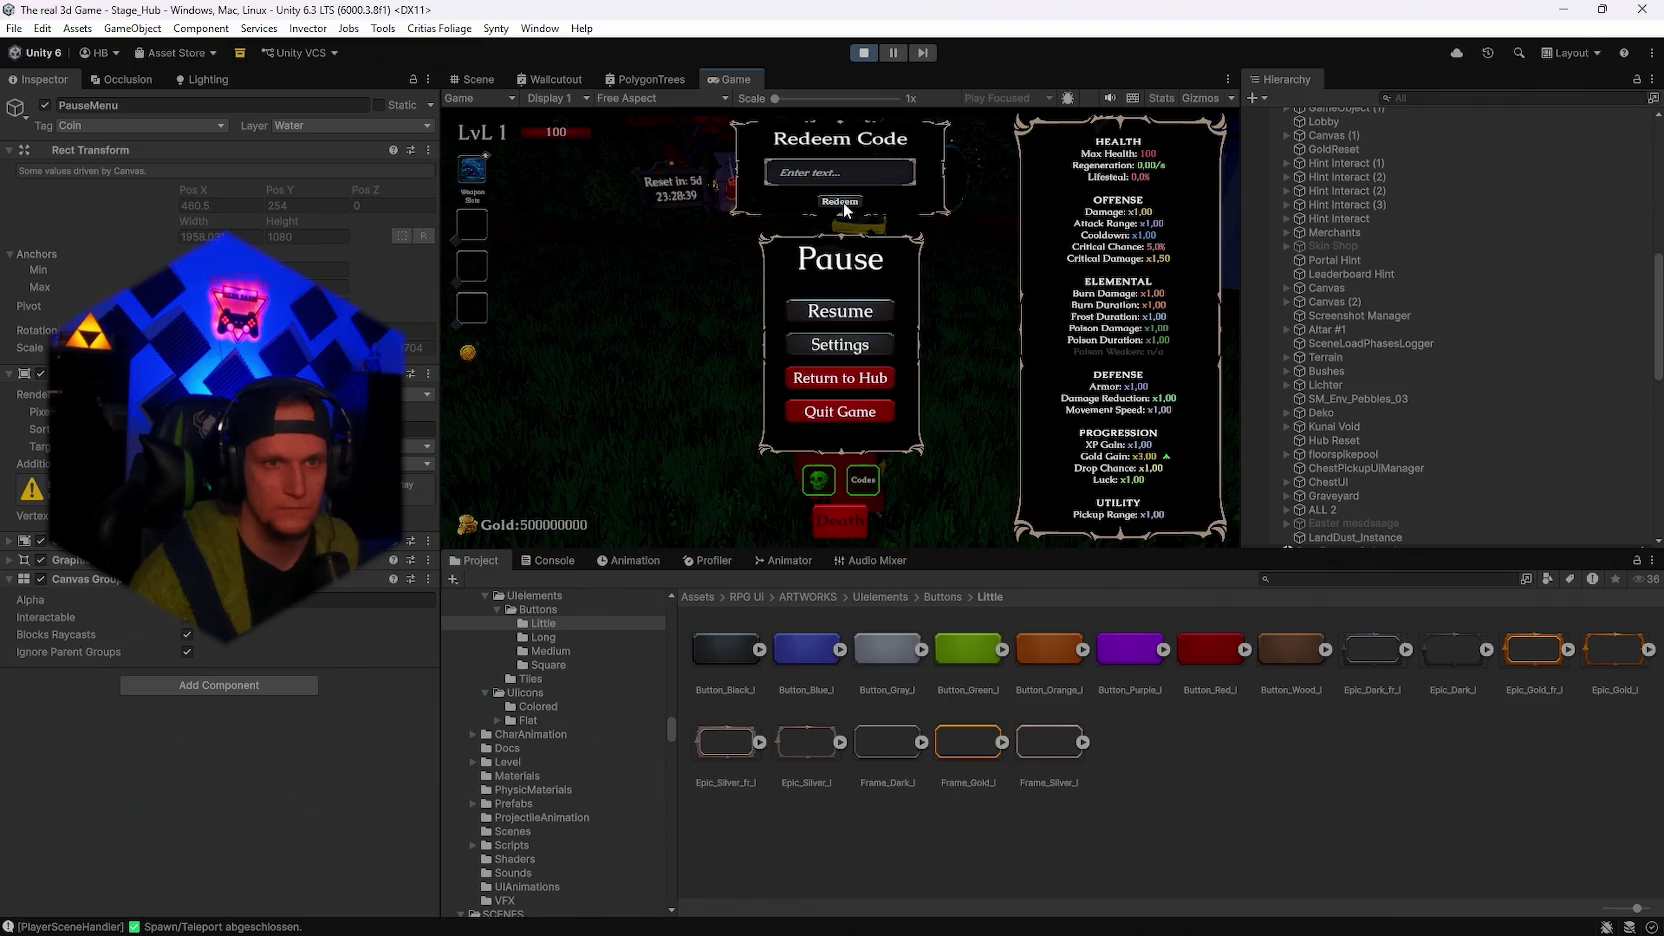
click(842, 203)
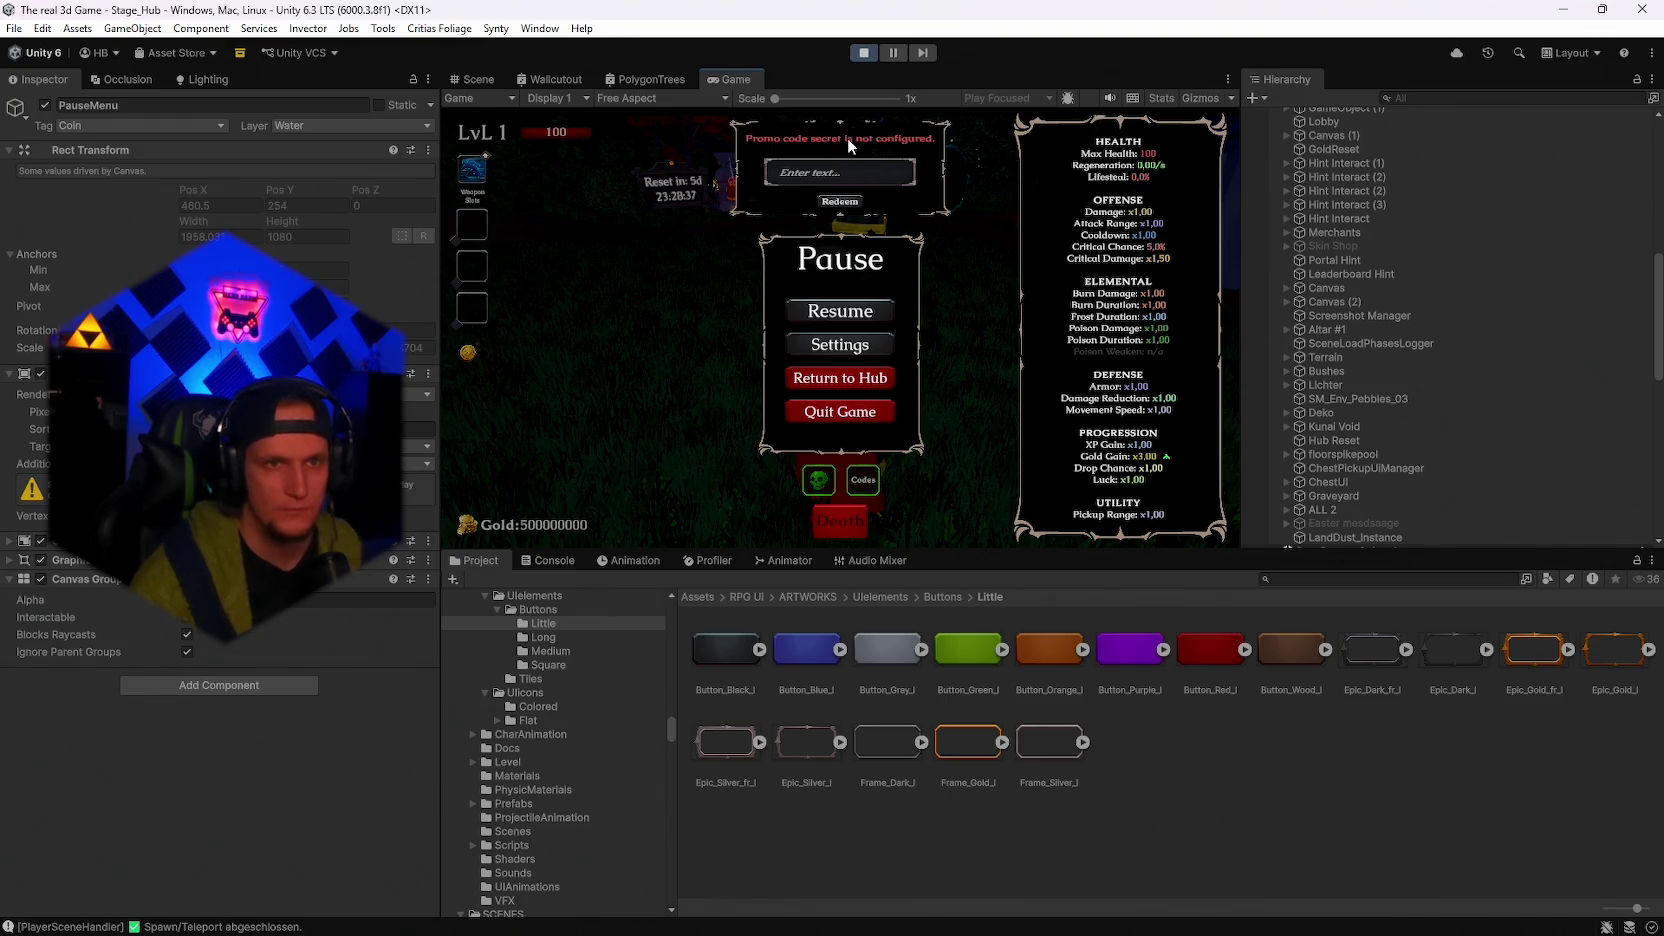
Maximize the Game view, redeem again to get 'Promo code secret is not configured.', then restore
double_click(737, 79)
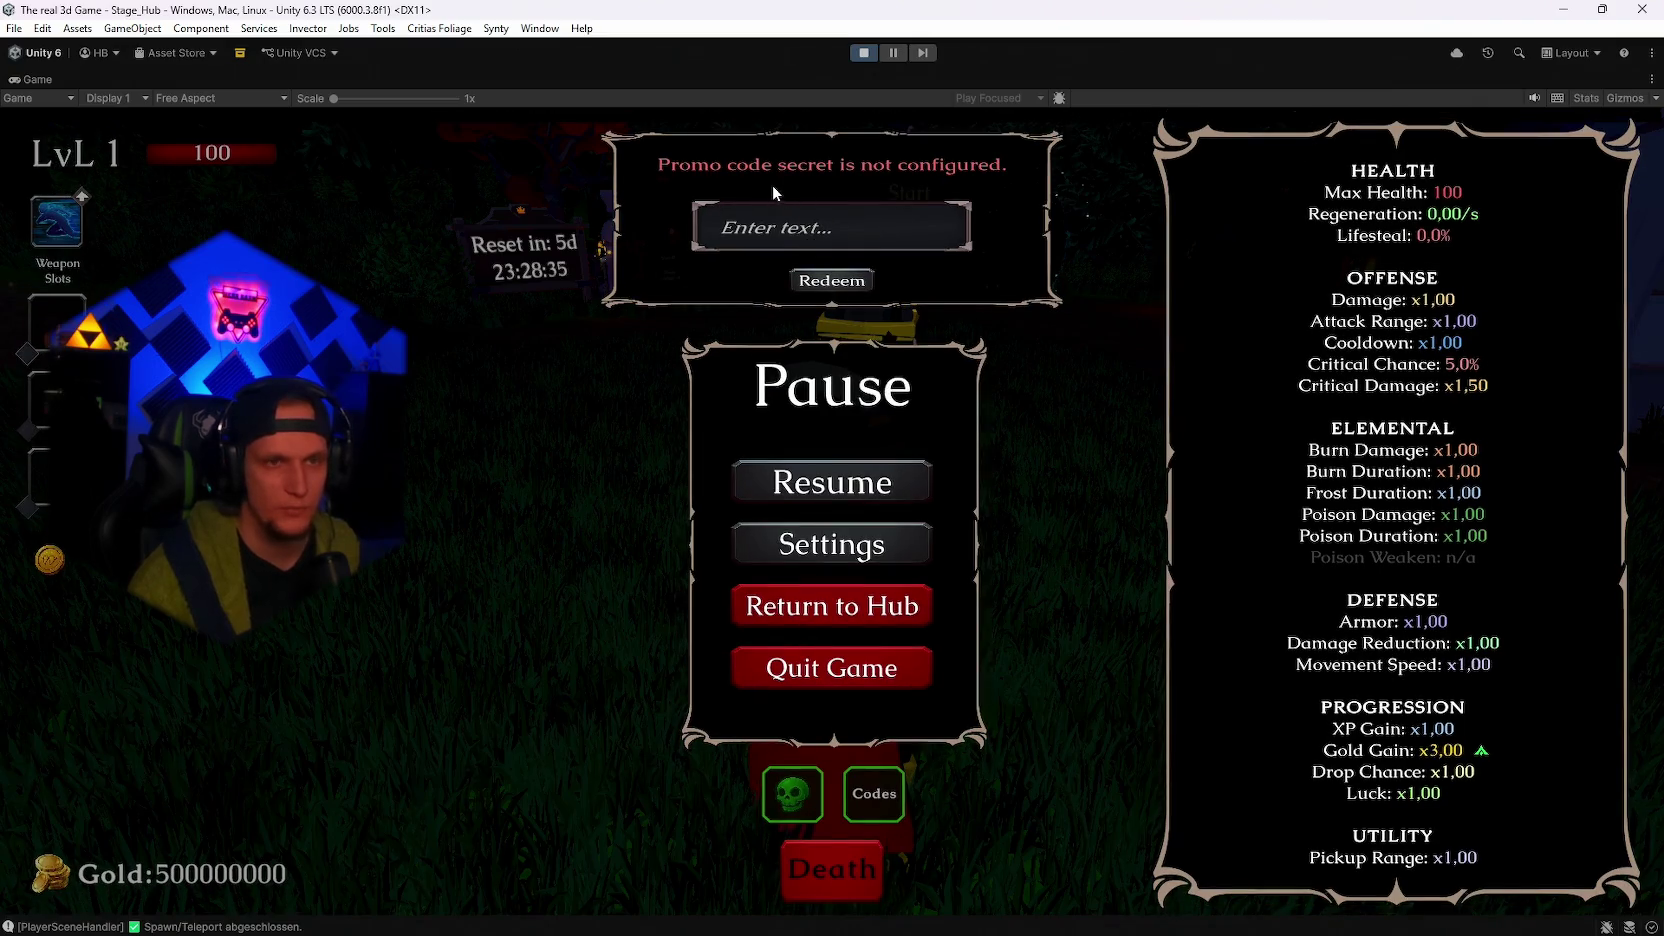
click(846, 231)
click(848, 288)
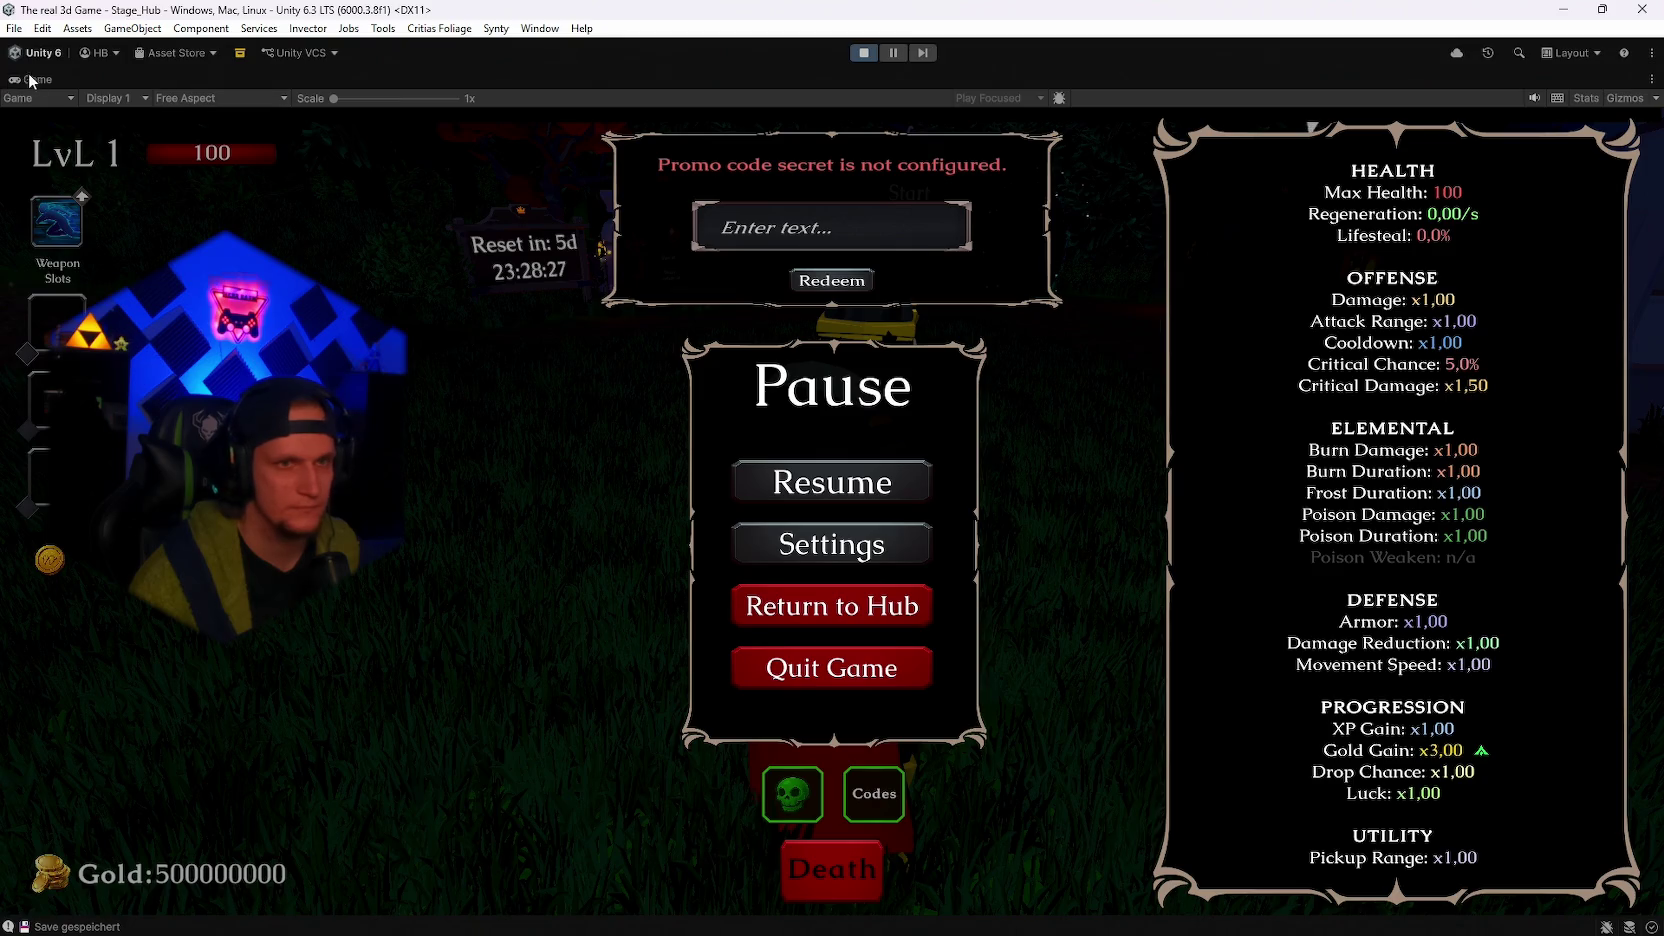
double_click(30, 80)
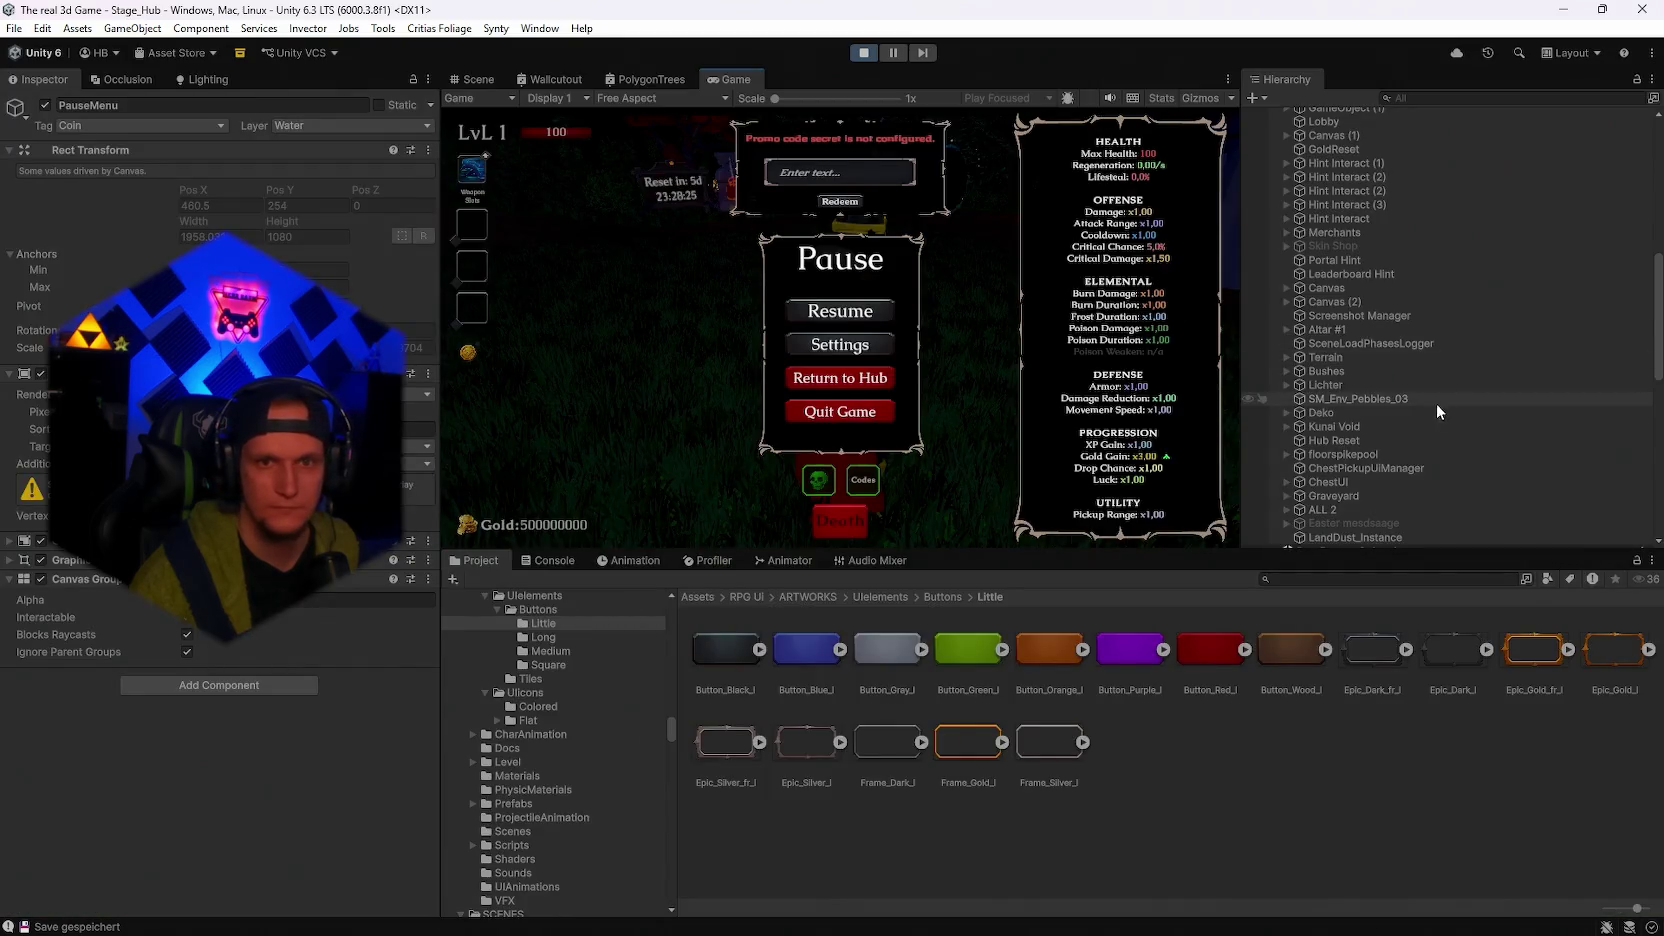
Filter the Hierarchy by 'unlock' and select UnlockManager to view its components
scroll(1450, 402, up, 10)
click(1429, 101)
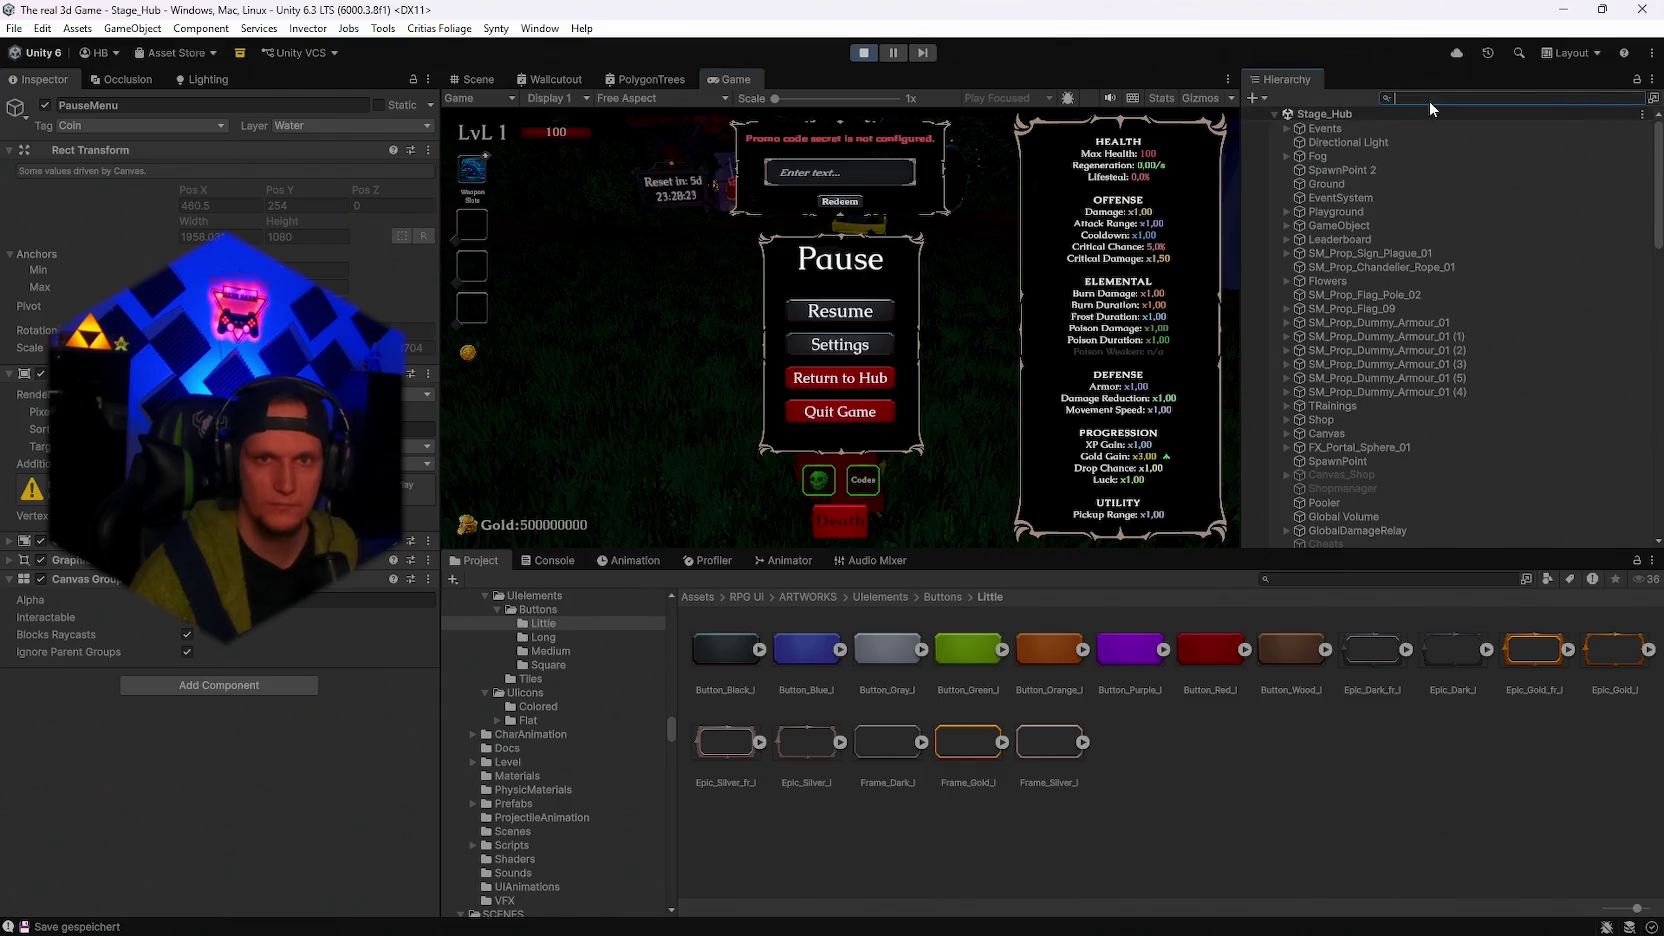
text(unlock)
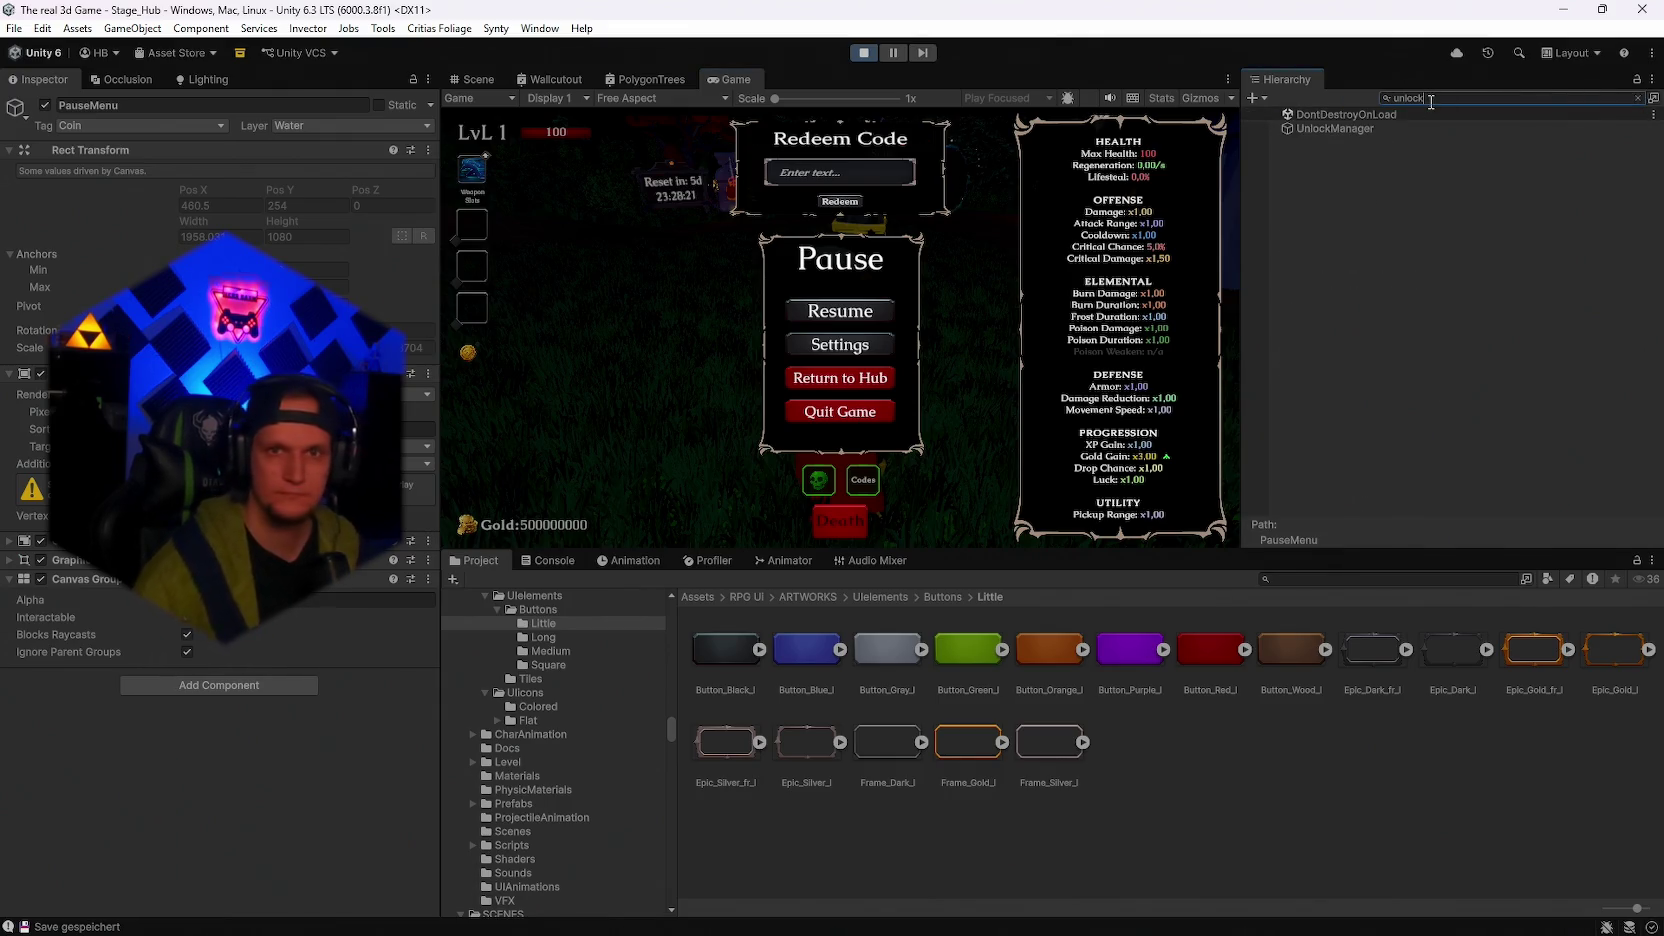
click(1332, 133)
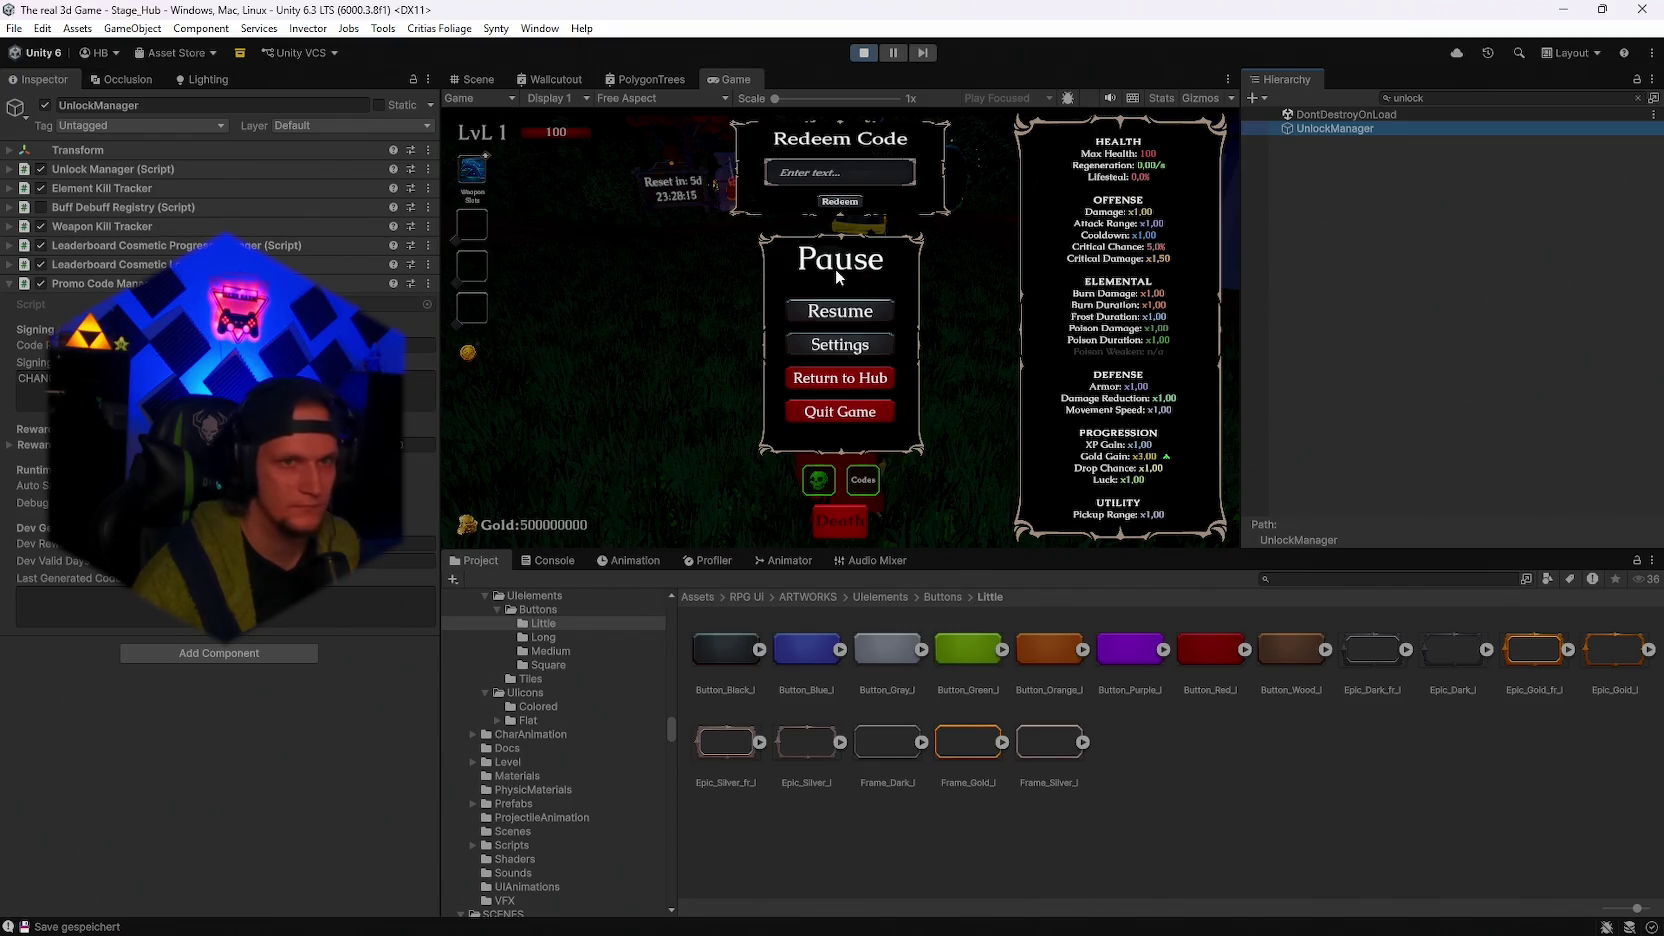
Screenshot the red promo error, redeem the code 'test' in-game, then stop Play mode
click(840, 203)
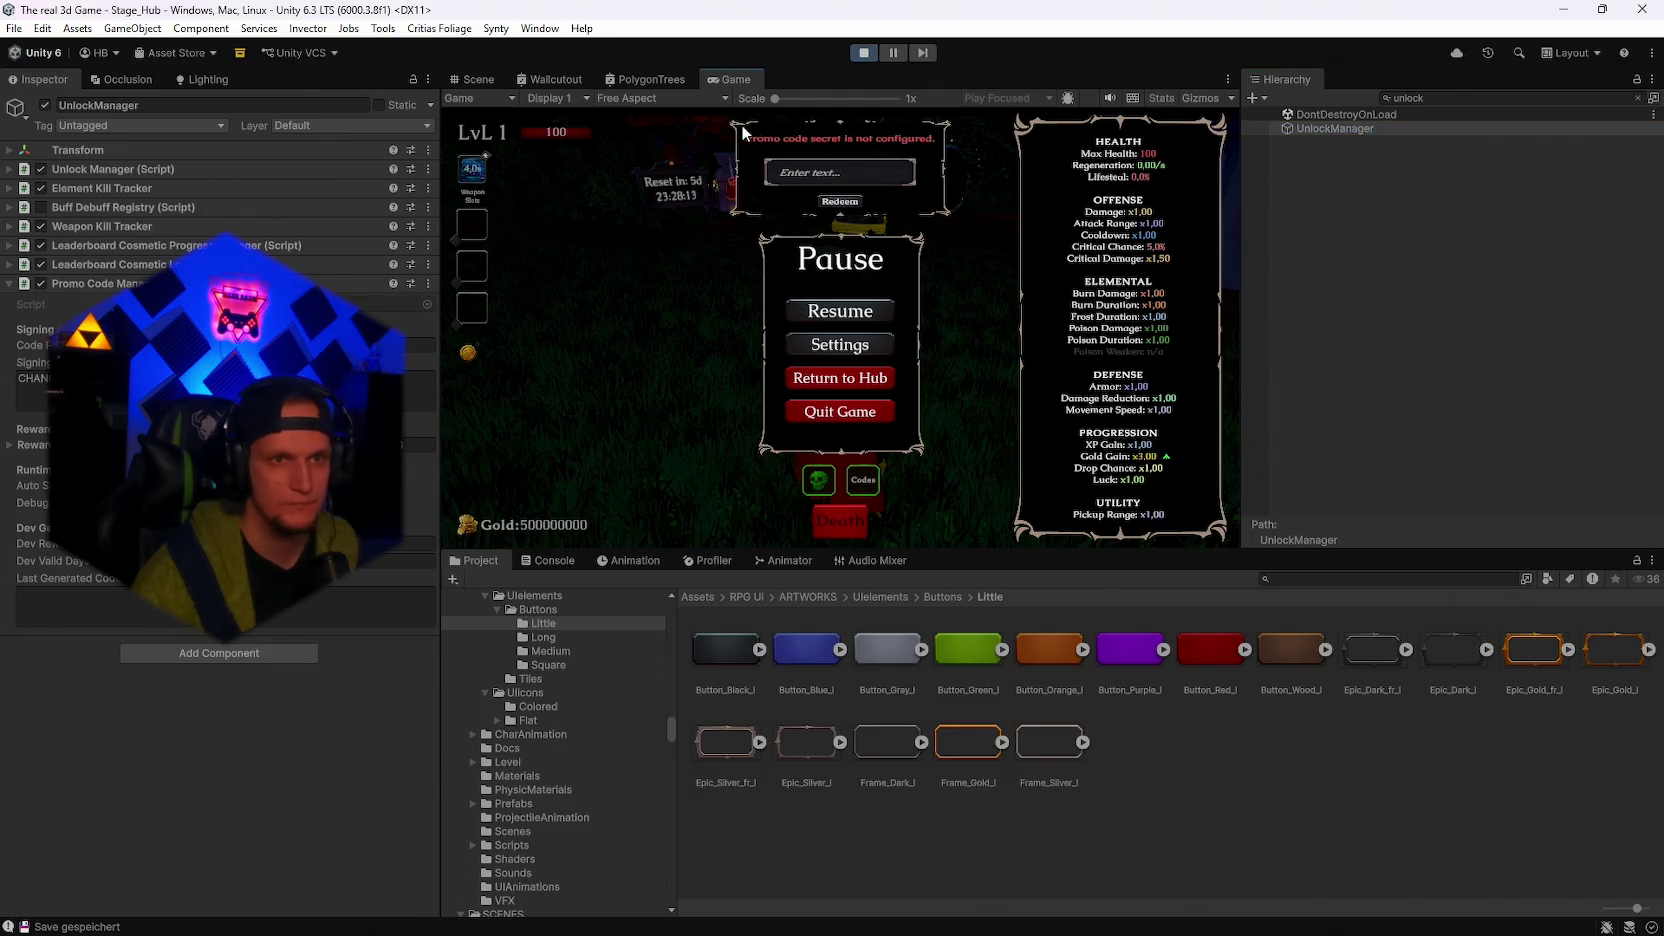
key(super+shift+s)
drag(736, 122, 946, 152)
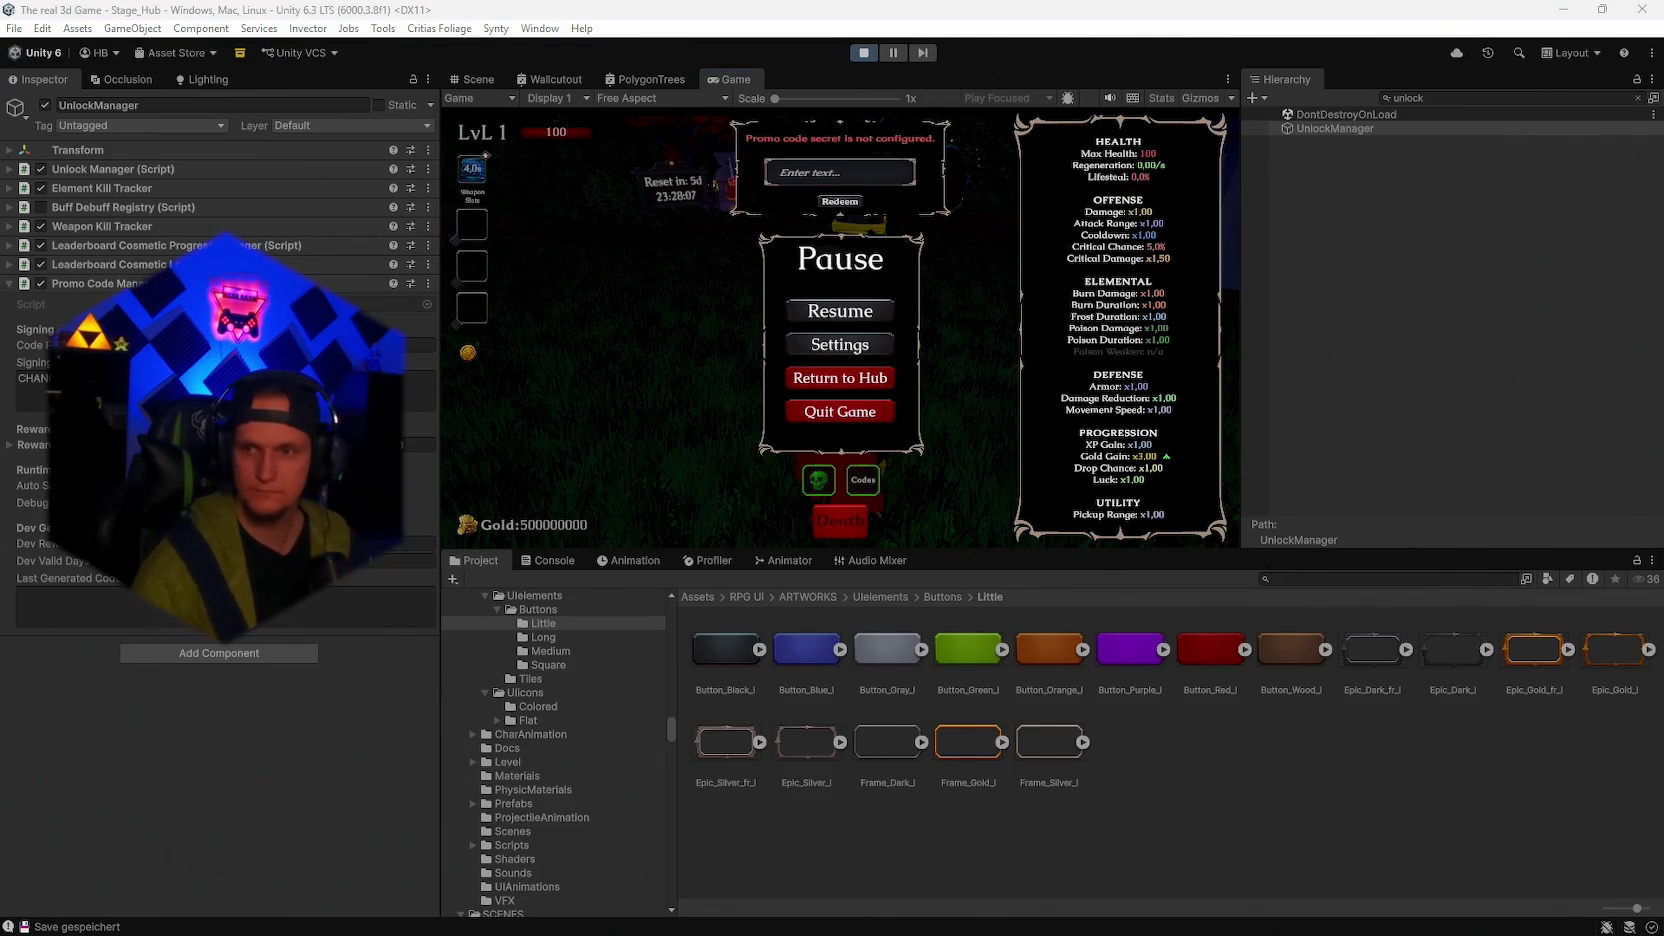
click(824, 168)
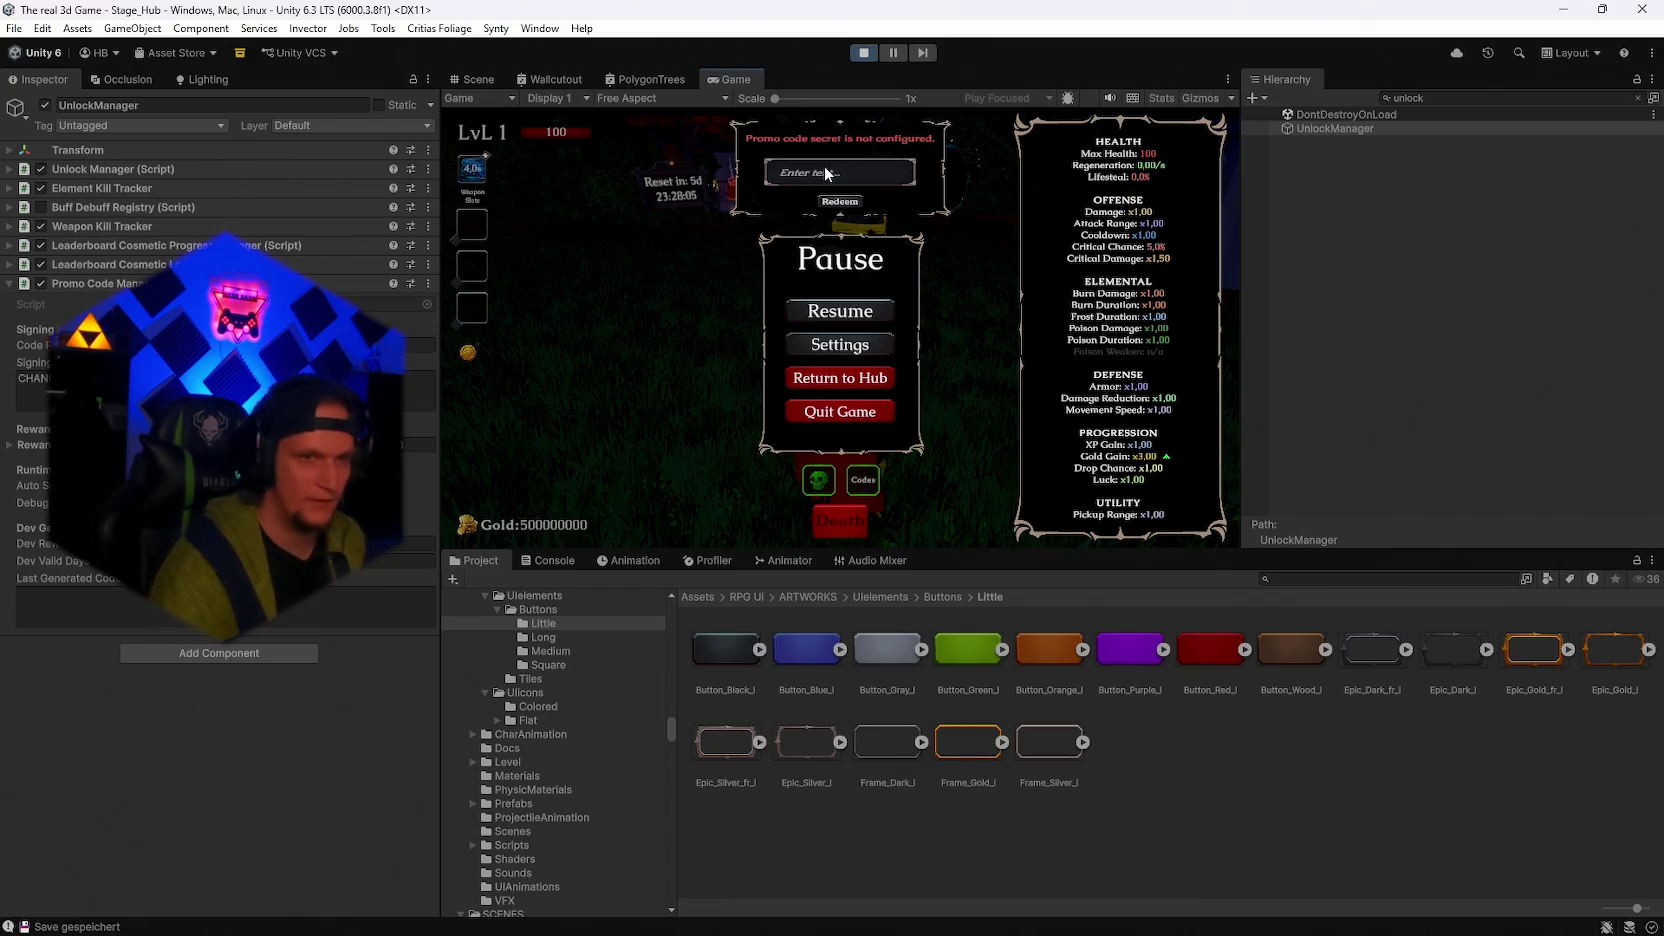
text(test)
click(845, 200)
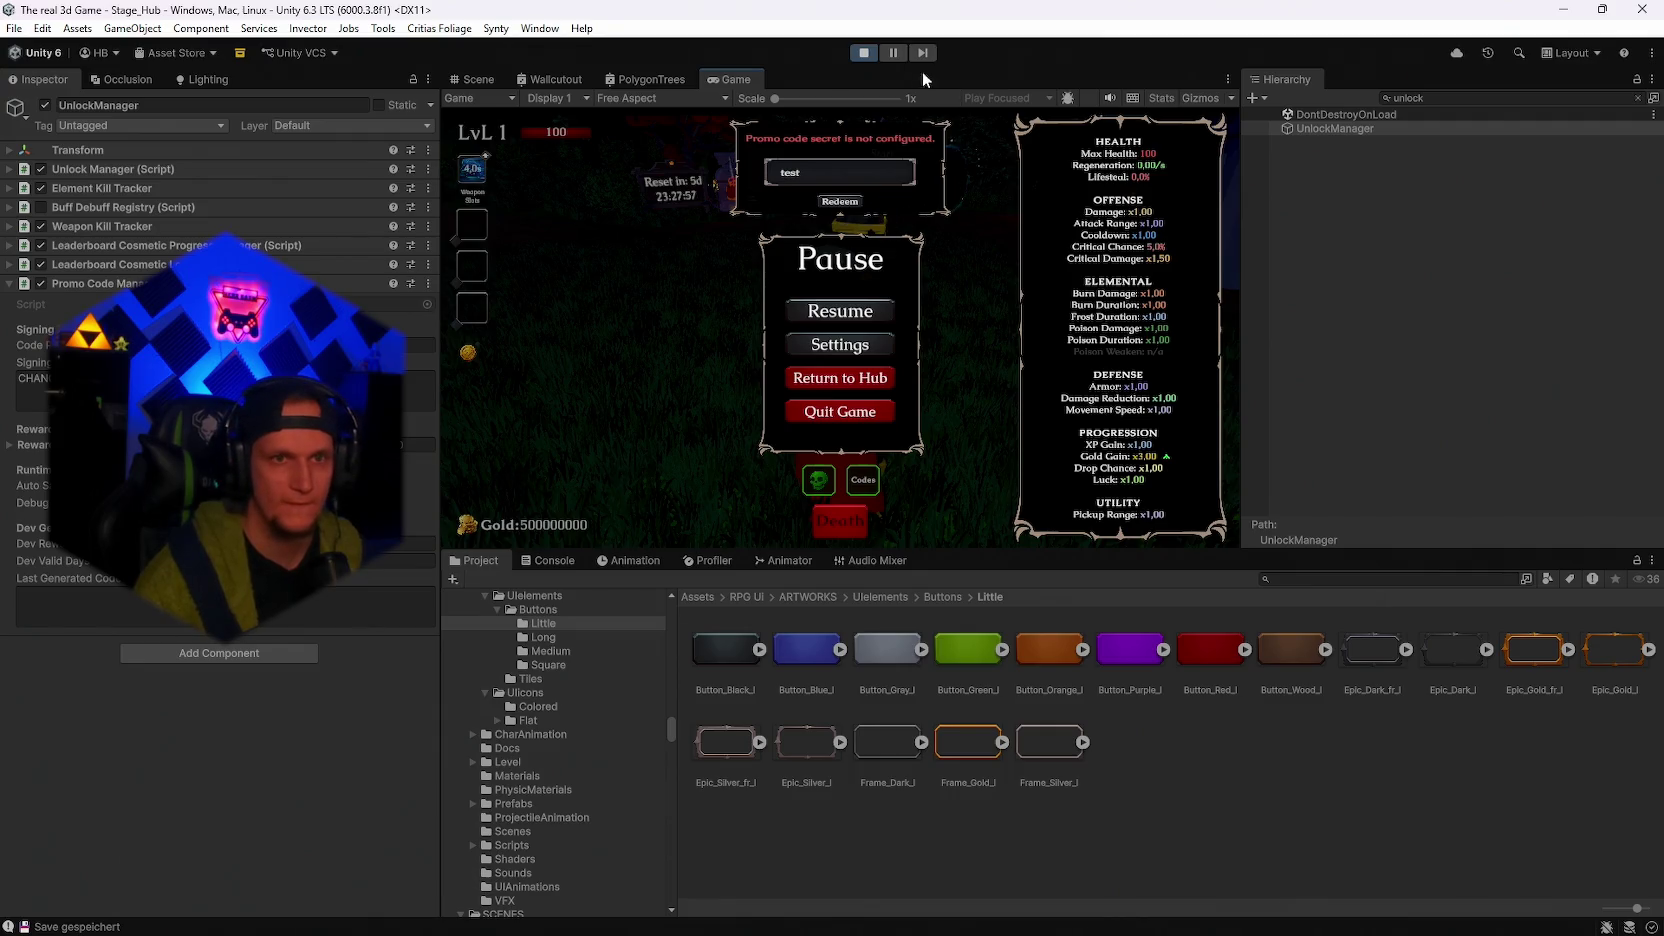
click(864, 53)
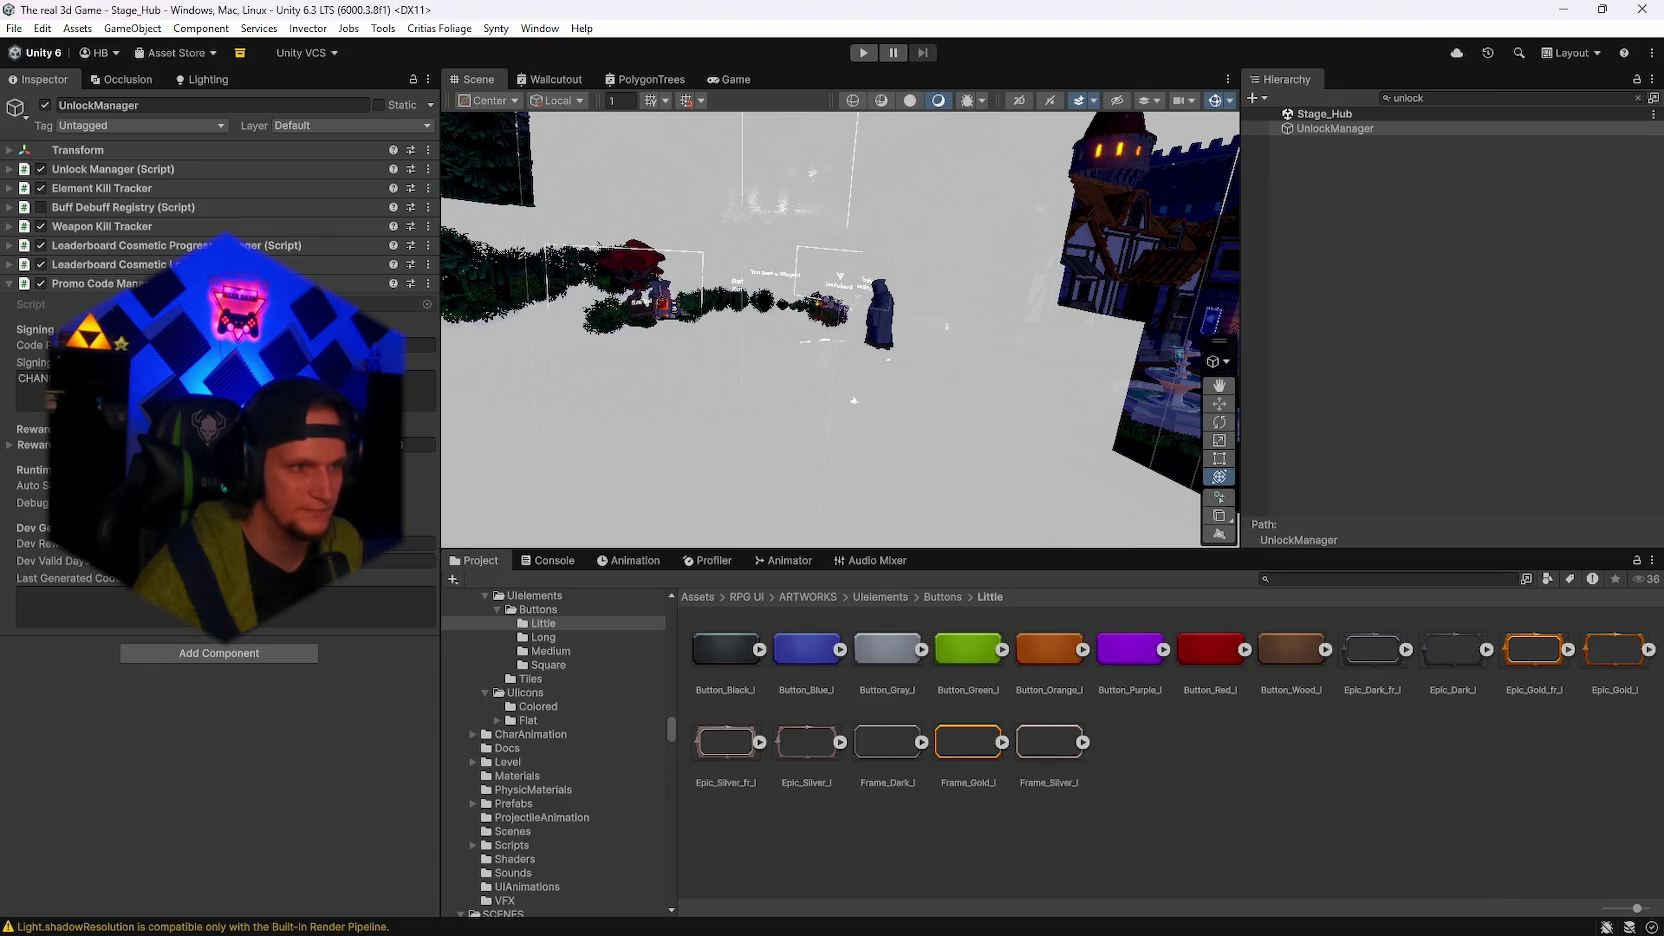
Expand the Rewards list, add an entry, and set its reward type to the cosmetic option
click(8, 444)
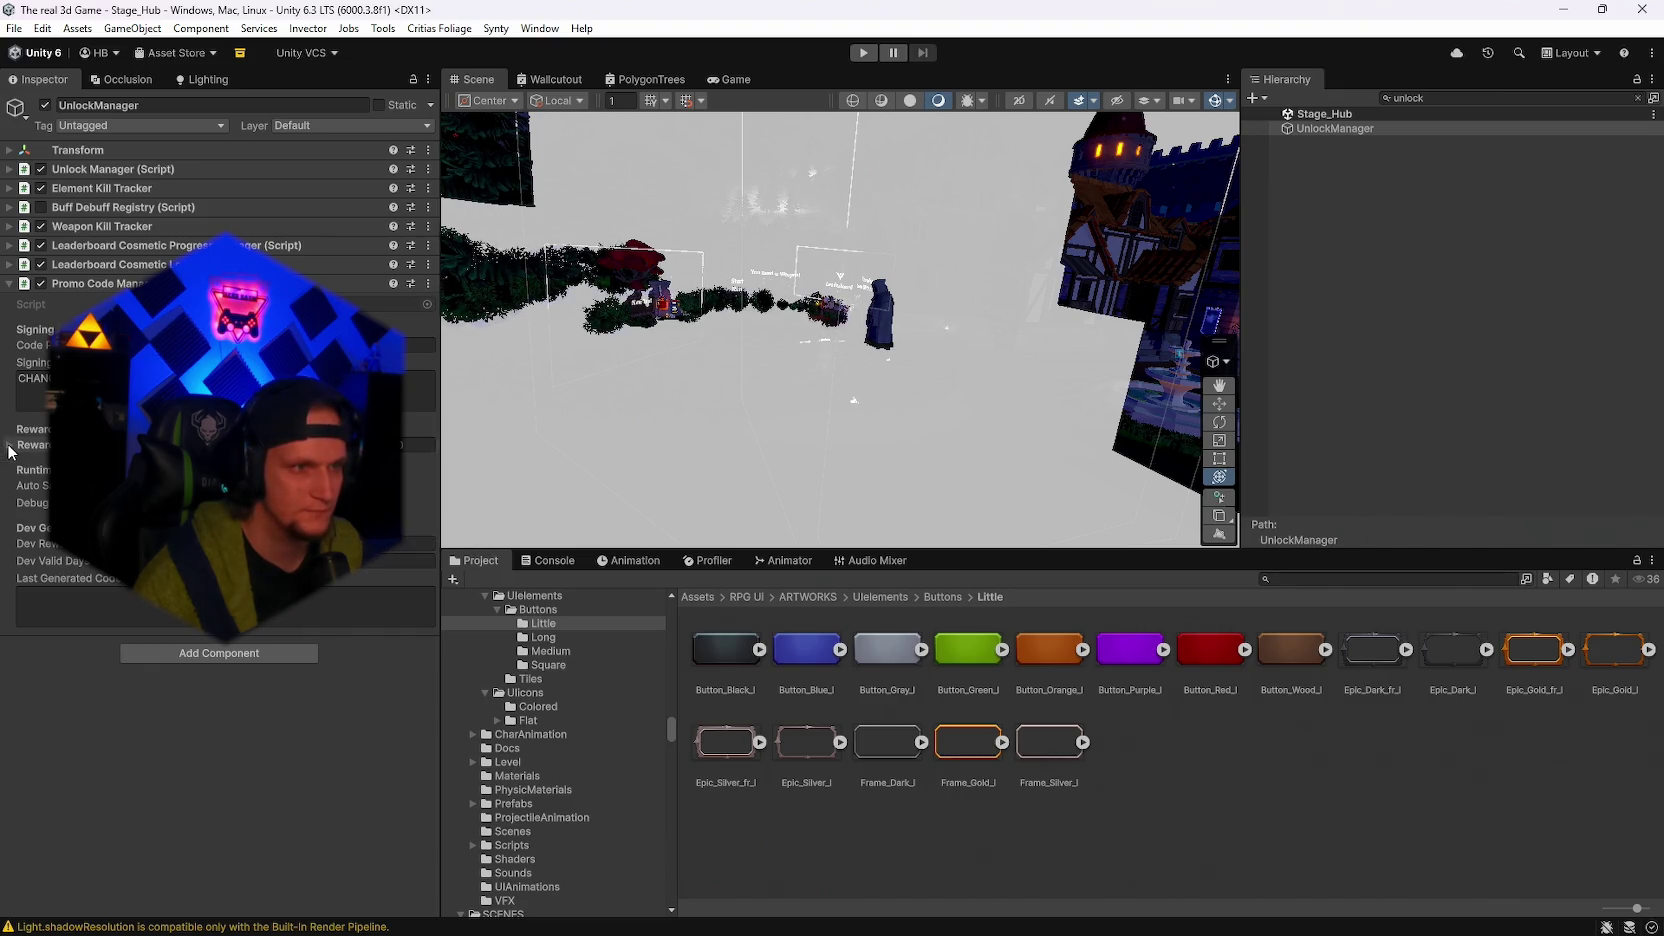
click(401, 489)
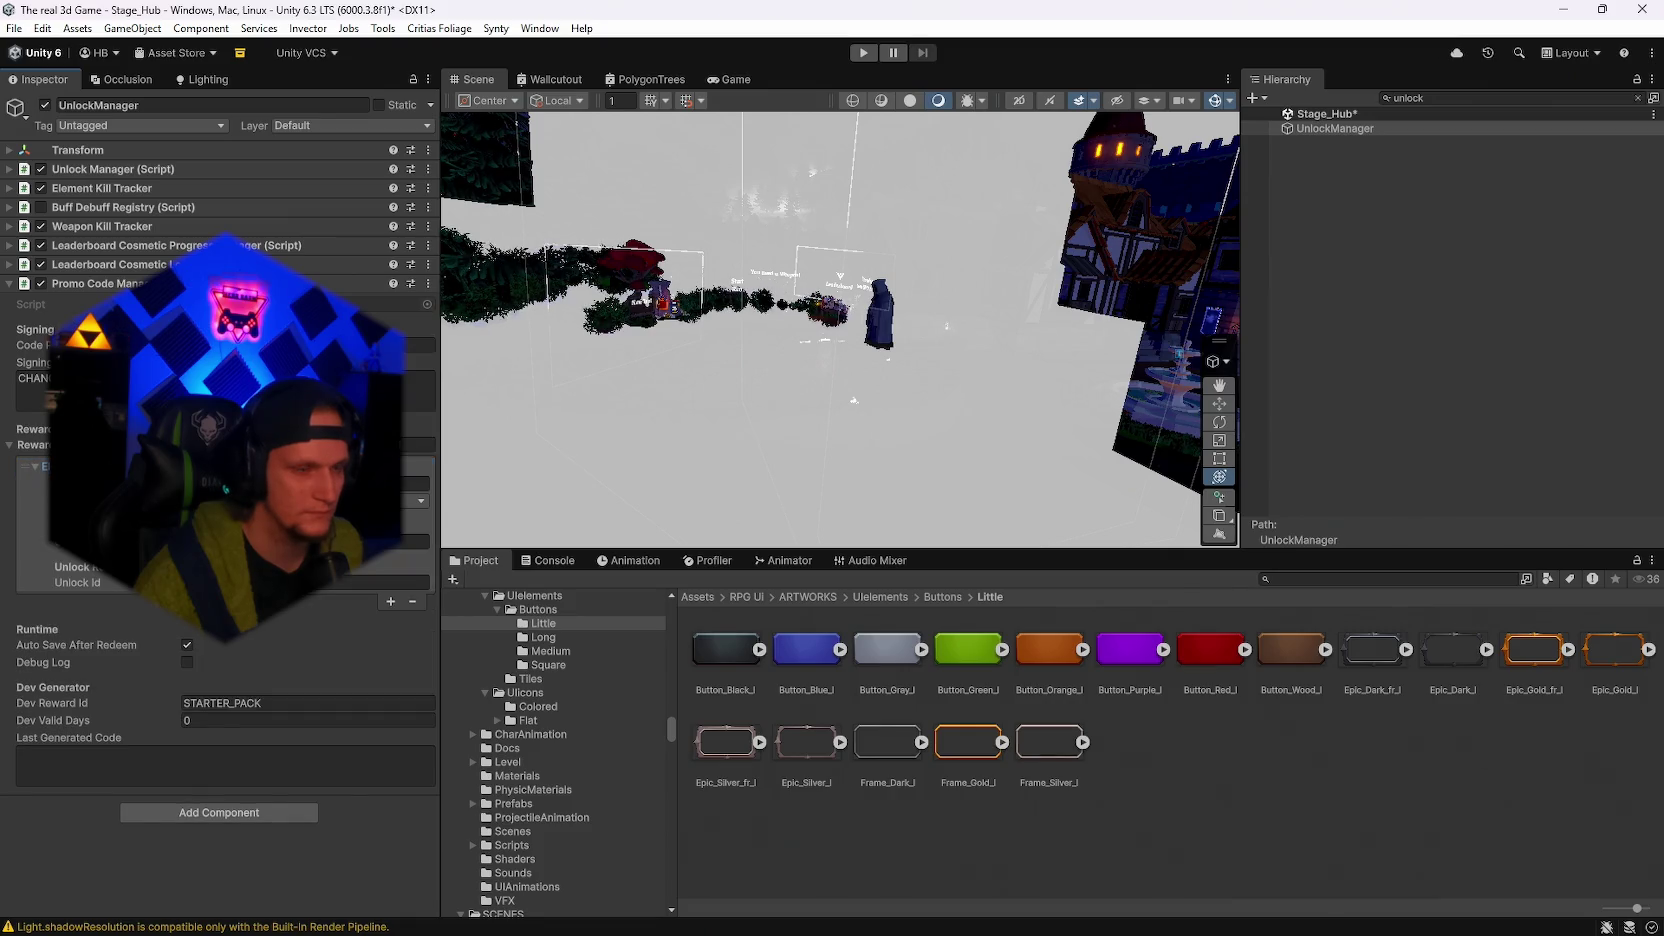
click(420, 500)
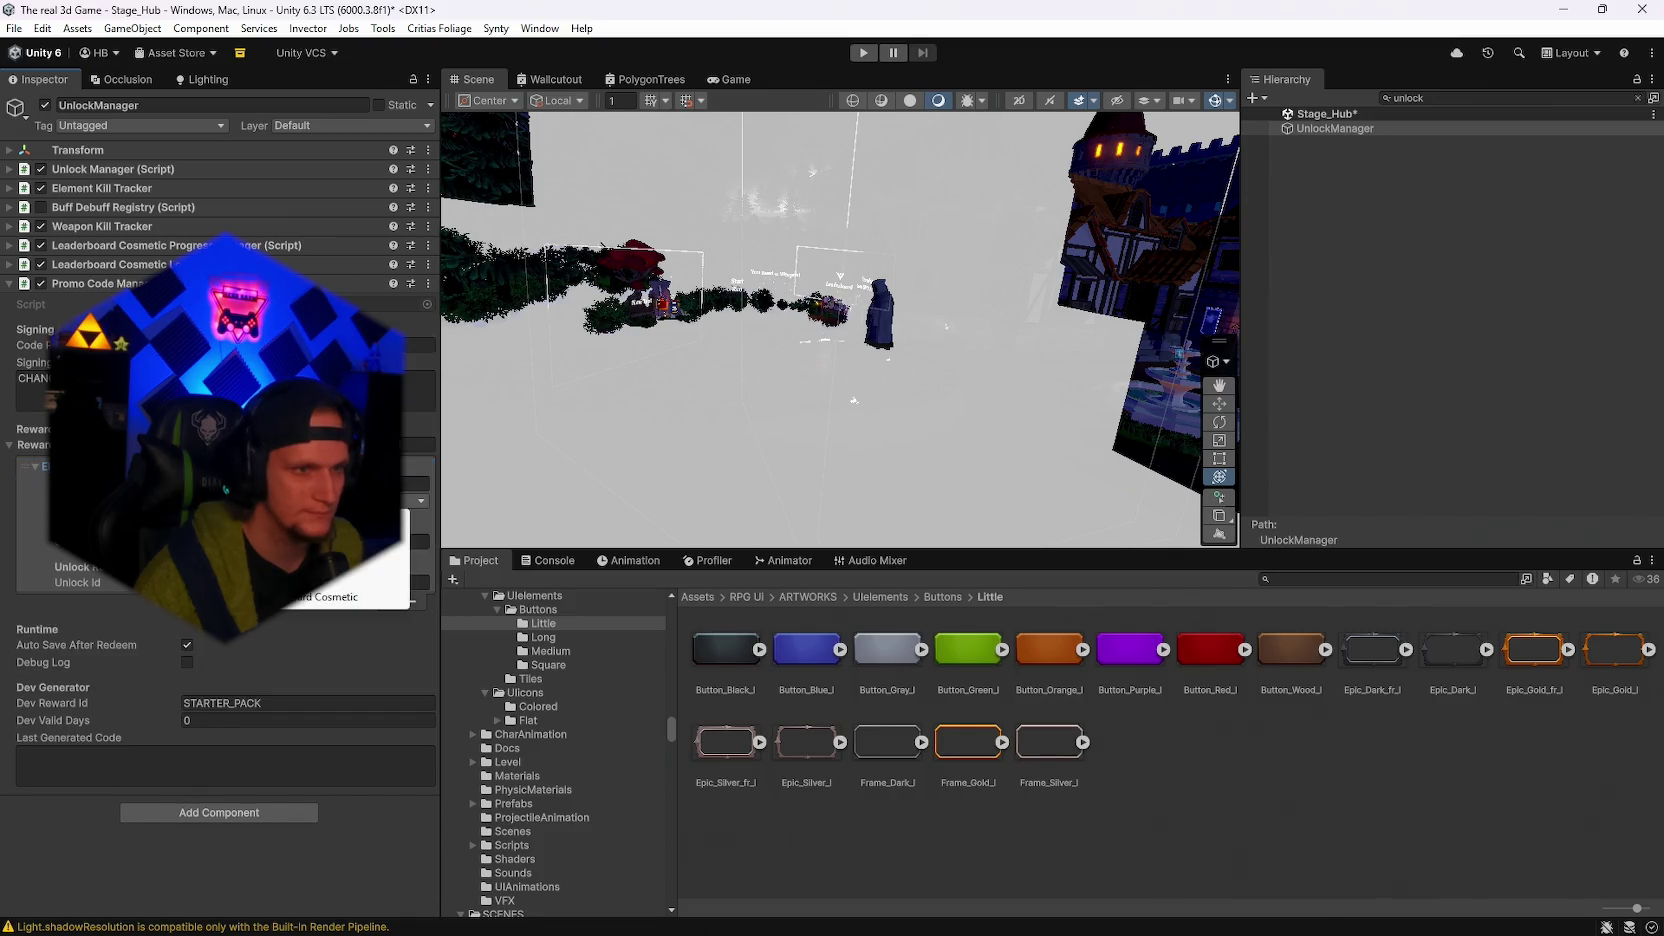
click(340, 596)
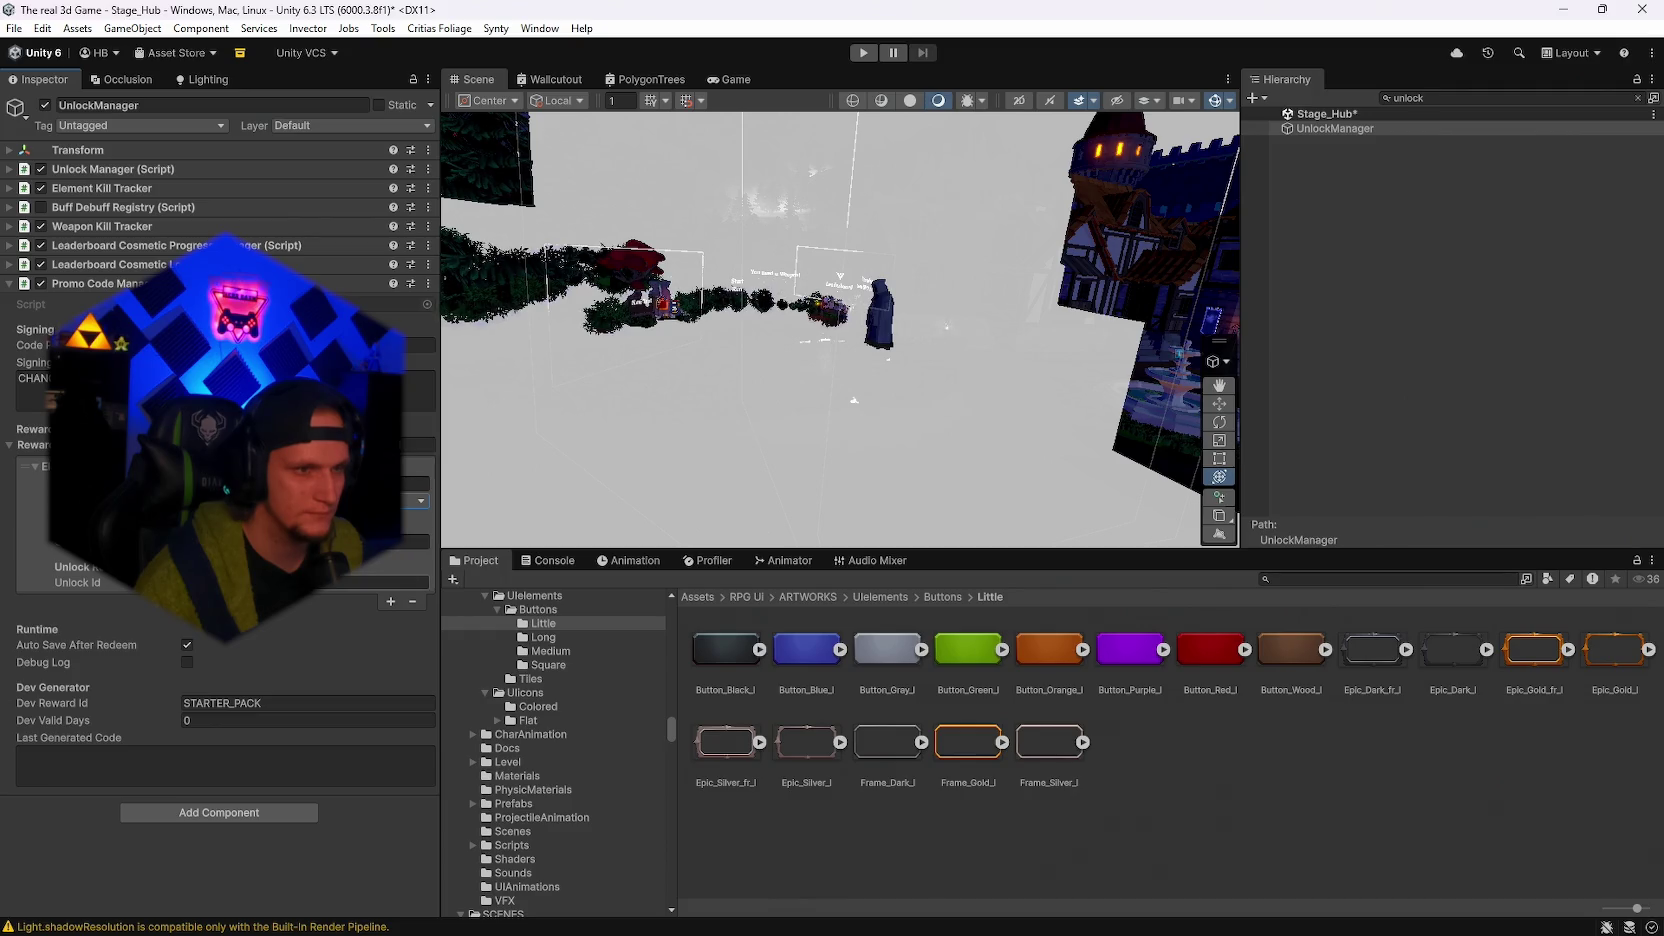
click(420, 500)
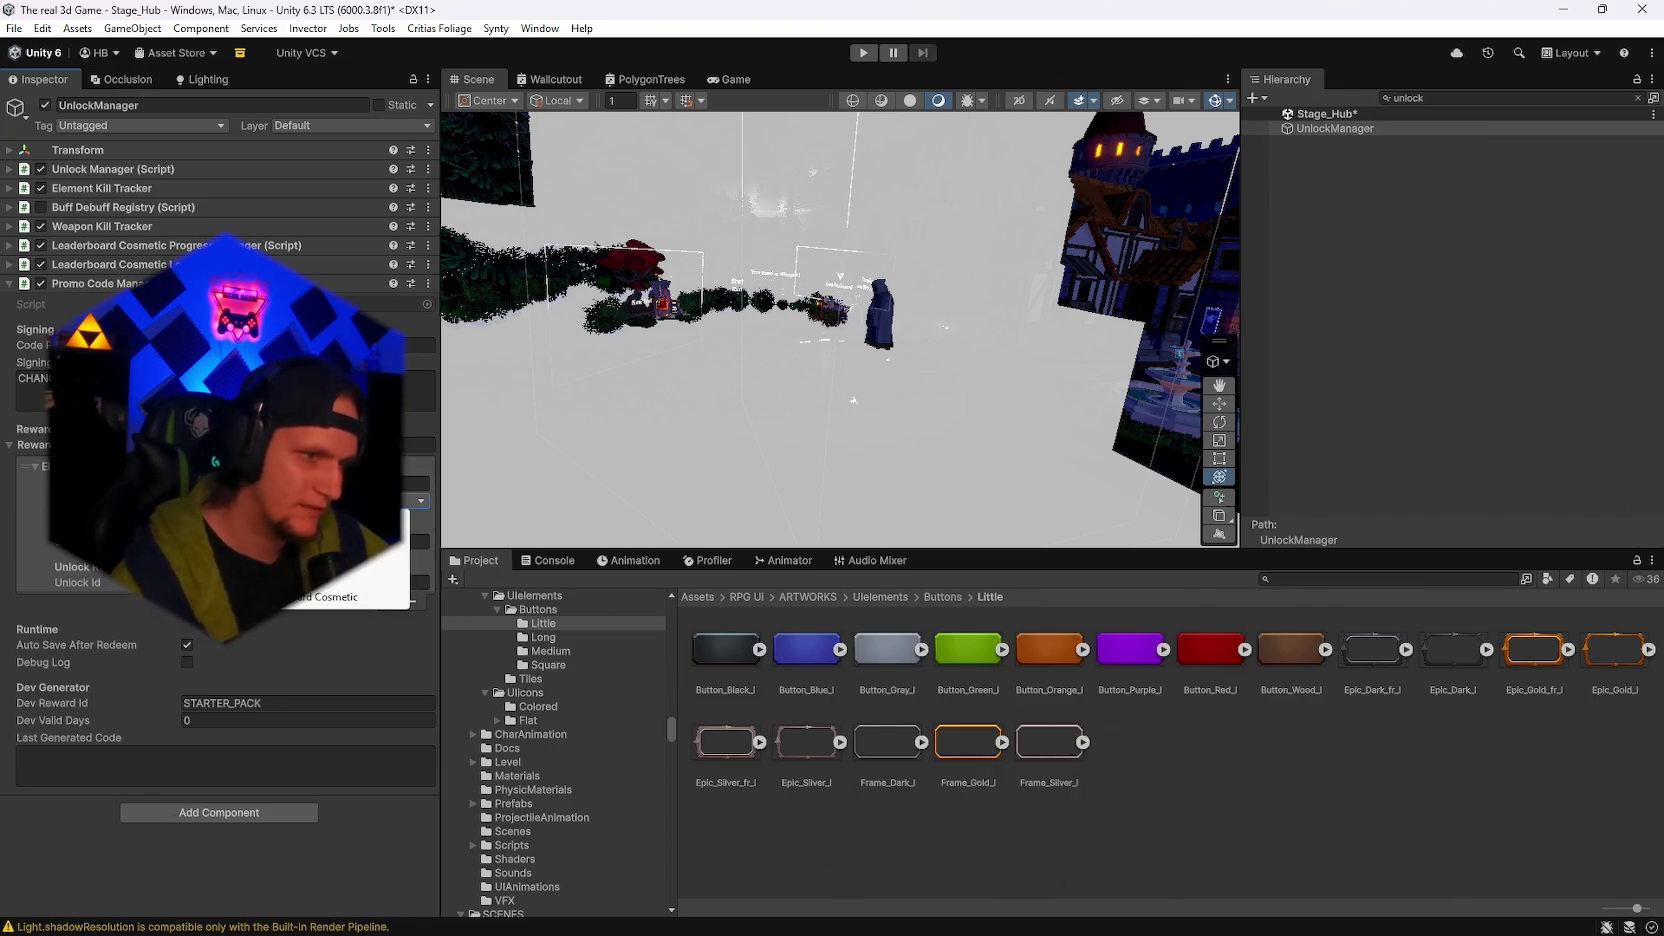
click(286, 604)
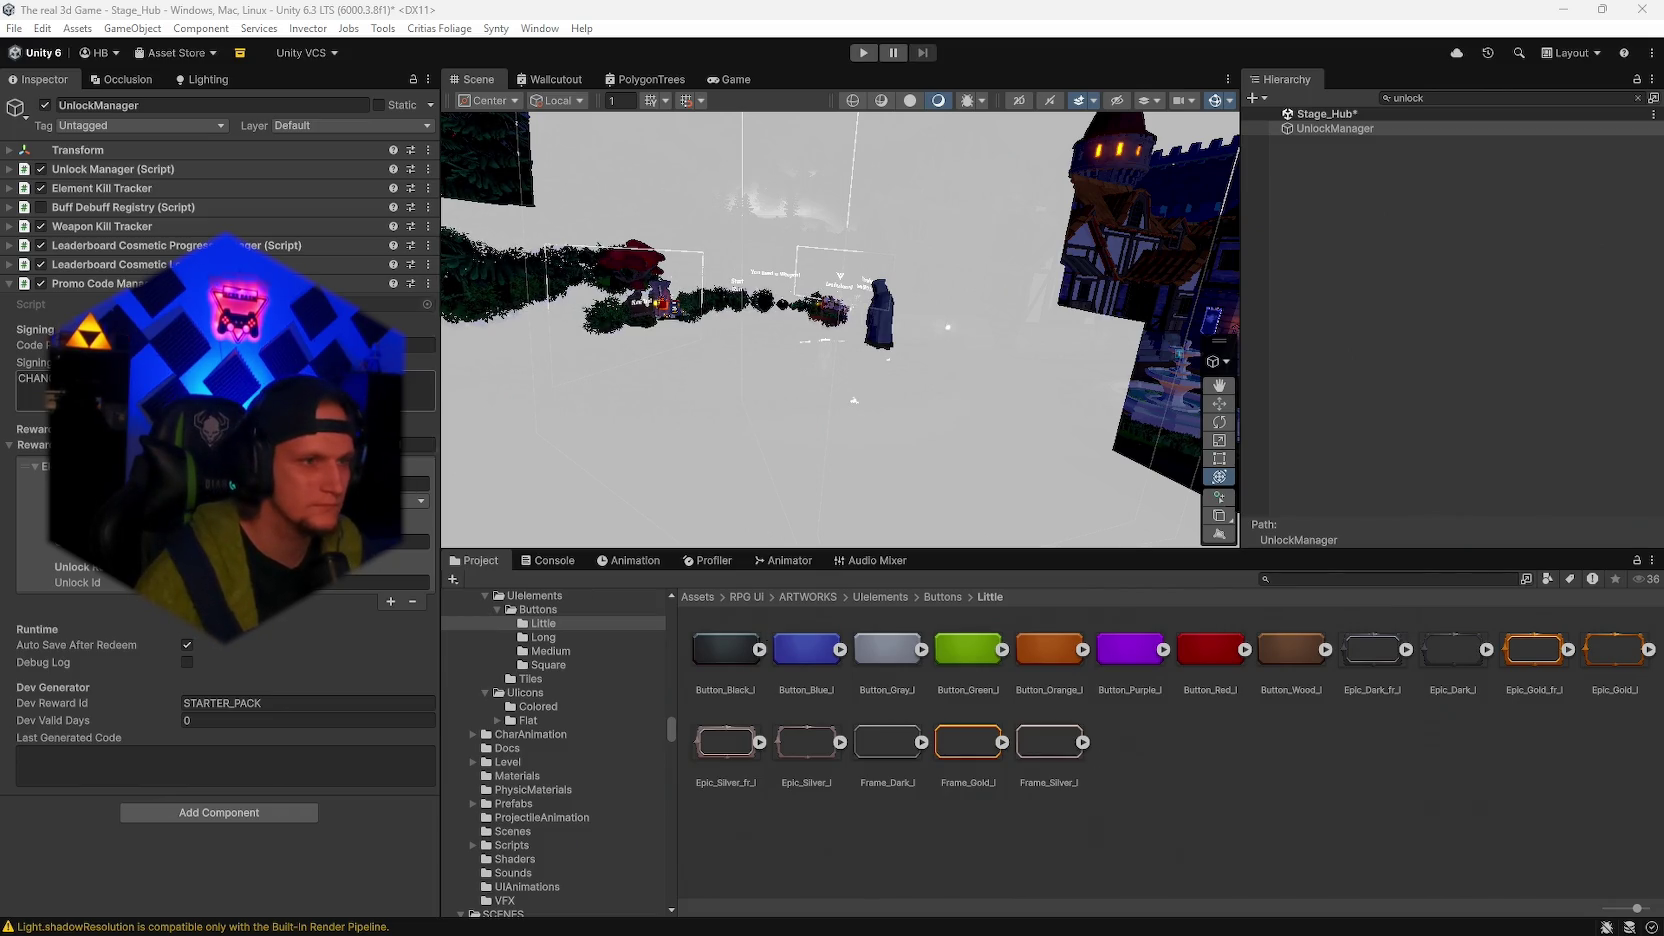
Replace the Promo Code Manager's signing text with the pasted one and enter Play mode
click(30, 380)
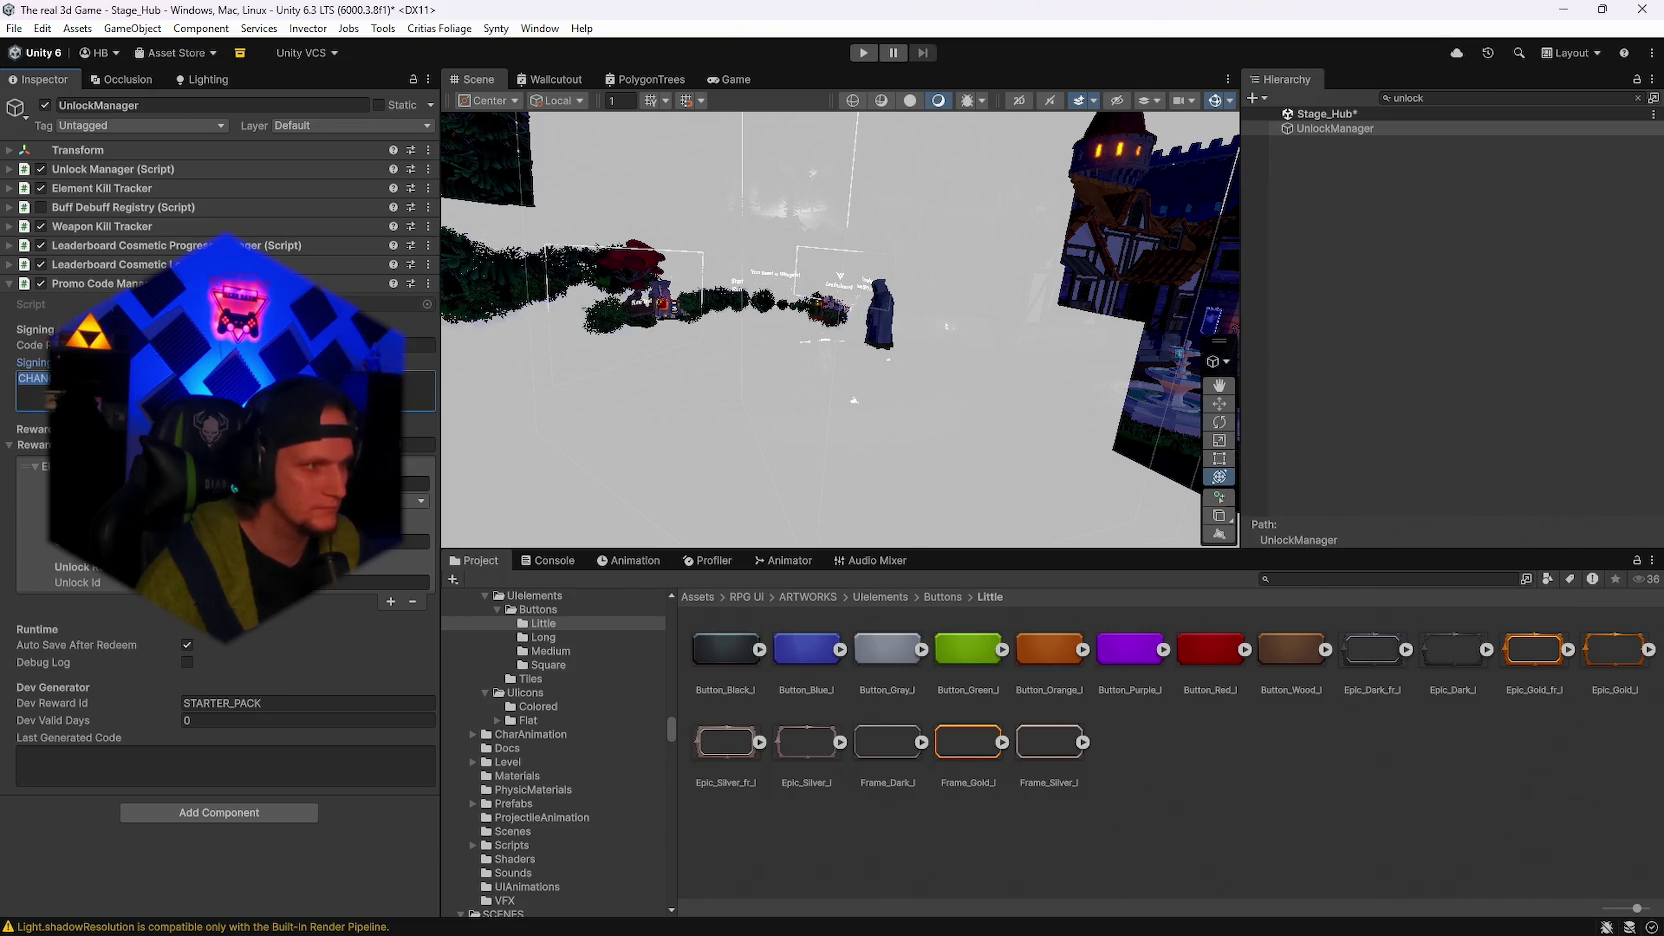
key(ctrl+v)
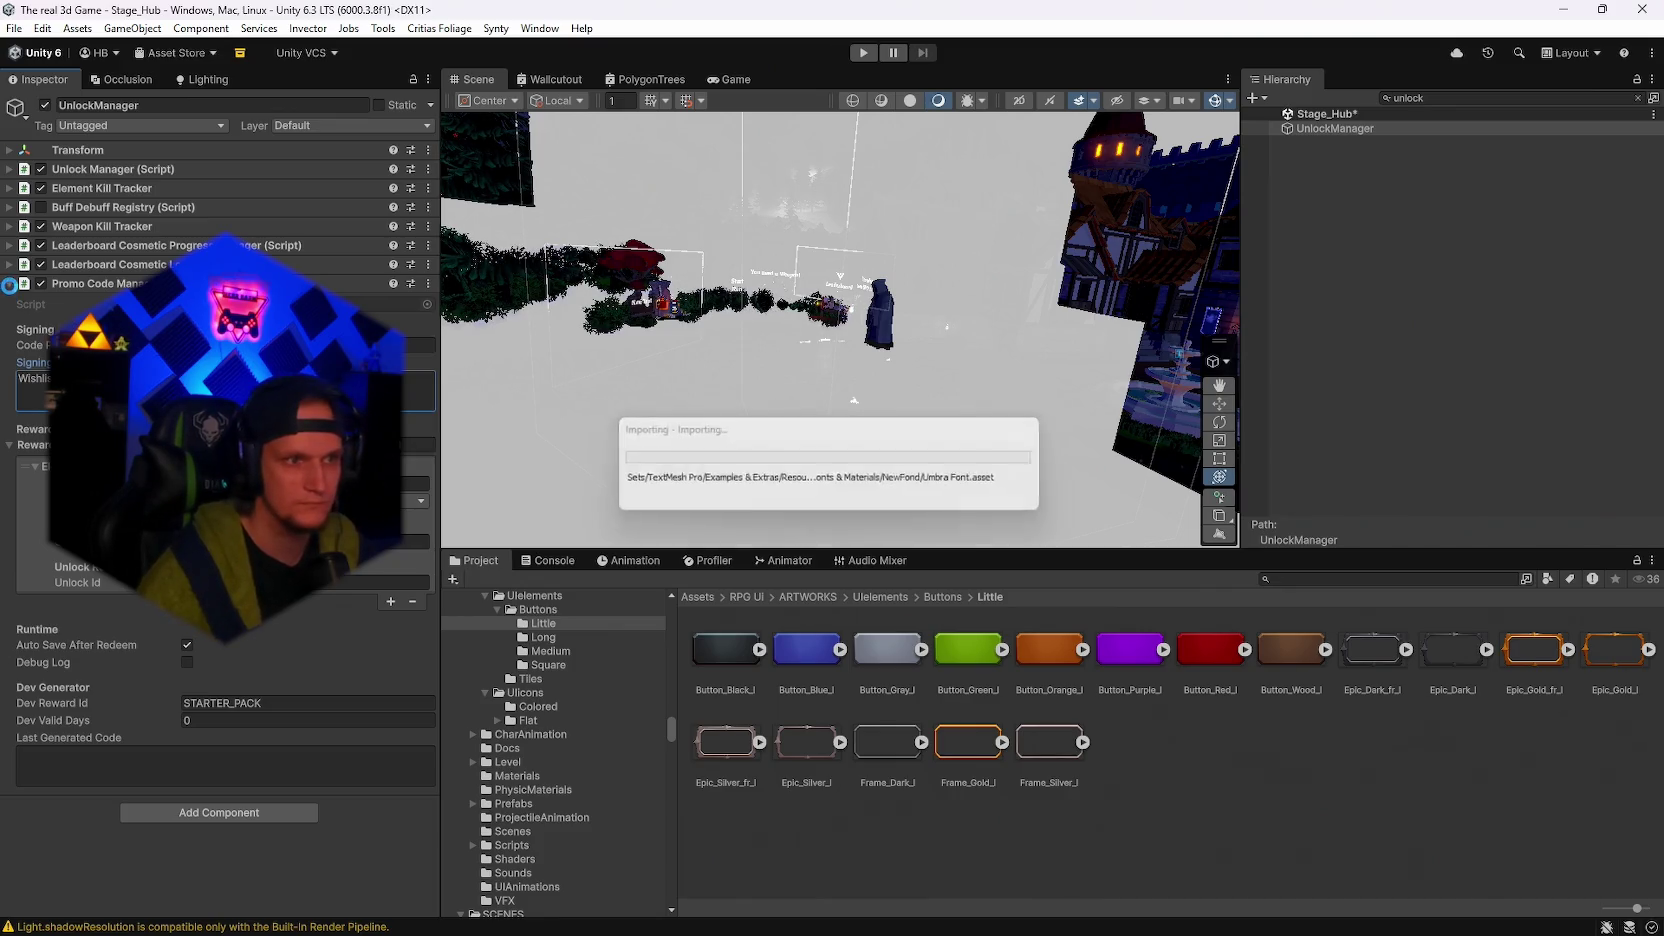
click(10, 283)
click(866, 54)
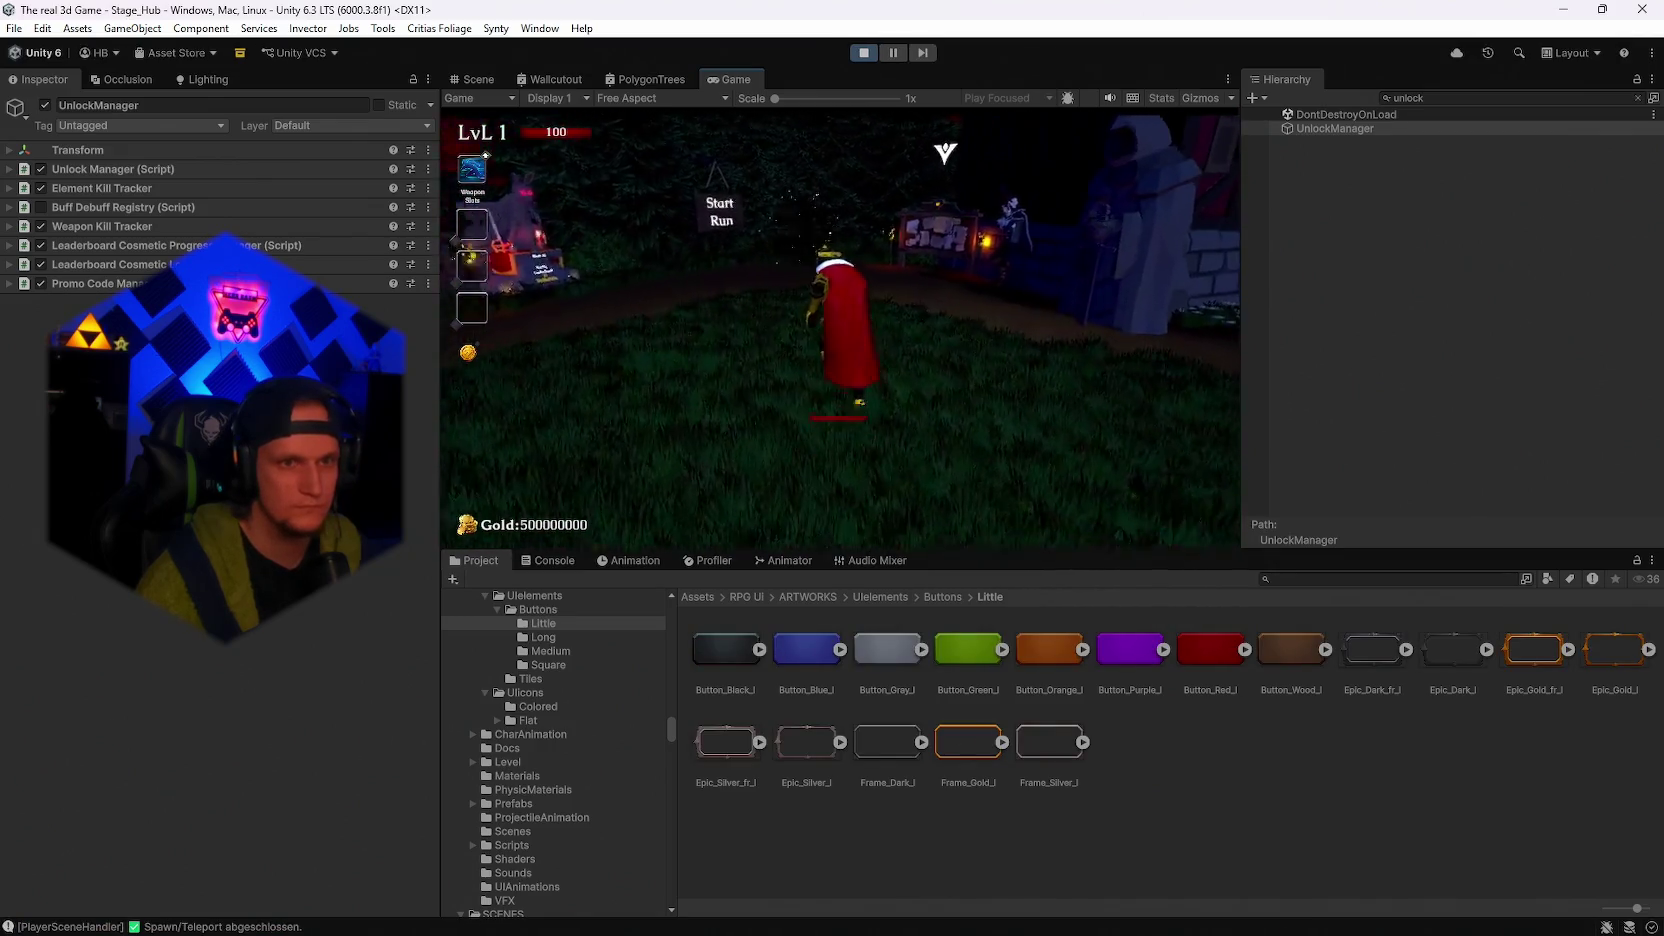
Start the run, reroll the offered passives, and pick the Ice Blade weapon card
key(w)
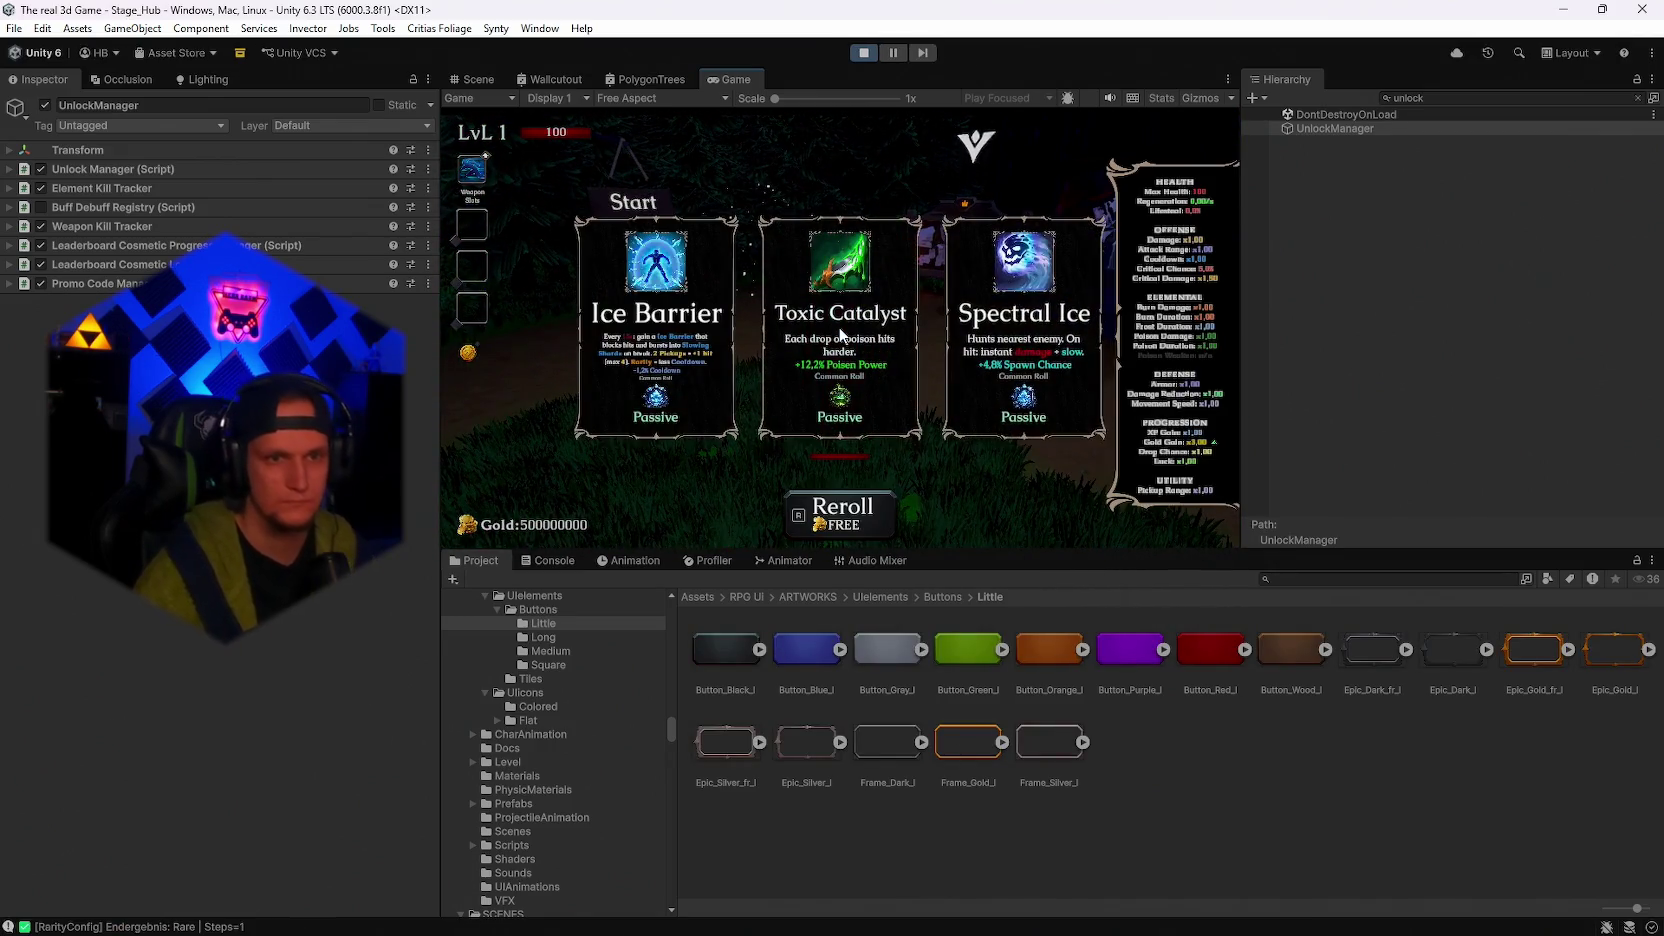
key(r)
key(r)
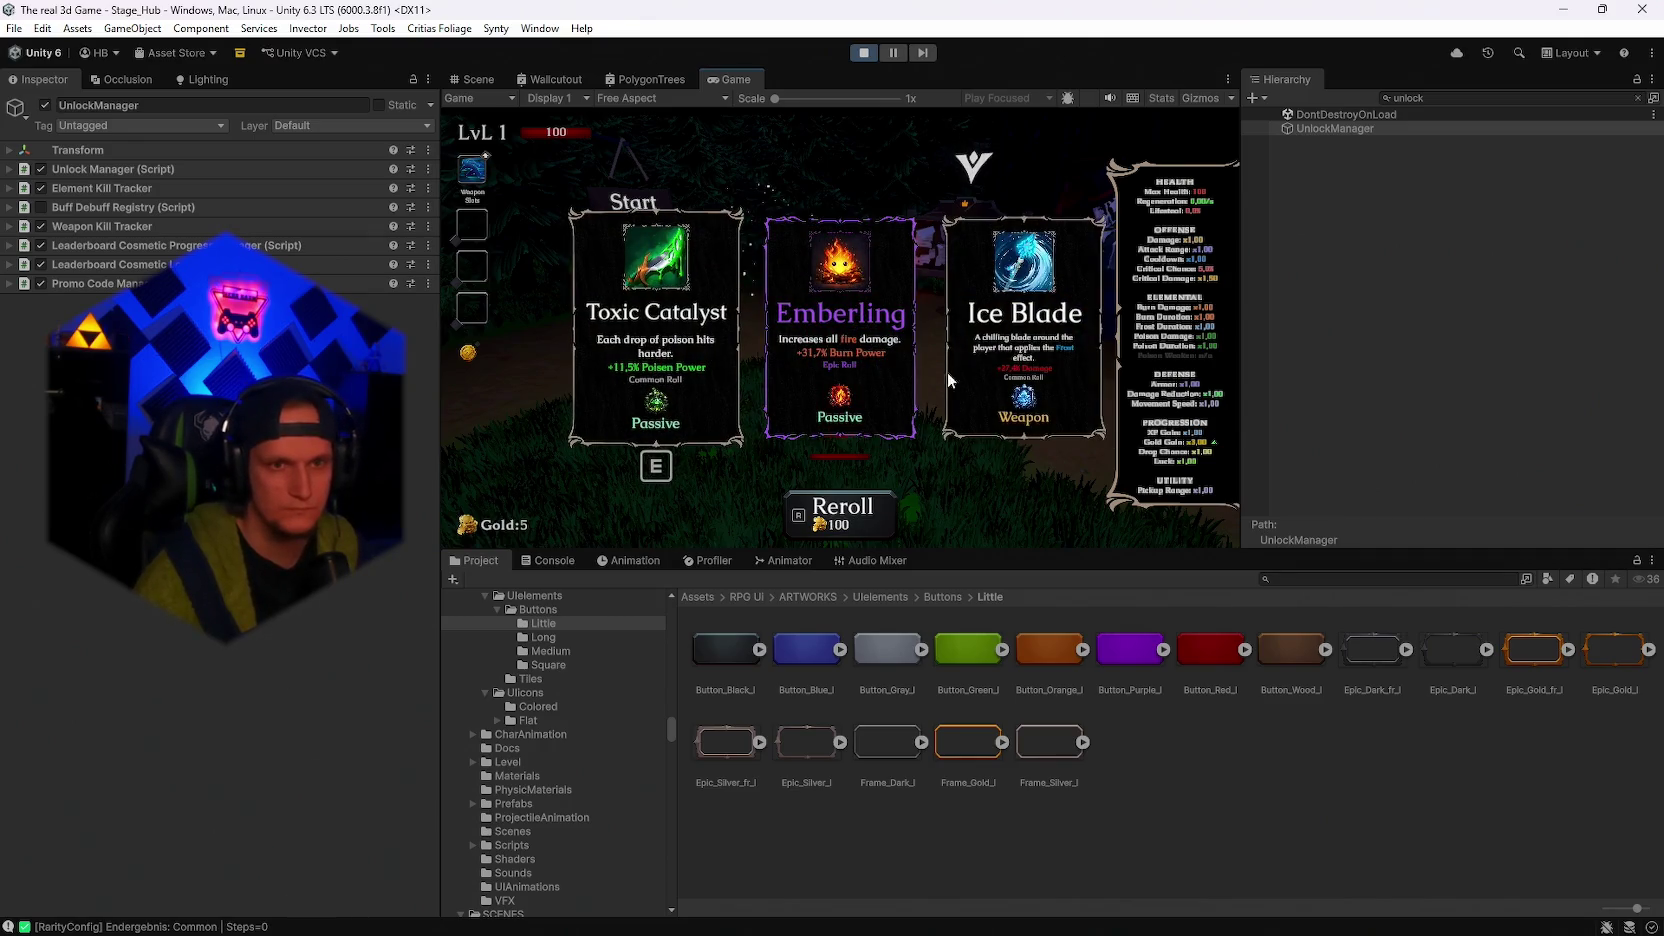
click(950, 372)
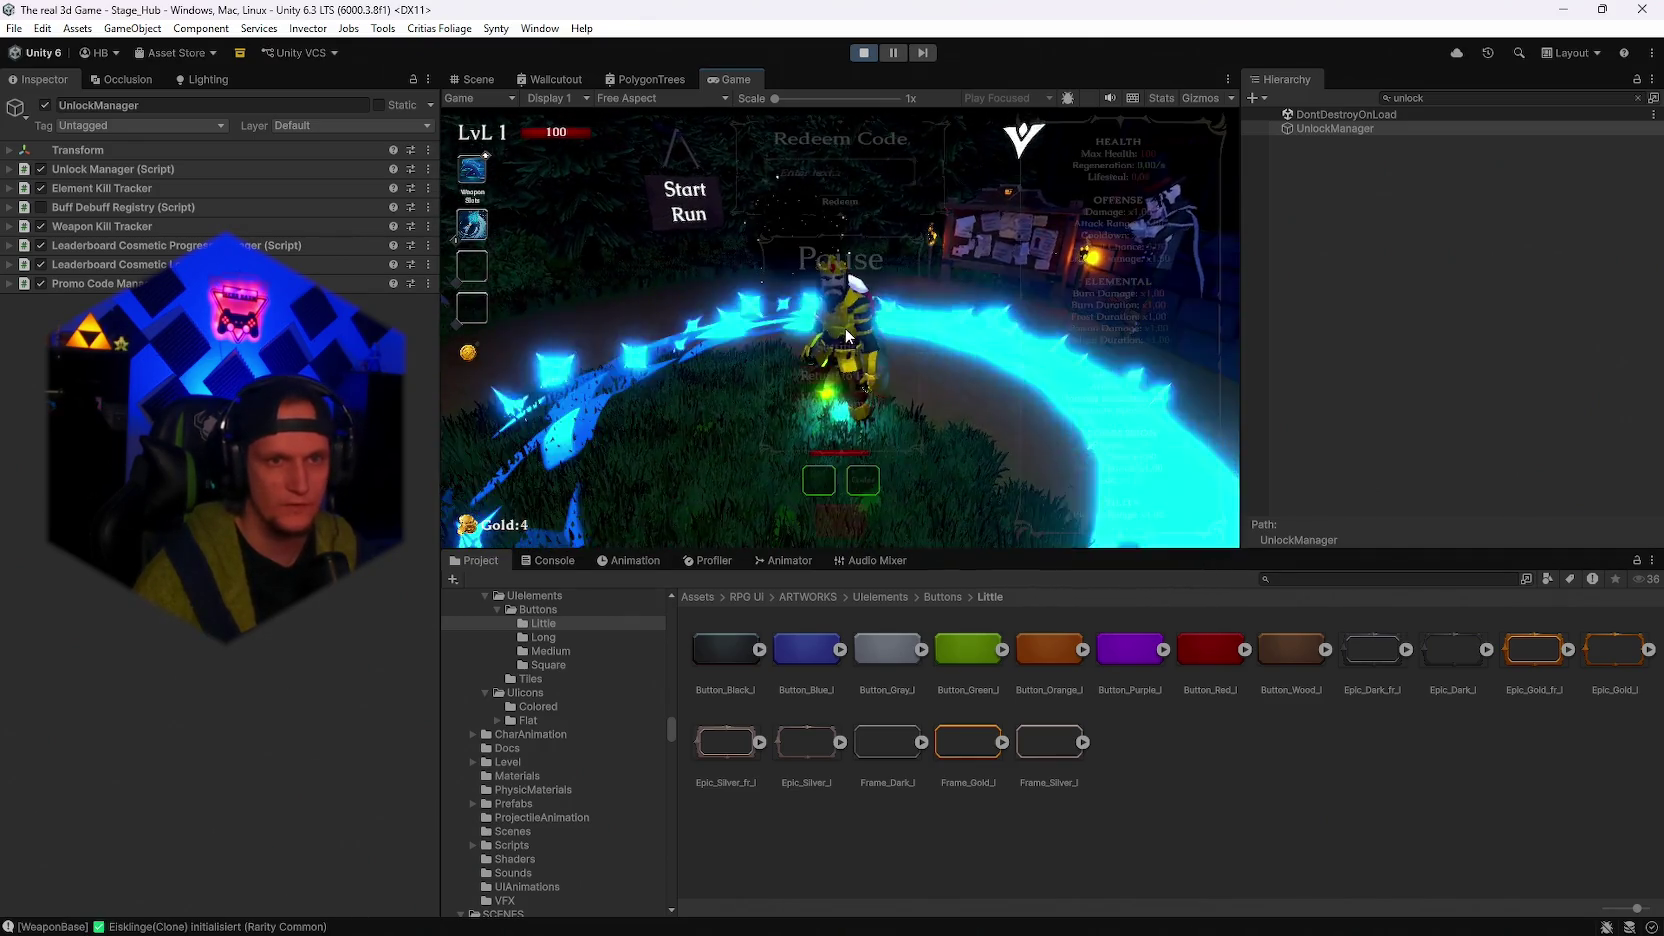
Pause the game and get the Redeem Code panel open
key(Escape)
key(Escape)
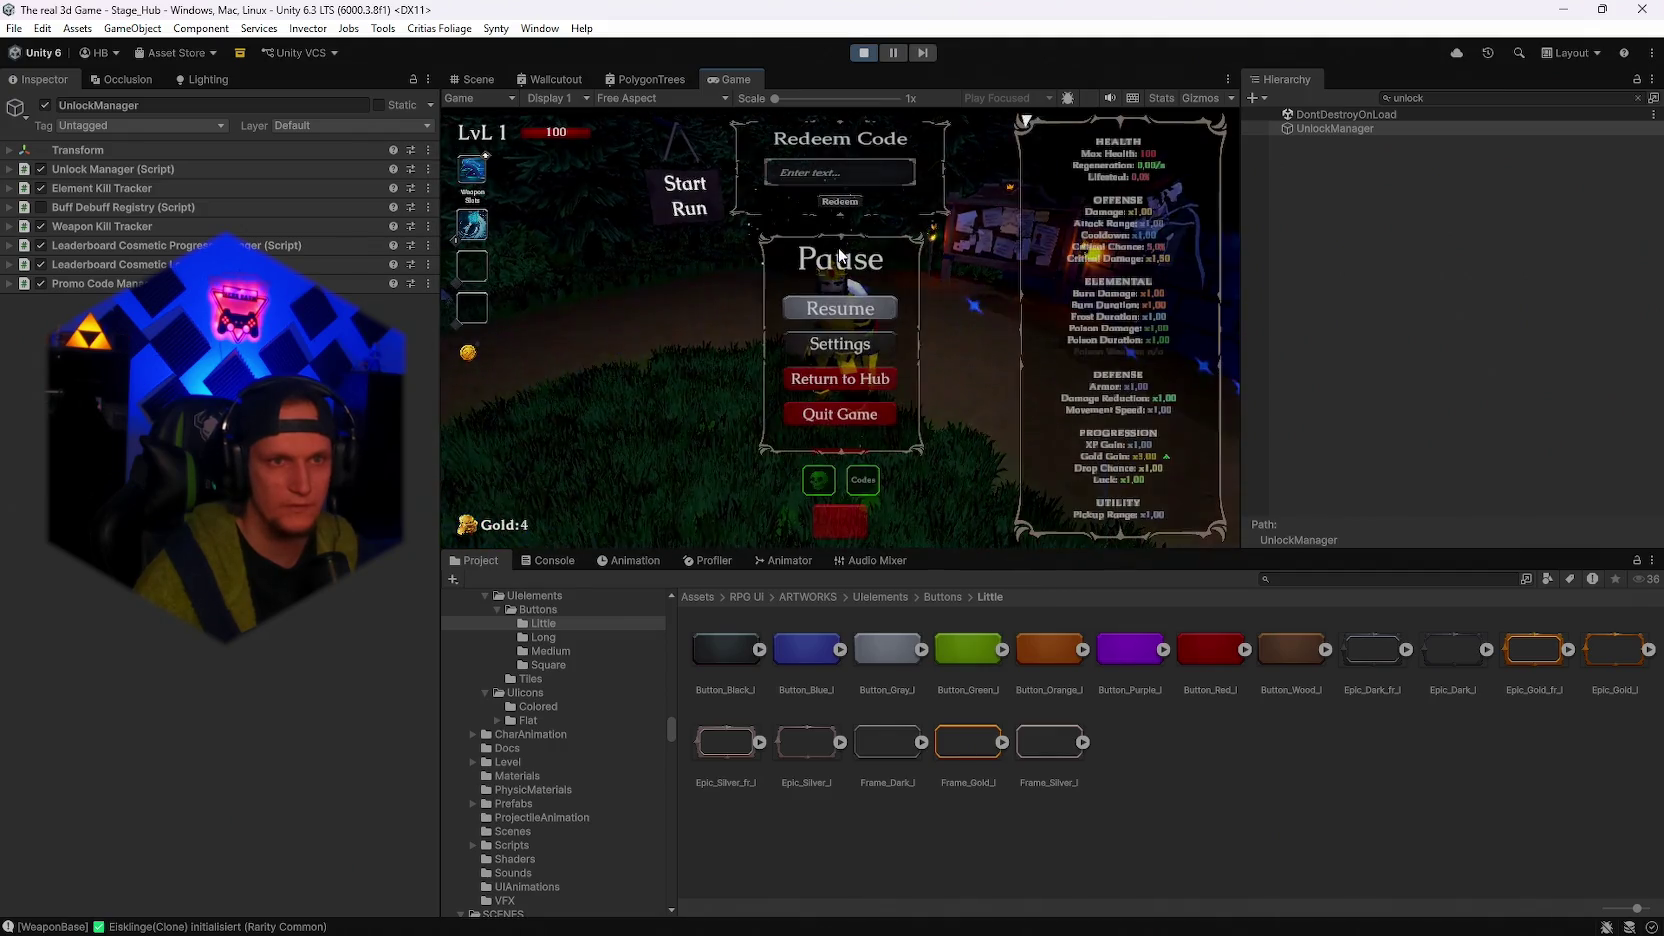
click(872, 485)
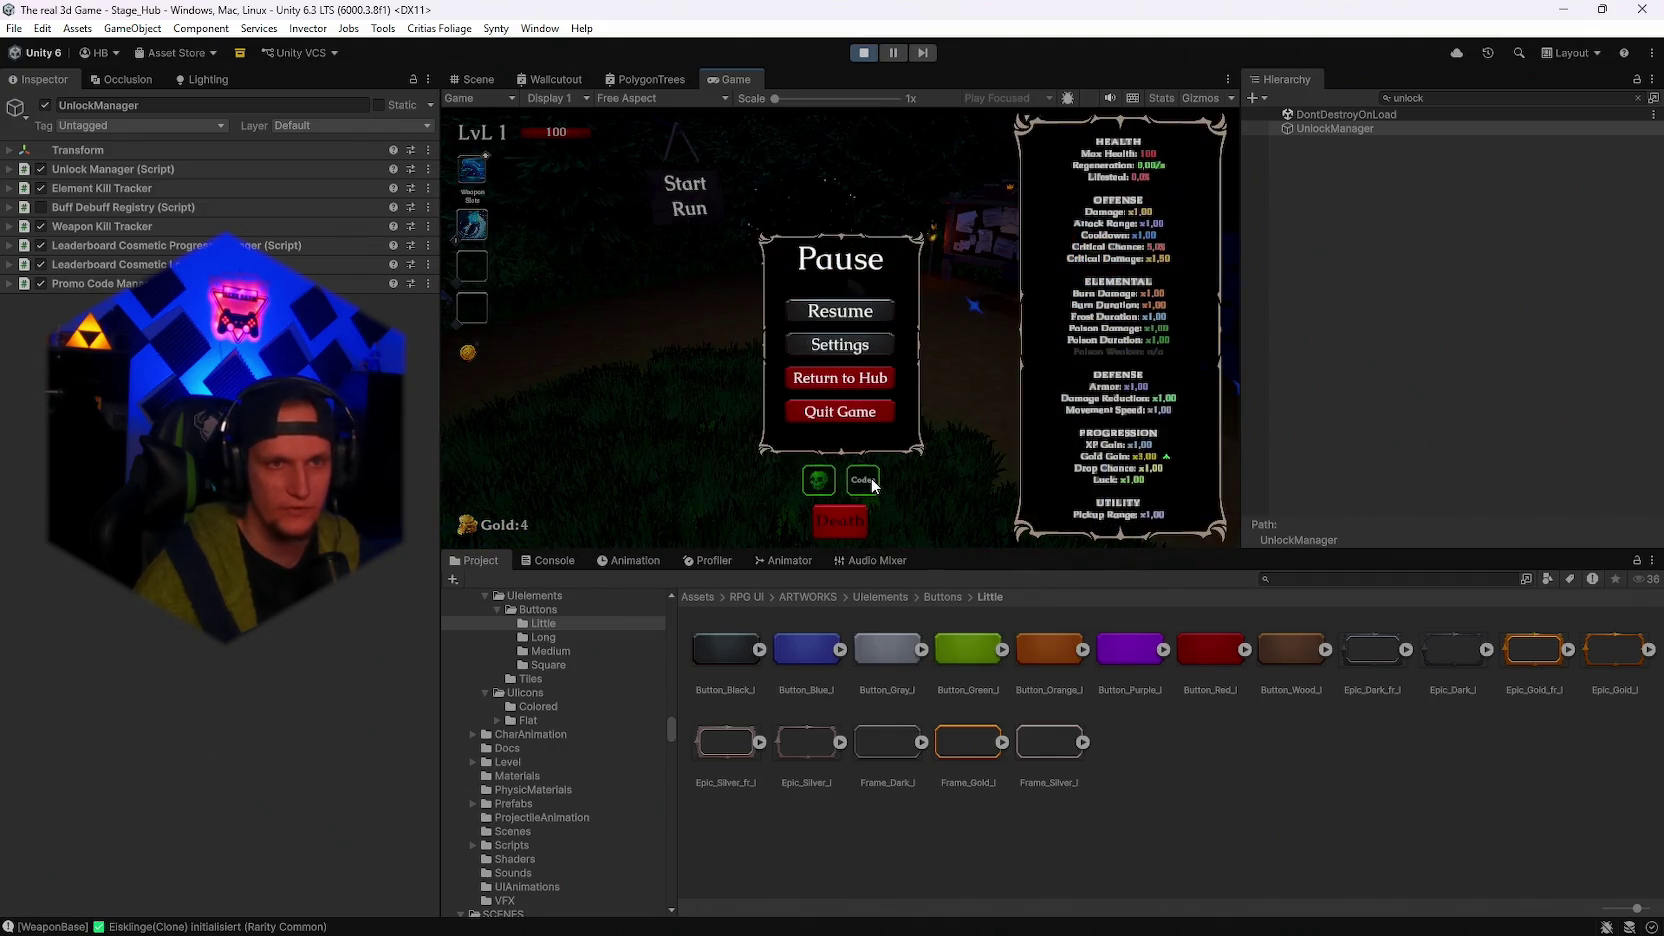
click(872, 484)
click(872, 484)
click(872, 484)
click(872, 484)
click(868, 483)
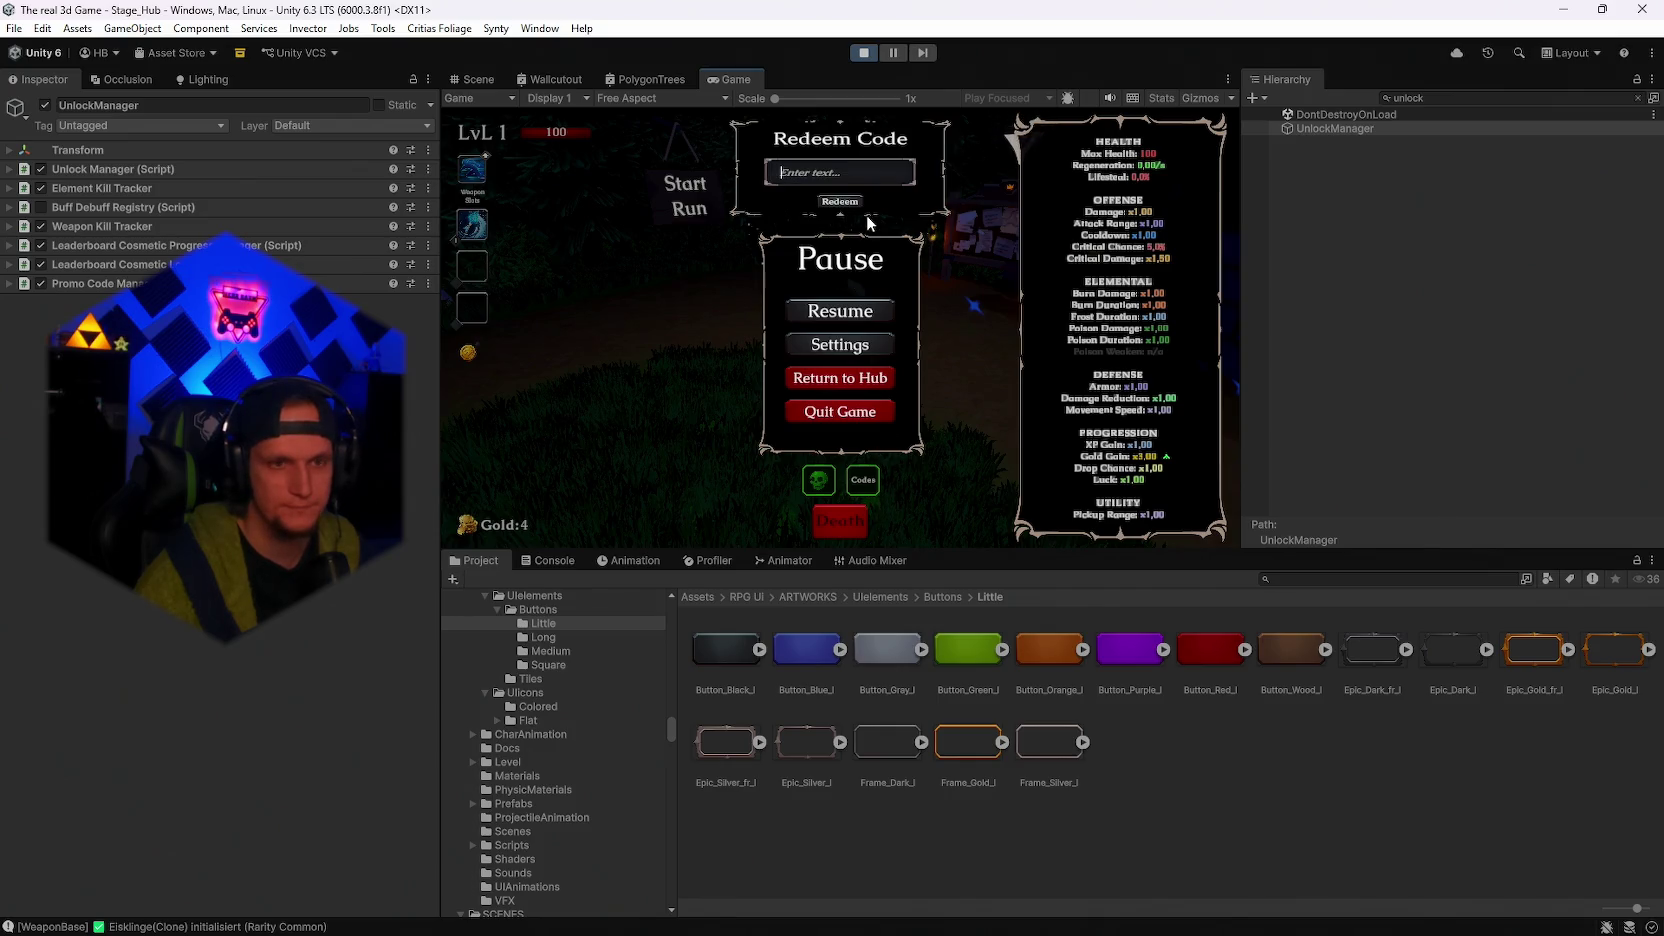
Redeem the code 'test', see it rejected as invalid, clear the field and stop Play mode
key(Return)
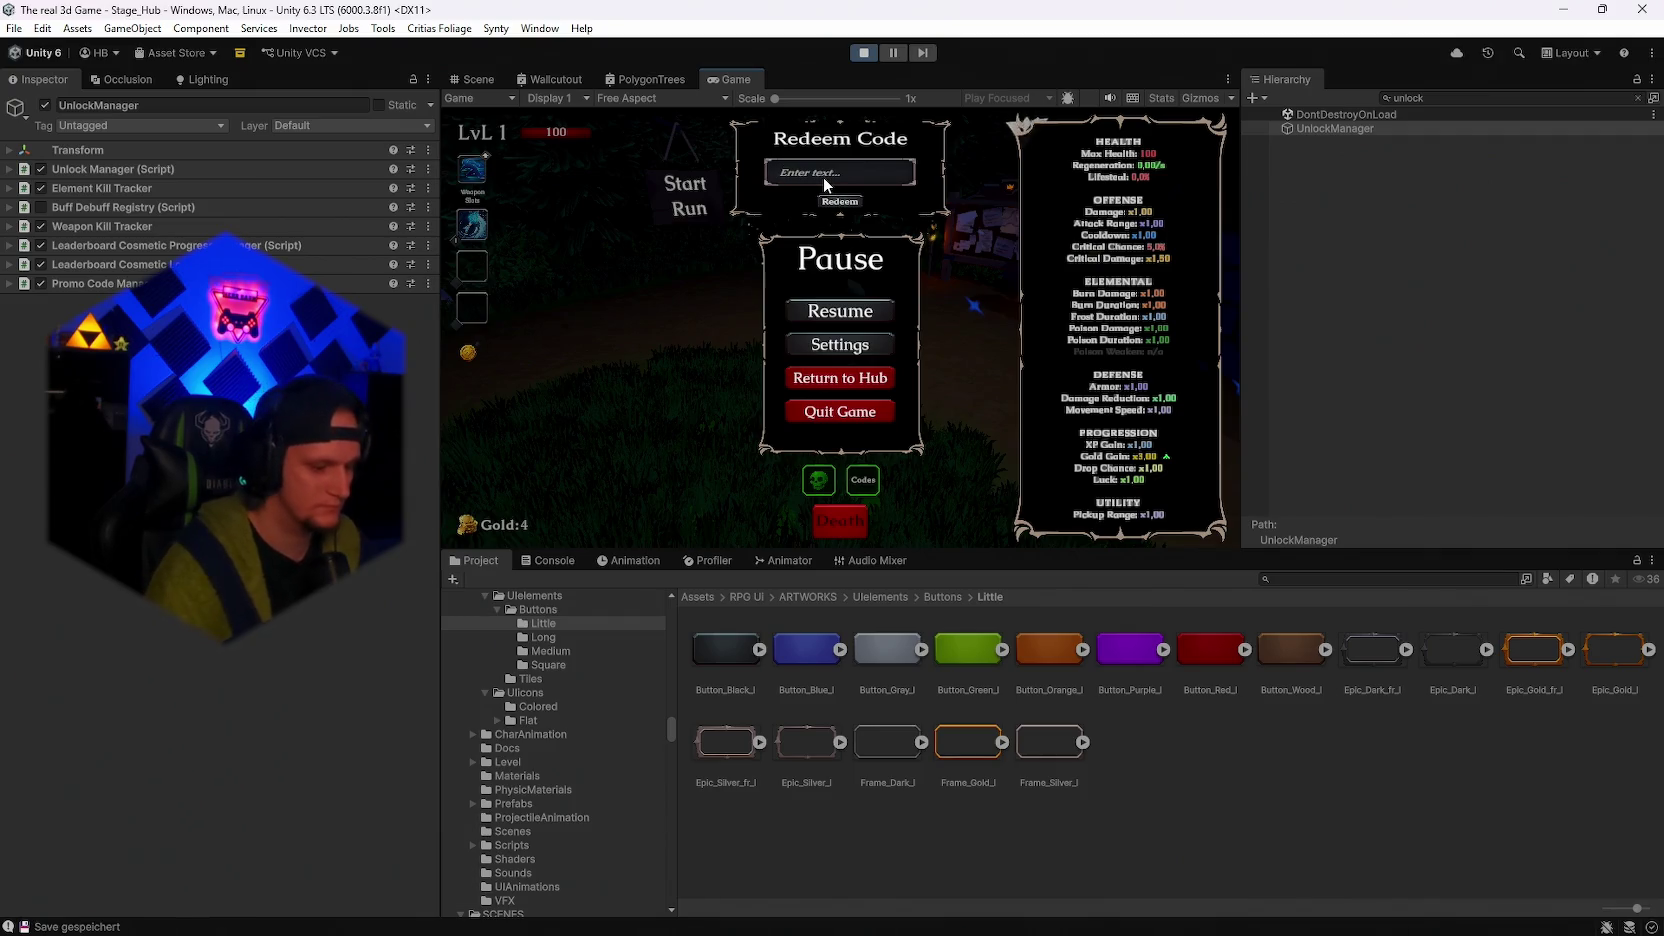
text(test)
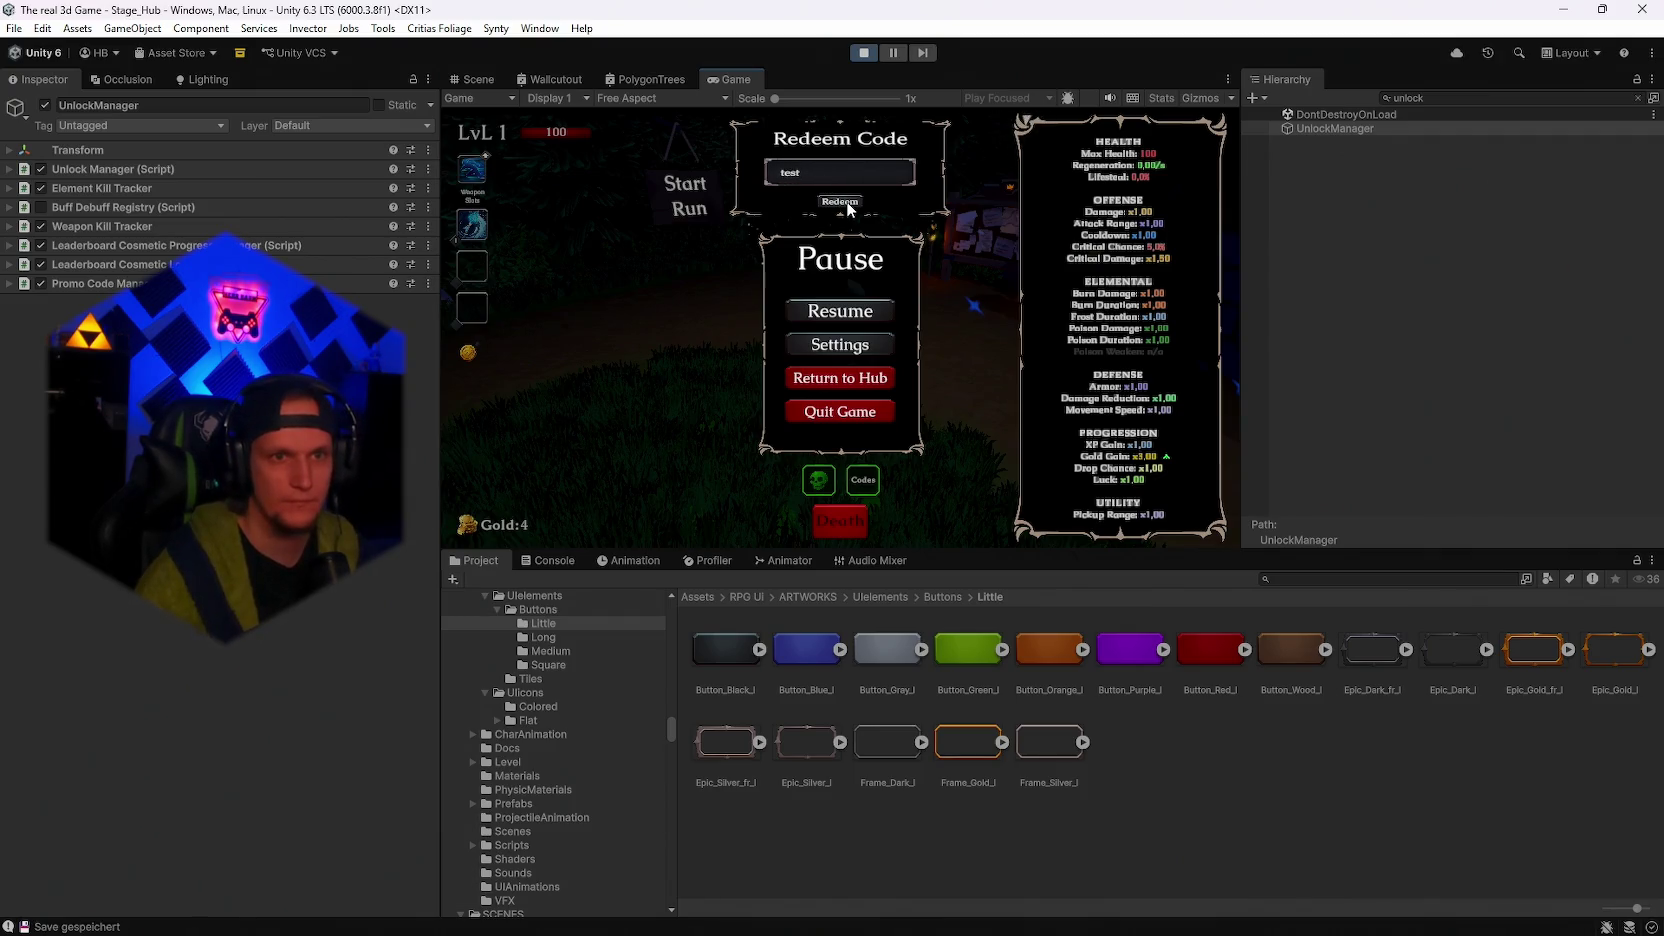
click(847, 203)
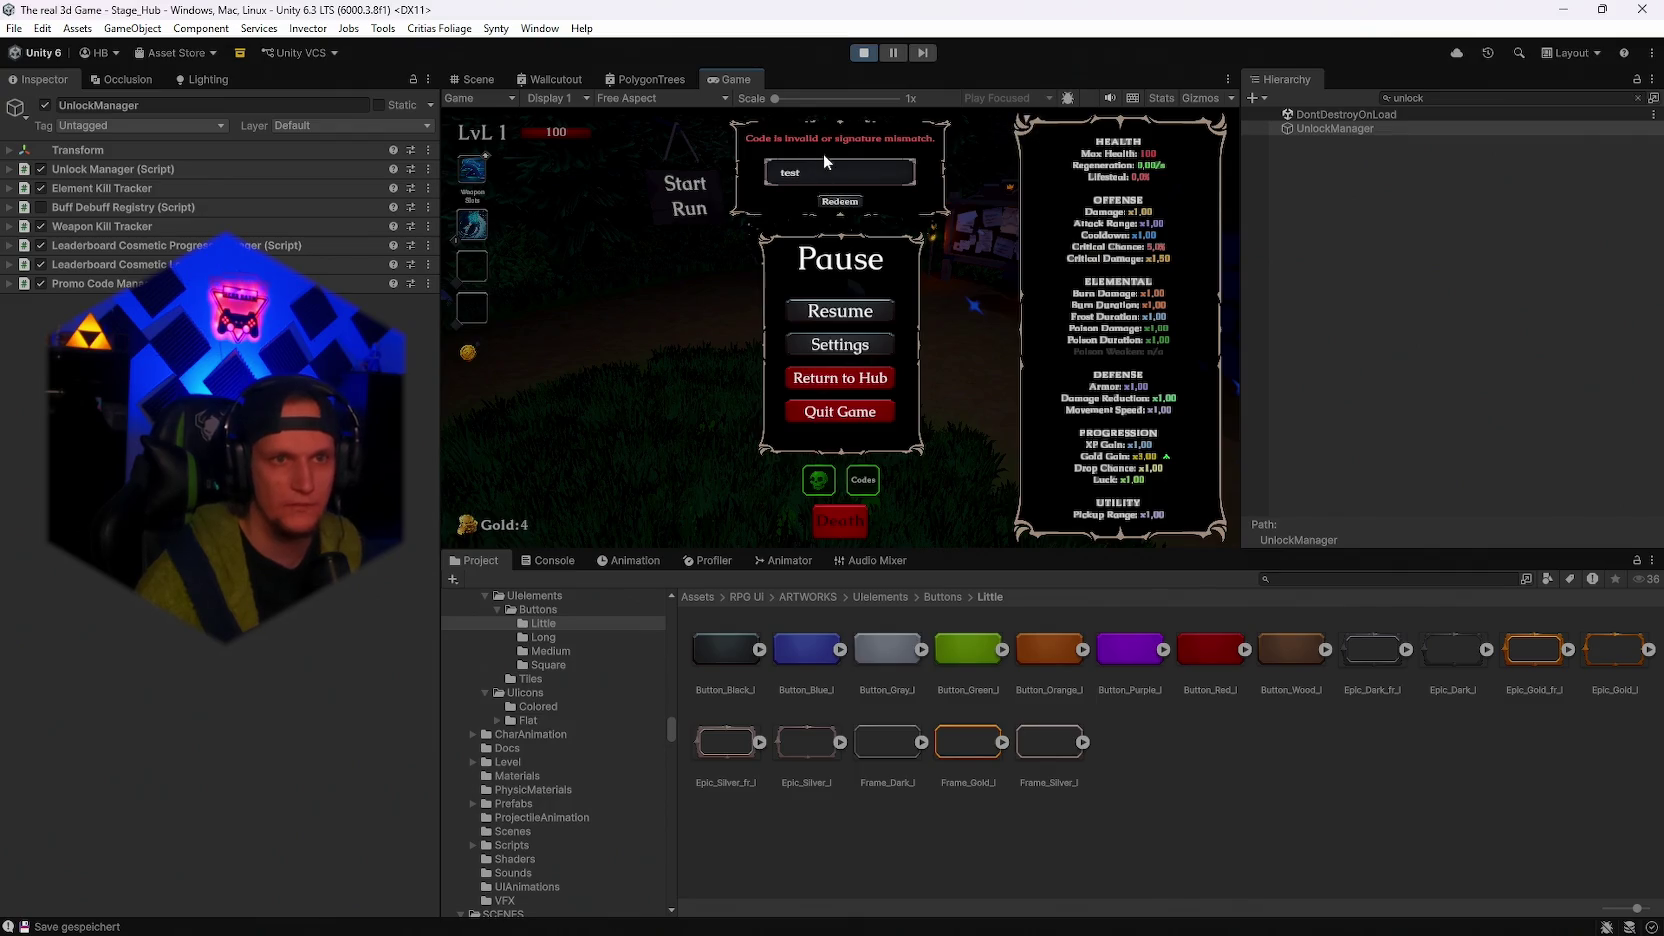
click(844, 177)
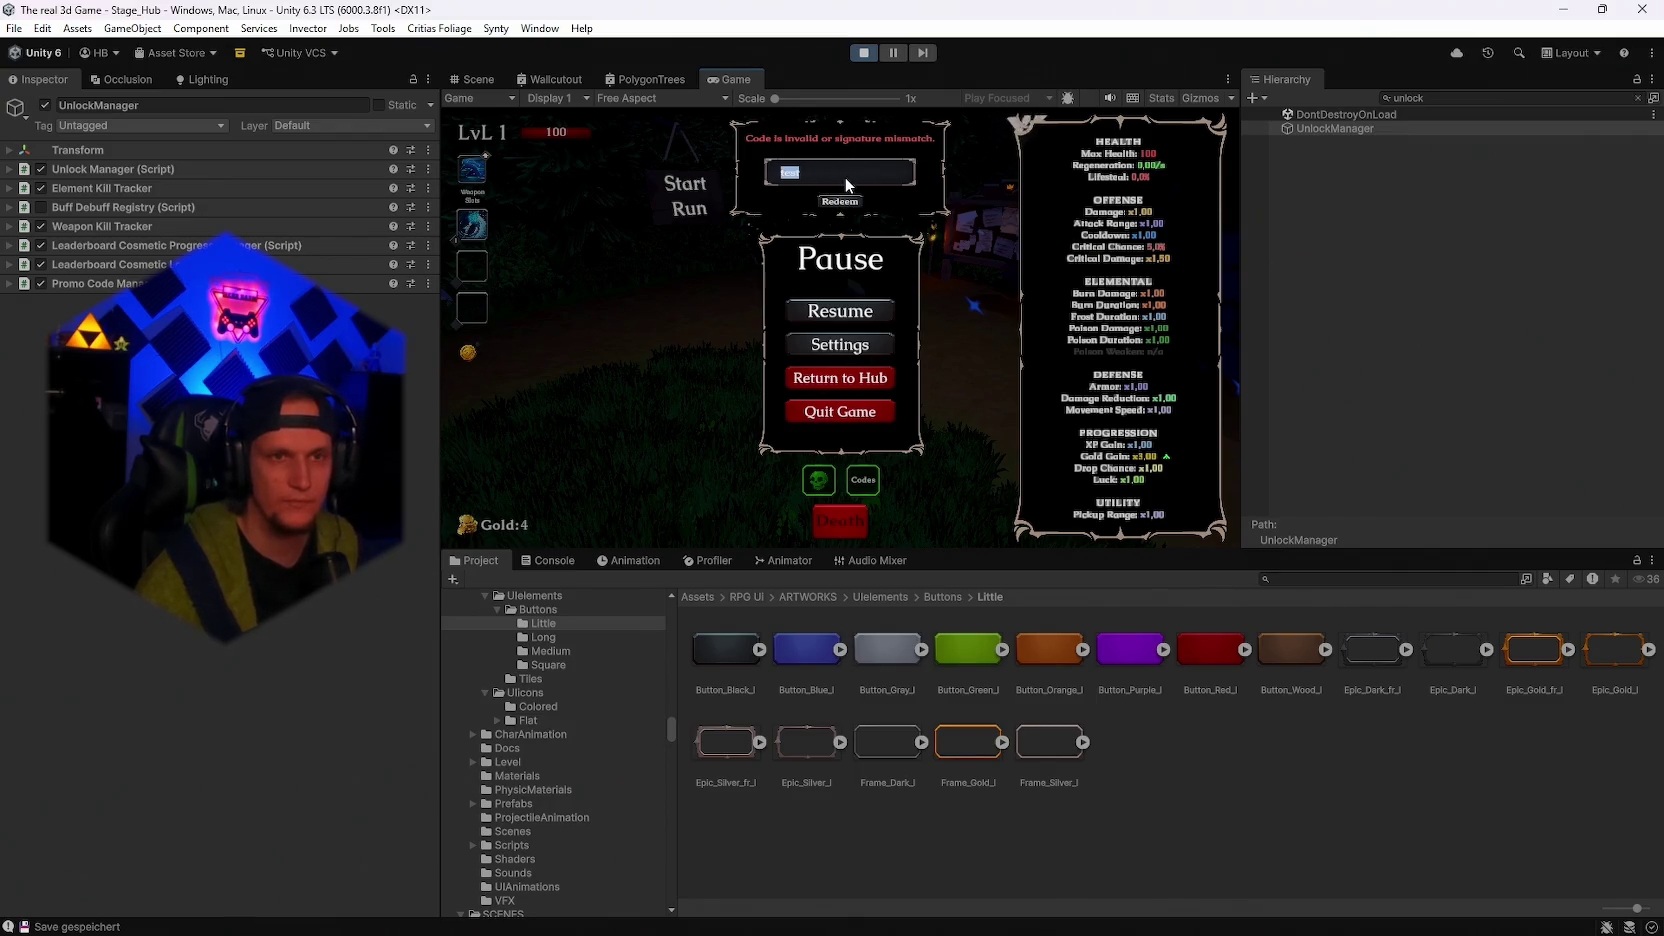
key(BackSpace)
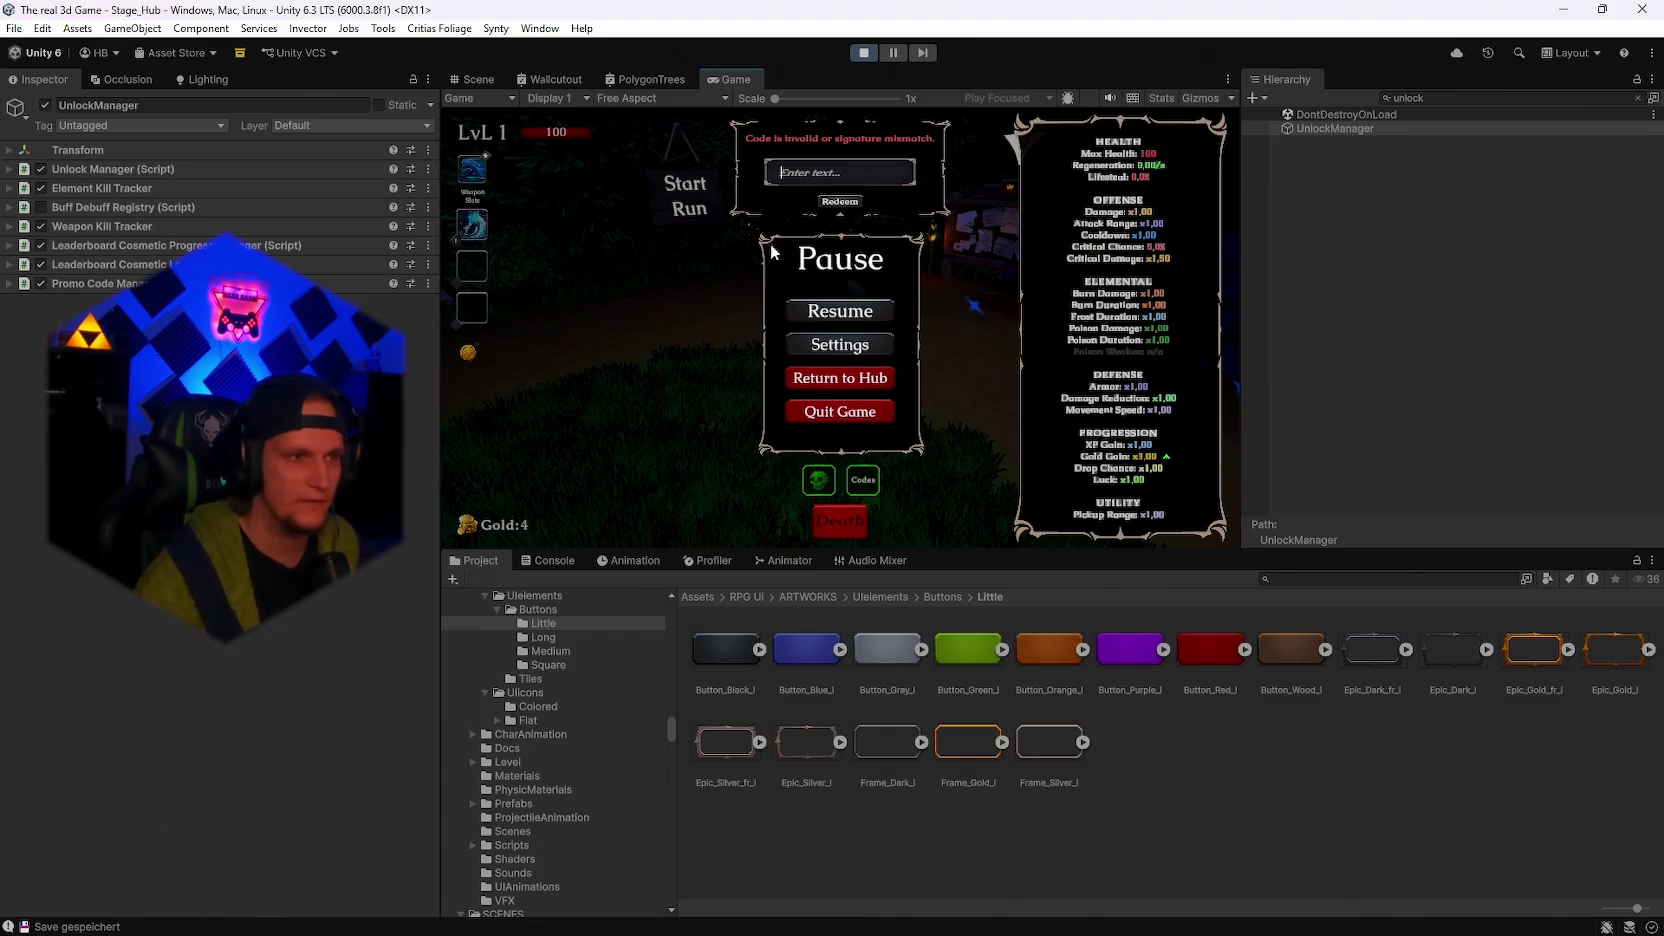
key(ctrl+p)
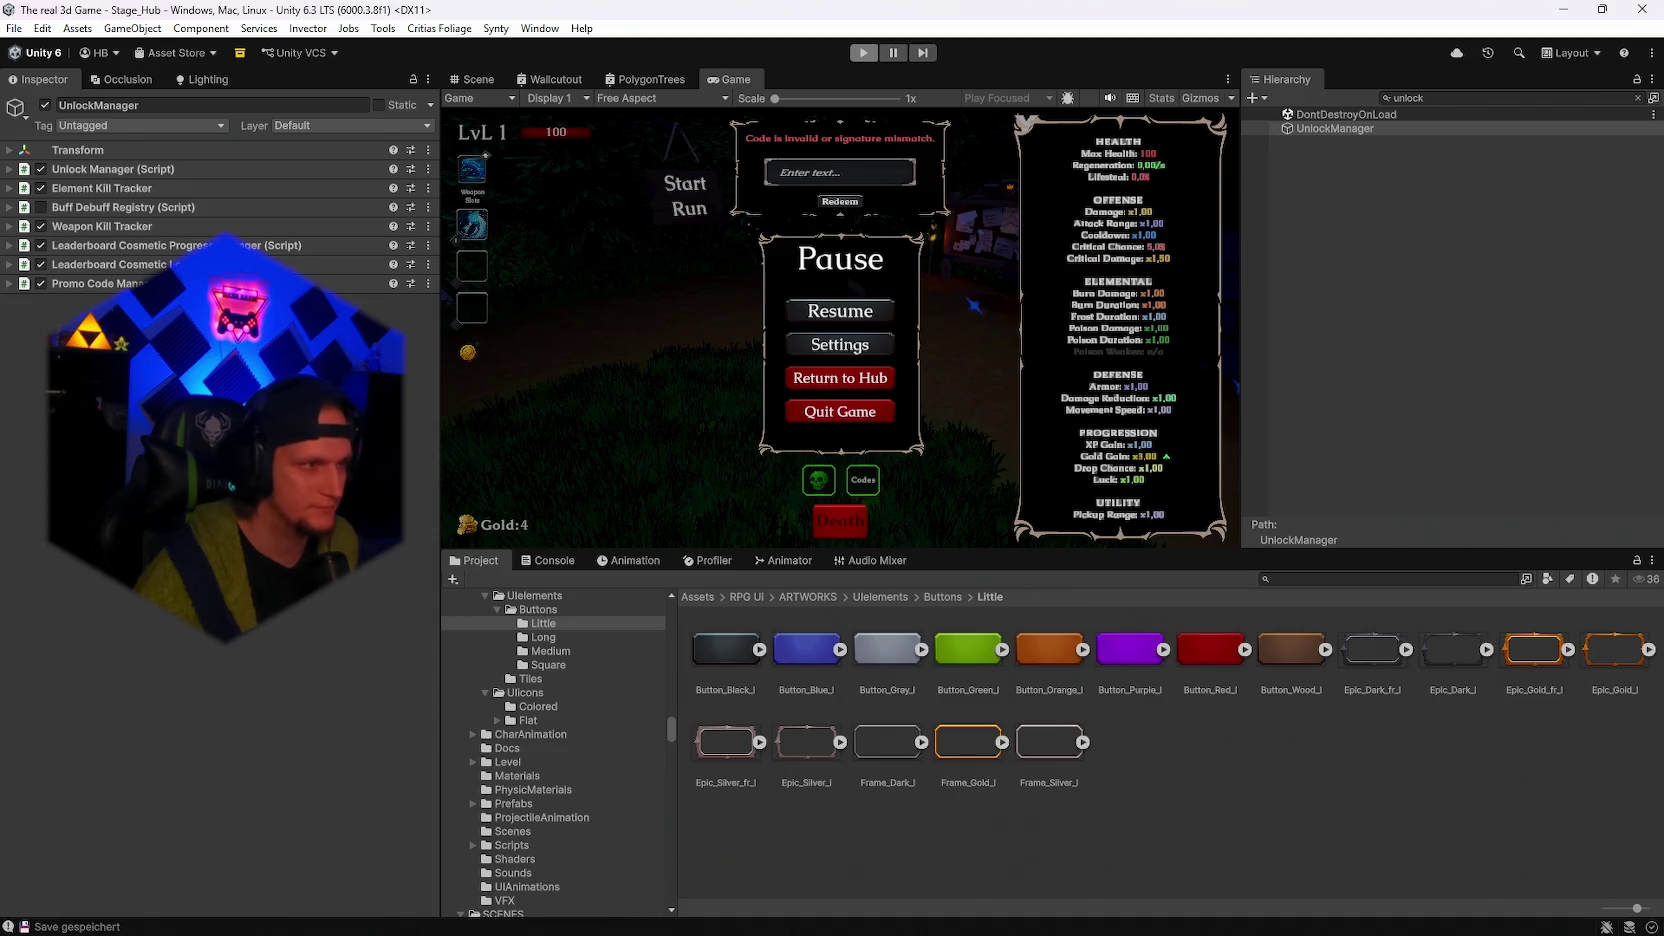
click(10, 284)
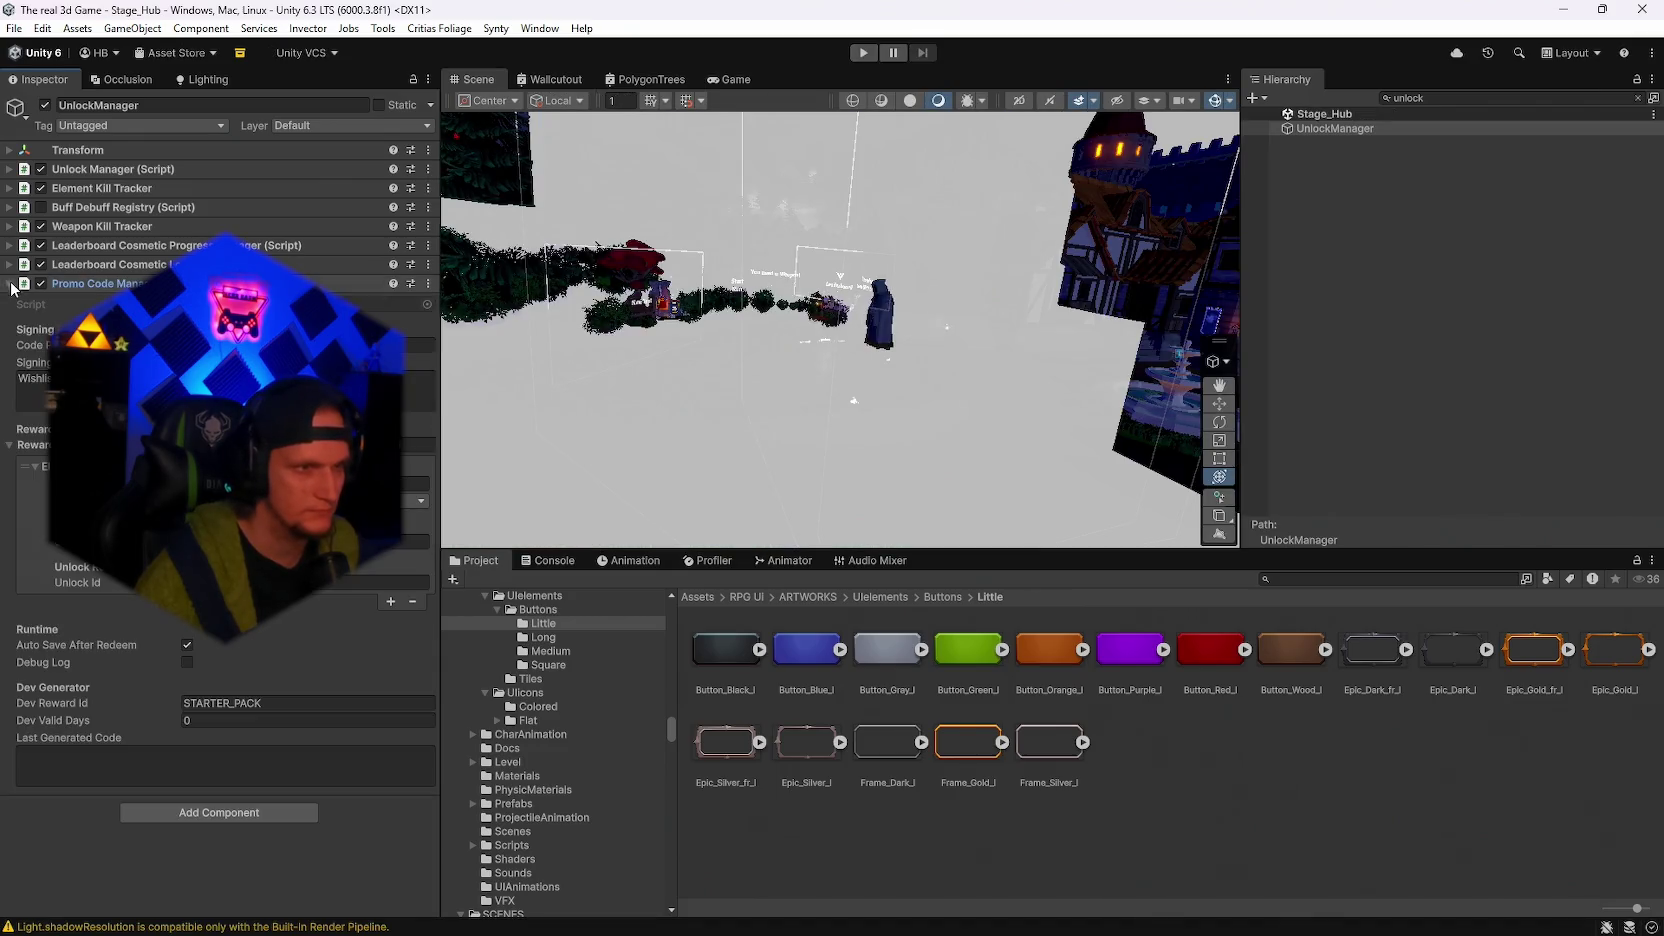
Enter 'test' as the name of the Promo Code Manager's reward entry
click(415, 483)
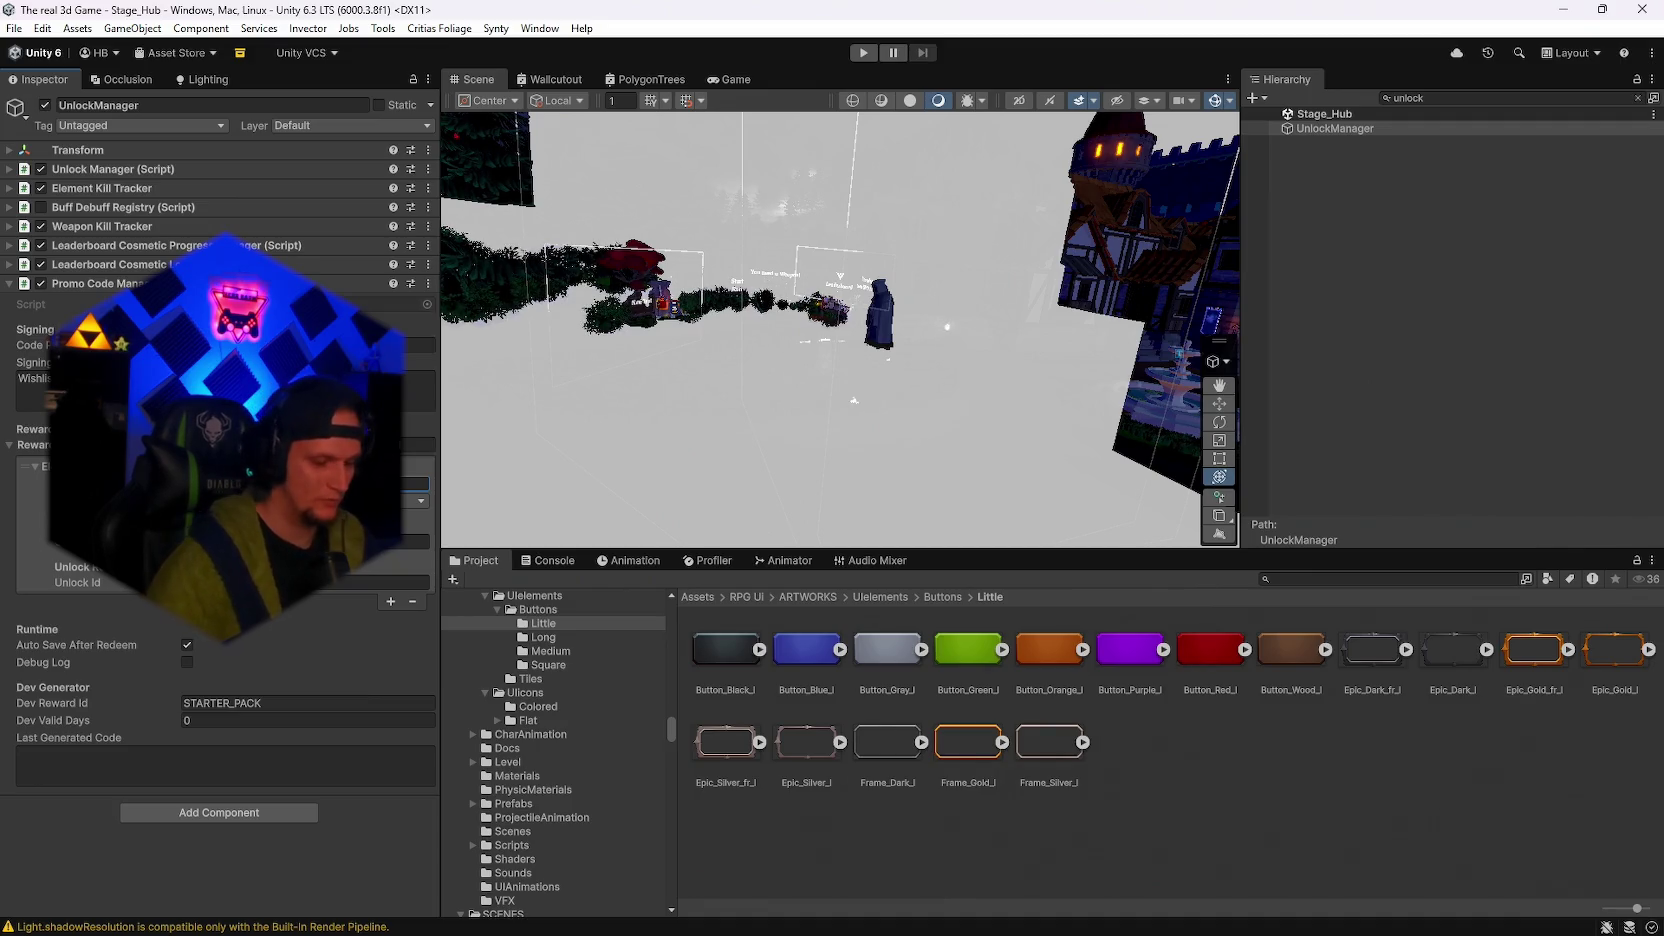
text(test)
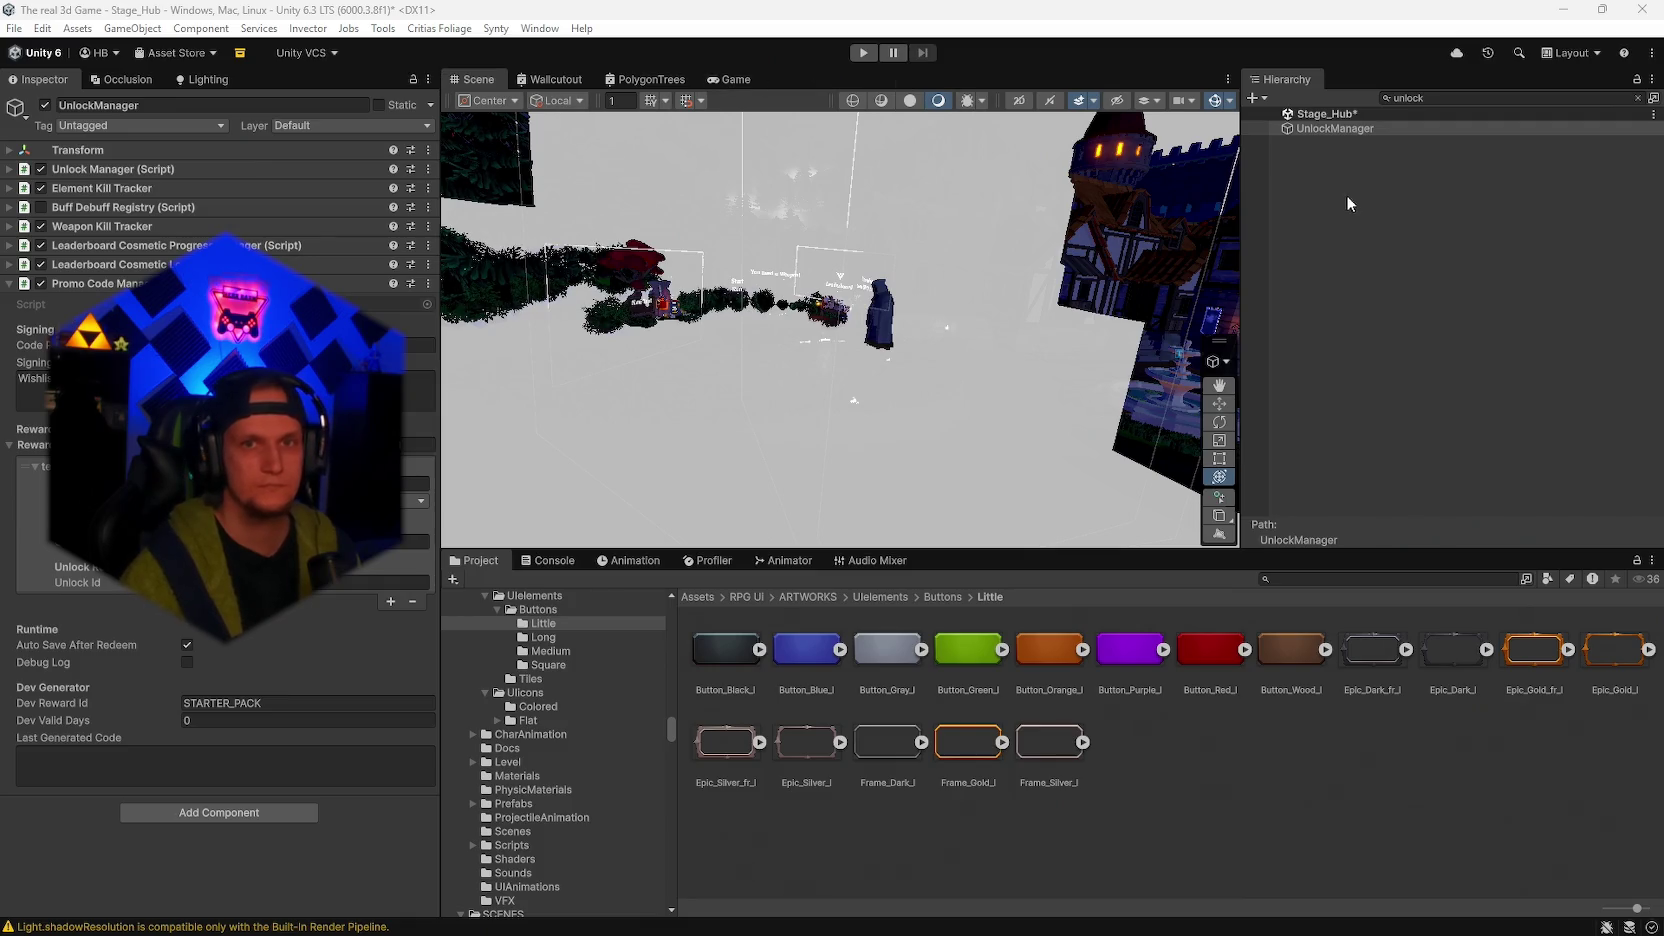
Clear the Hierarchy search, deactivate PauseMenu's Panel object, and start Play mode again
double_click(1410, 97)
key(BackSpace)
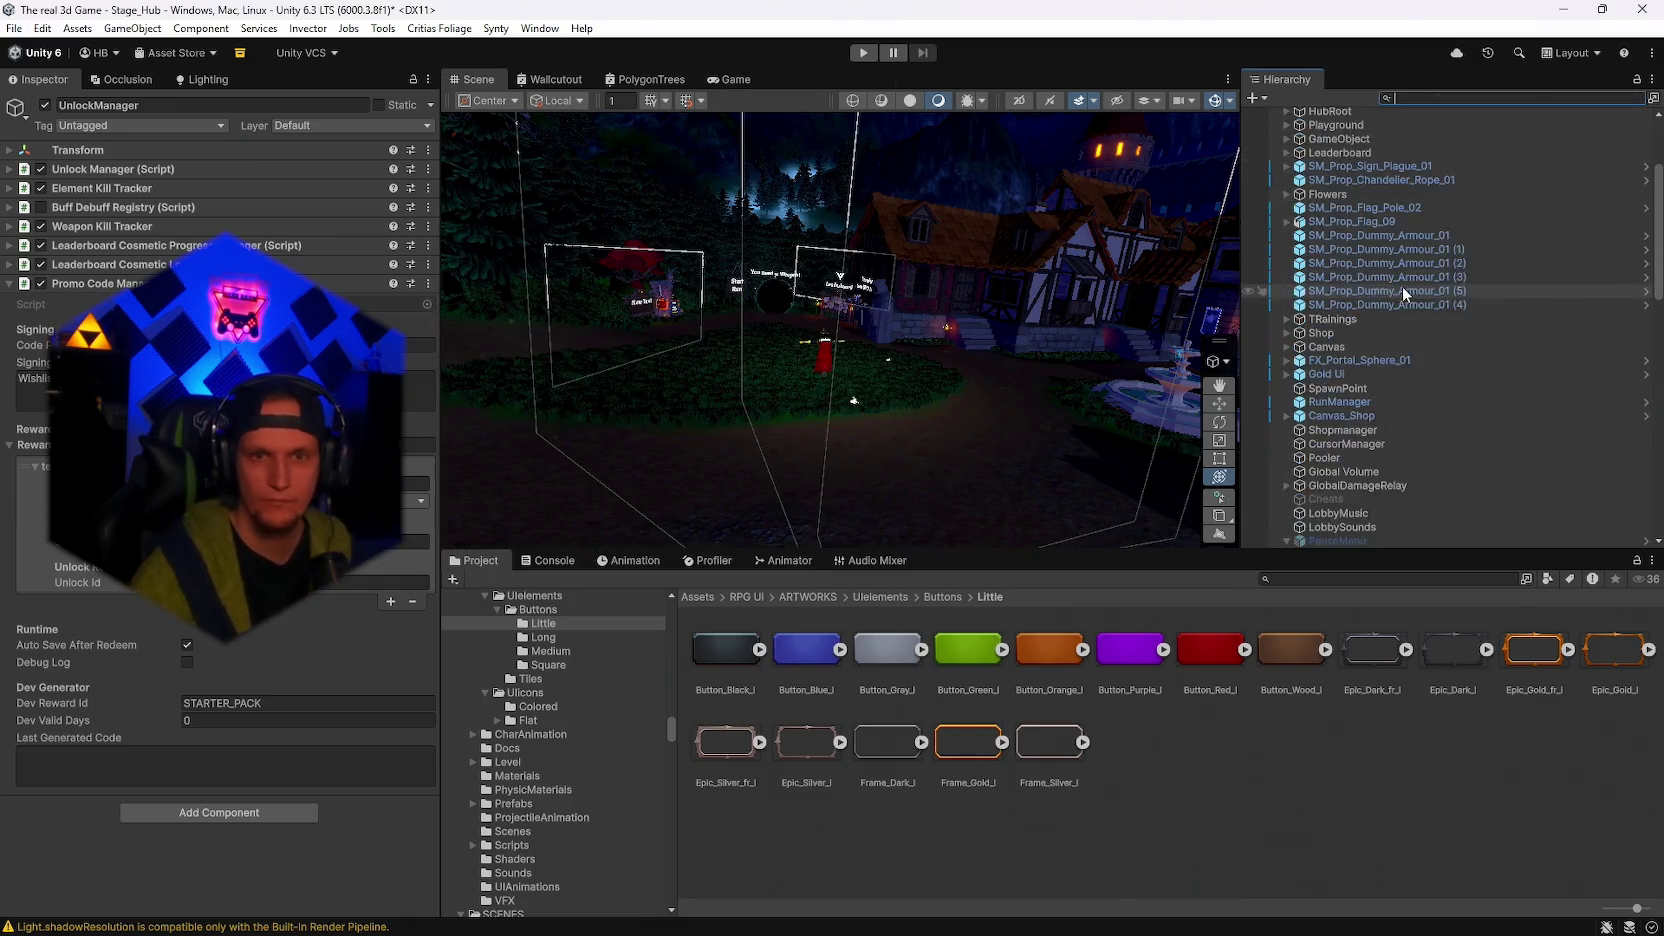
scroll(1390, 400, down, 5)
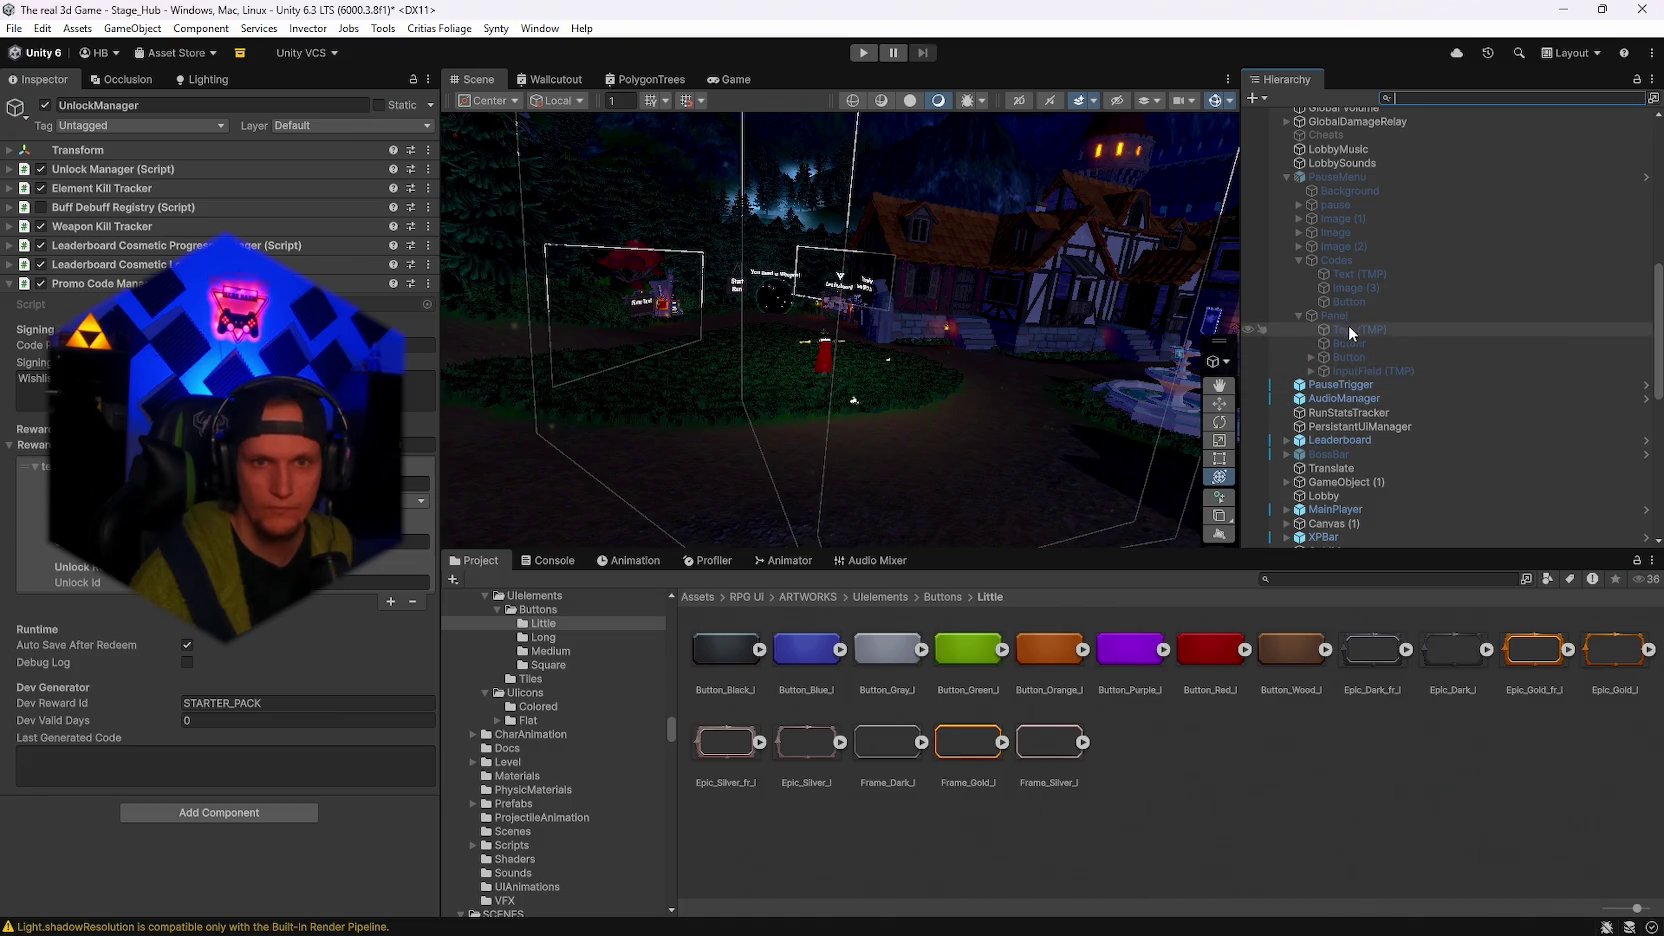
click(1342, 316)
scroll(1330, 320, up, 2)
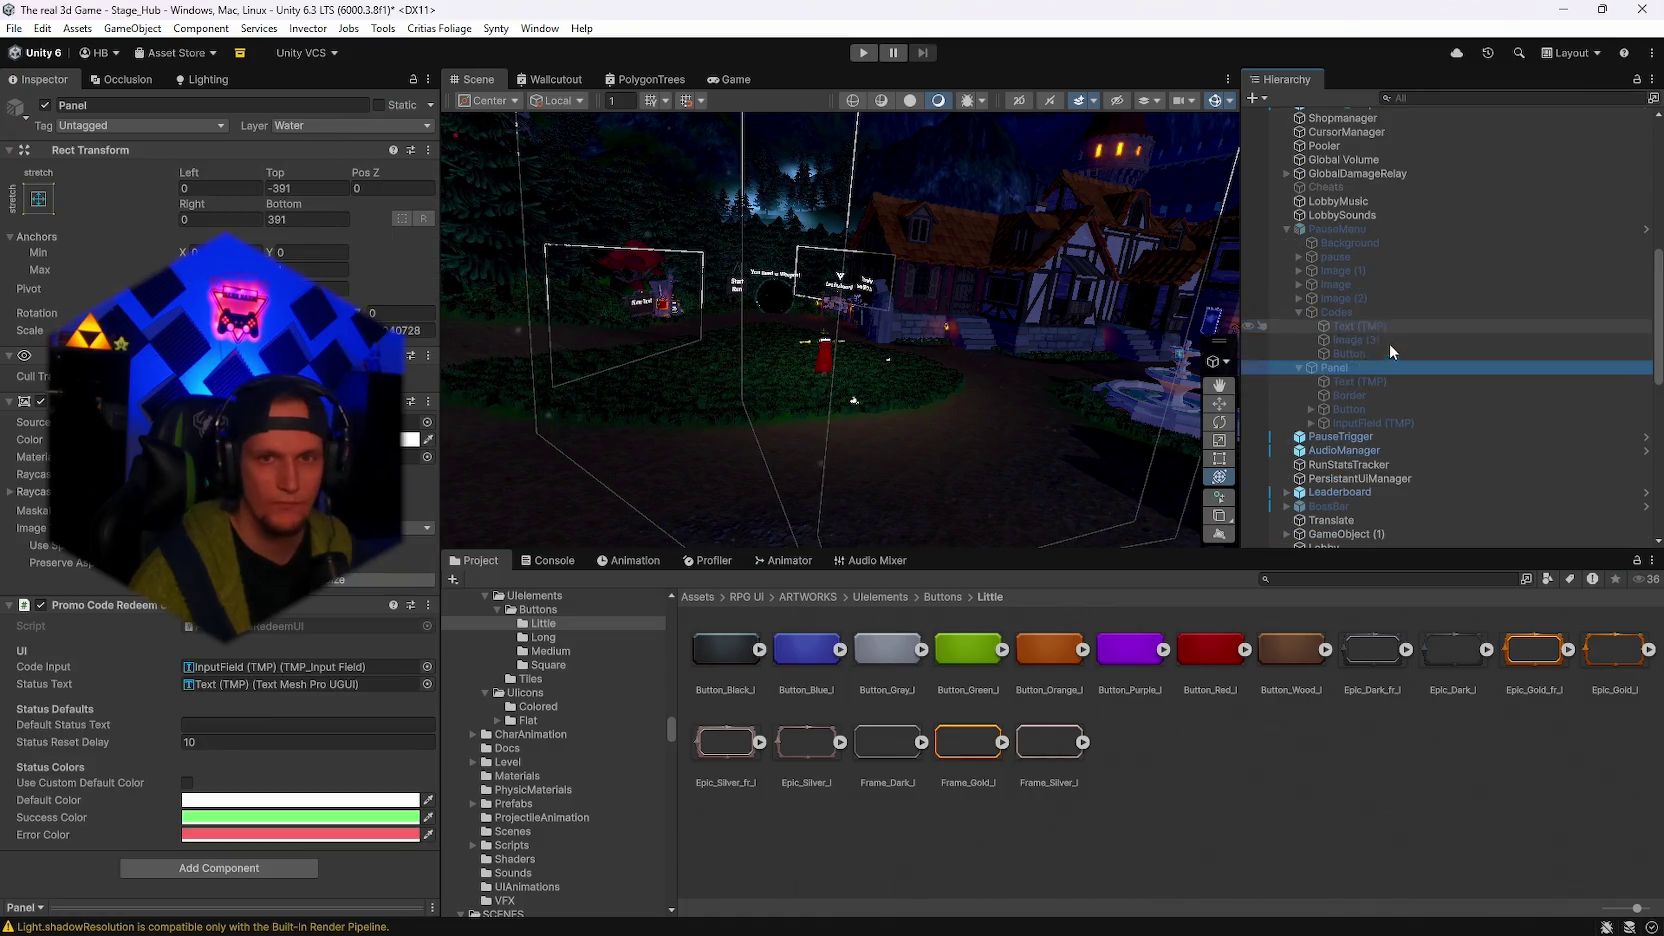
click(45, 105)
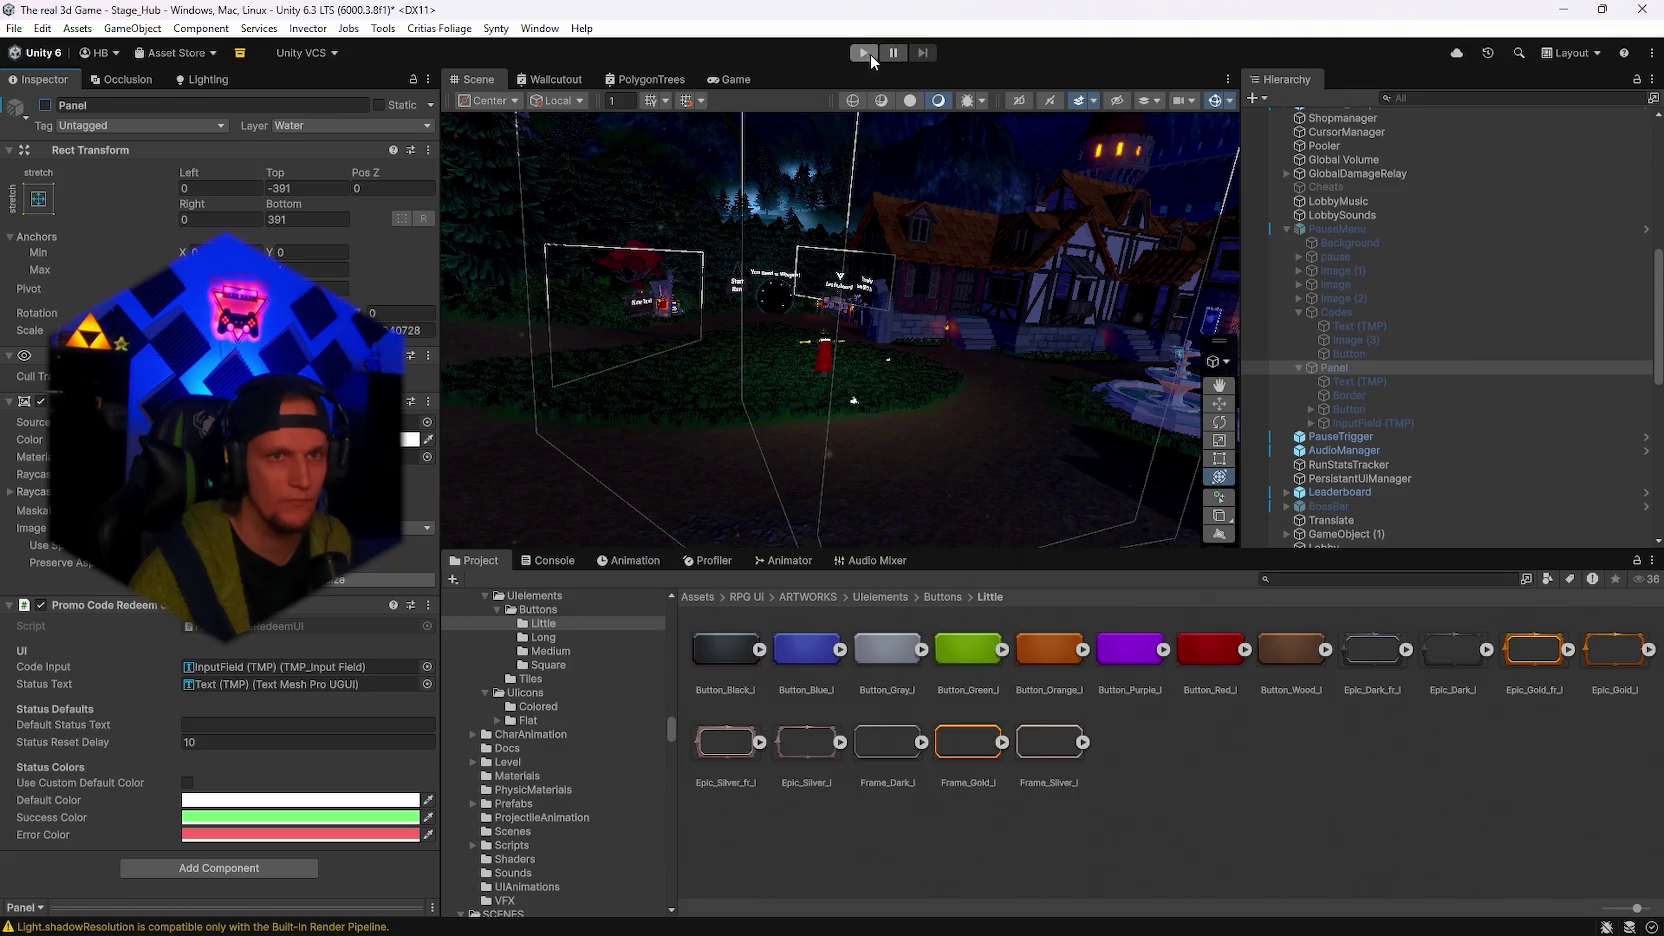
click(864, 53)
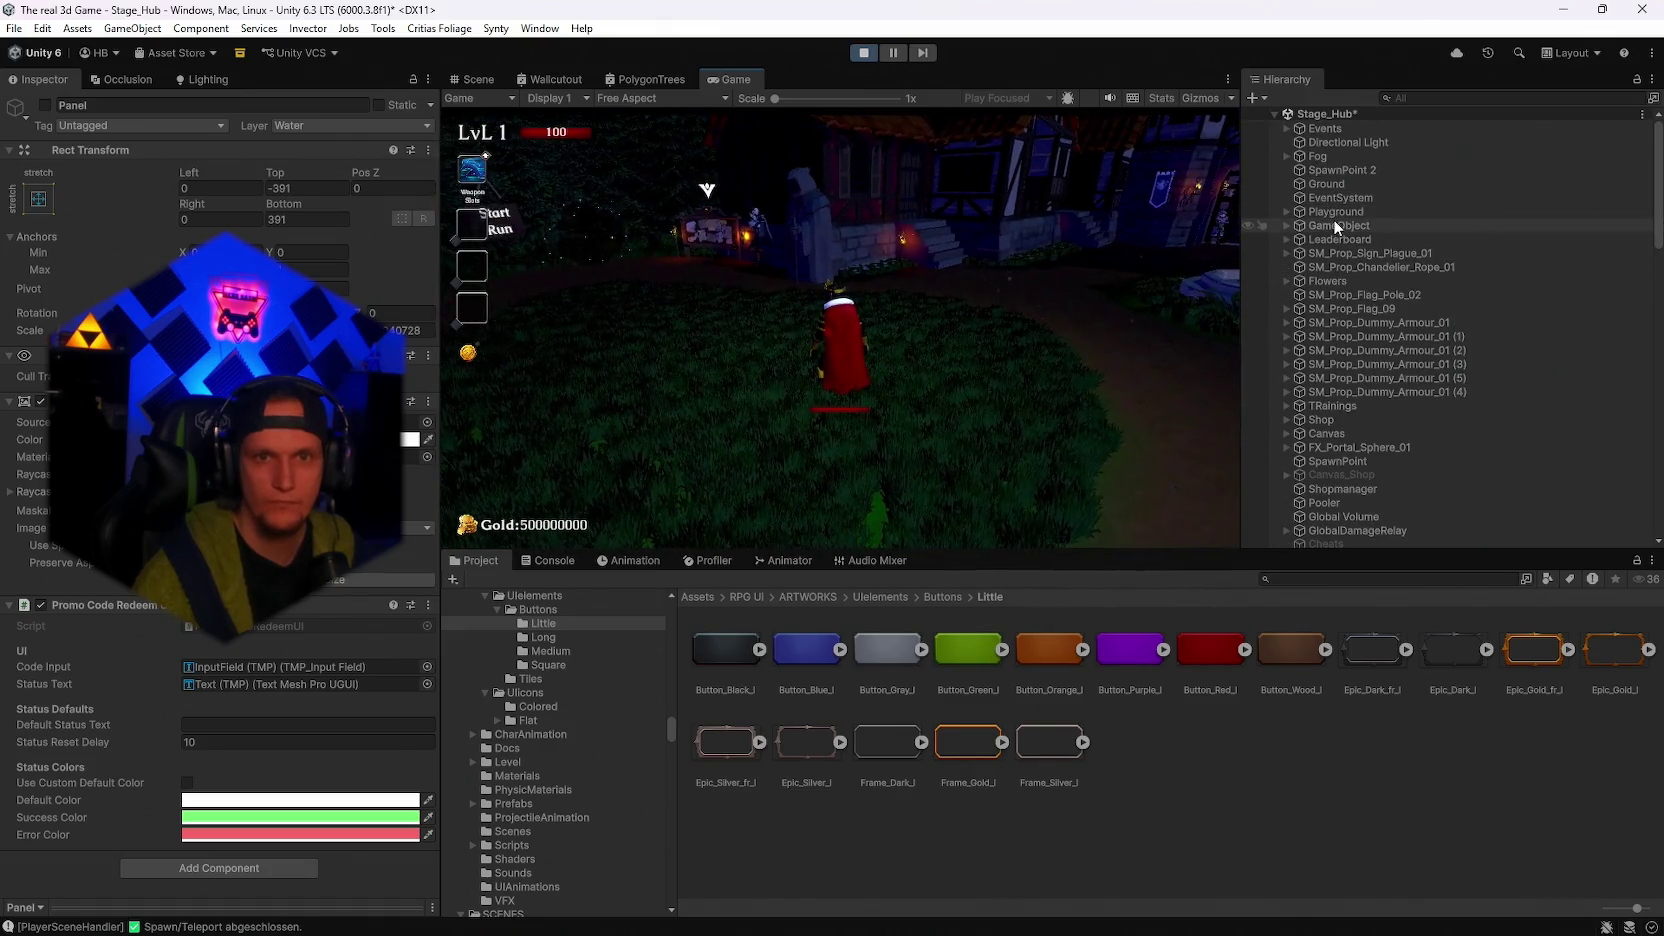
click(1423, 98)
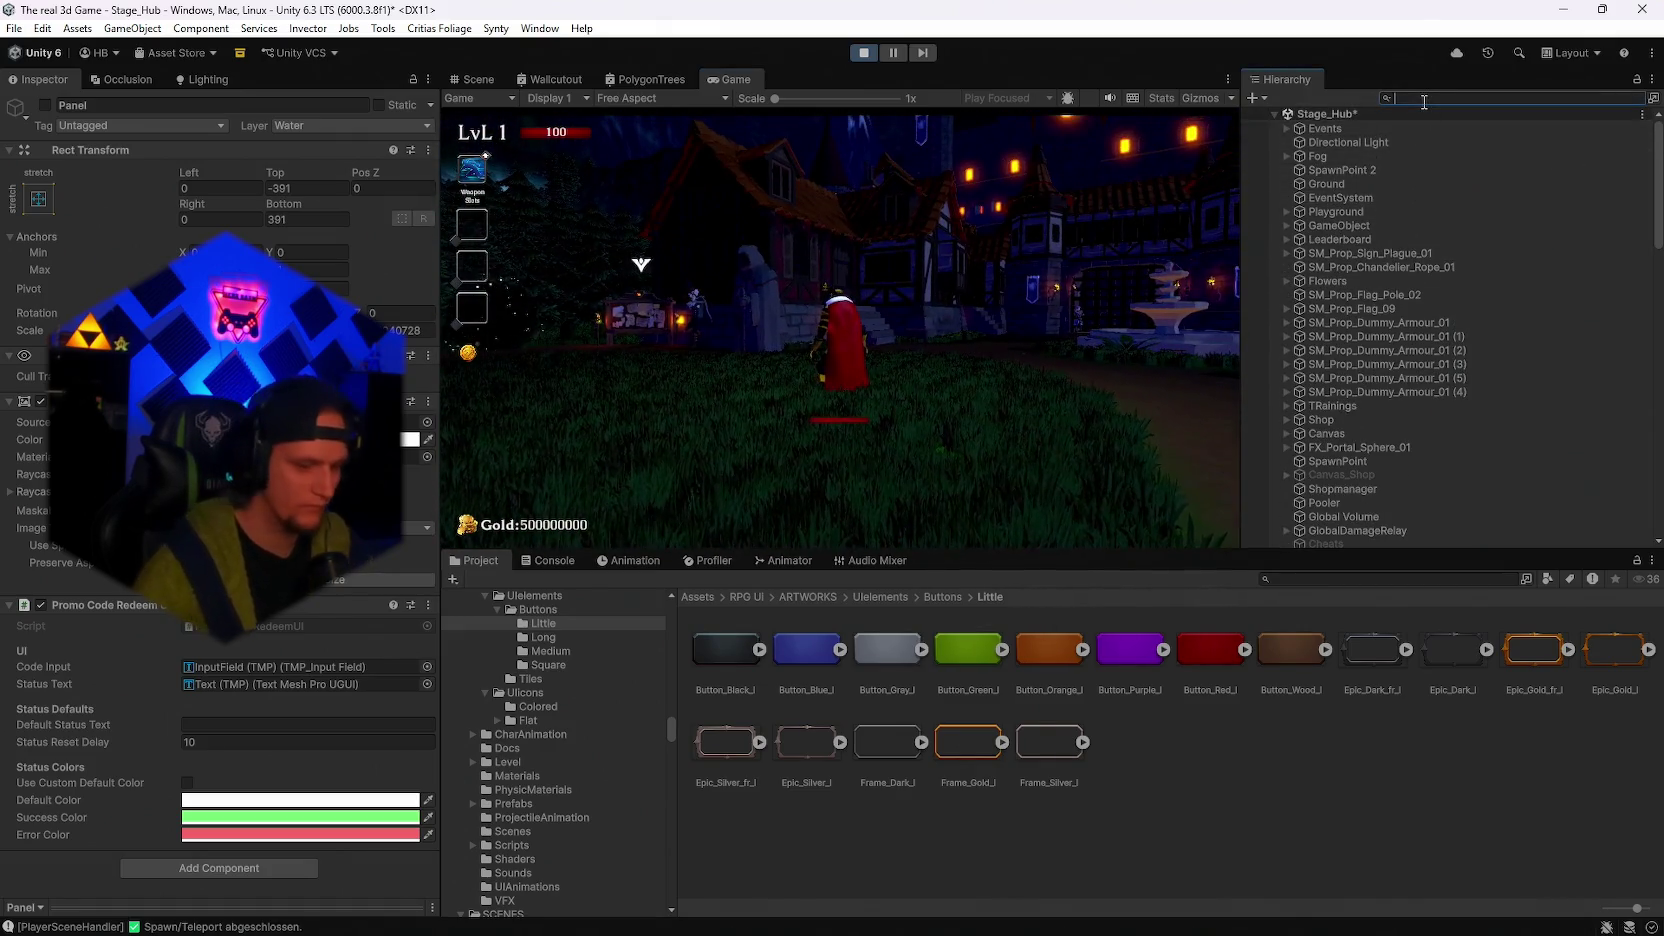
Find UnlockManager via the 'unlock' search and set its Dev Reward Id to test_gold
text(unlock)
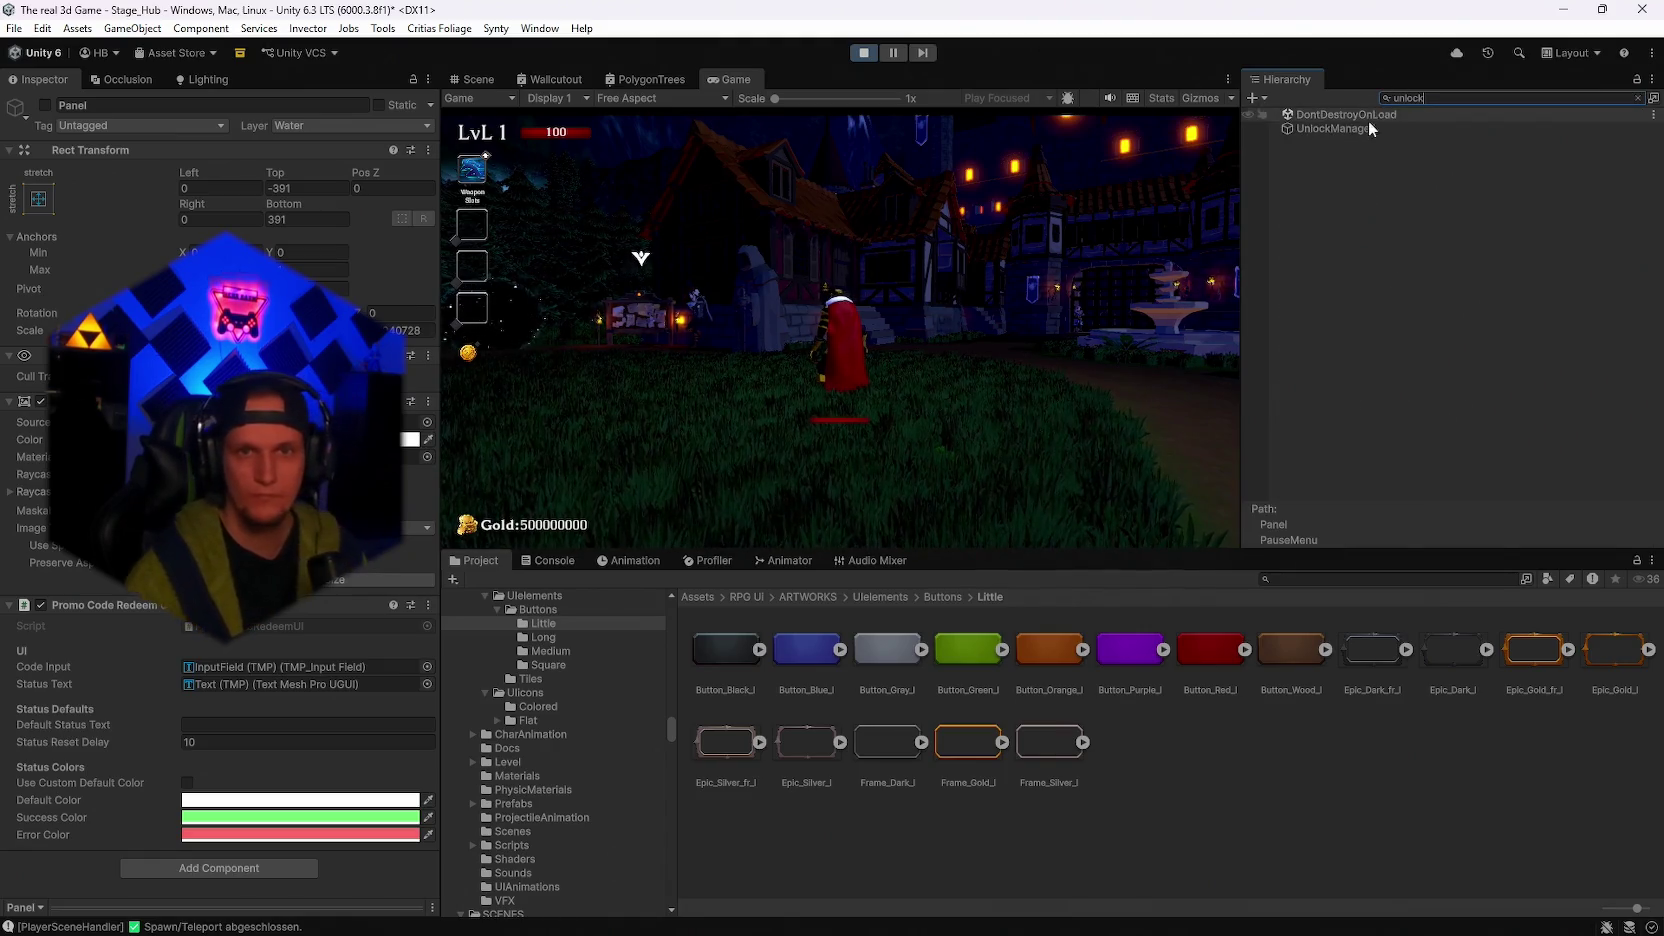
click(1352, 130)
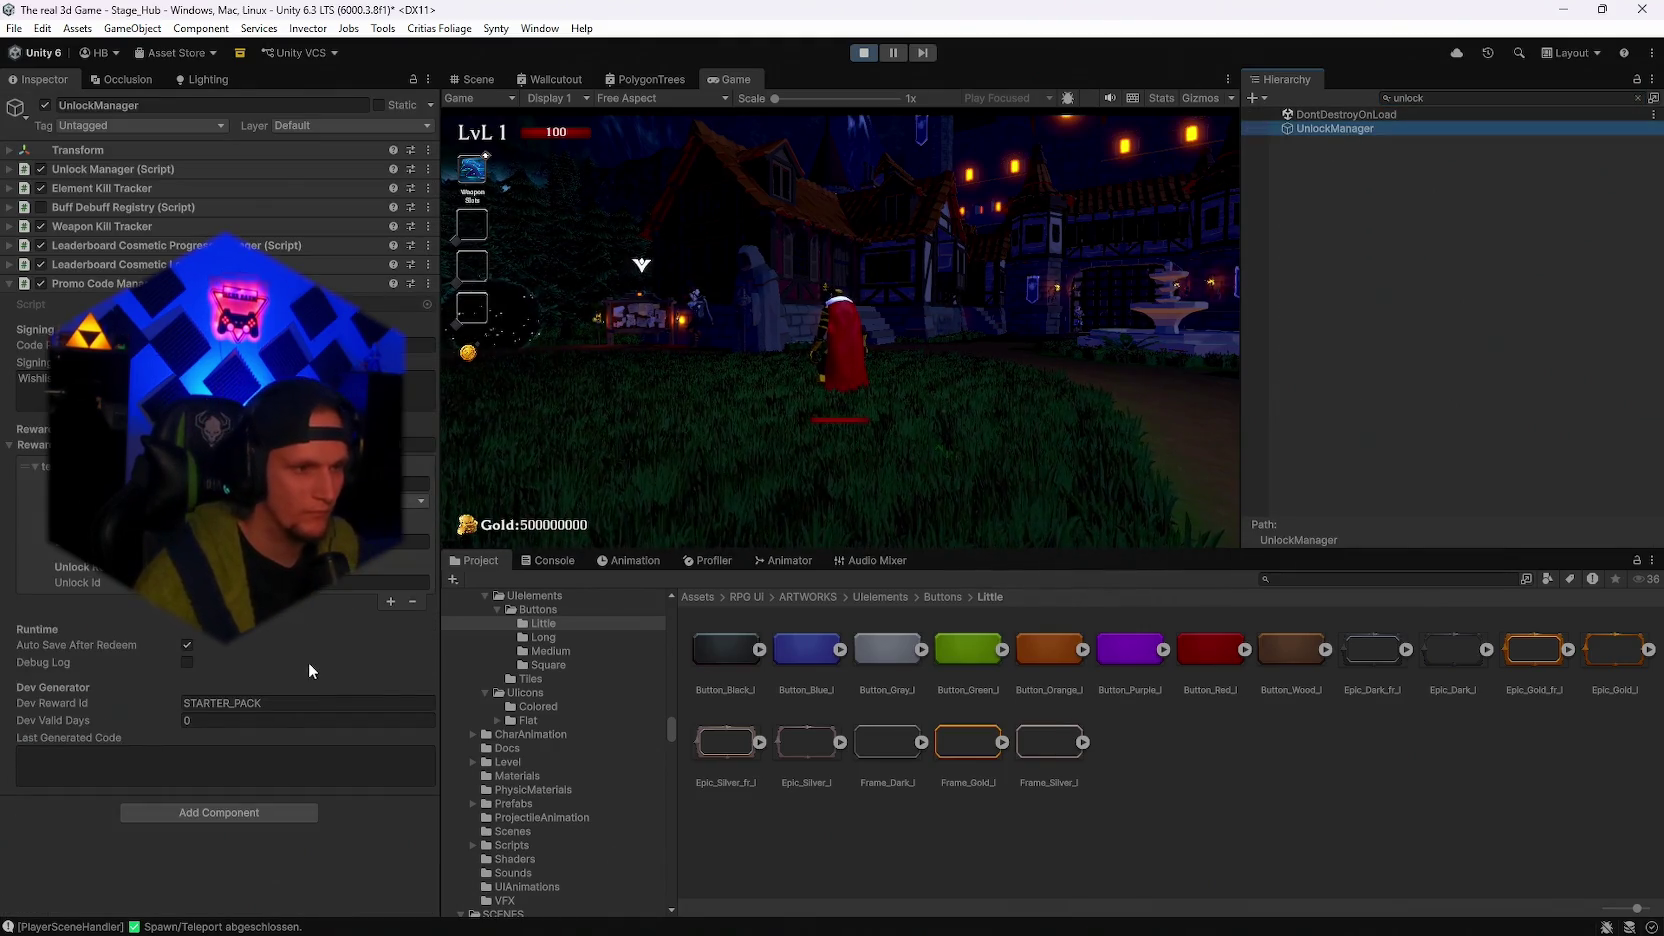
click(288, 721)
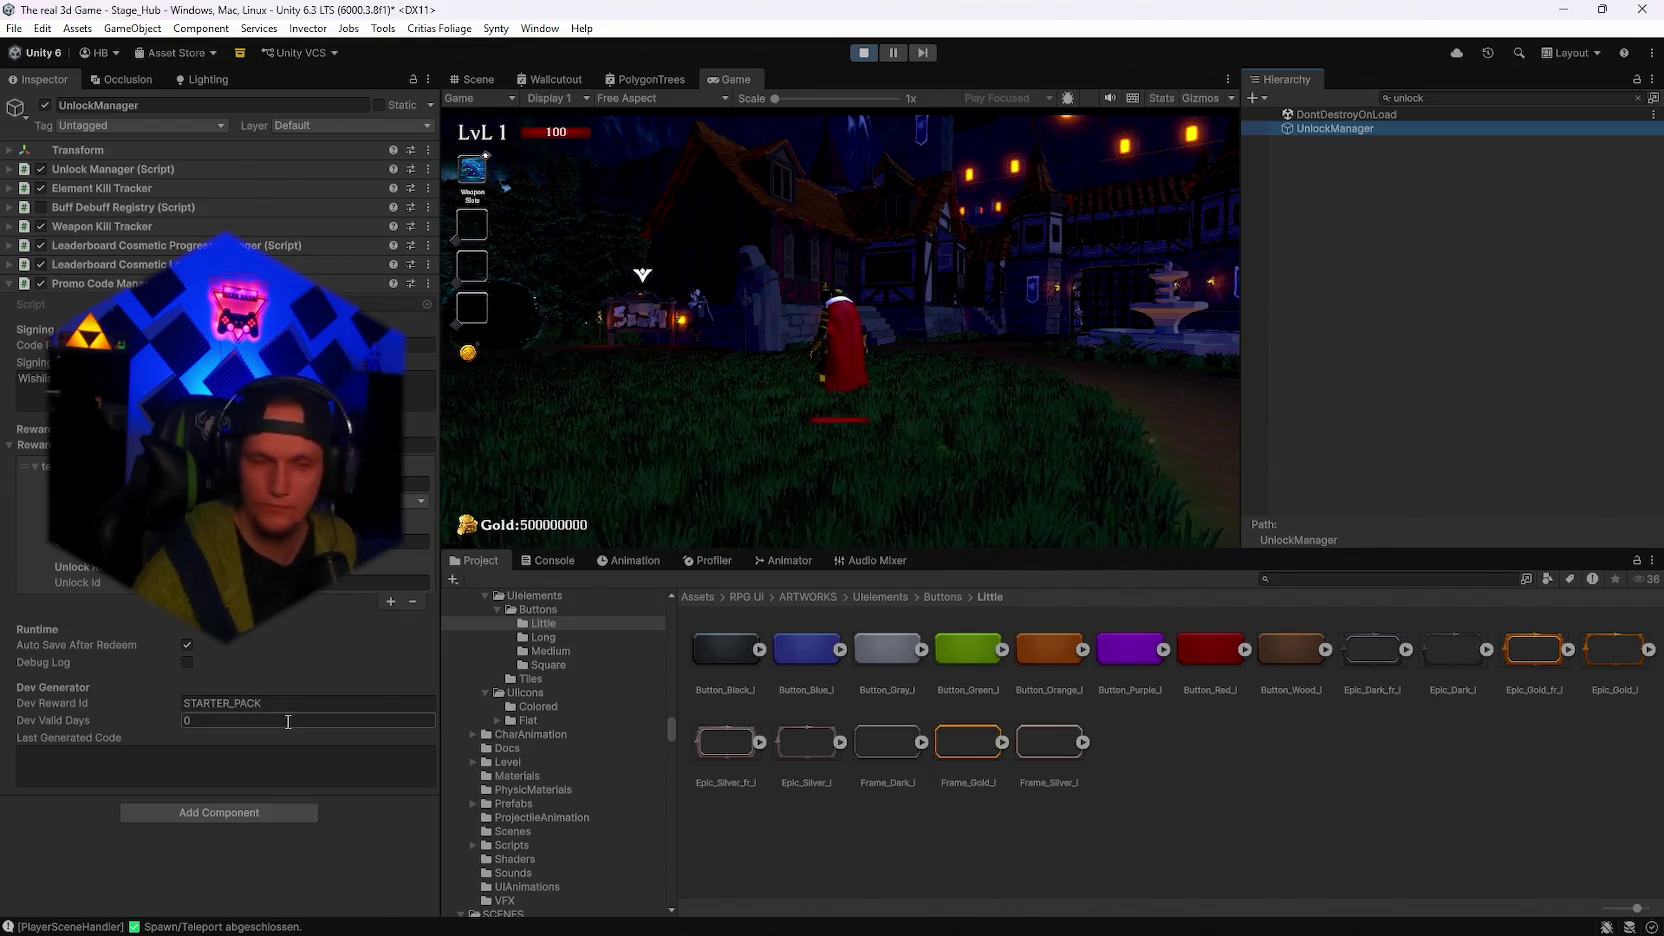
click(278, 706)
text(test_)
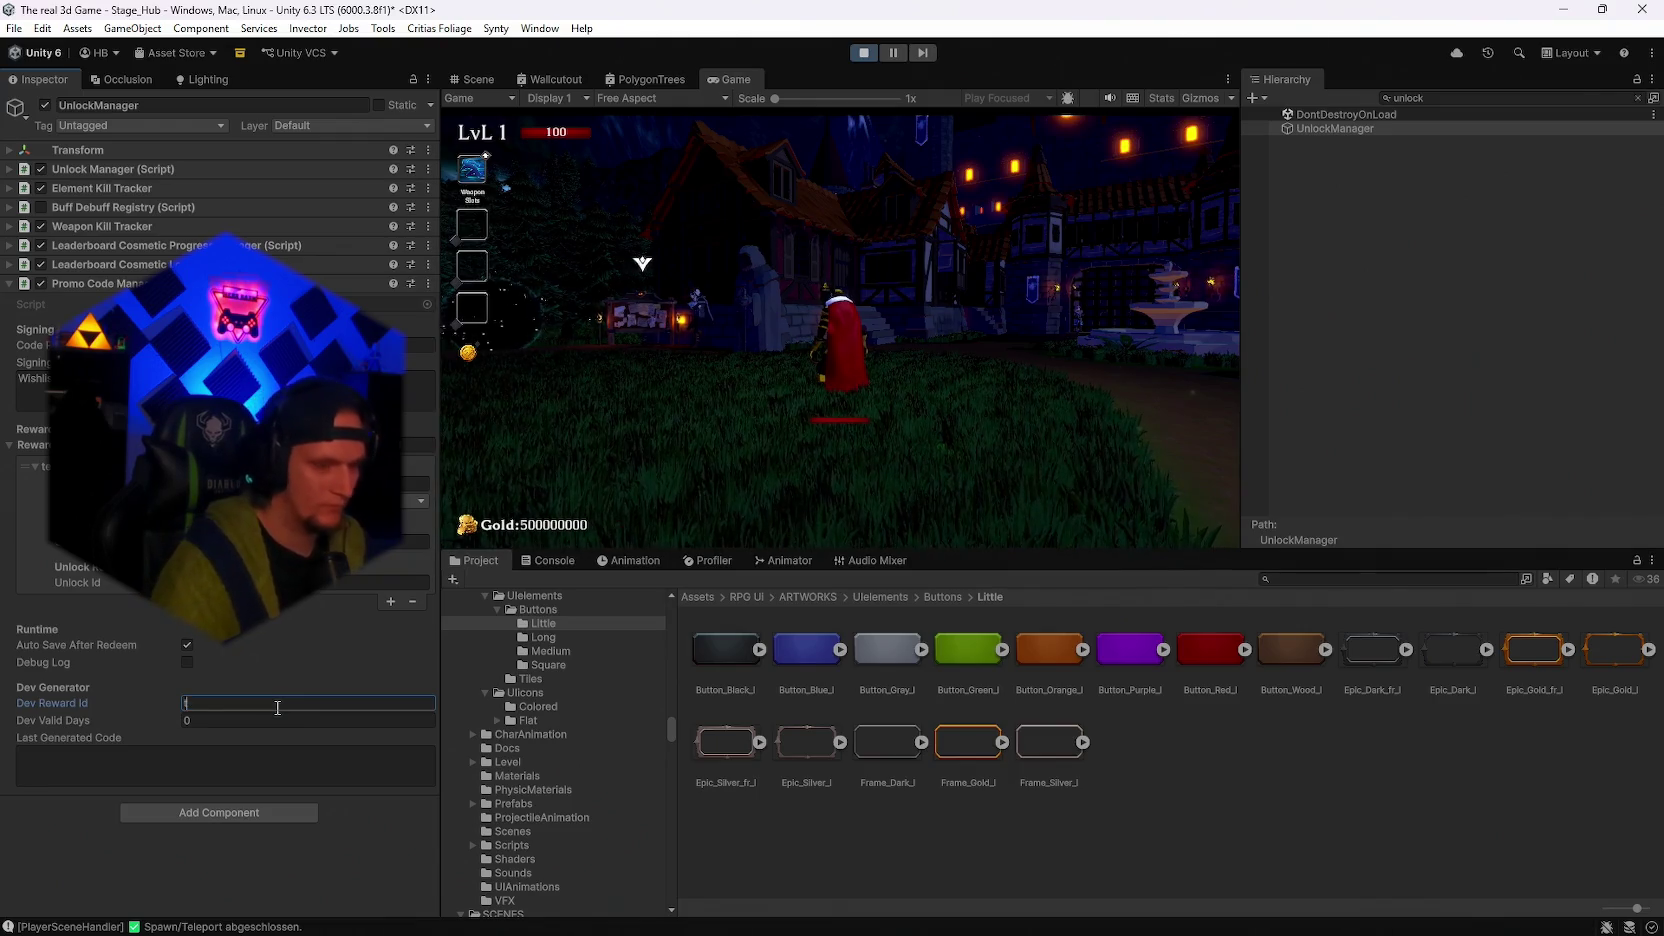
text(gold)
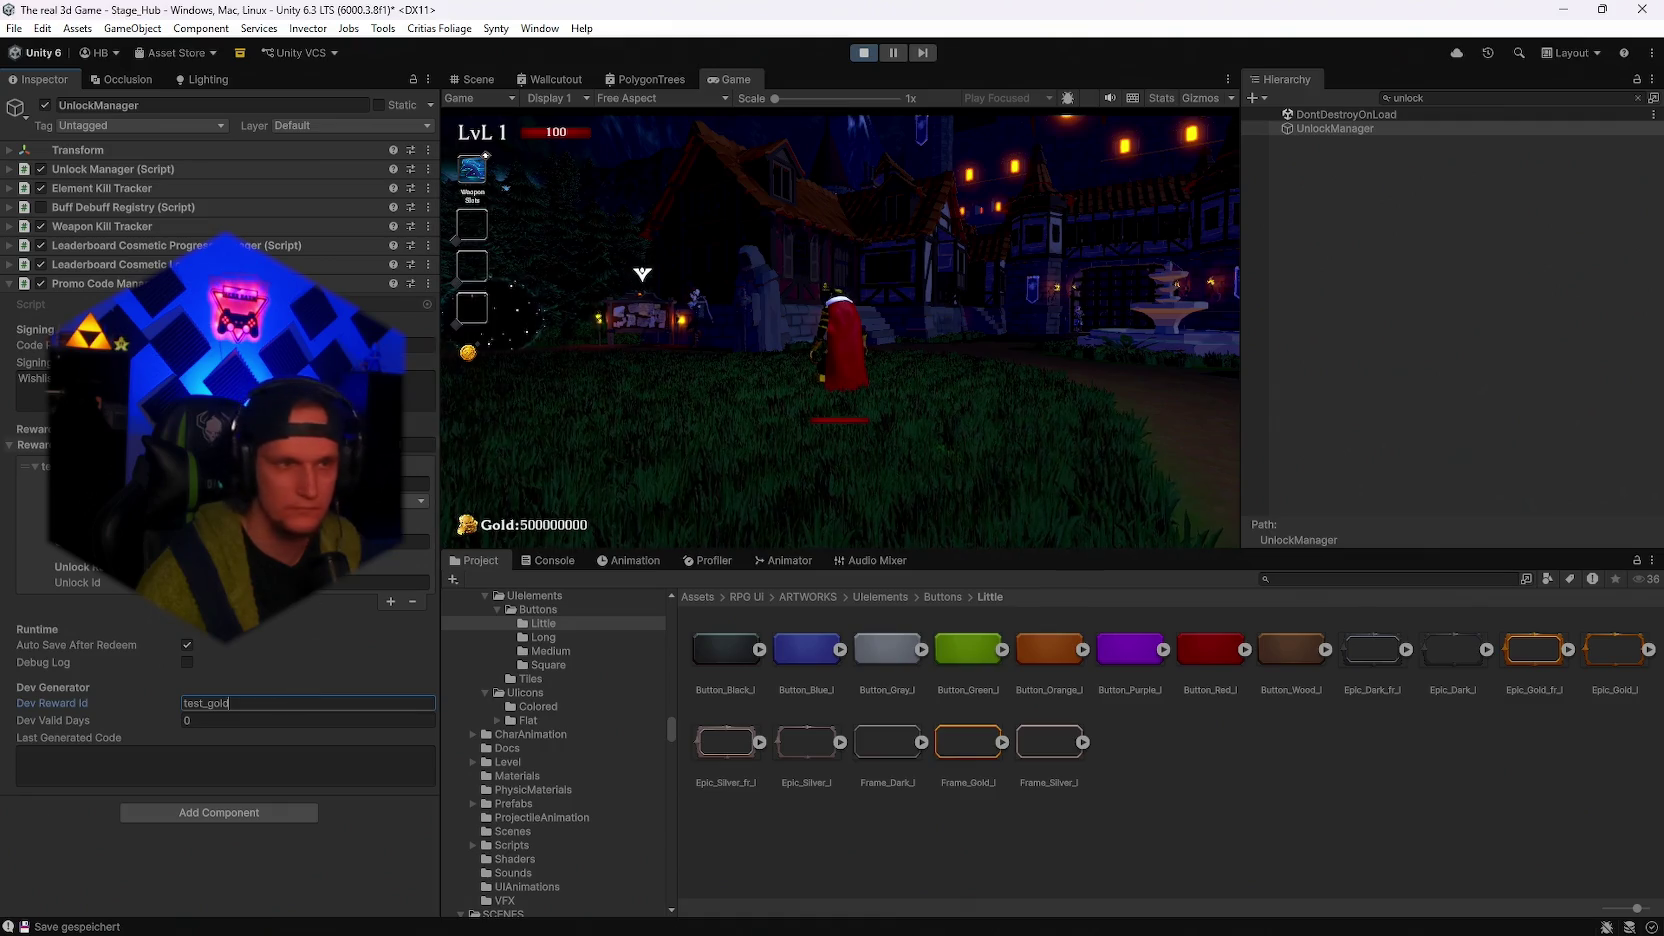
Generate and copy a test_gold code with DEV Generate Code (Copy Clipboard), then pause the game
click(428, 283)
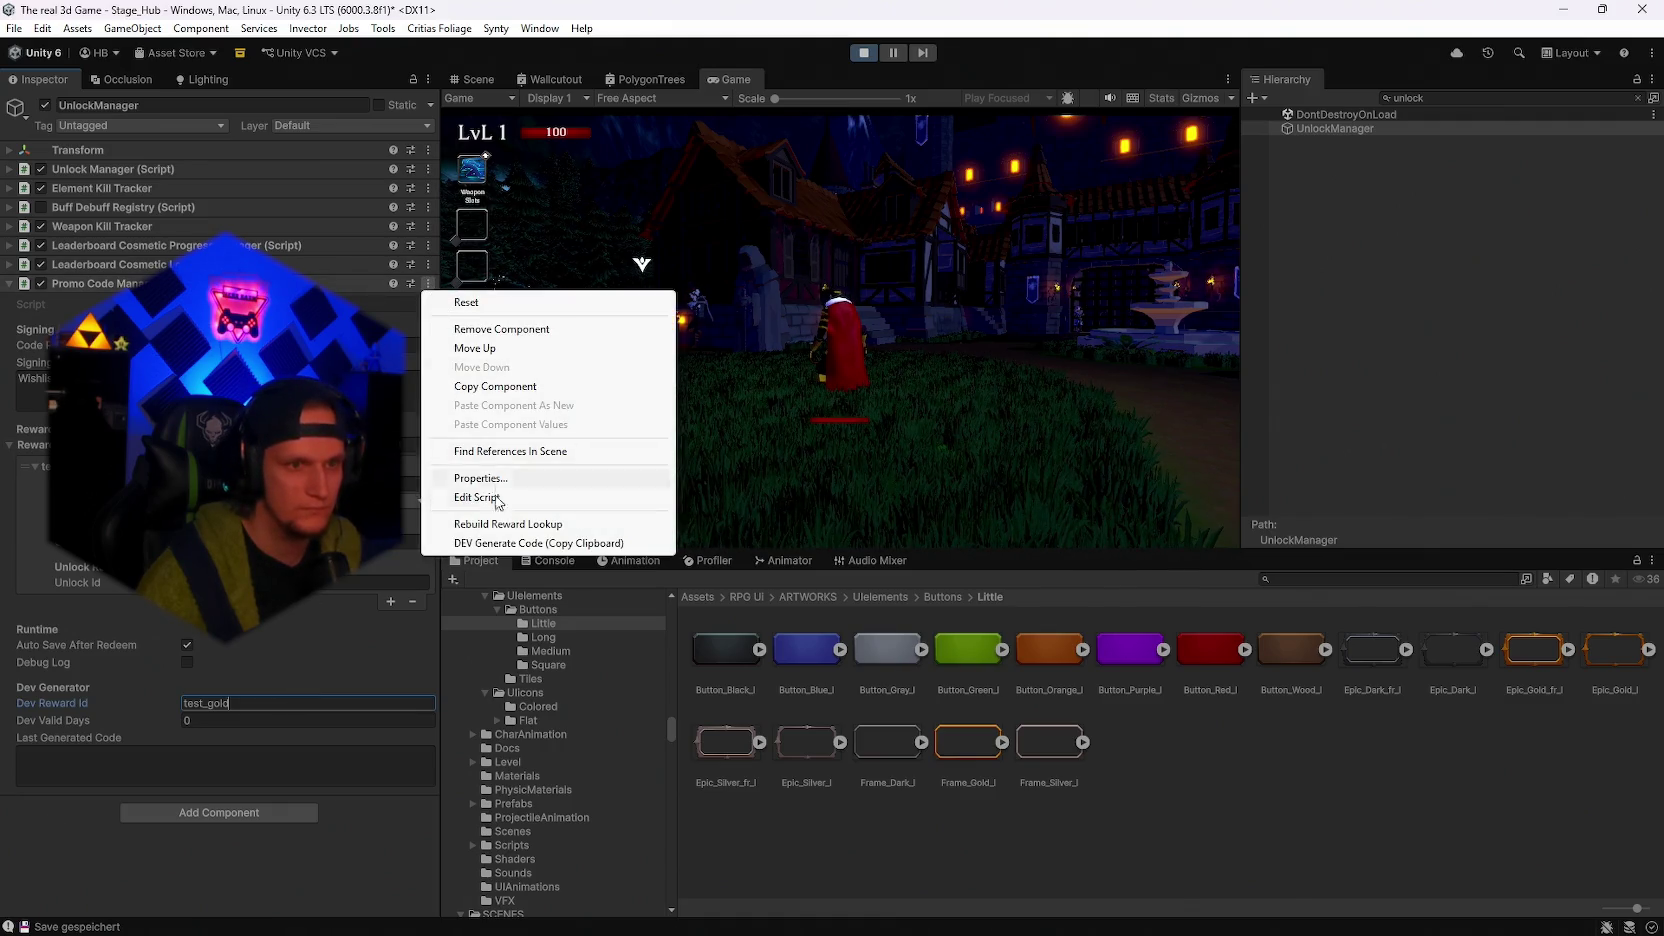
click(490, 542)
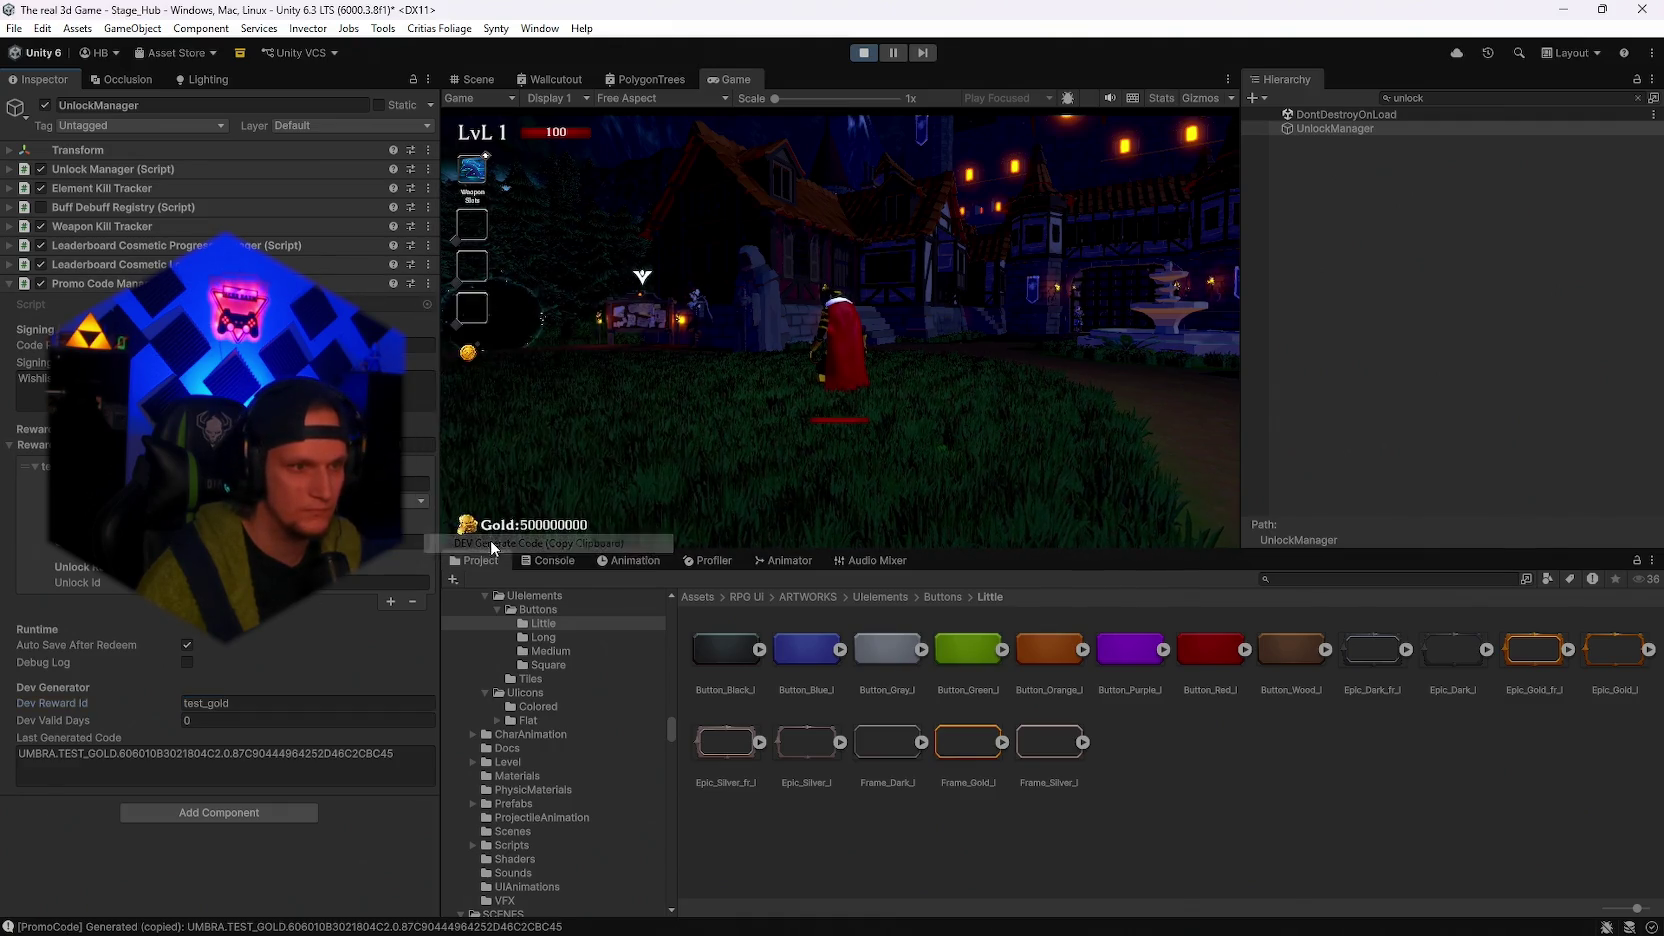
click(404, 755)
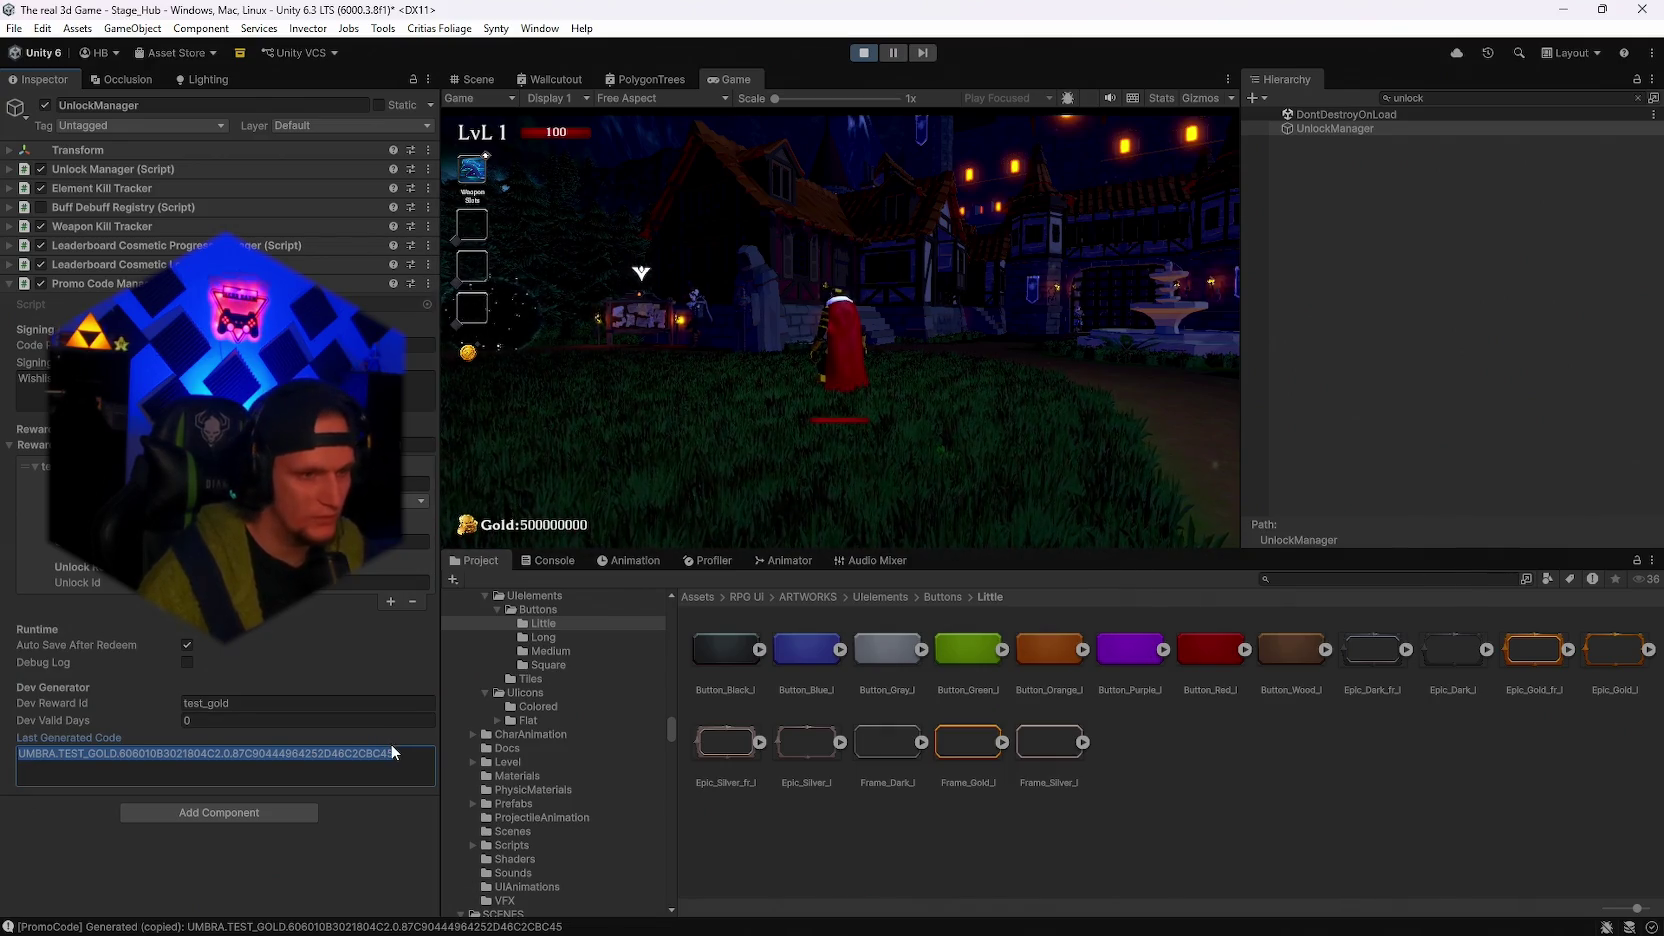
click(846, 352)
key(Escape)
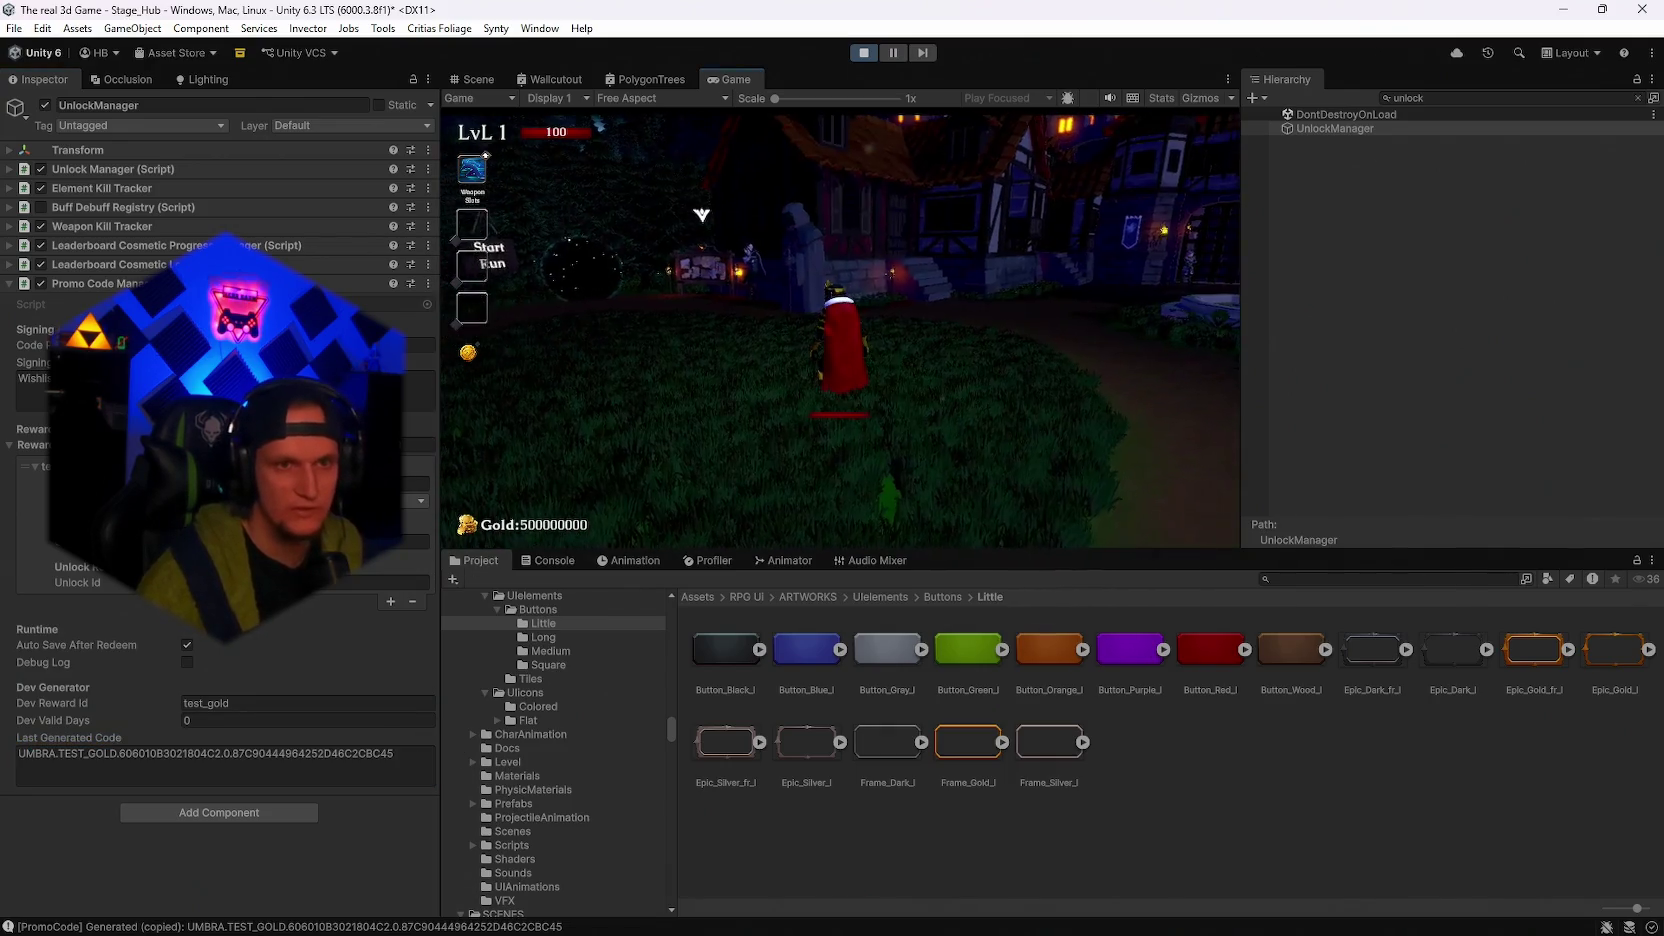
Paste the copied code into the Redeem Code panel and redeem it for +100000000 gold
click(862, 480)
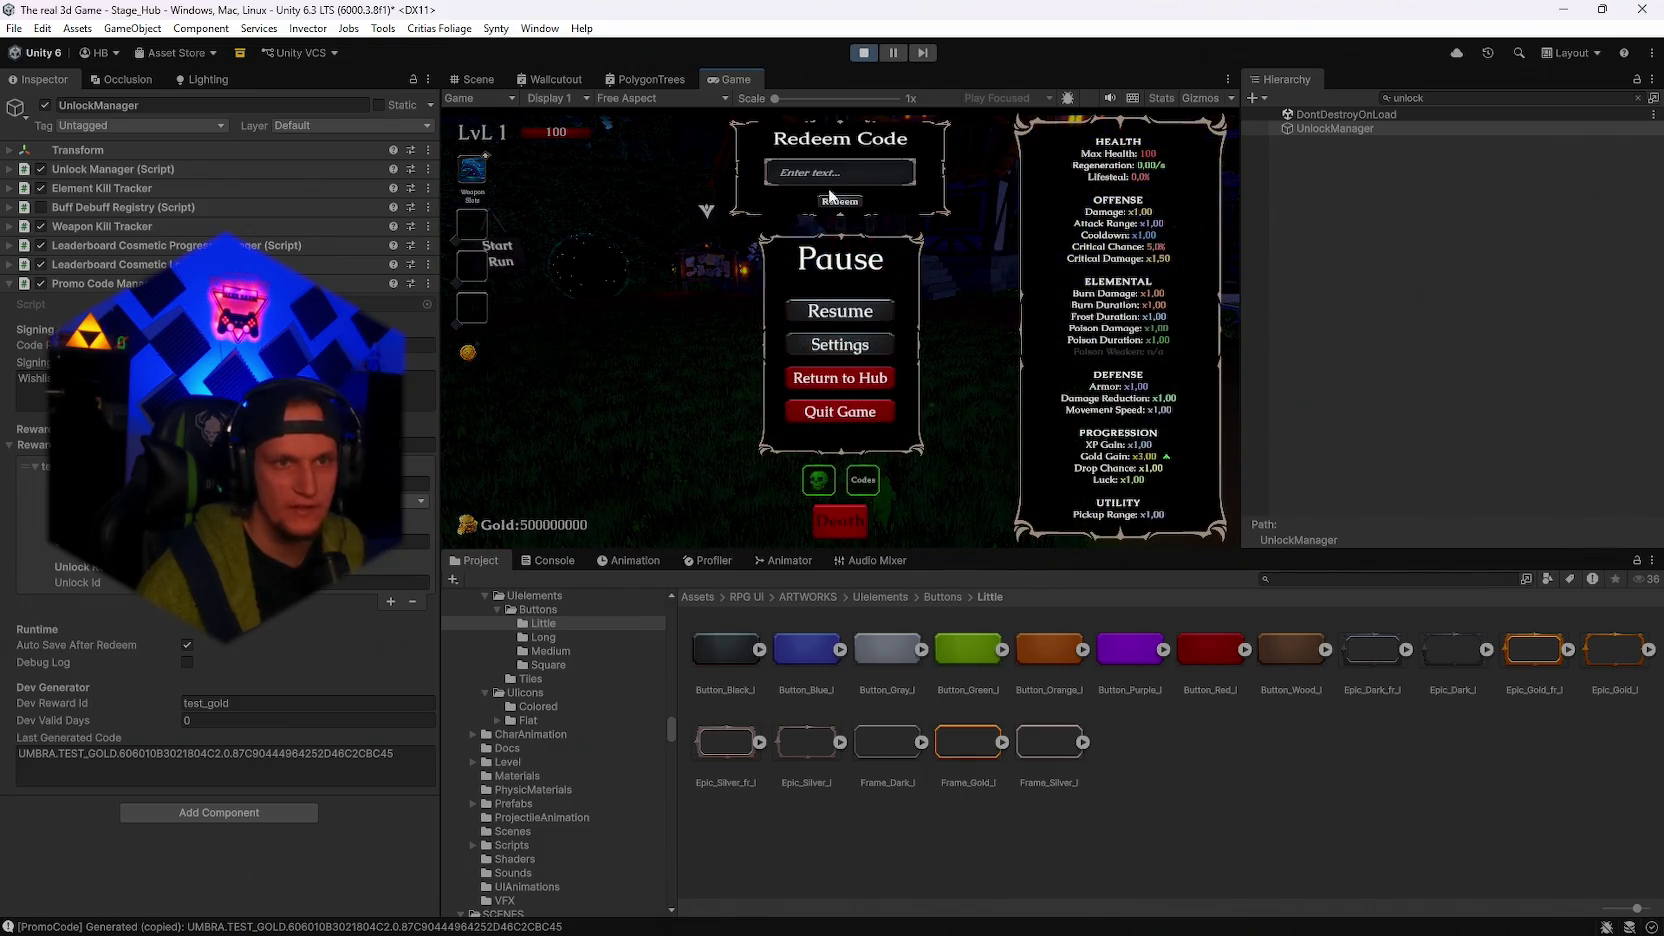
key(ctrl+v)
click(835, 201)
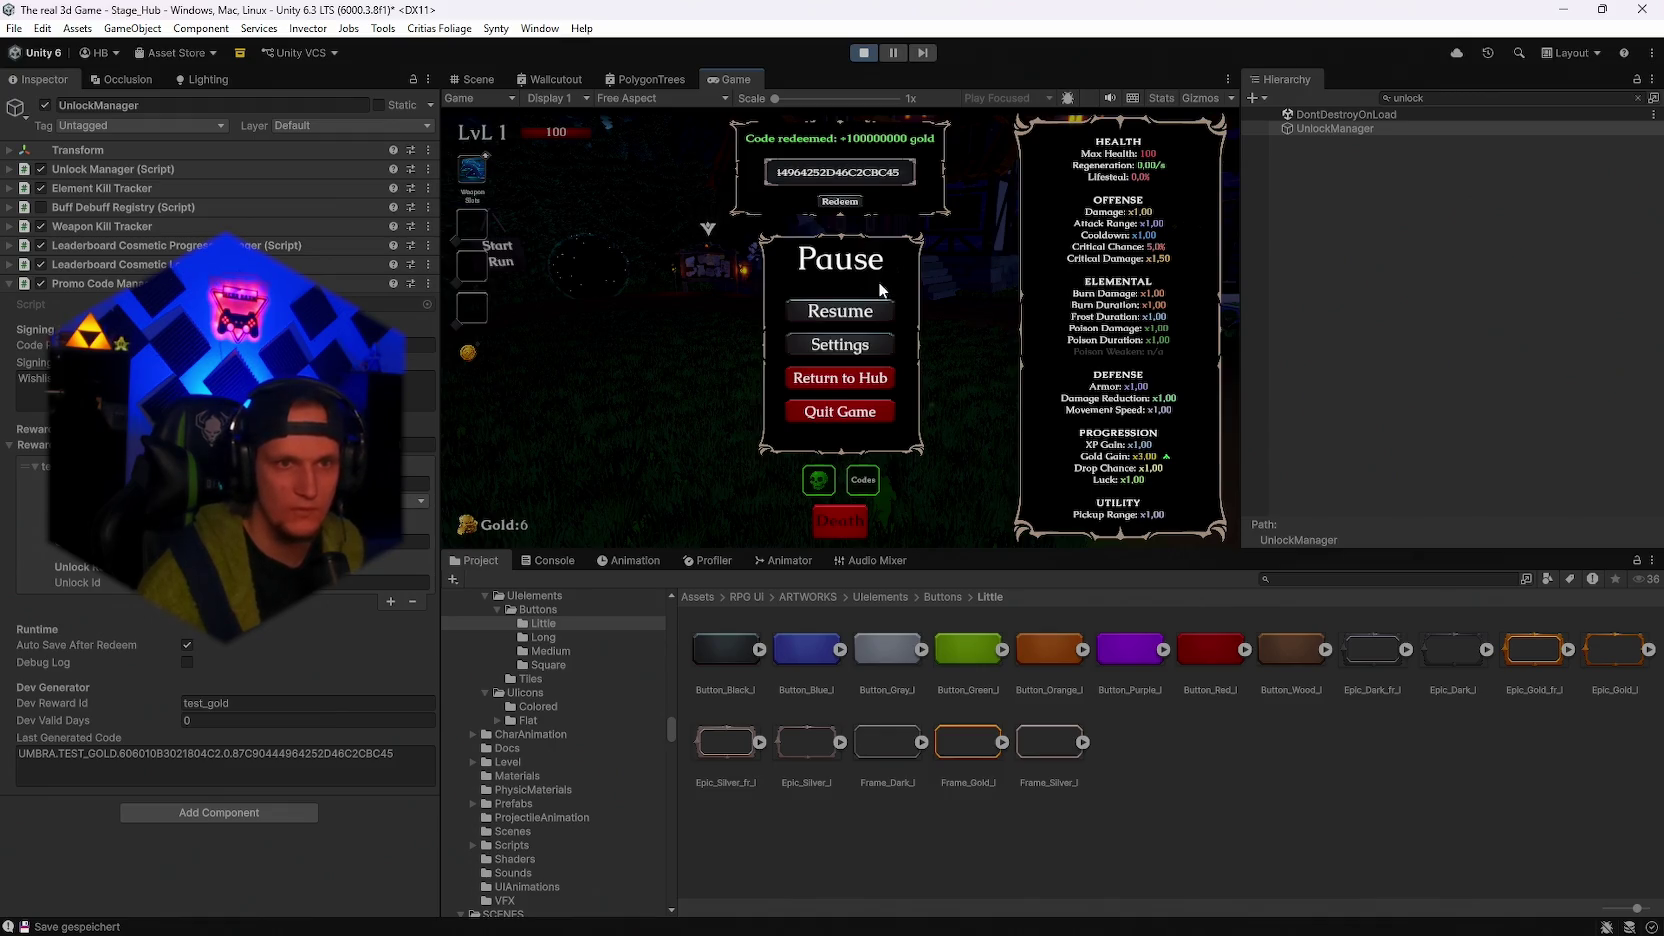
key(Escape)
key(Escape)
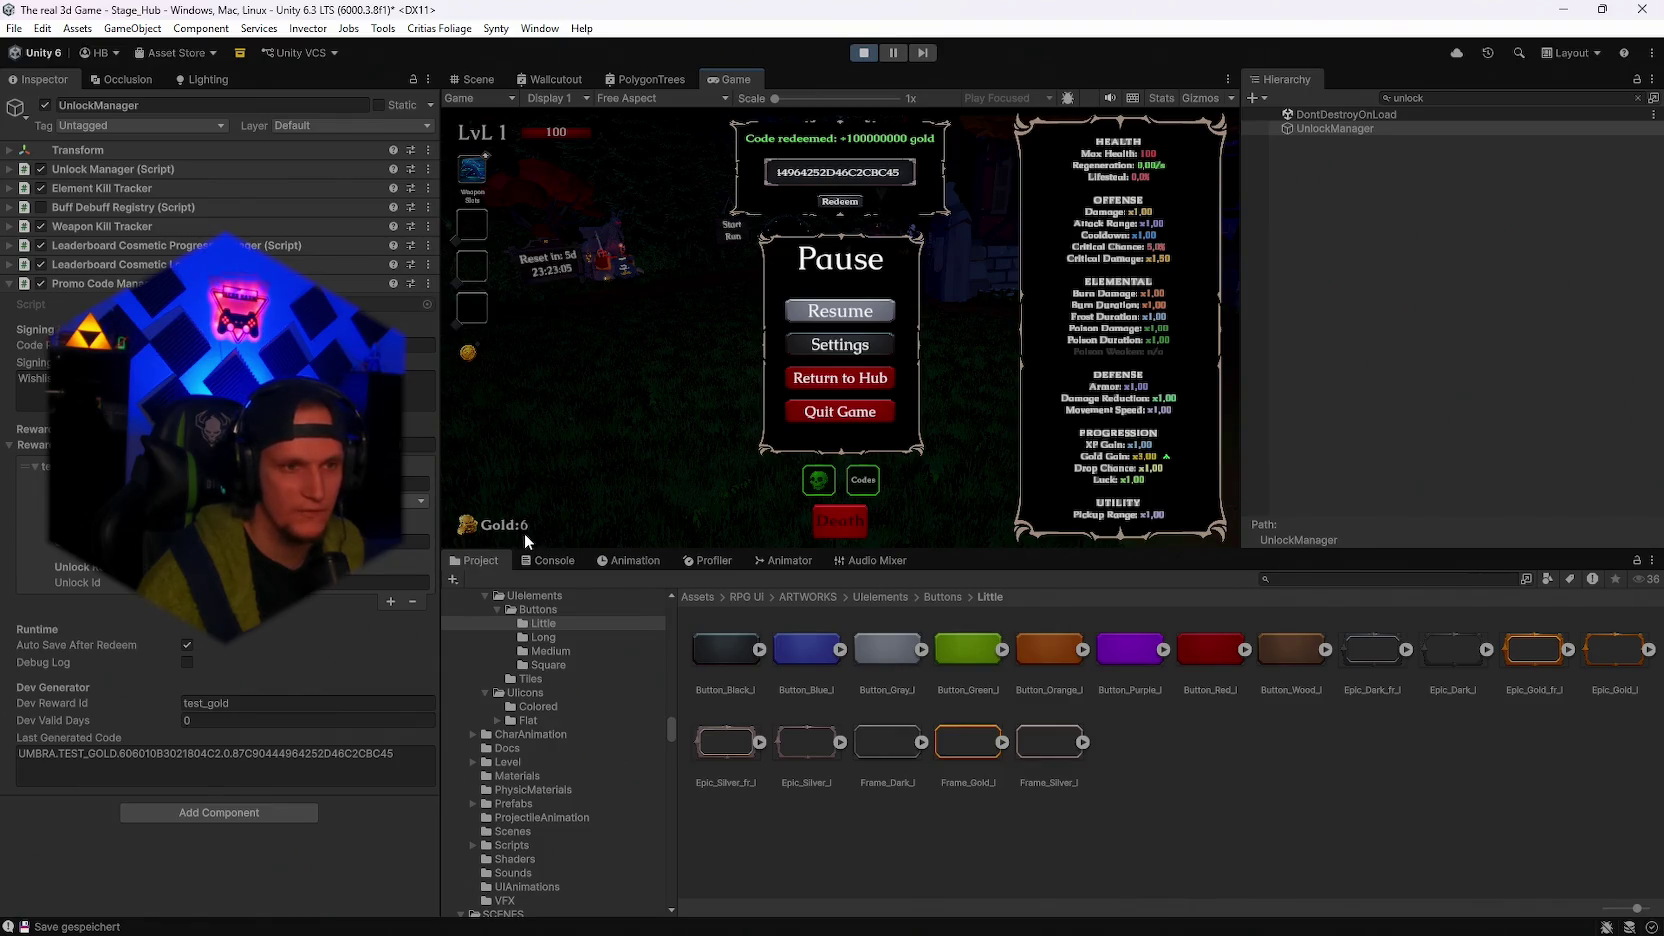
Resume play, walk the character around the fountain, and pause again
key(Escape)
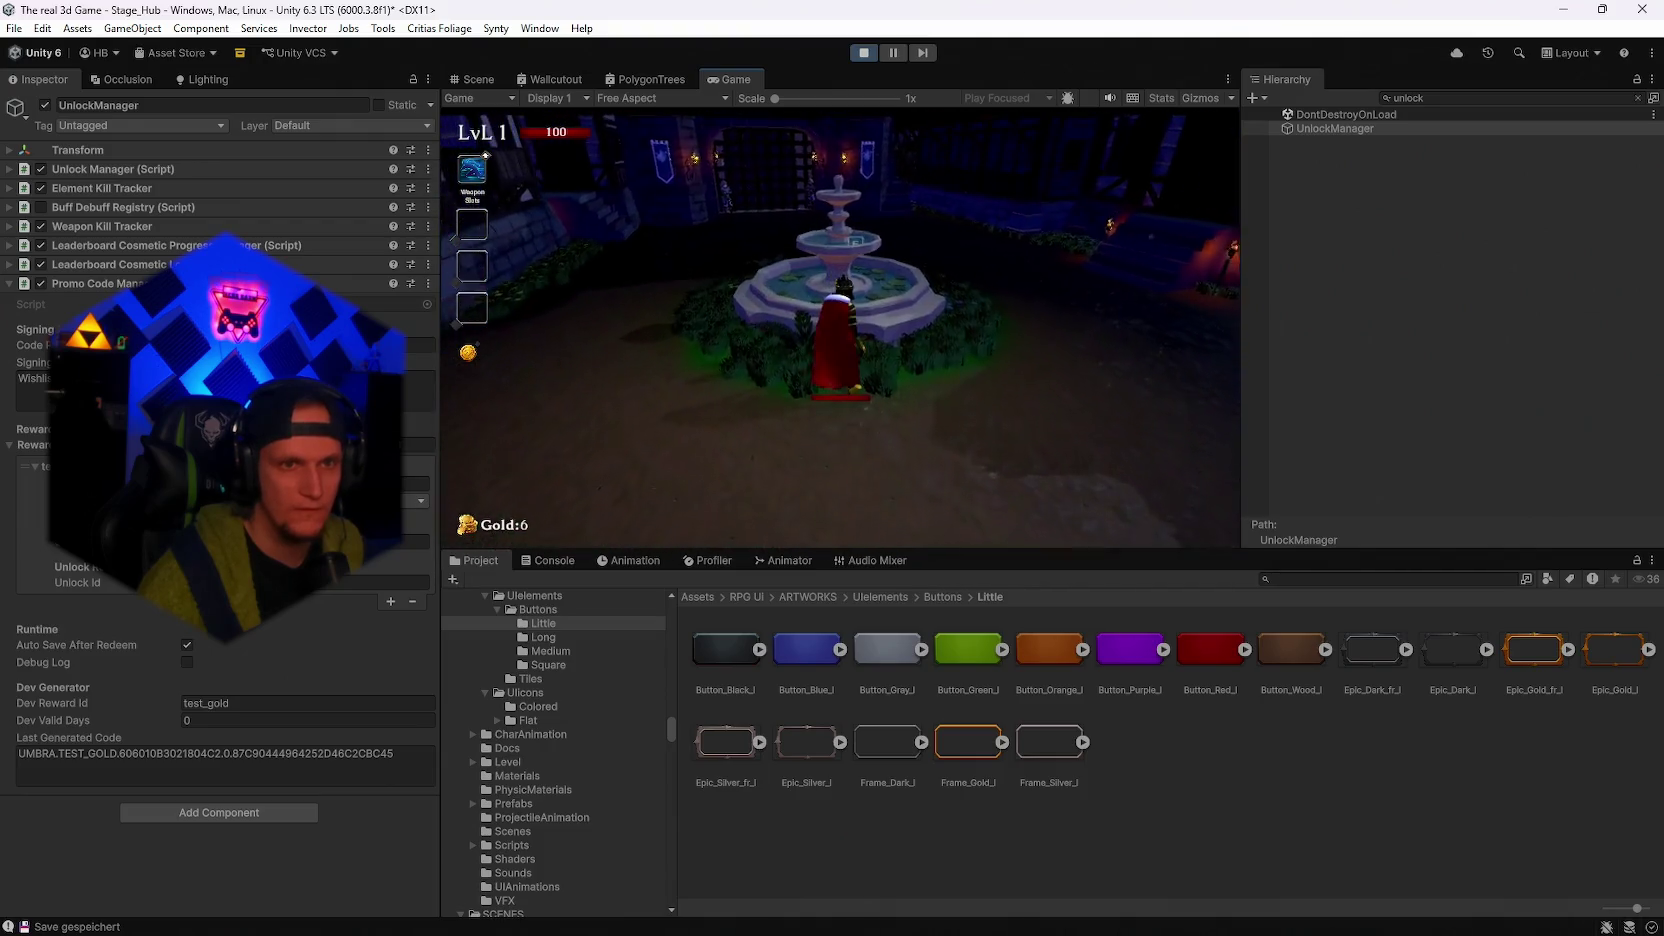
key(e)
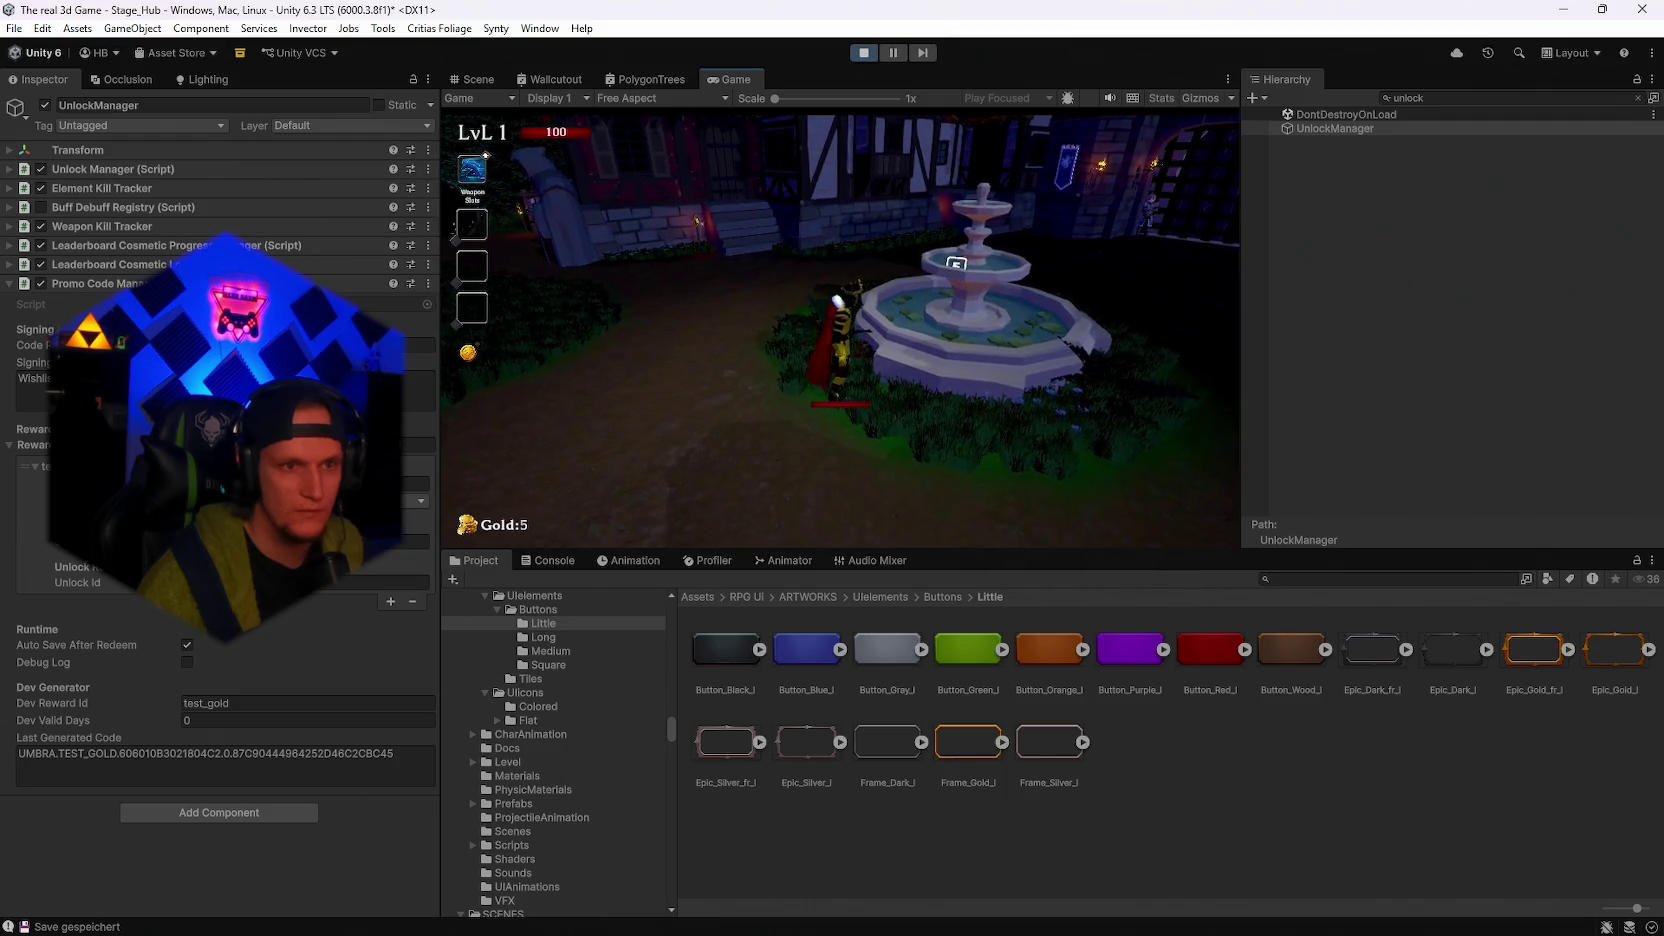
key(Escape)
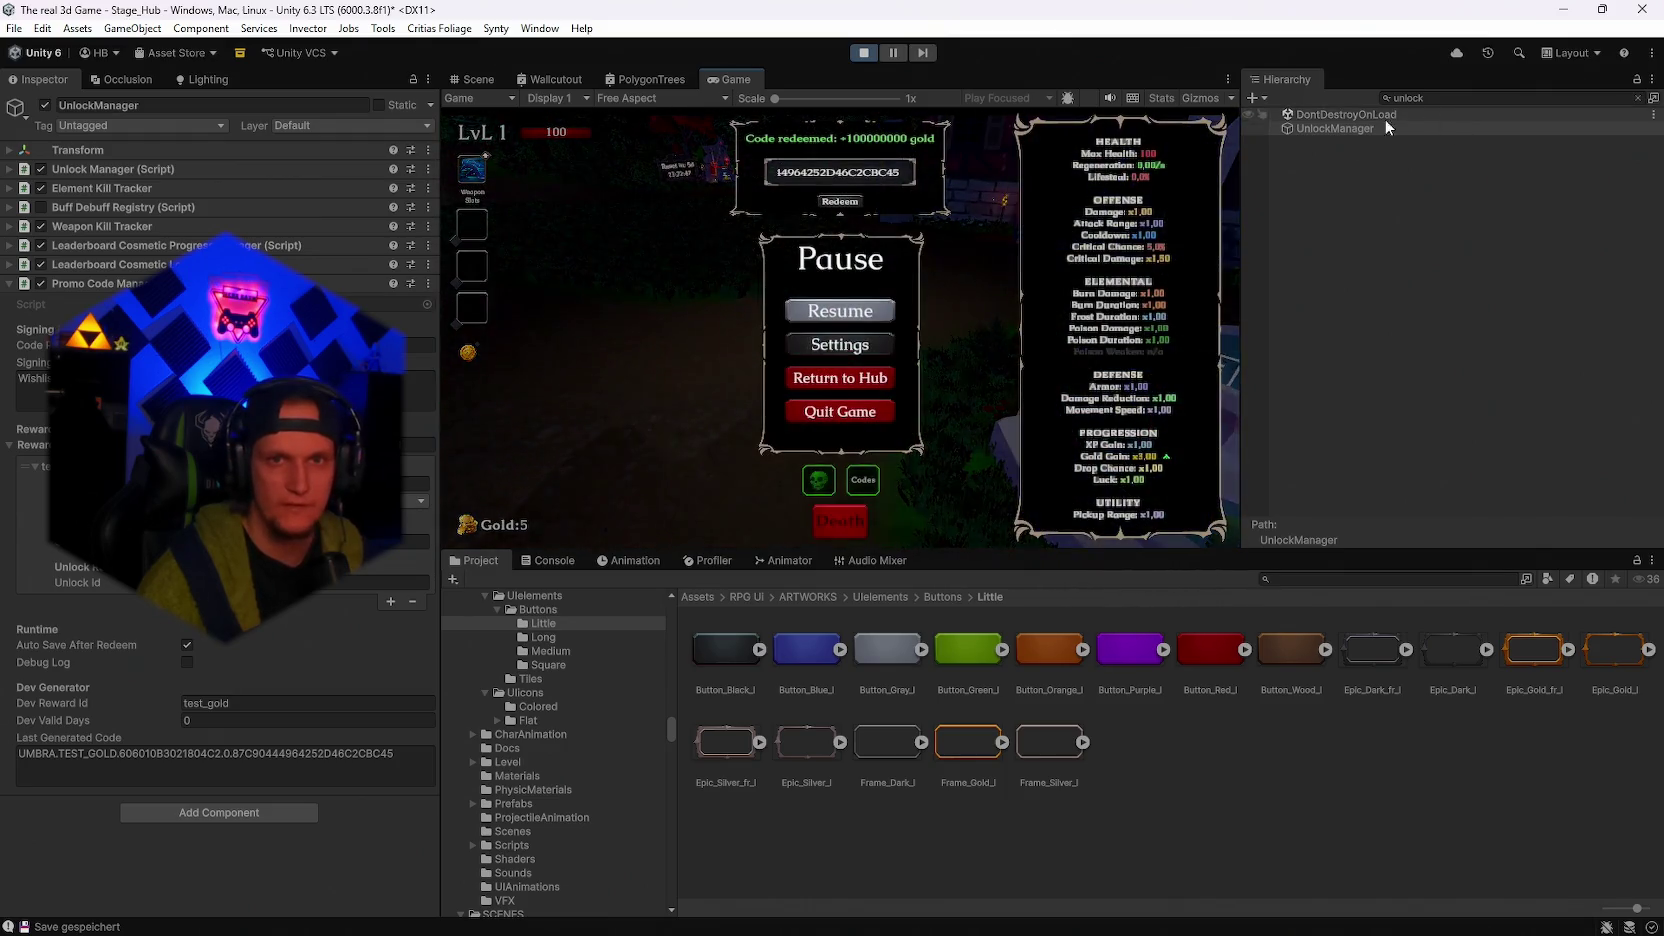
Find and select GoldHUD with a 'goldh' Hierarchy search, then clear the search
click(1420, 98)
key(ctrl+a)
key(BackSpace)
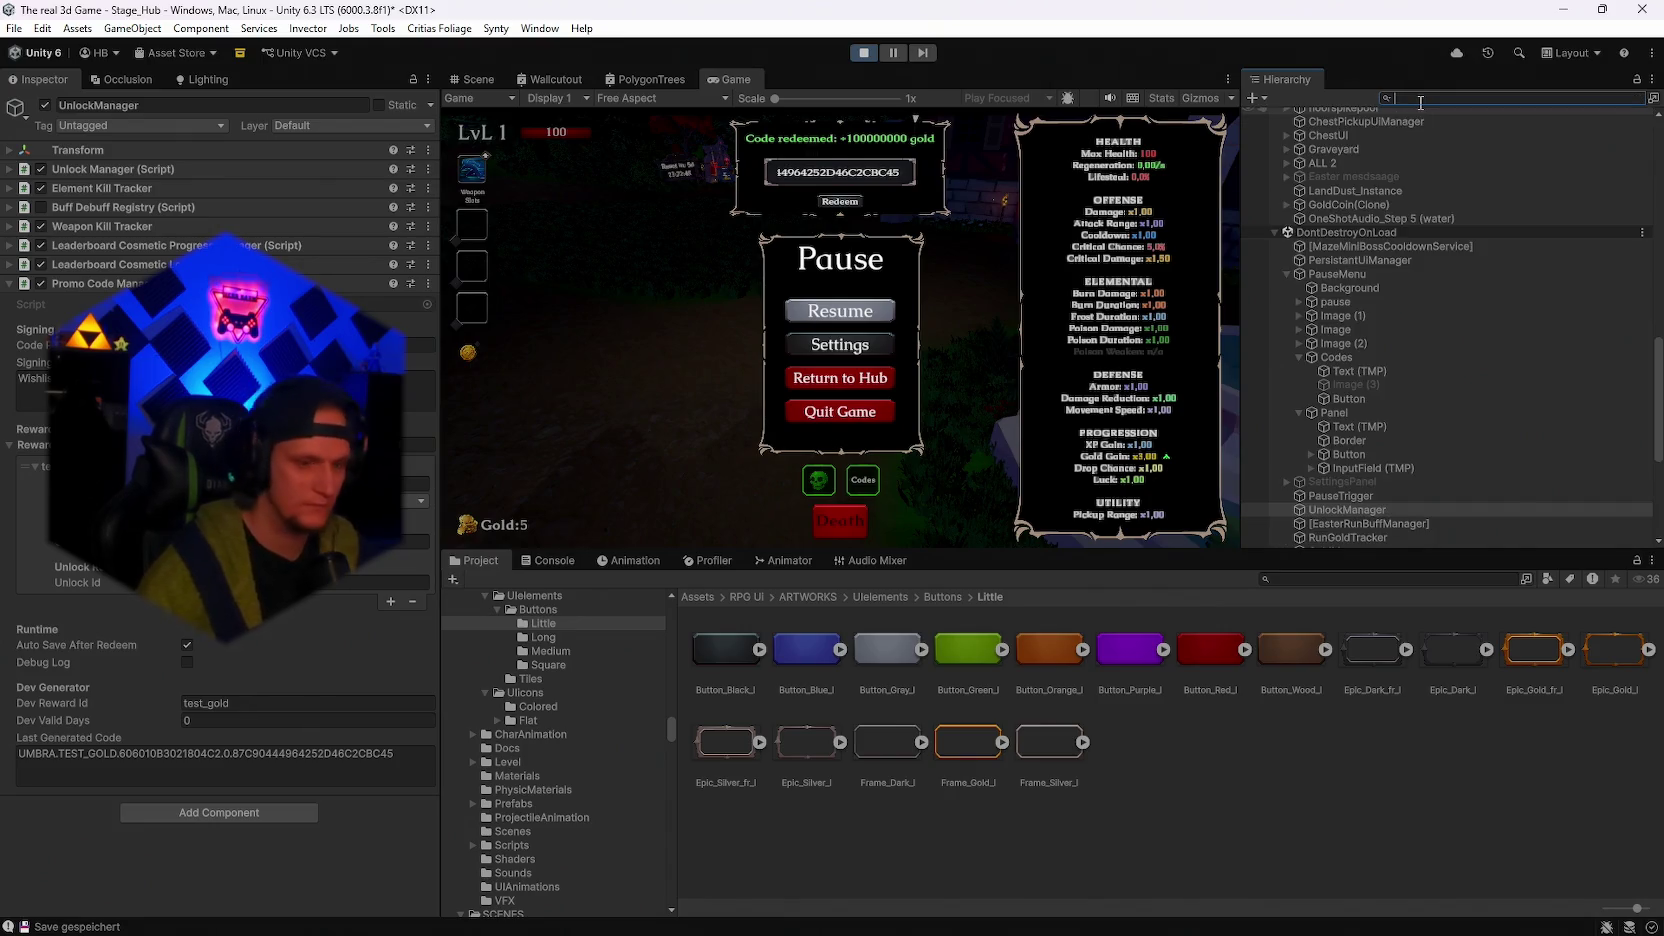
text(goldh)
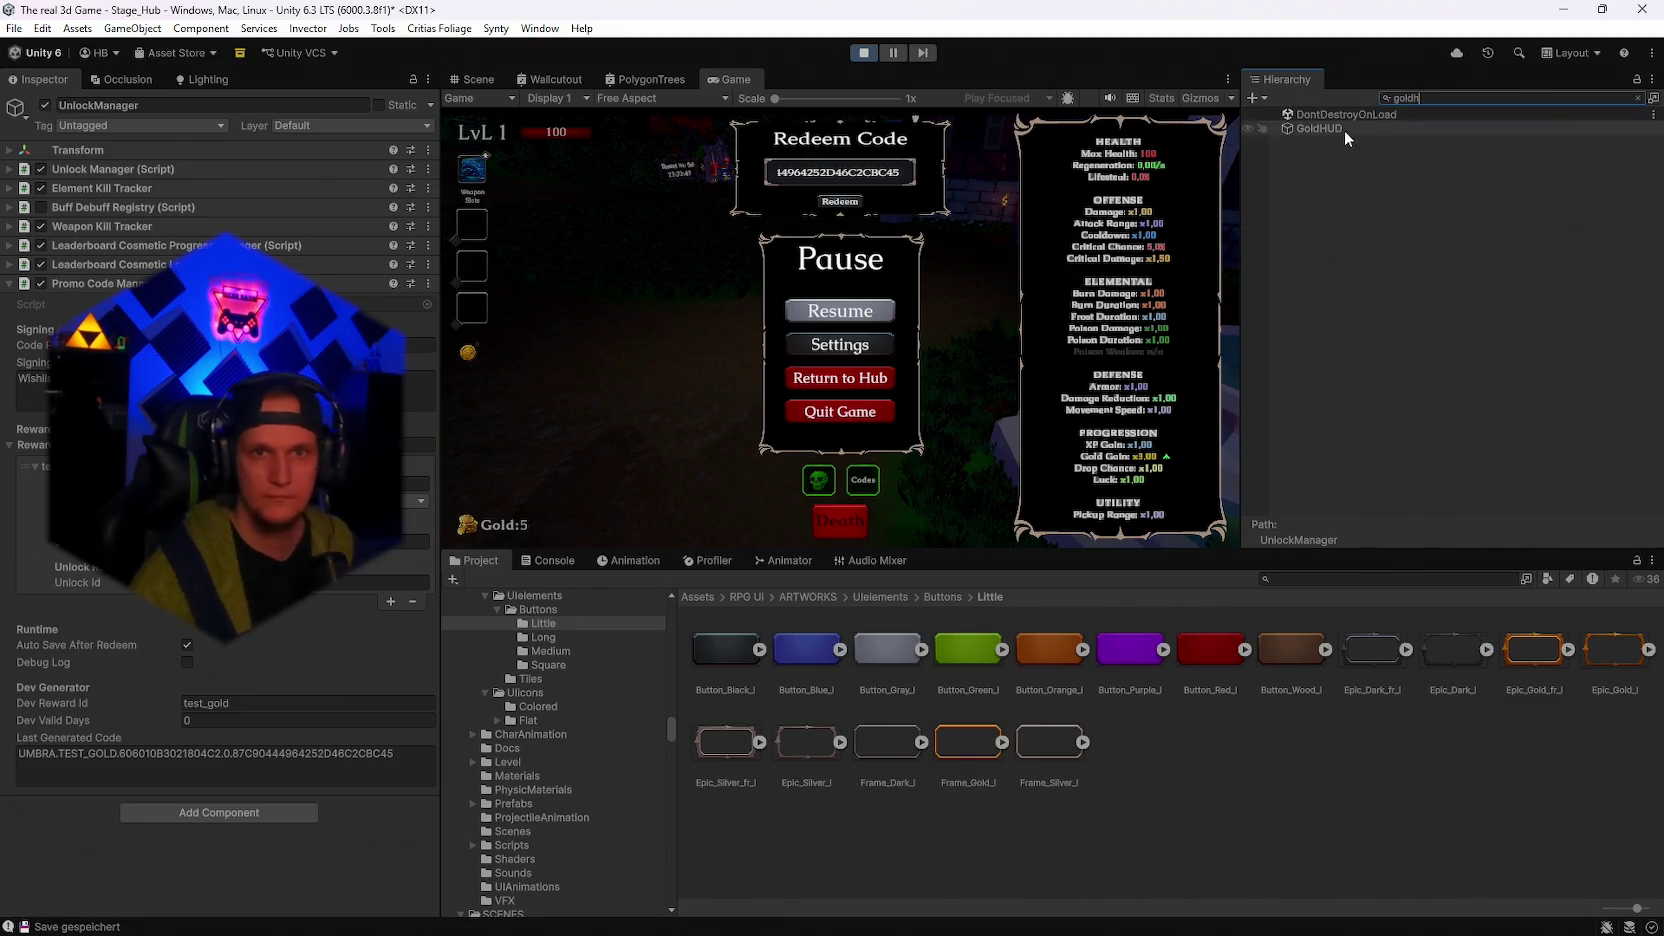
click(1340, 131)
click(1400, 98)
key(ctrl+a)
key(BackSpace)
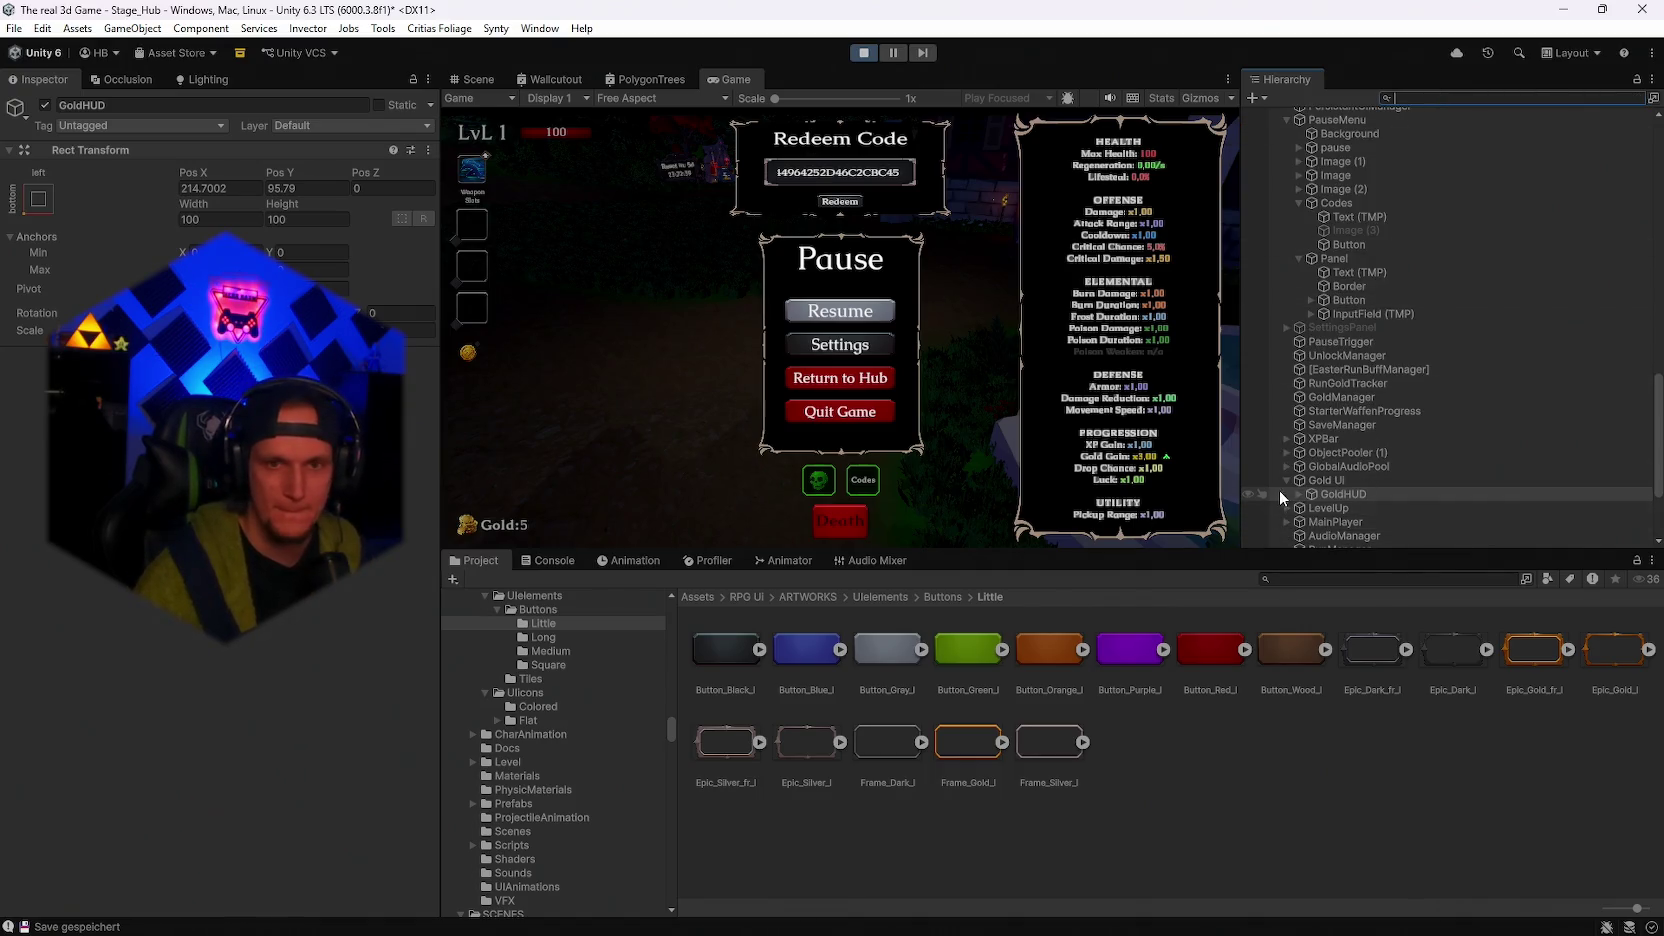
Toggle the Redeem Code panel on and off several times, leaving it hidden
scroll(1310, 494, down, 2)
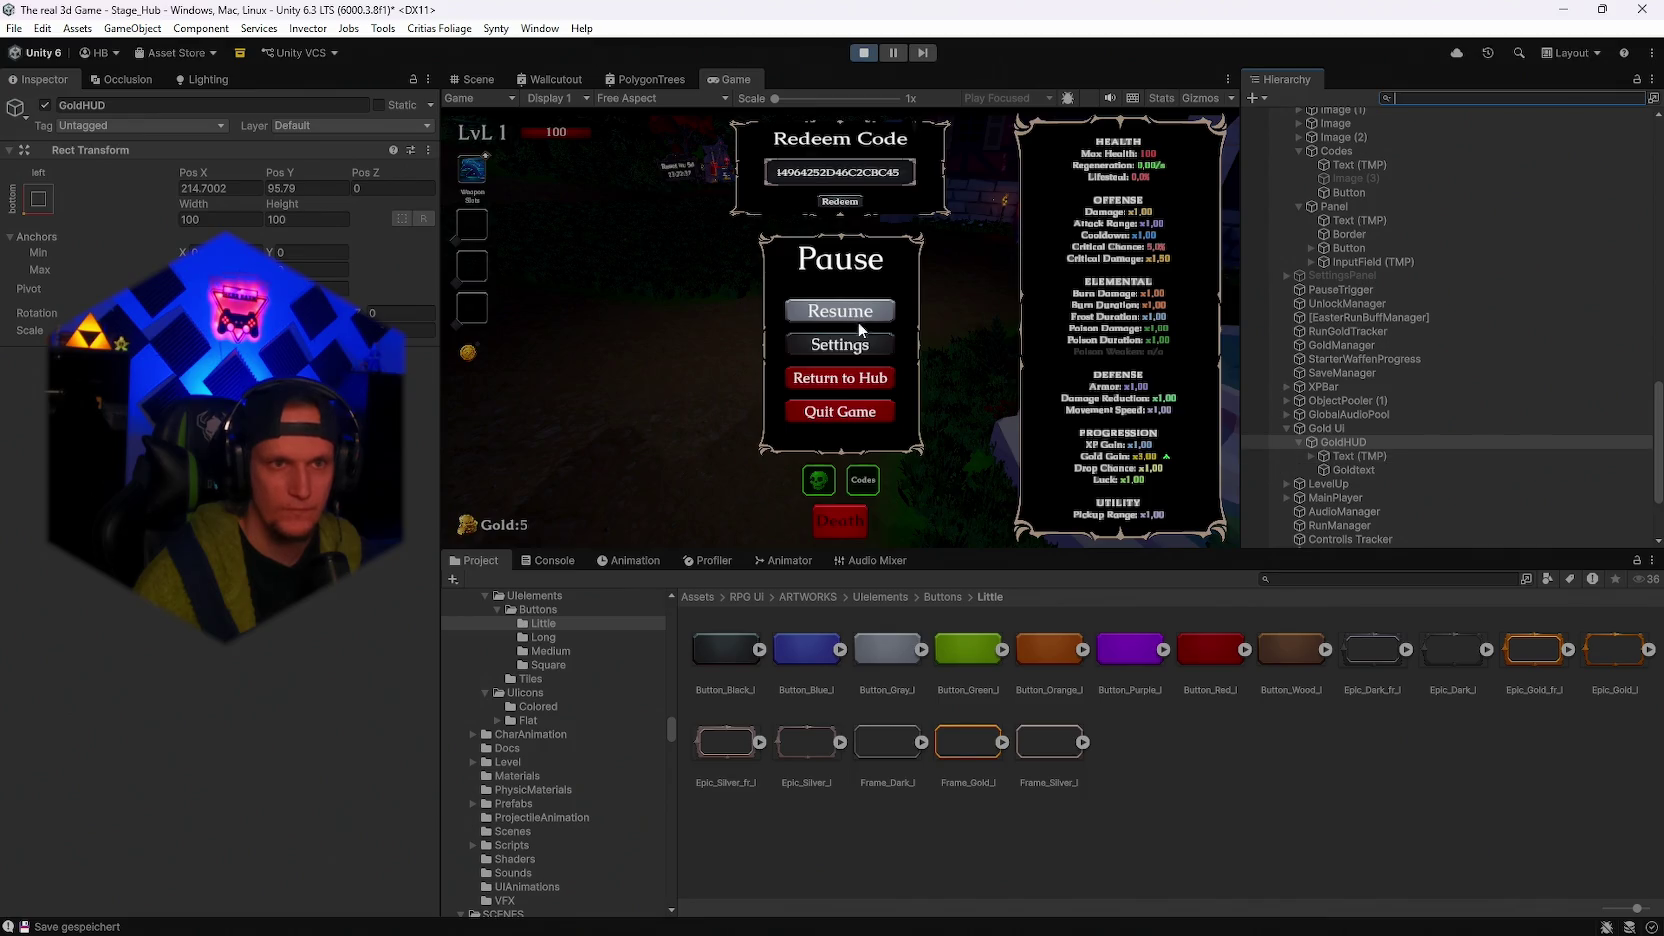
click(875, 481)
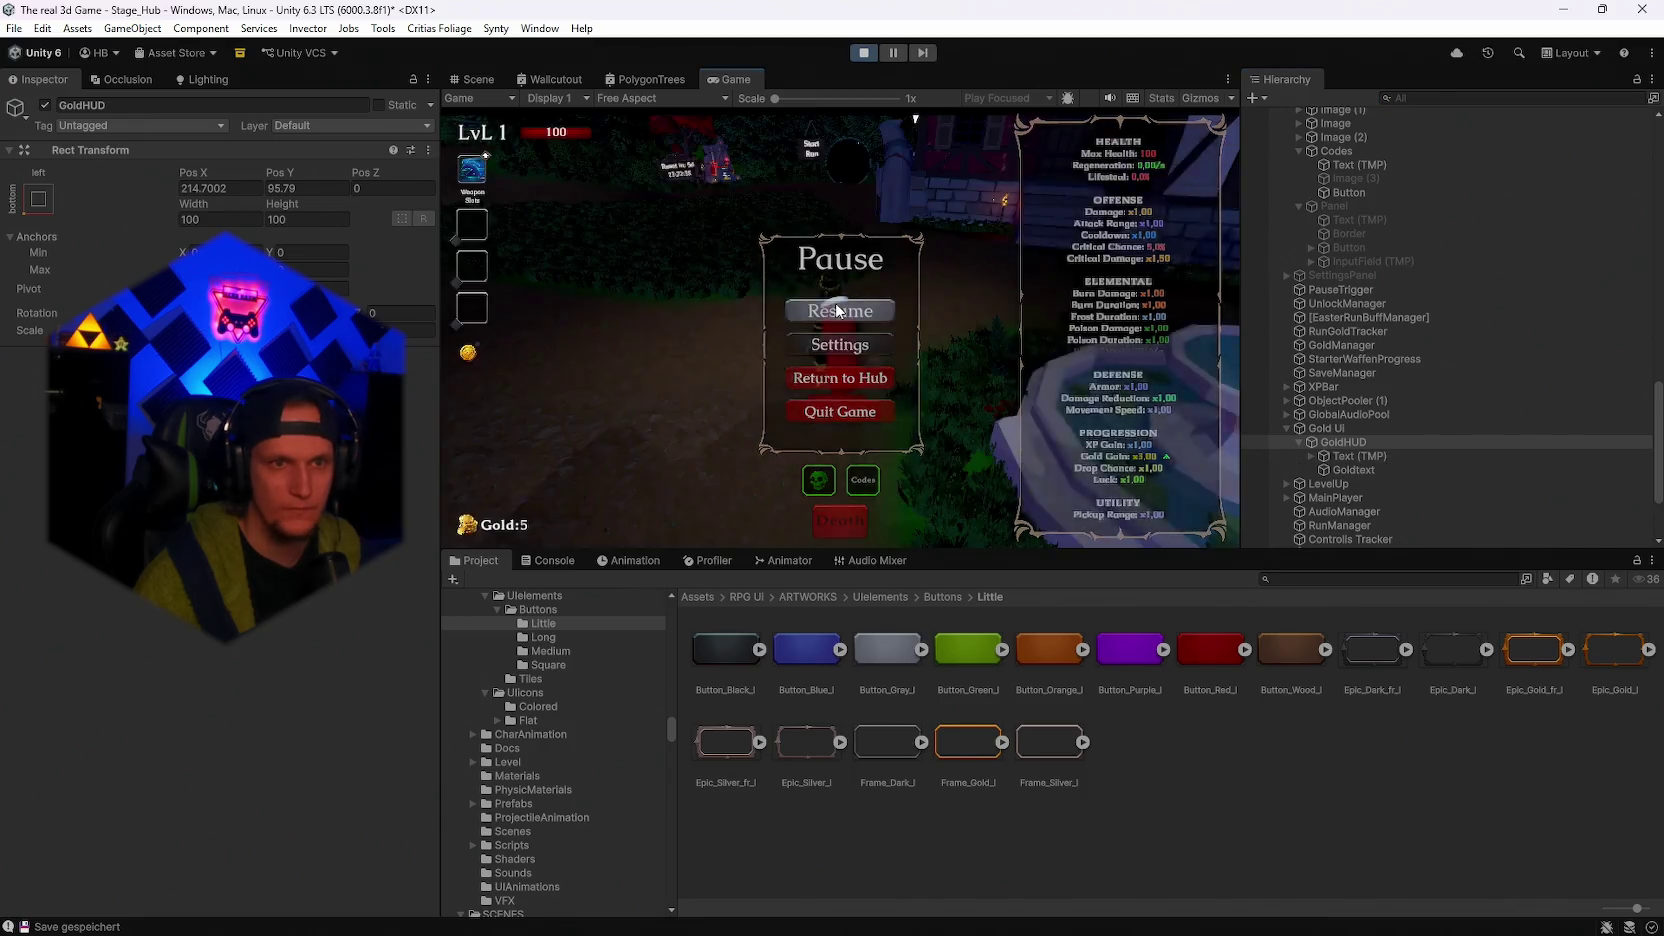
click(874, 483)
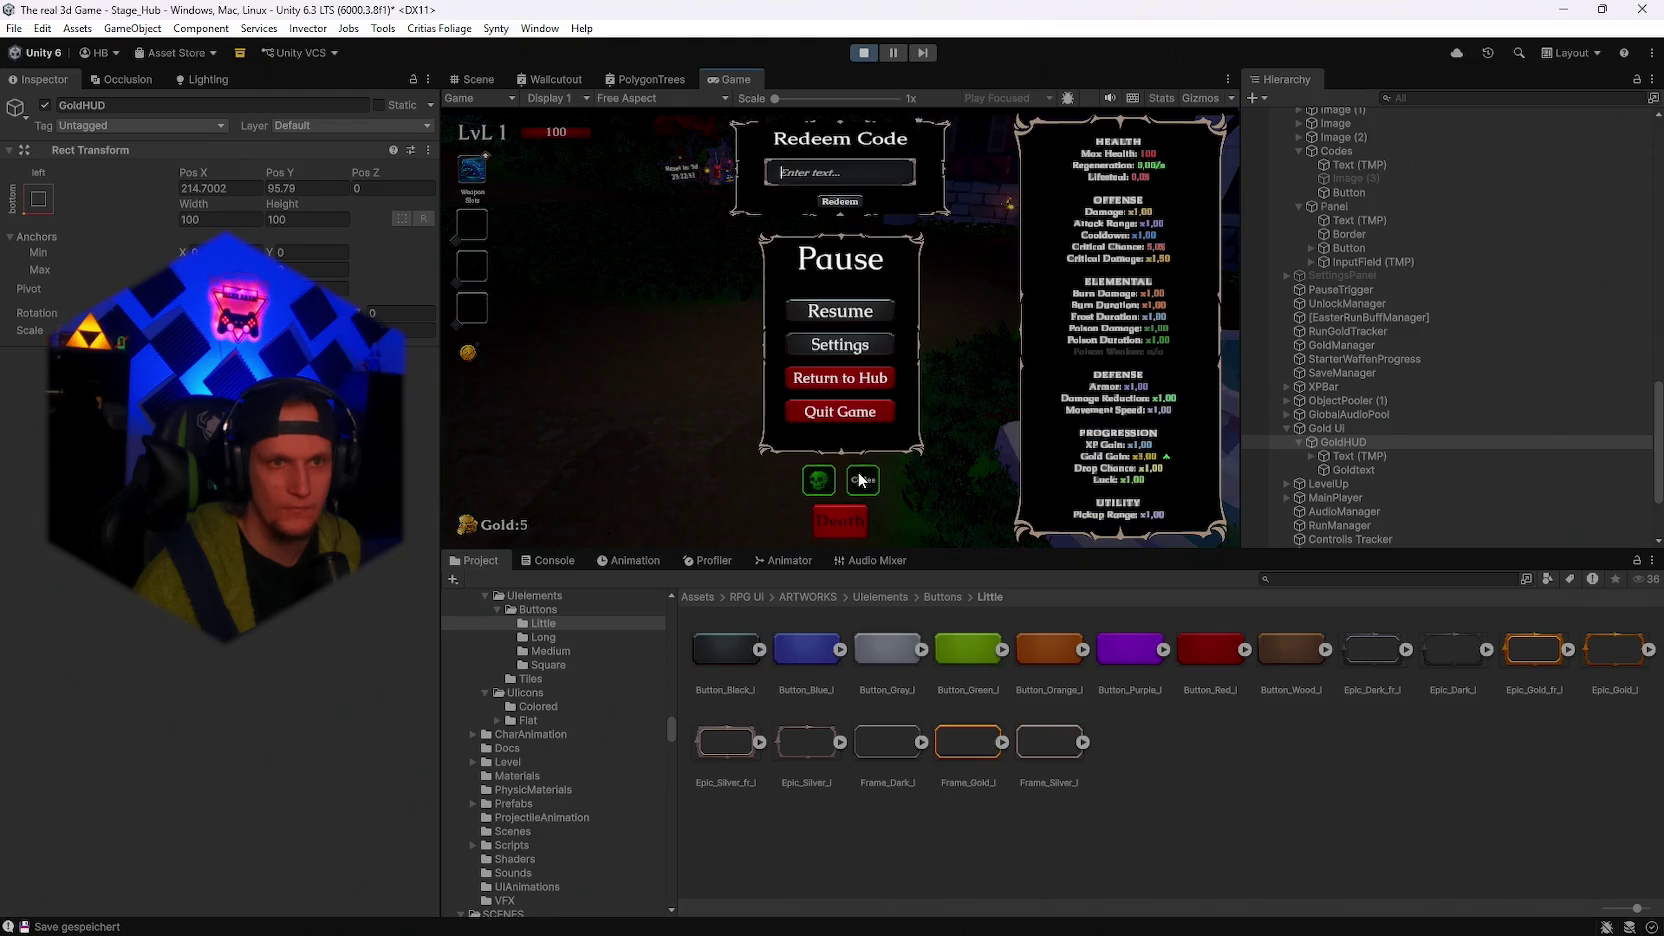
click(866, 479)
click(866, 483)
click(862, 482)
click(862, 482)
click(862, 482)
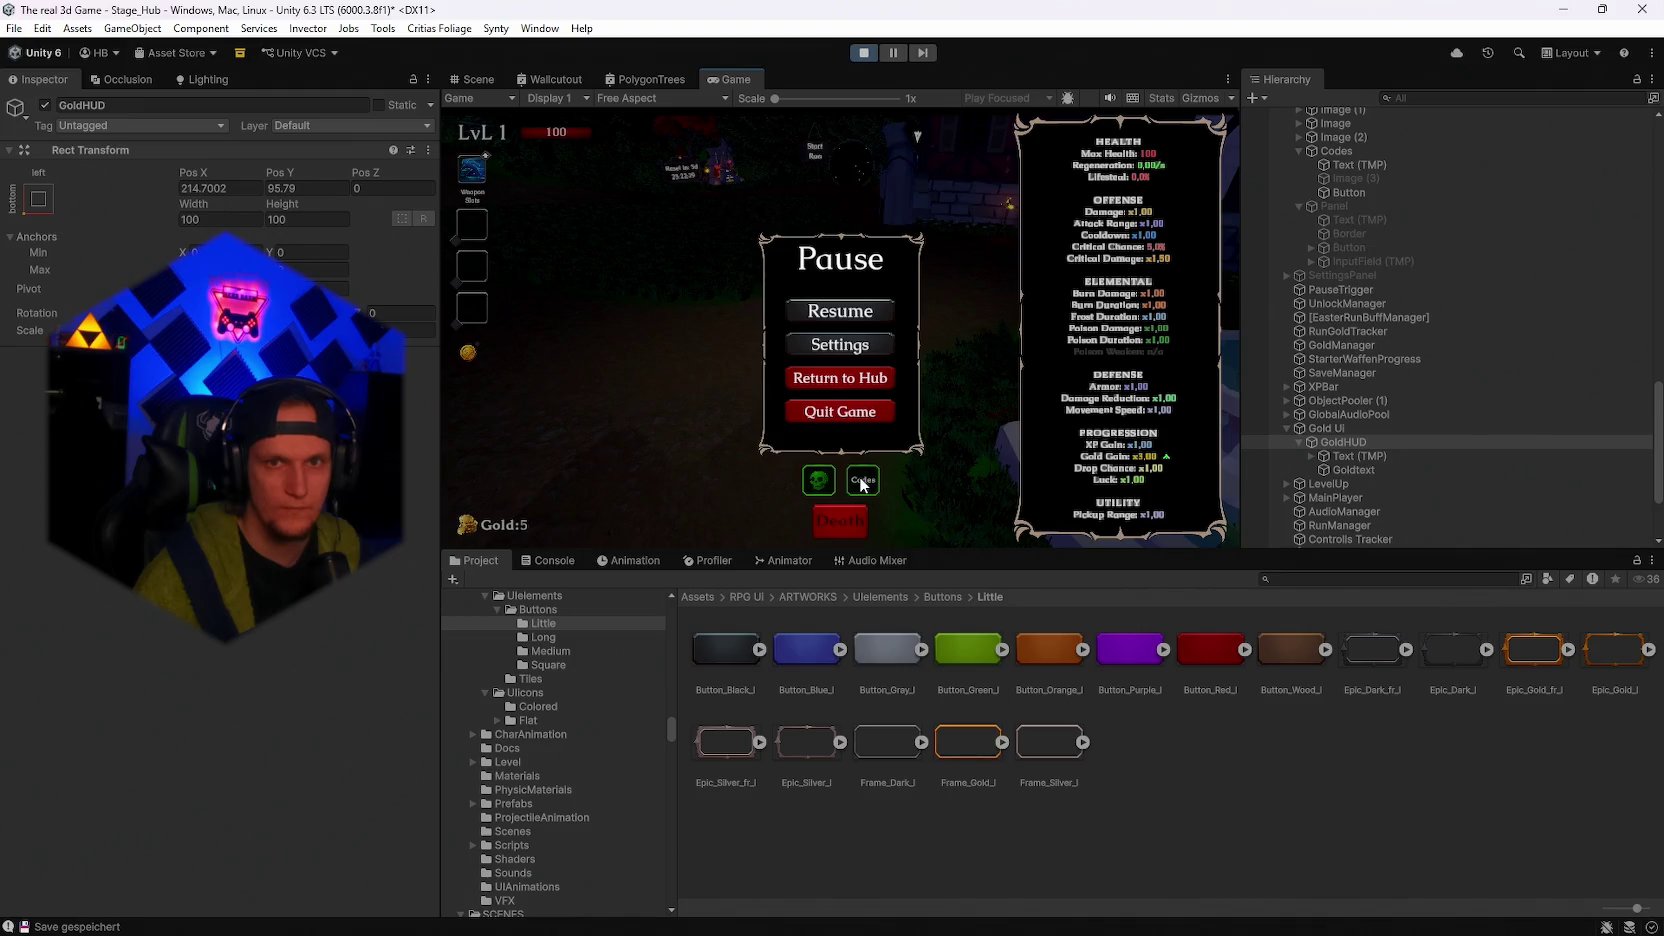
key(Escape)
key(Escape)
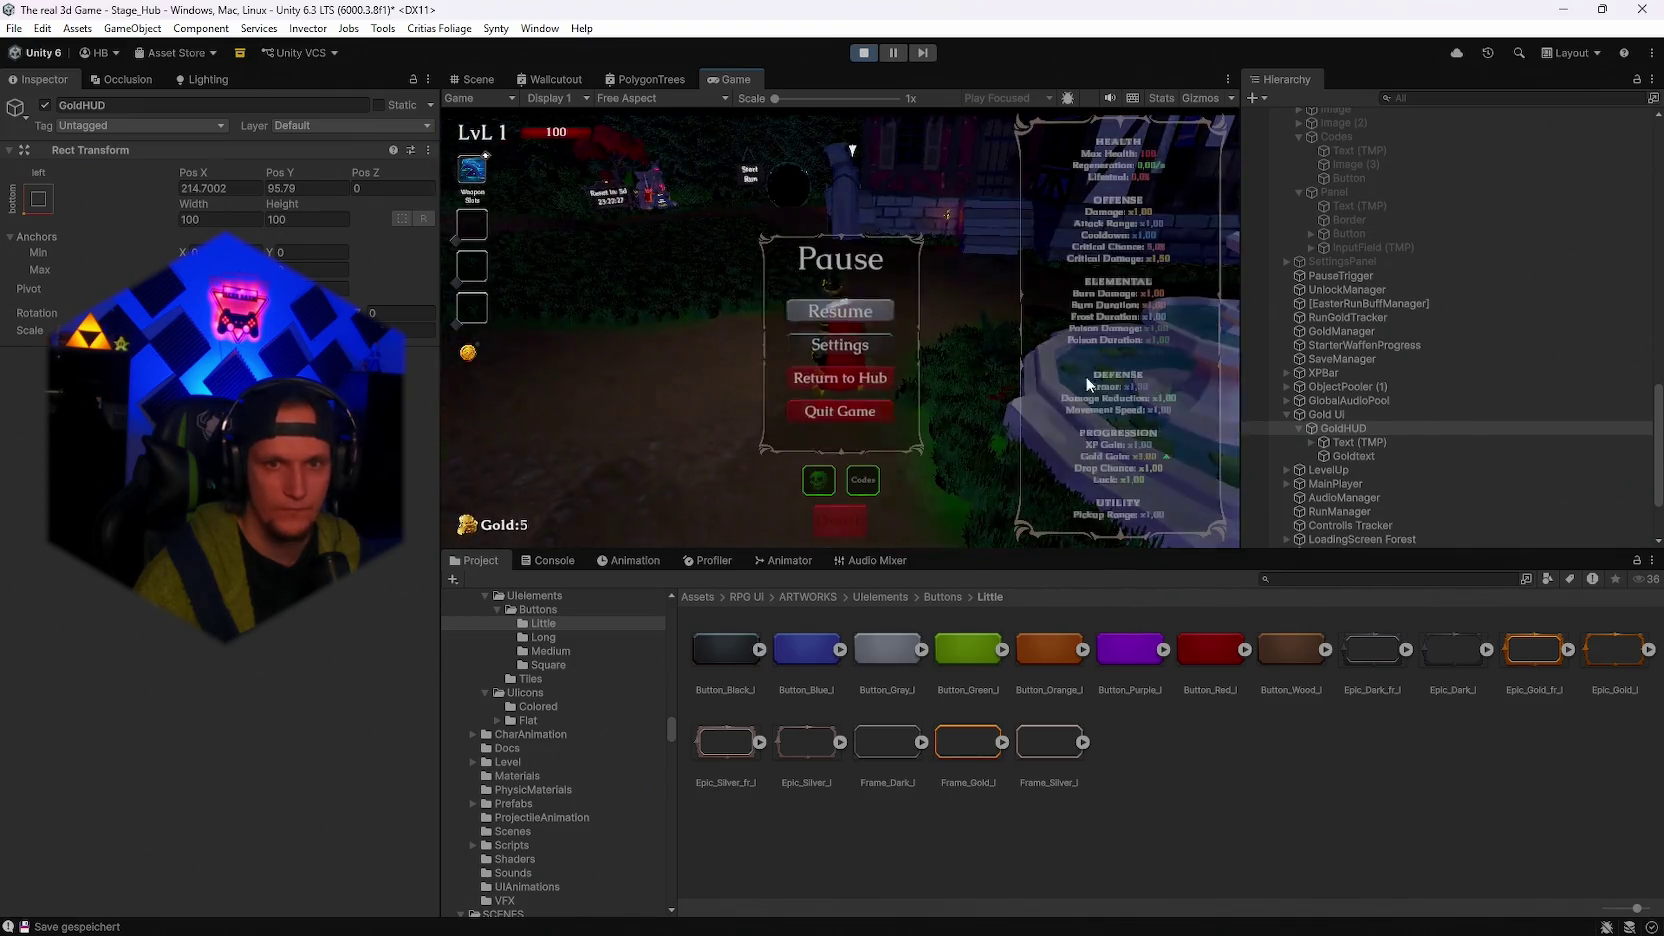
Inspect the Goldtext object under GoldHUD and resume gameplay
click(1362, 441)
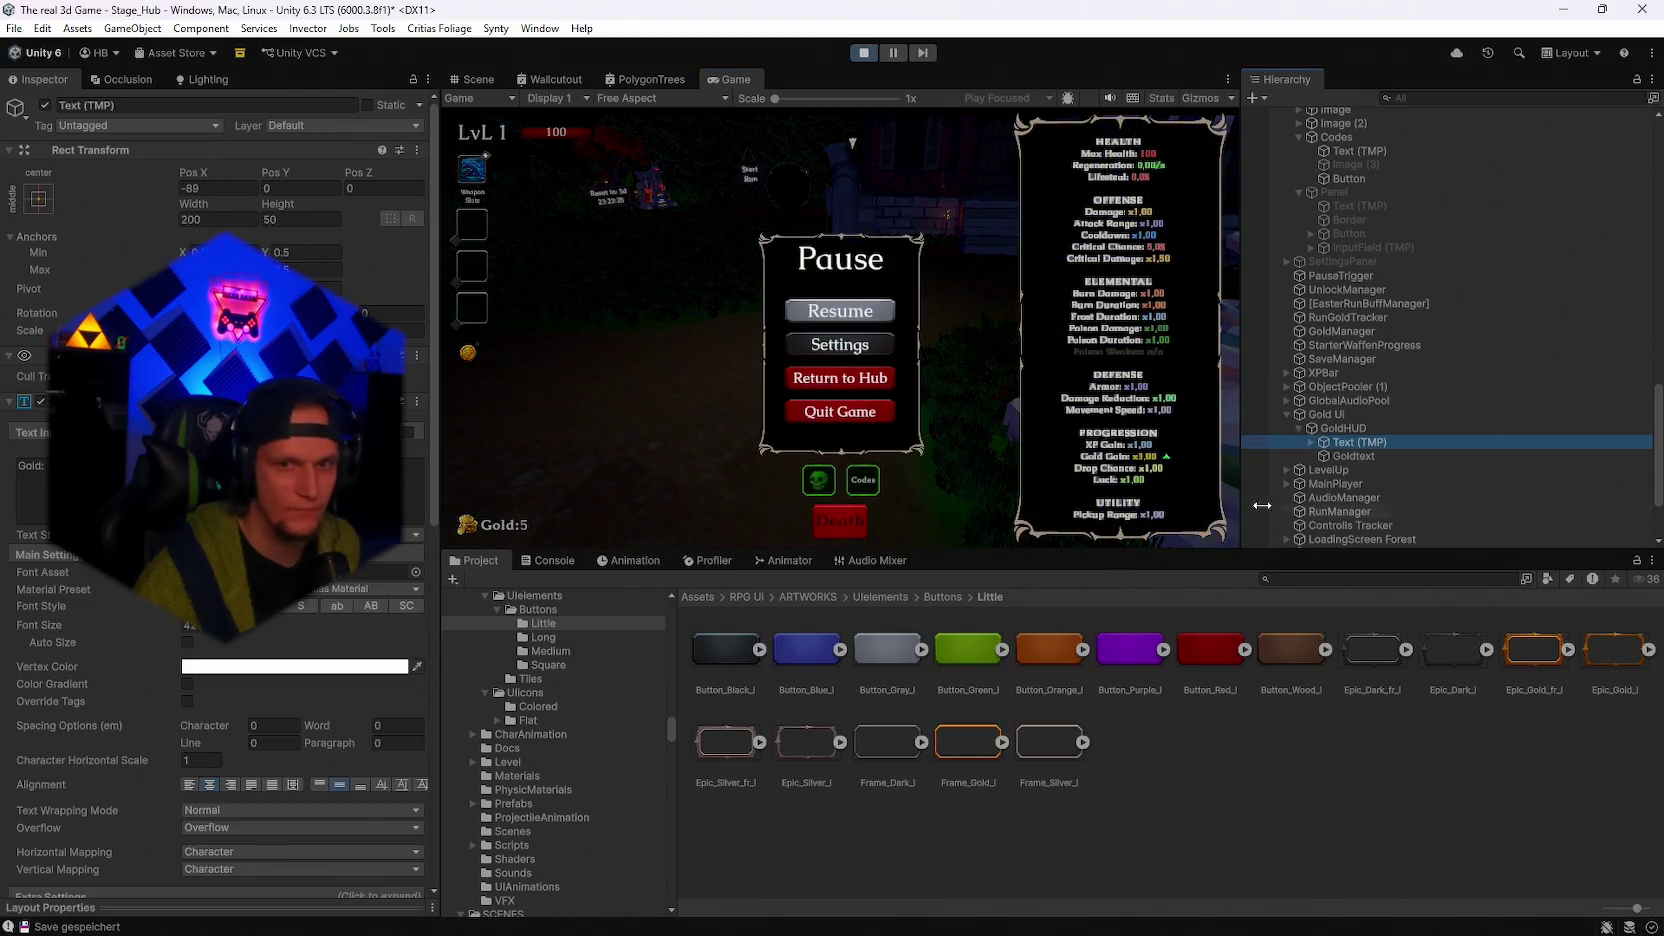
click(1368, 455)
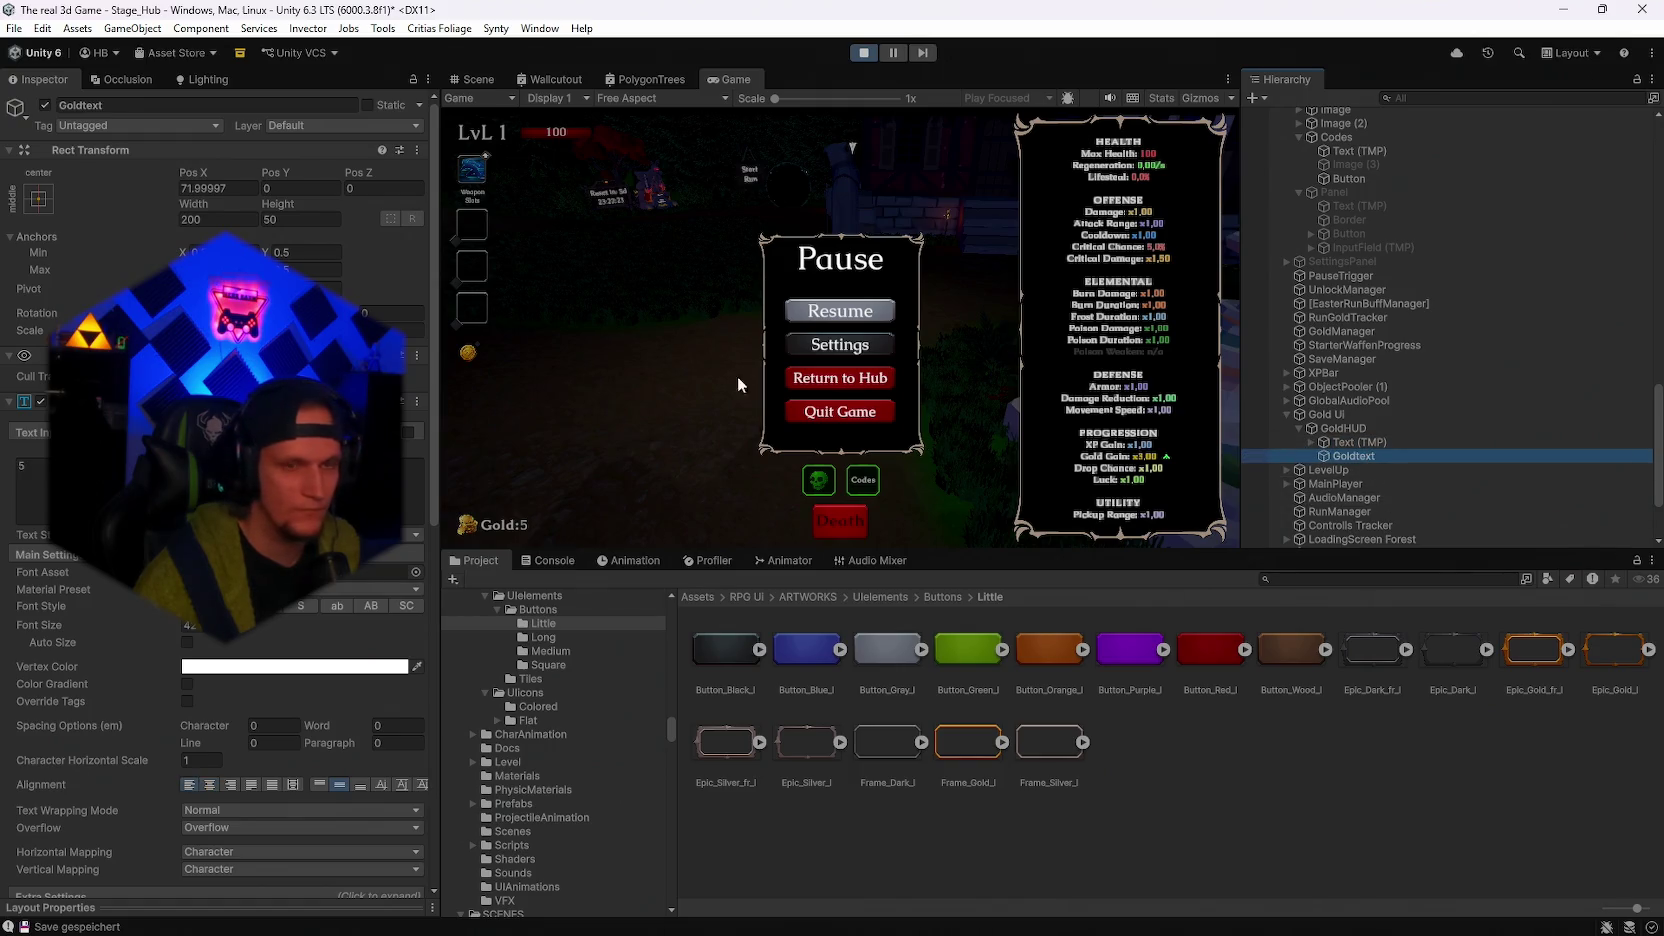
click(838, 314)
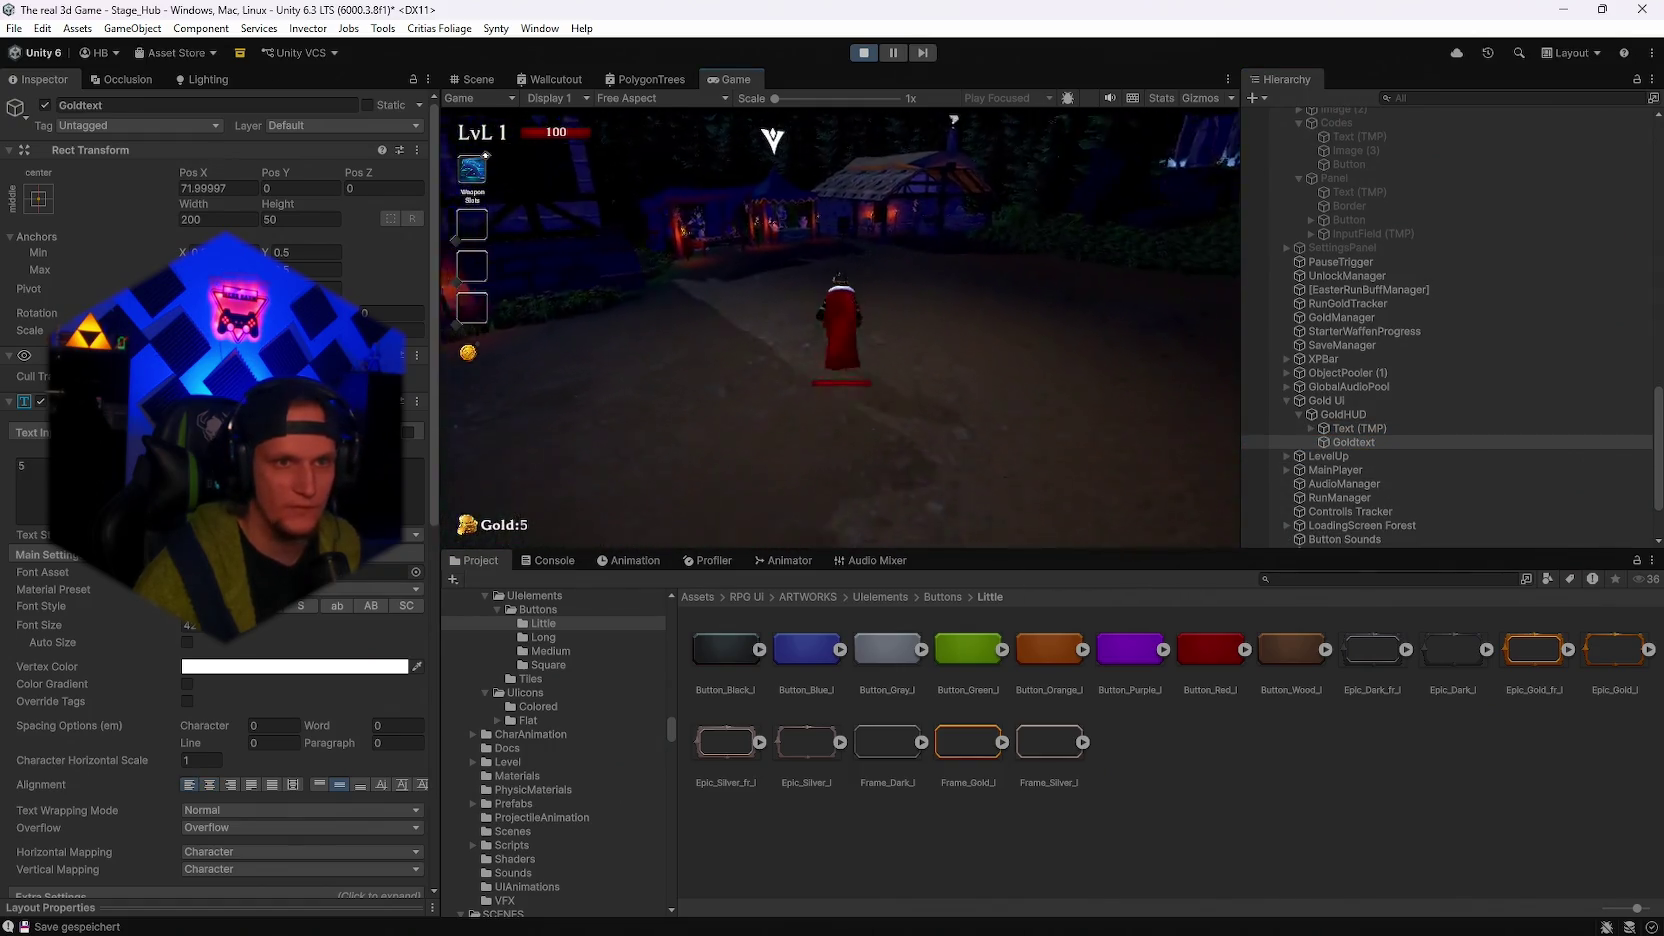
Walk to the merchant, browse the Skin Shop, then leave and head to the fountain
key(w)
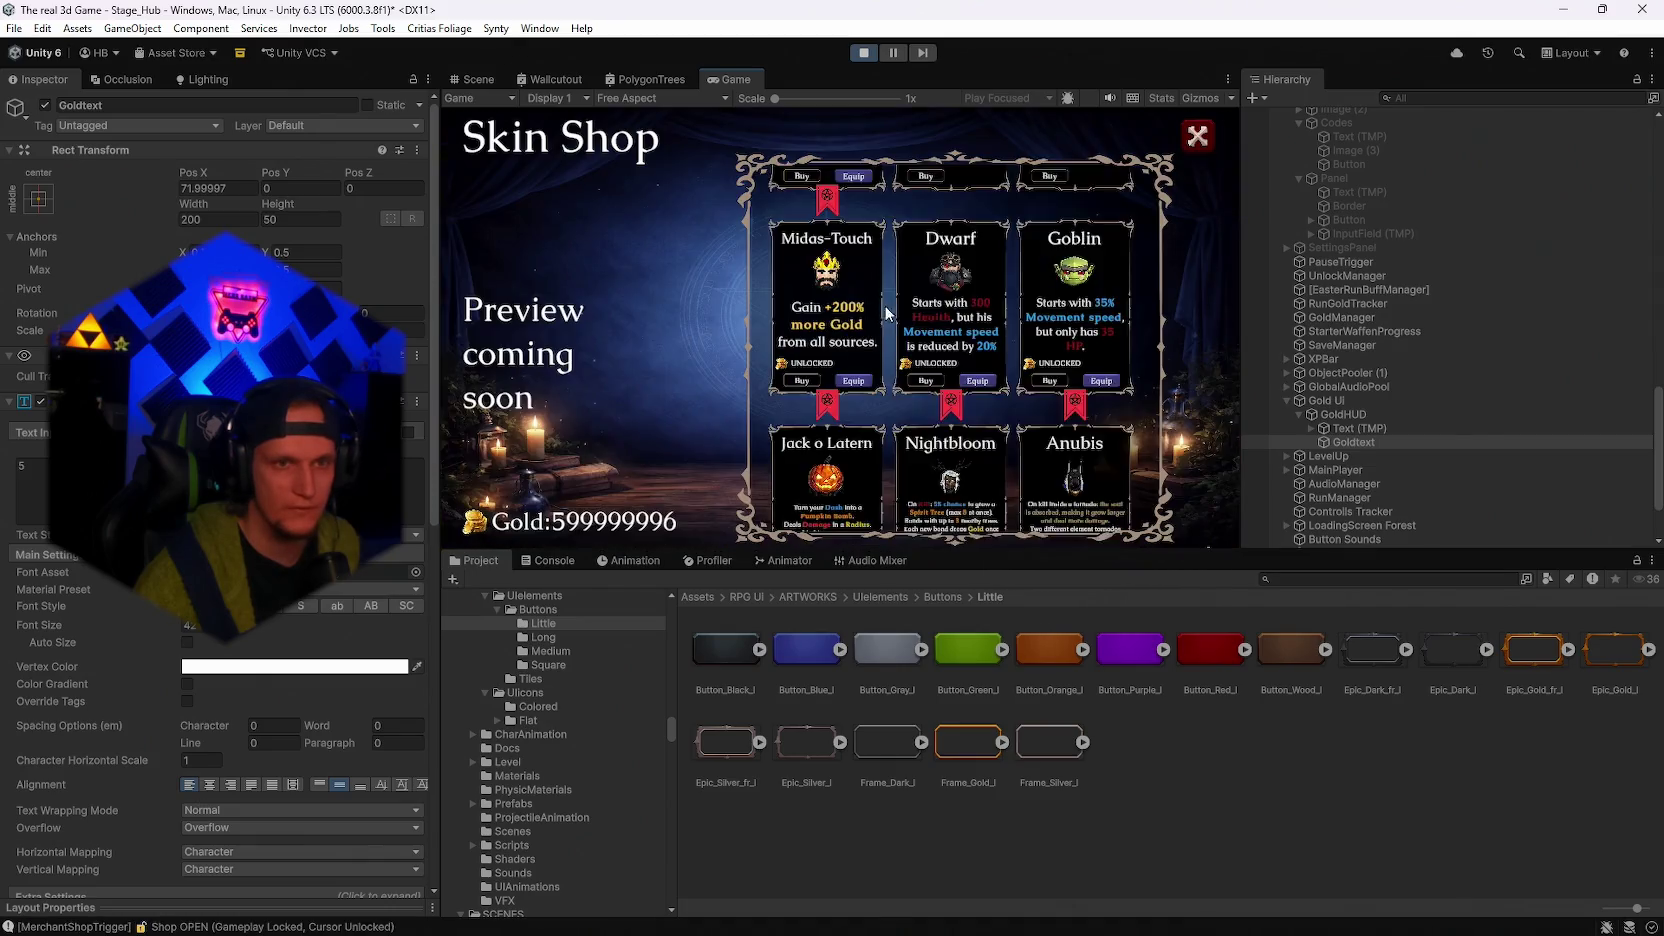
scroll(886, 313, down, 1)
scroll(908, 352, down, 1)
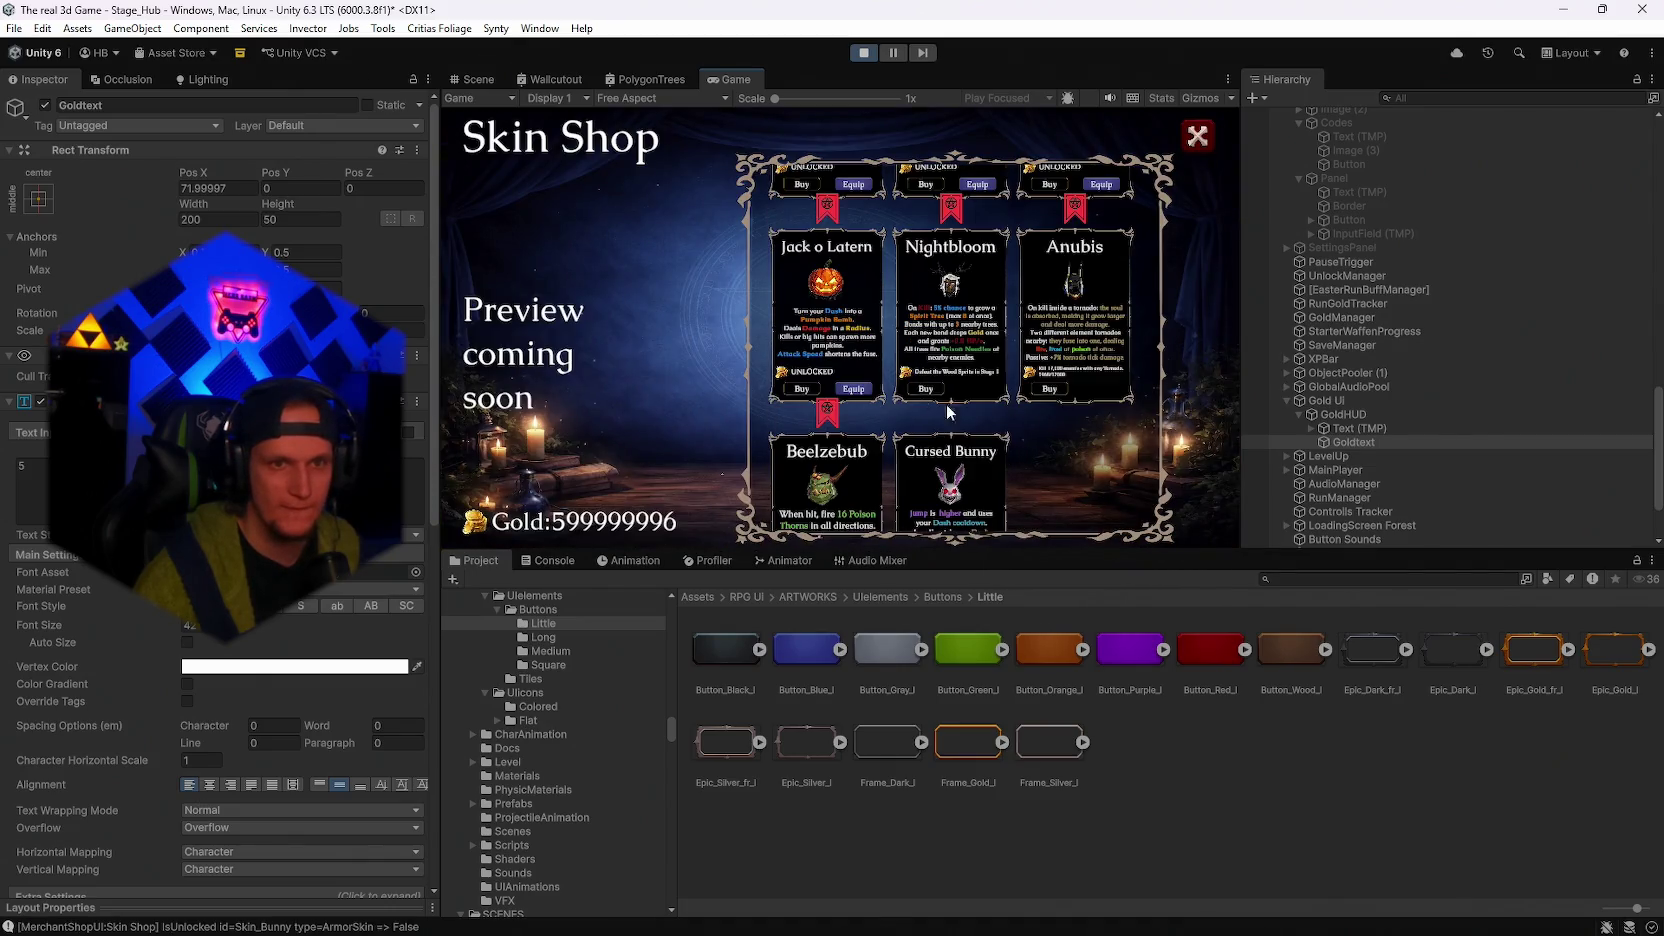
scroll(900, 395, down, 2)
key(Escape)
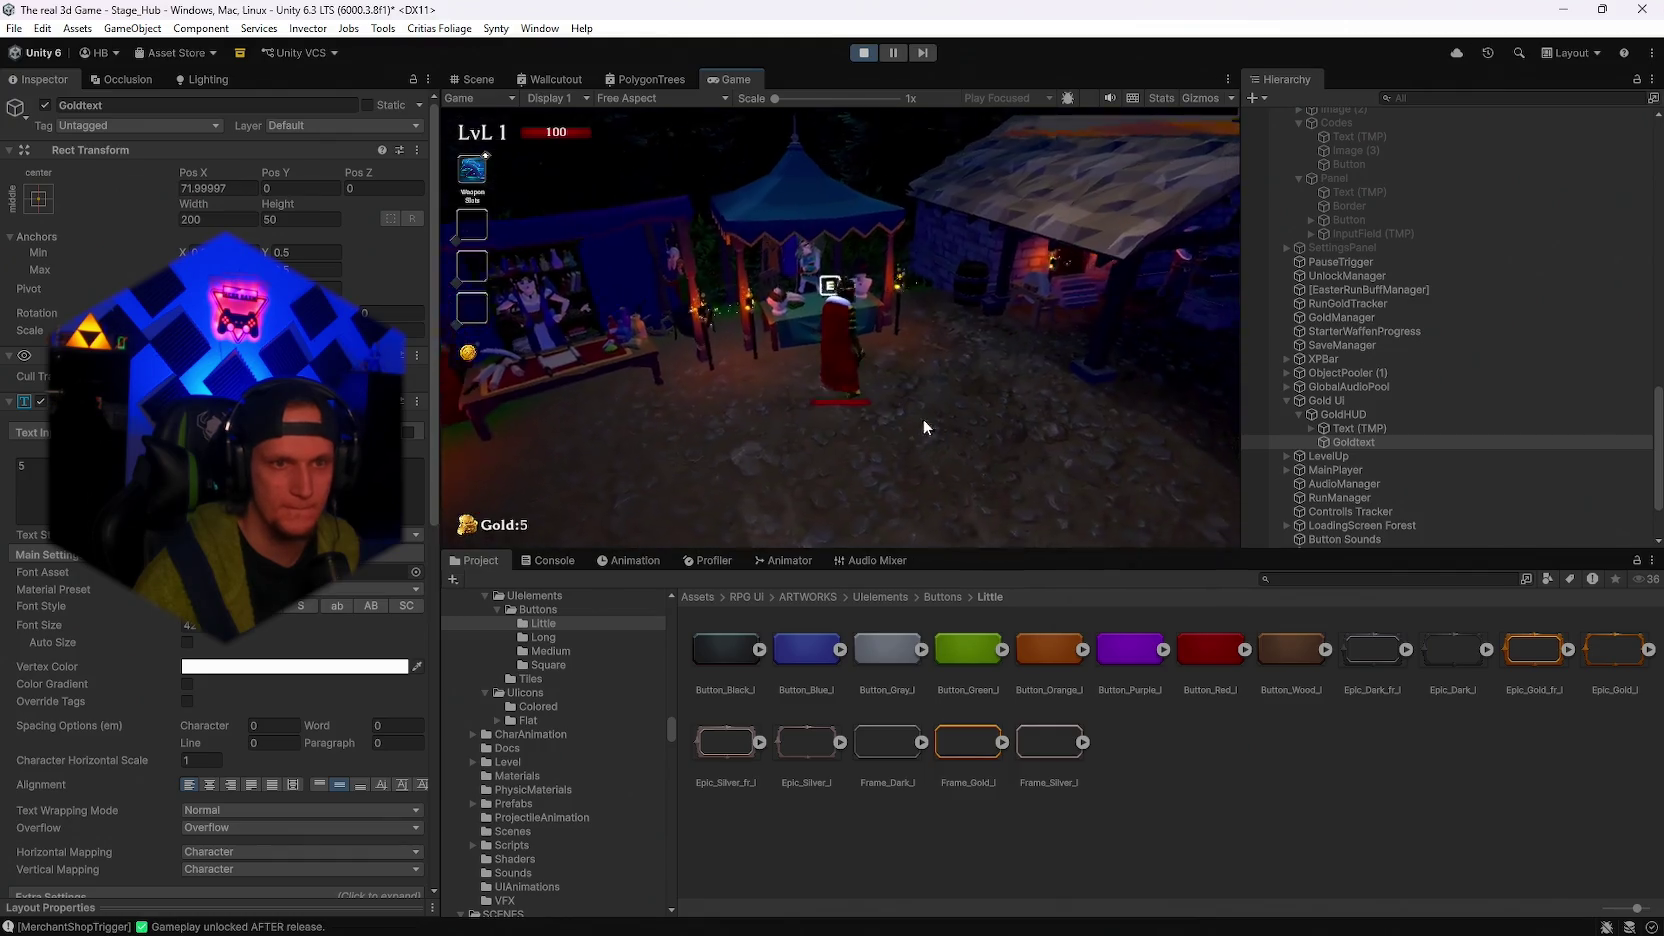
key(w)
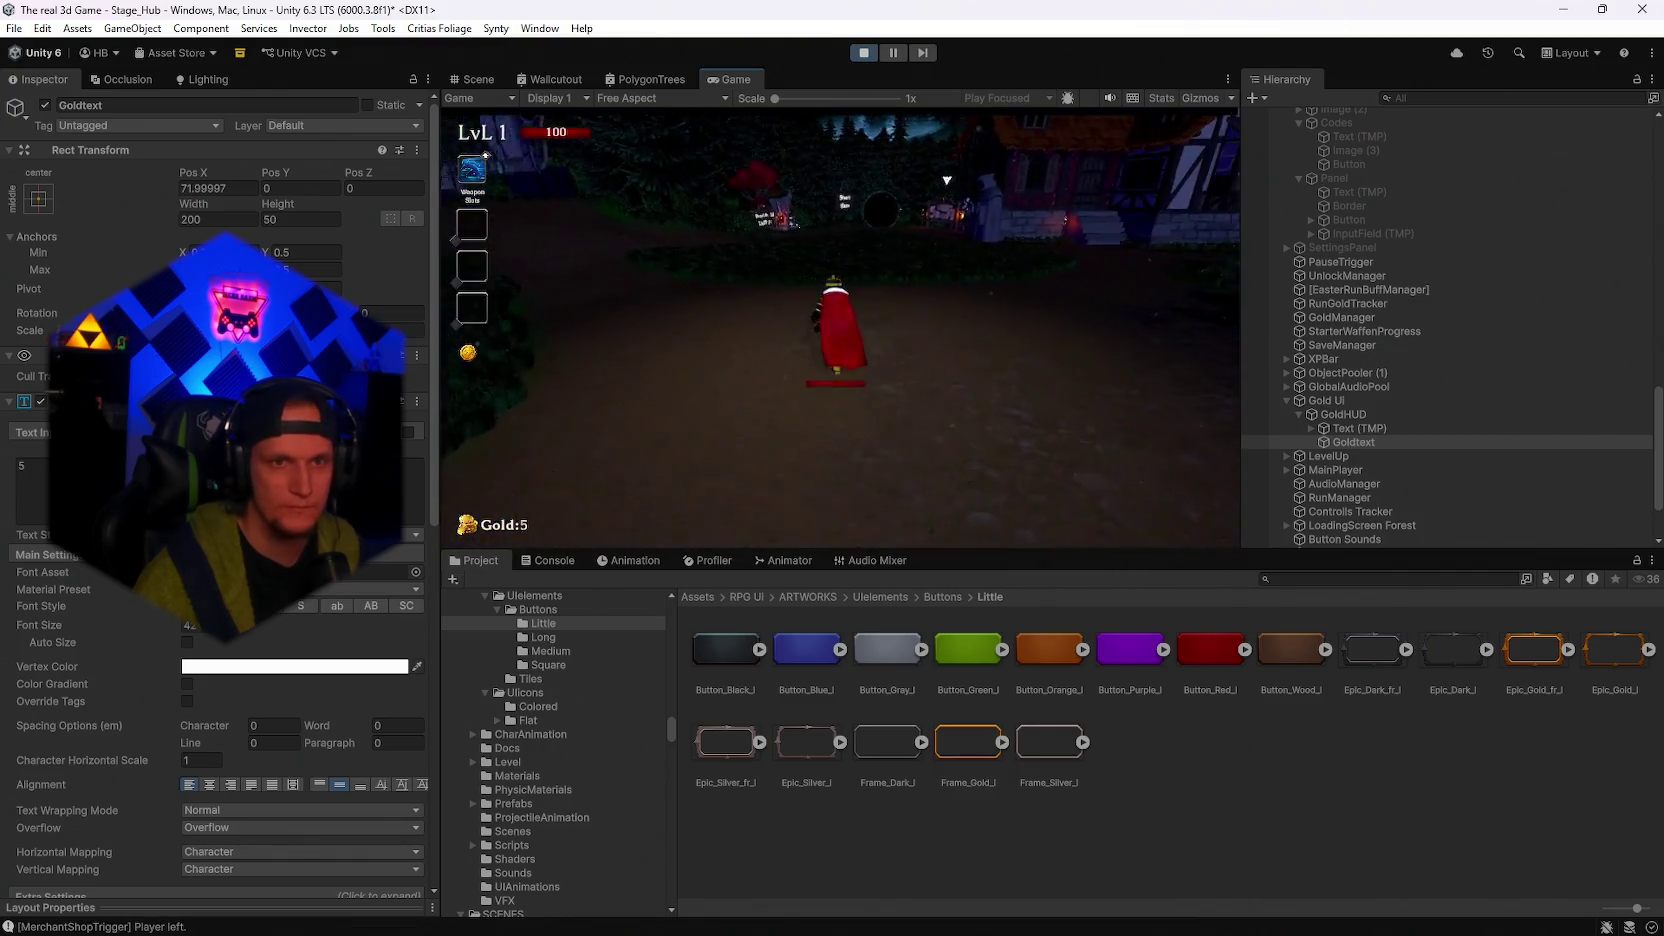
key(w)
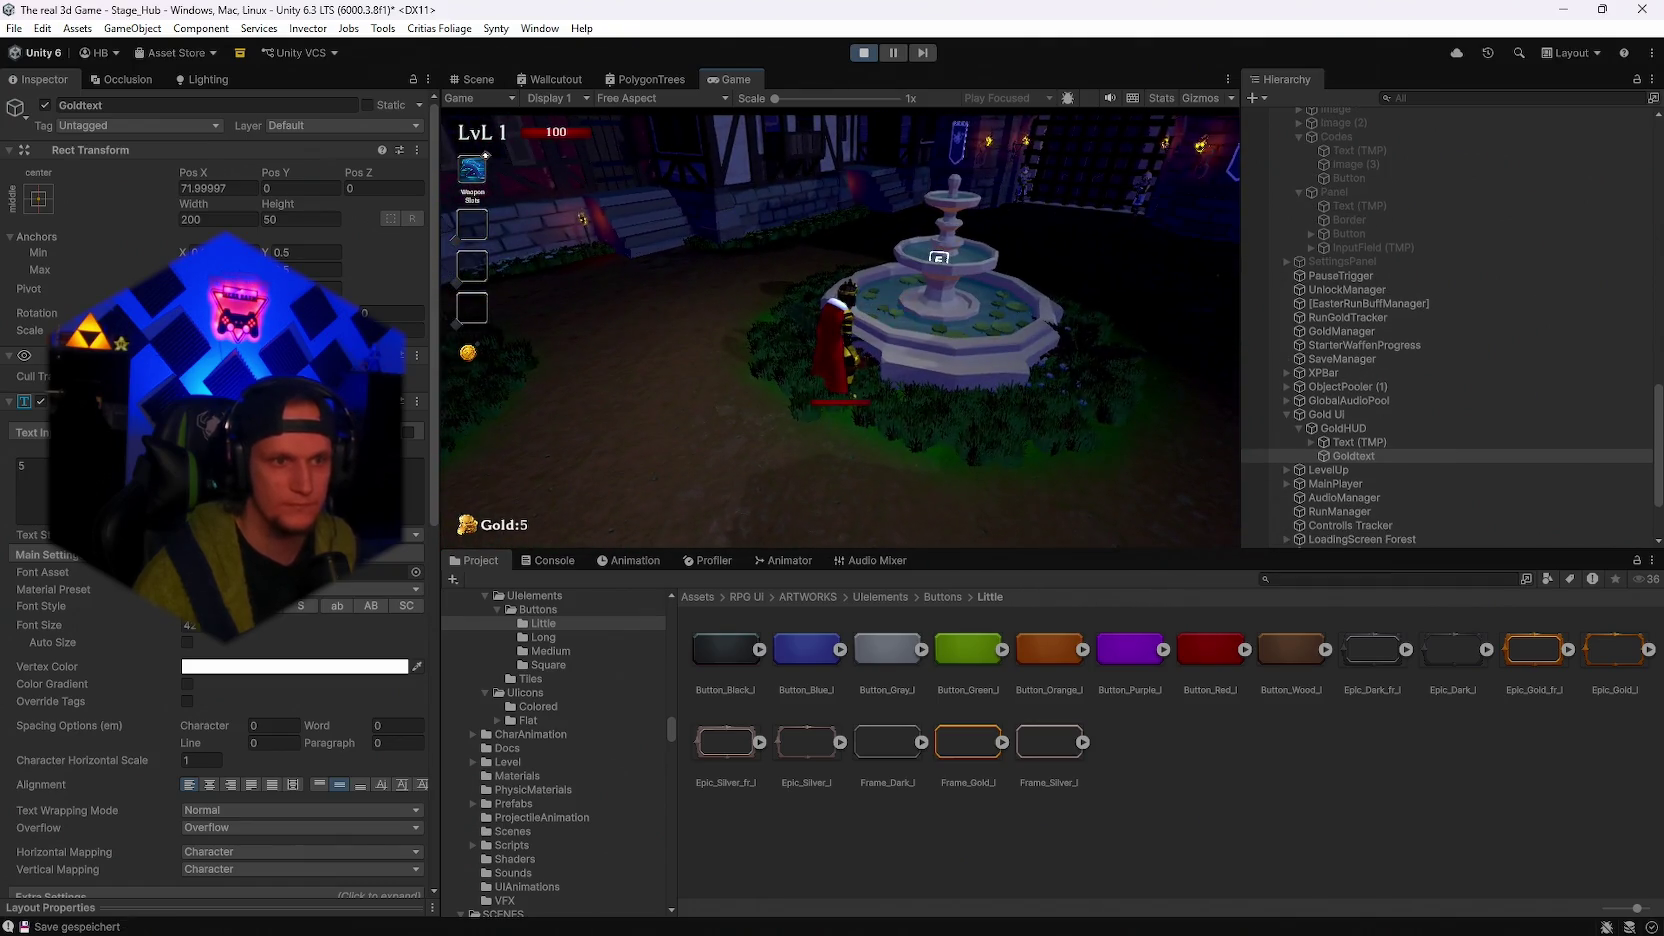
Pause, capture a screenshot of the gold counter, and stop Play mode
key(Escape)
drag(452, 505, 540, 543)
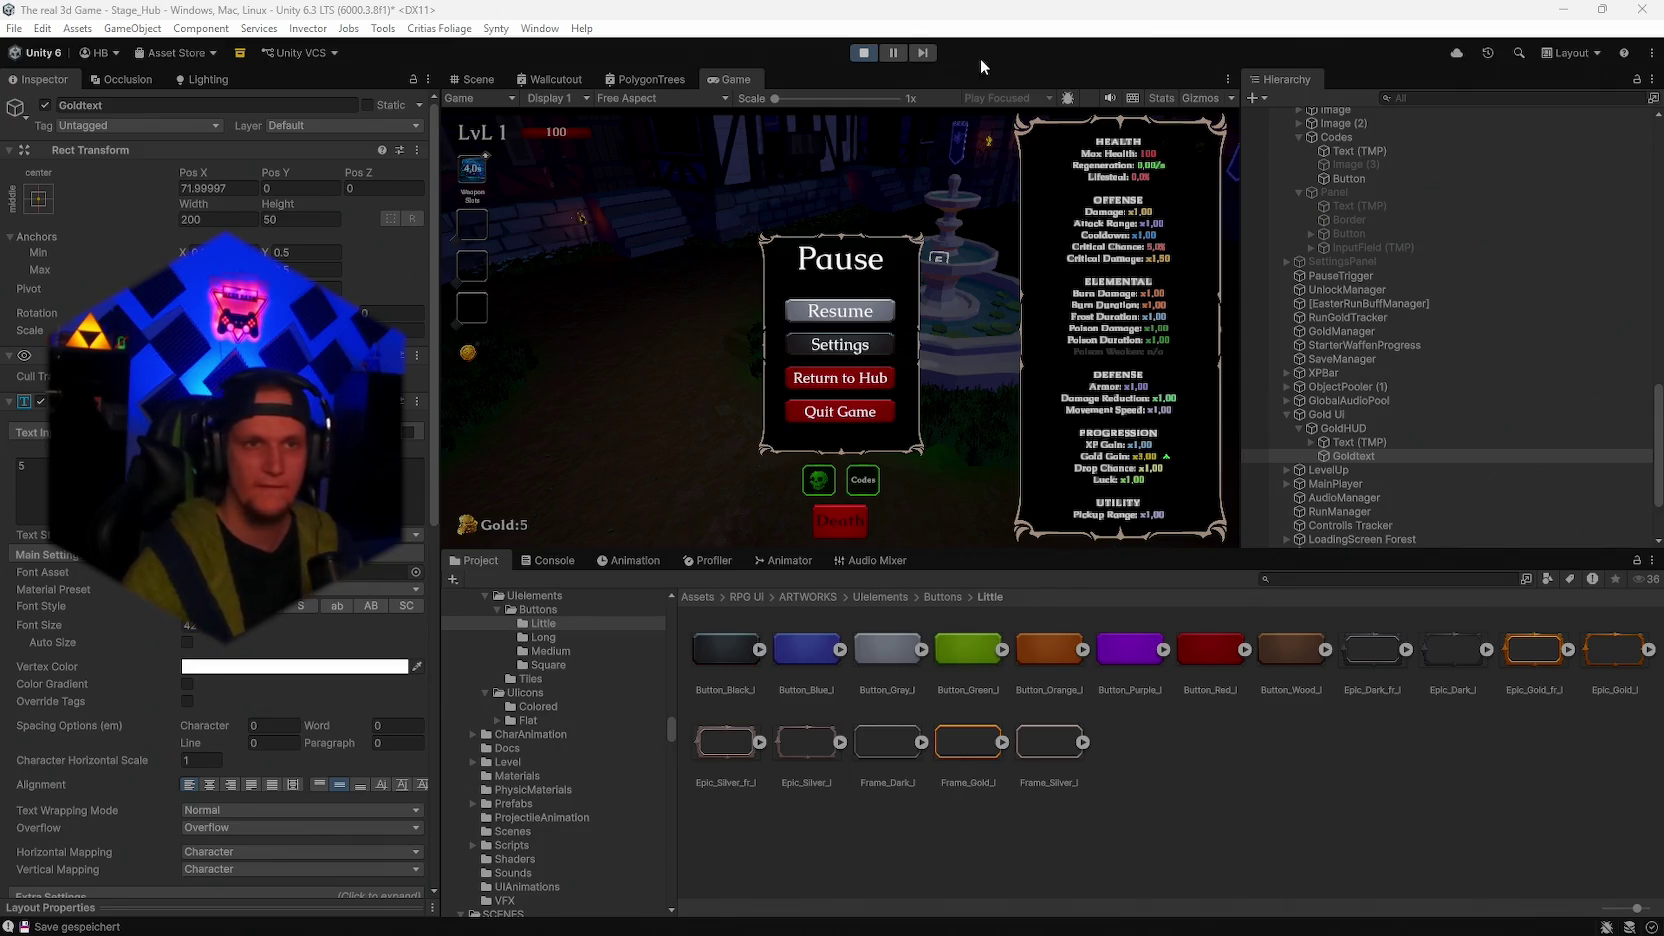
click(864, 53)
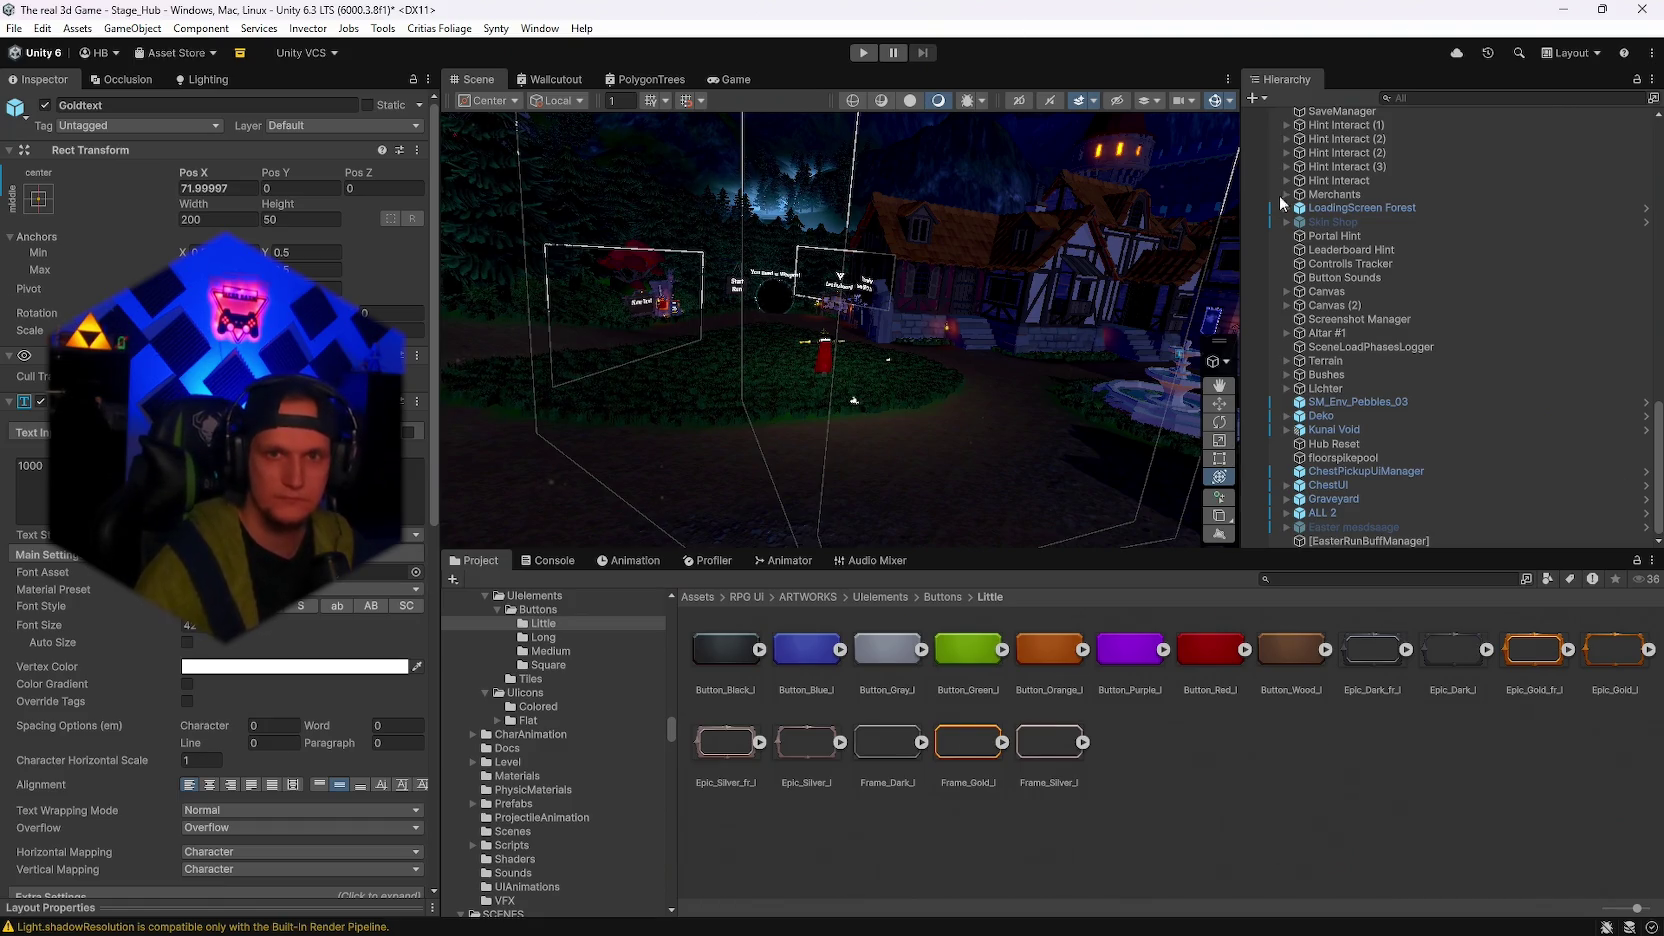
Check Gold UI, GoldHUD and its Text (TMP) label, then select UnlockManager in the Hierarchy
scroll(1412, 302, up, 5)
scroll(1412, 302, up, 6)
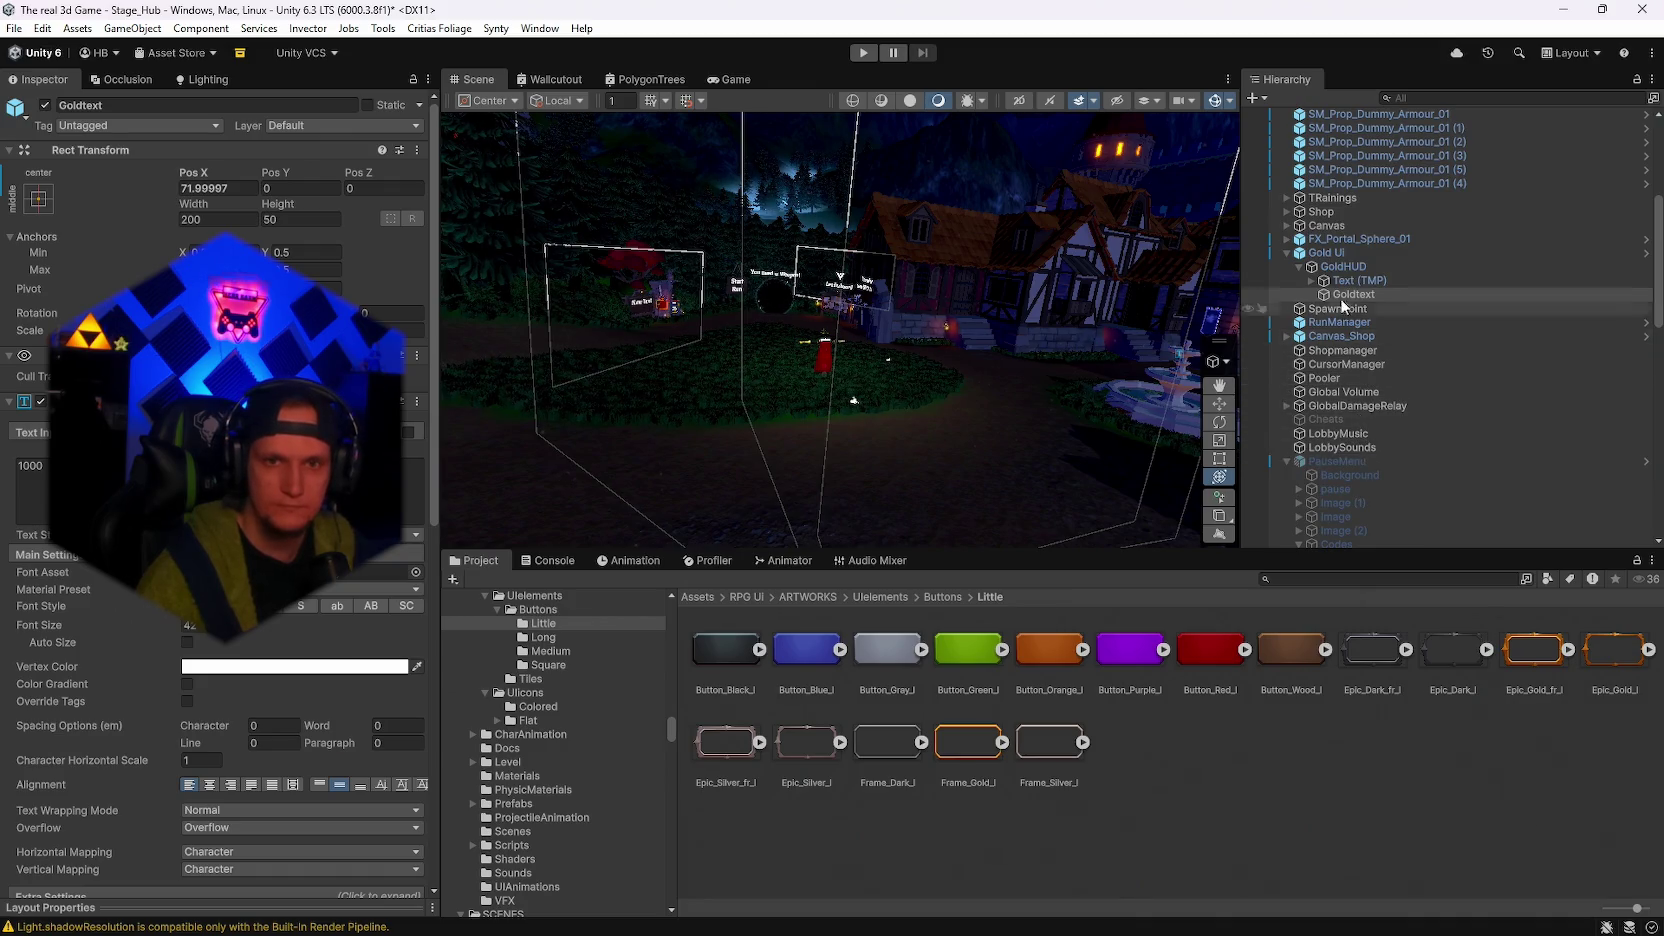
click(1335, 258)
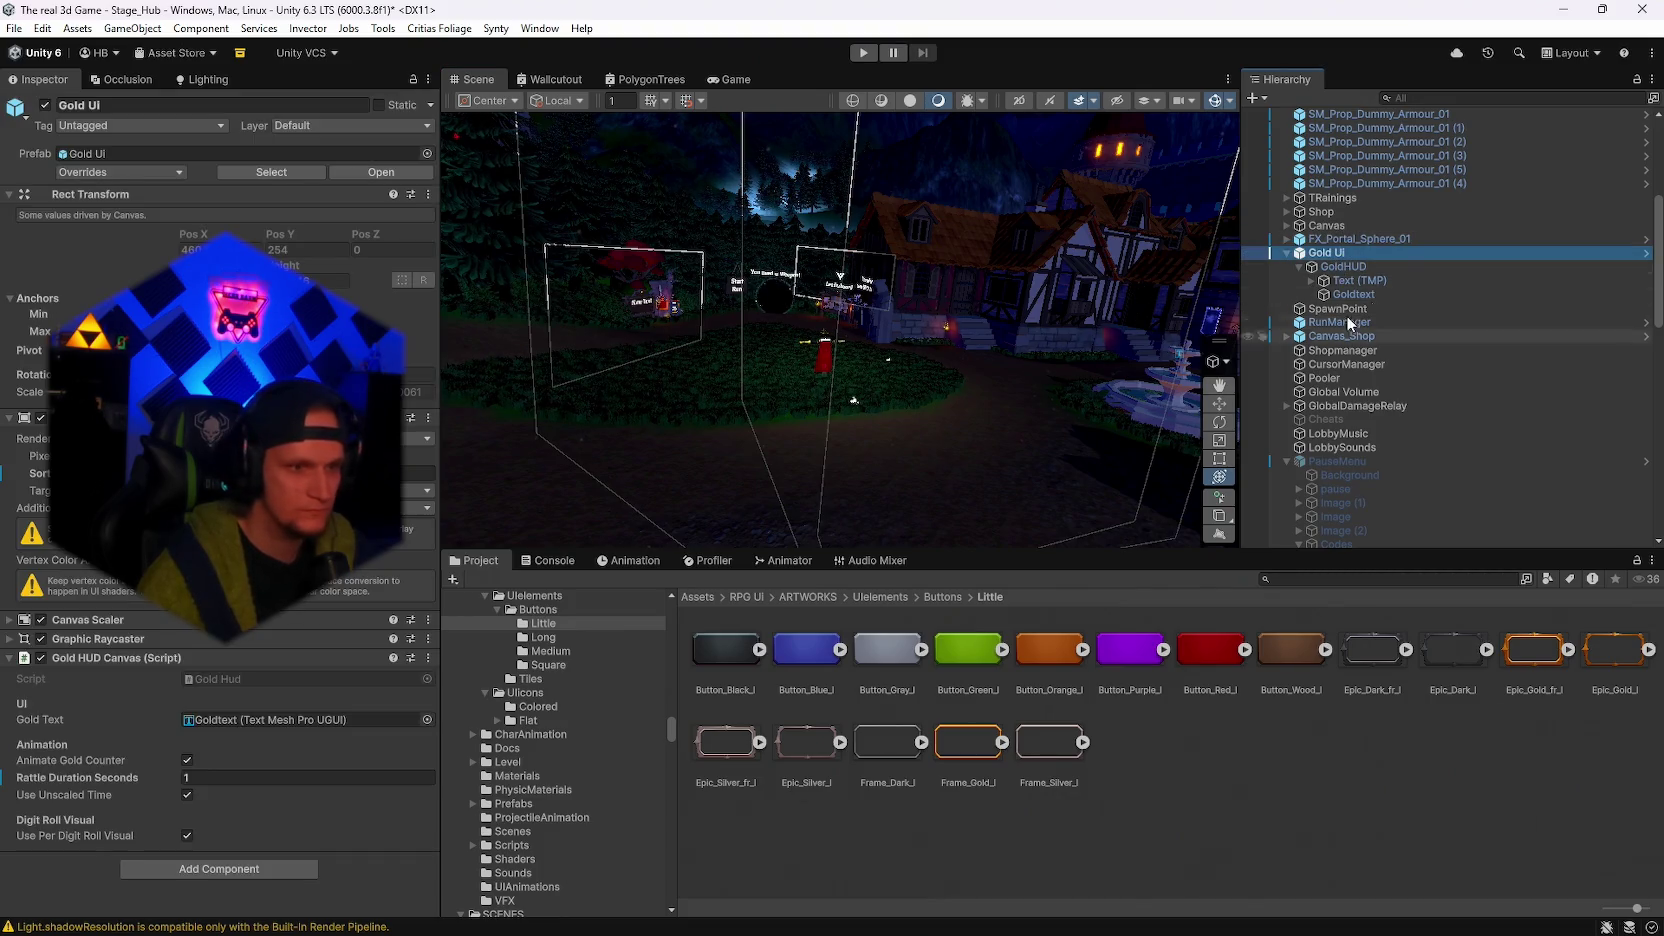
click(1350, 267)
click(1356, 281)
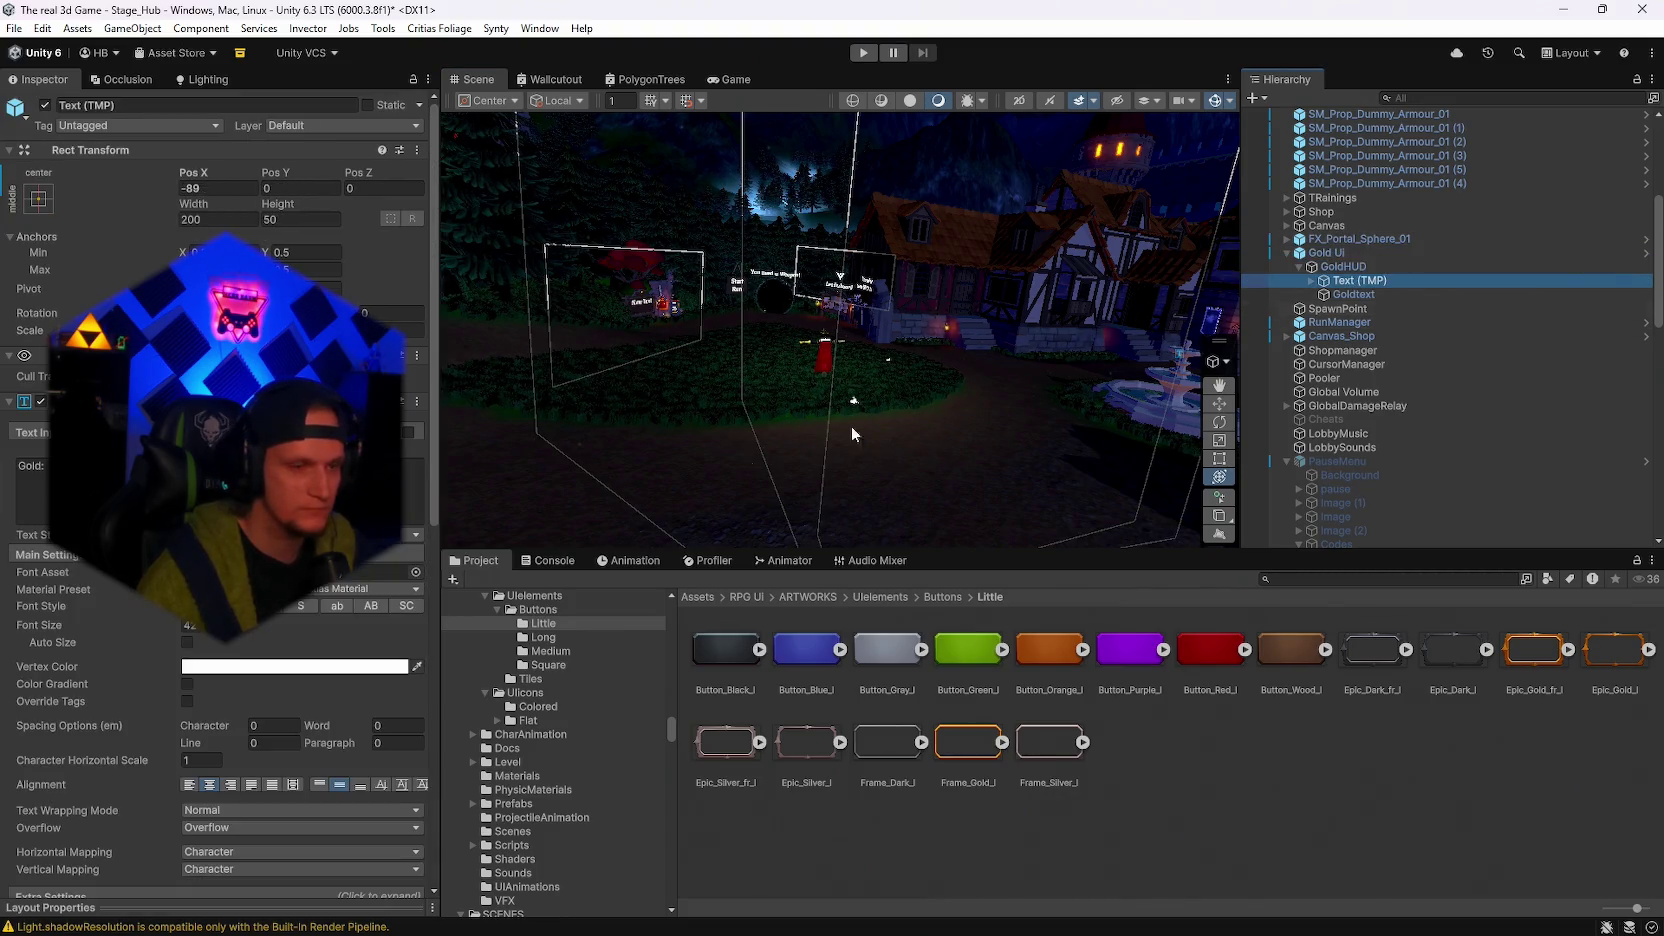
scroll(220, 450, down, 6)
scroll(1378, 316, up, 5)
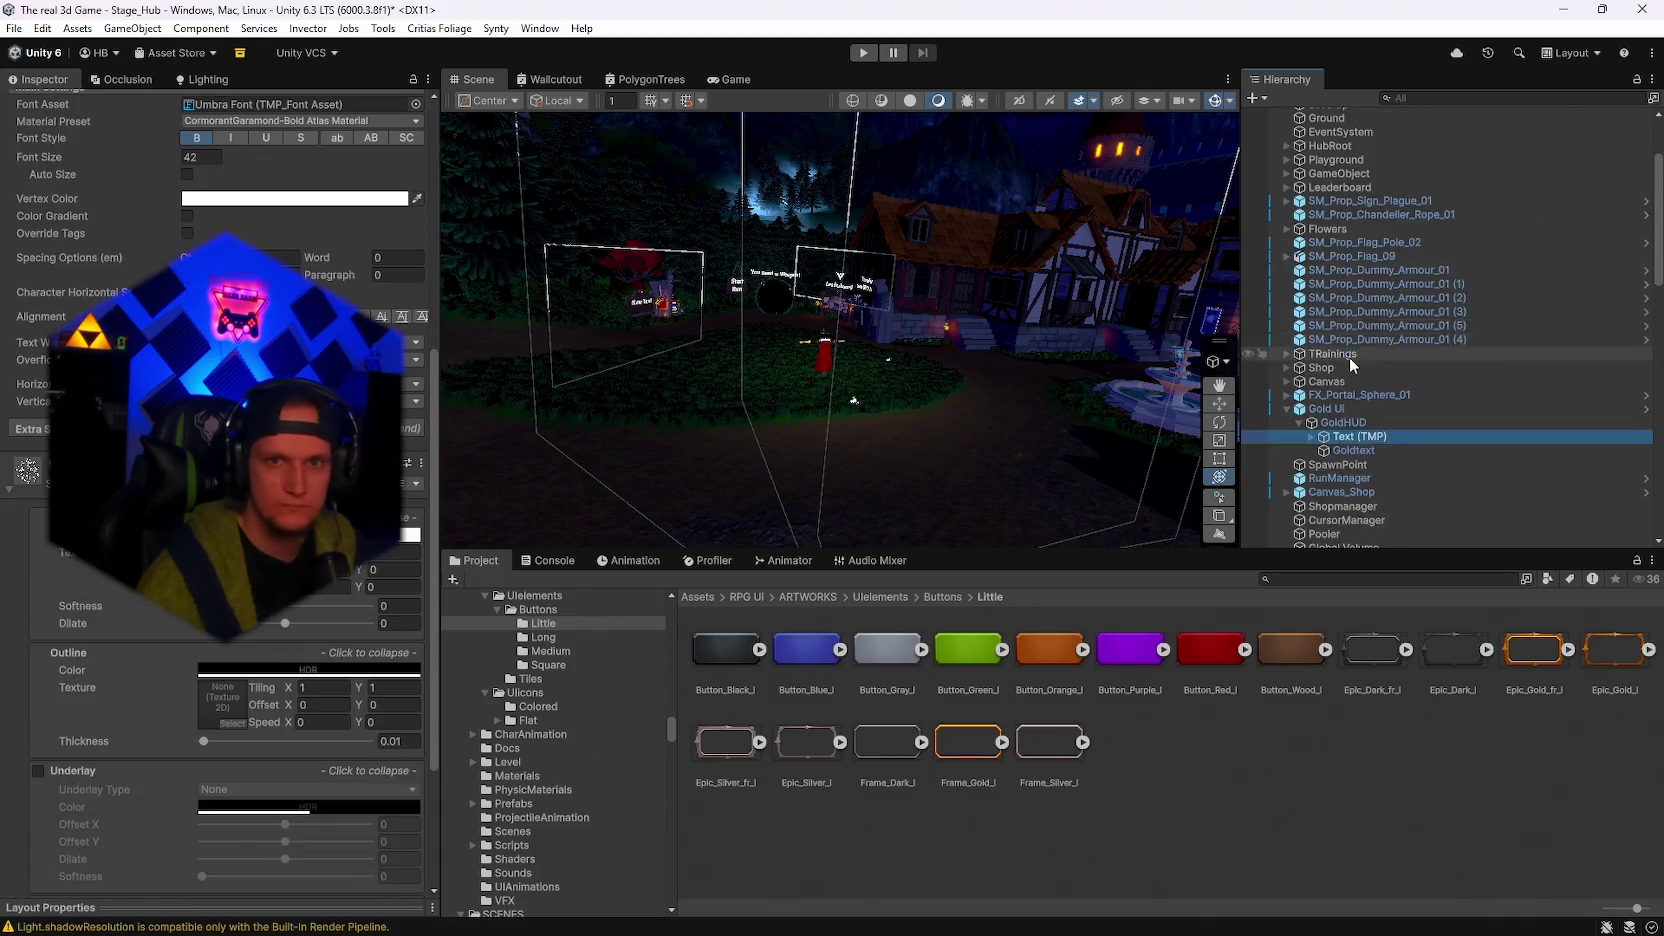
click(1343, 211)
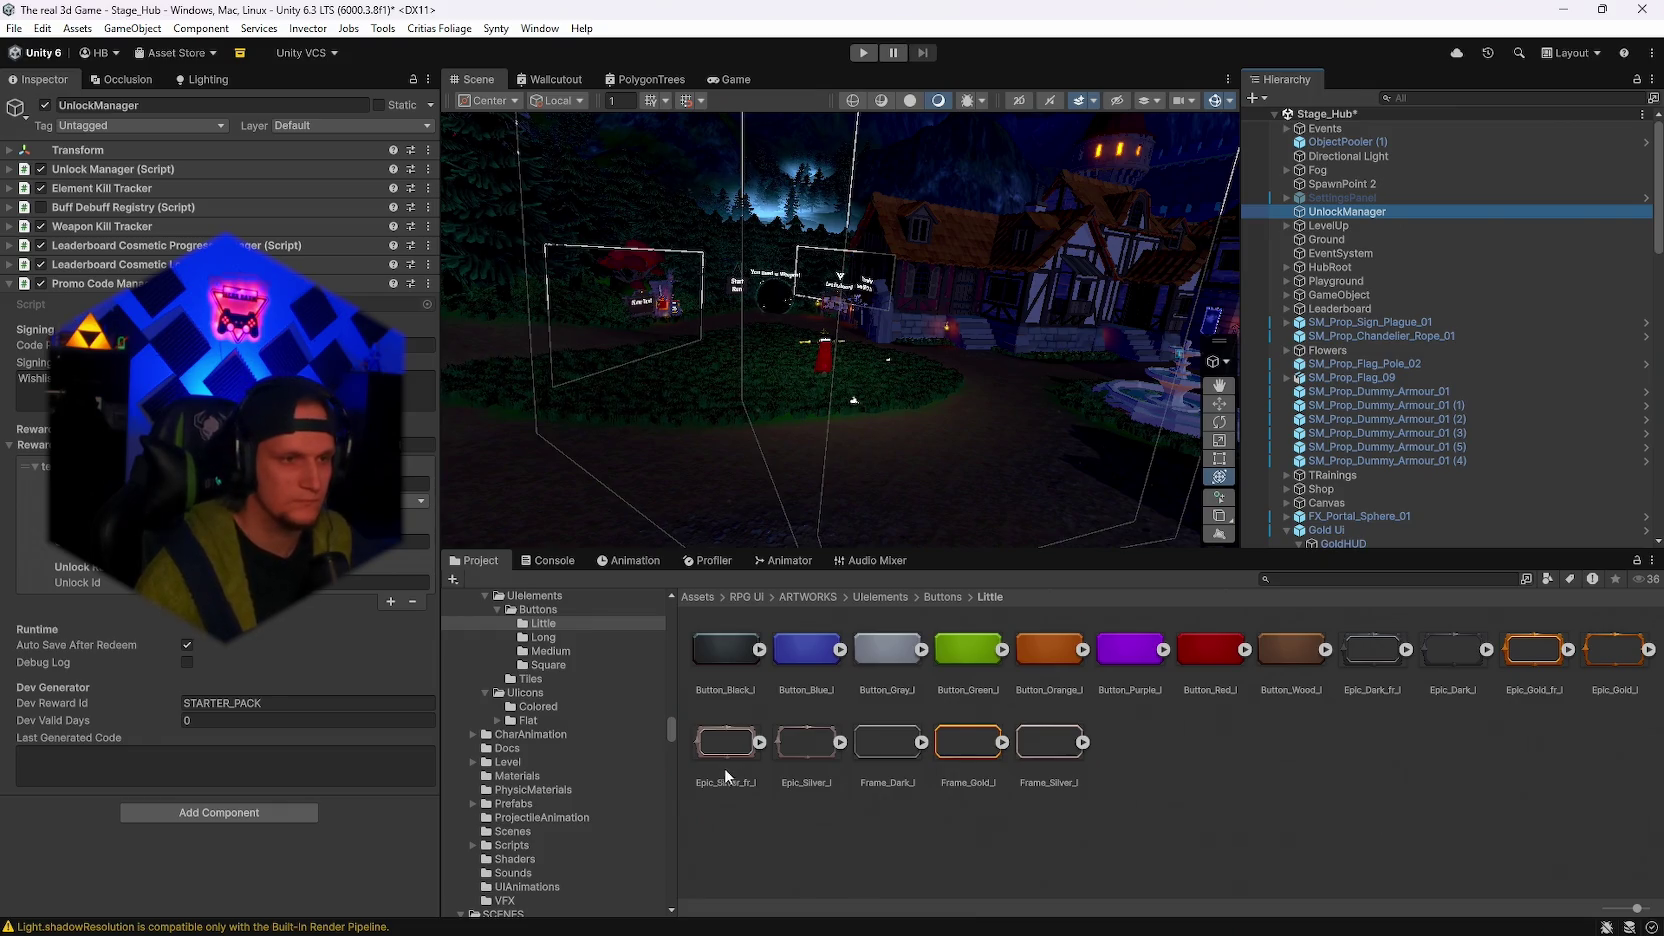
Change Dev Reward Id from STARTER_PACK to test_gold and generate a code with DEV Generate Code (Copy Clipboard)
click(288, 703)
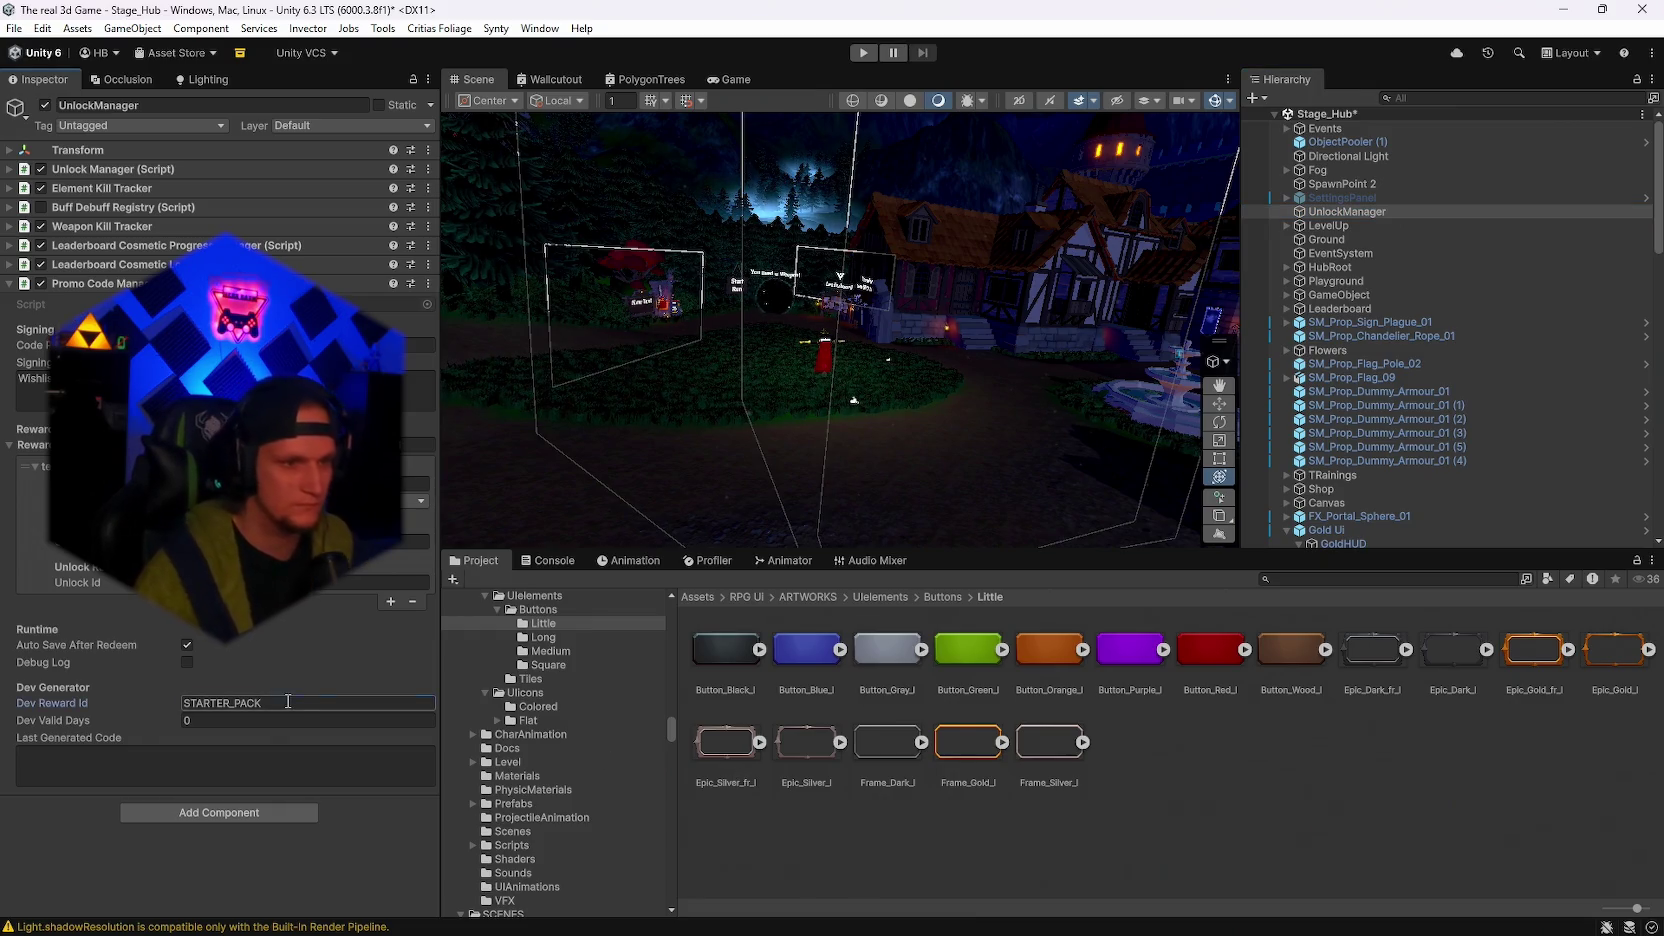
key(ctrl+a)
text(test)
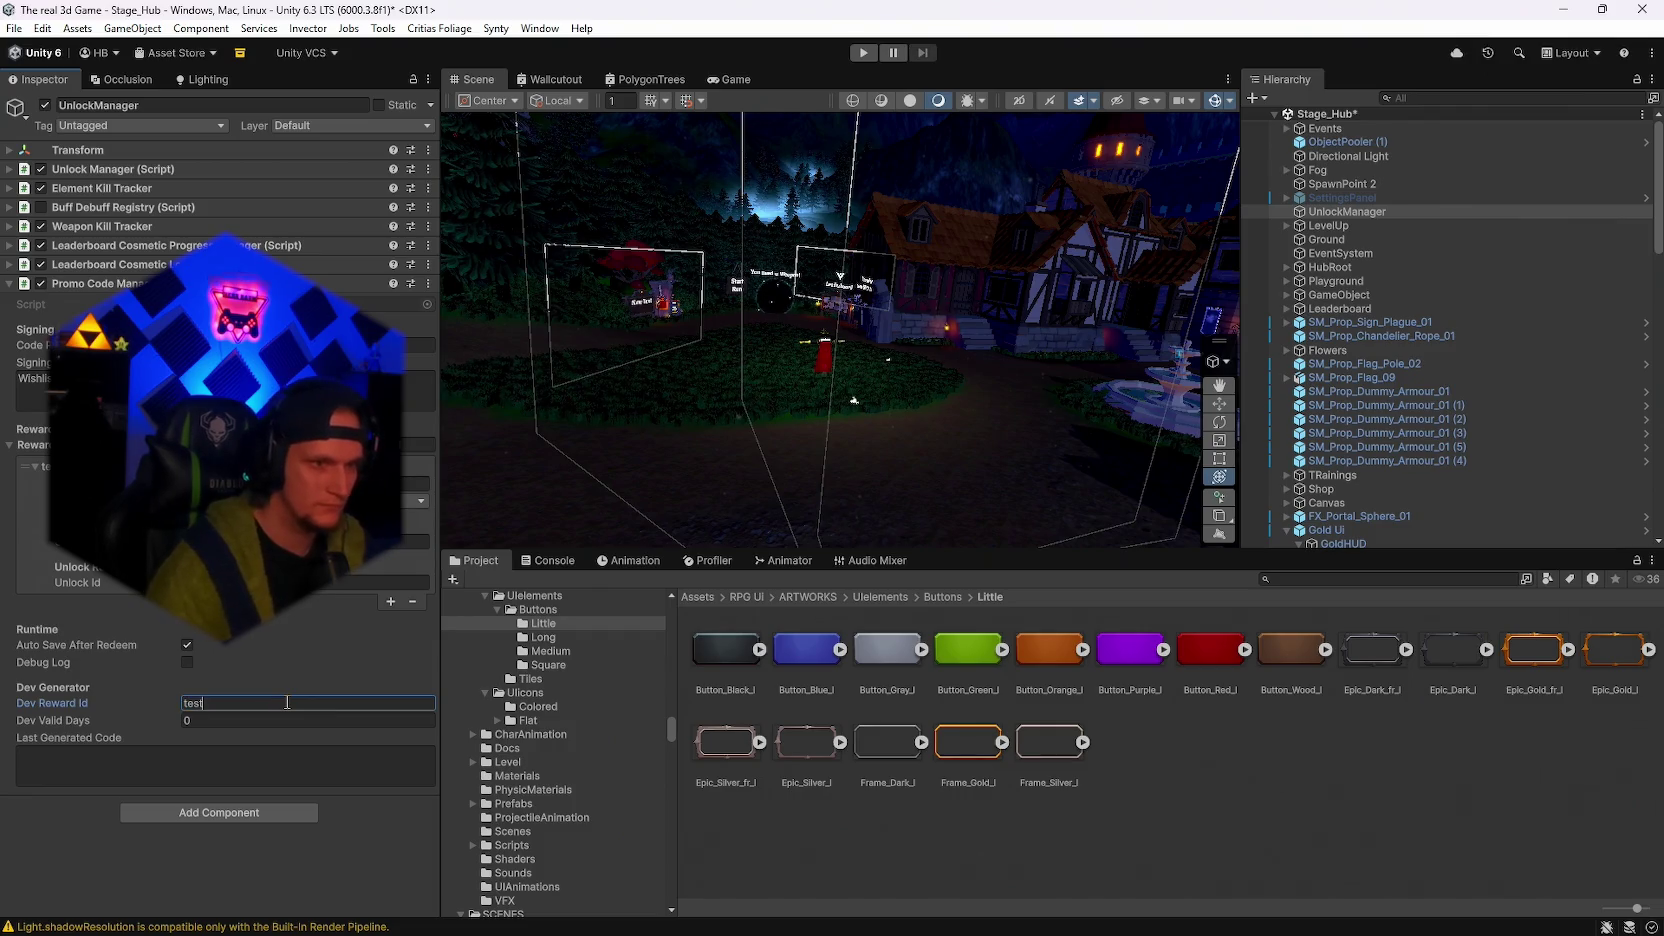
text(_gold)
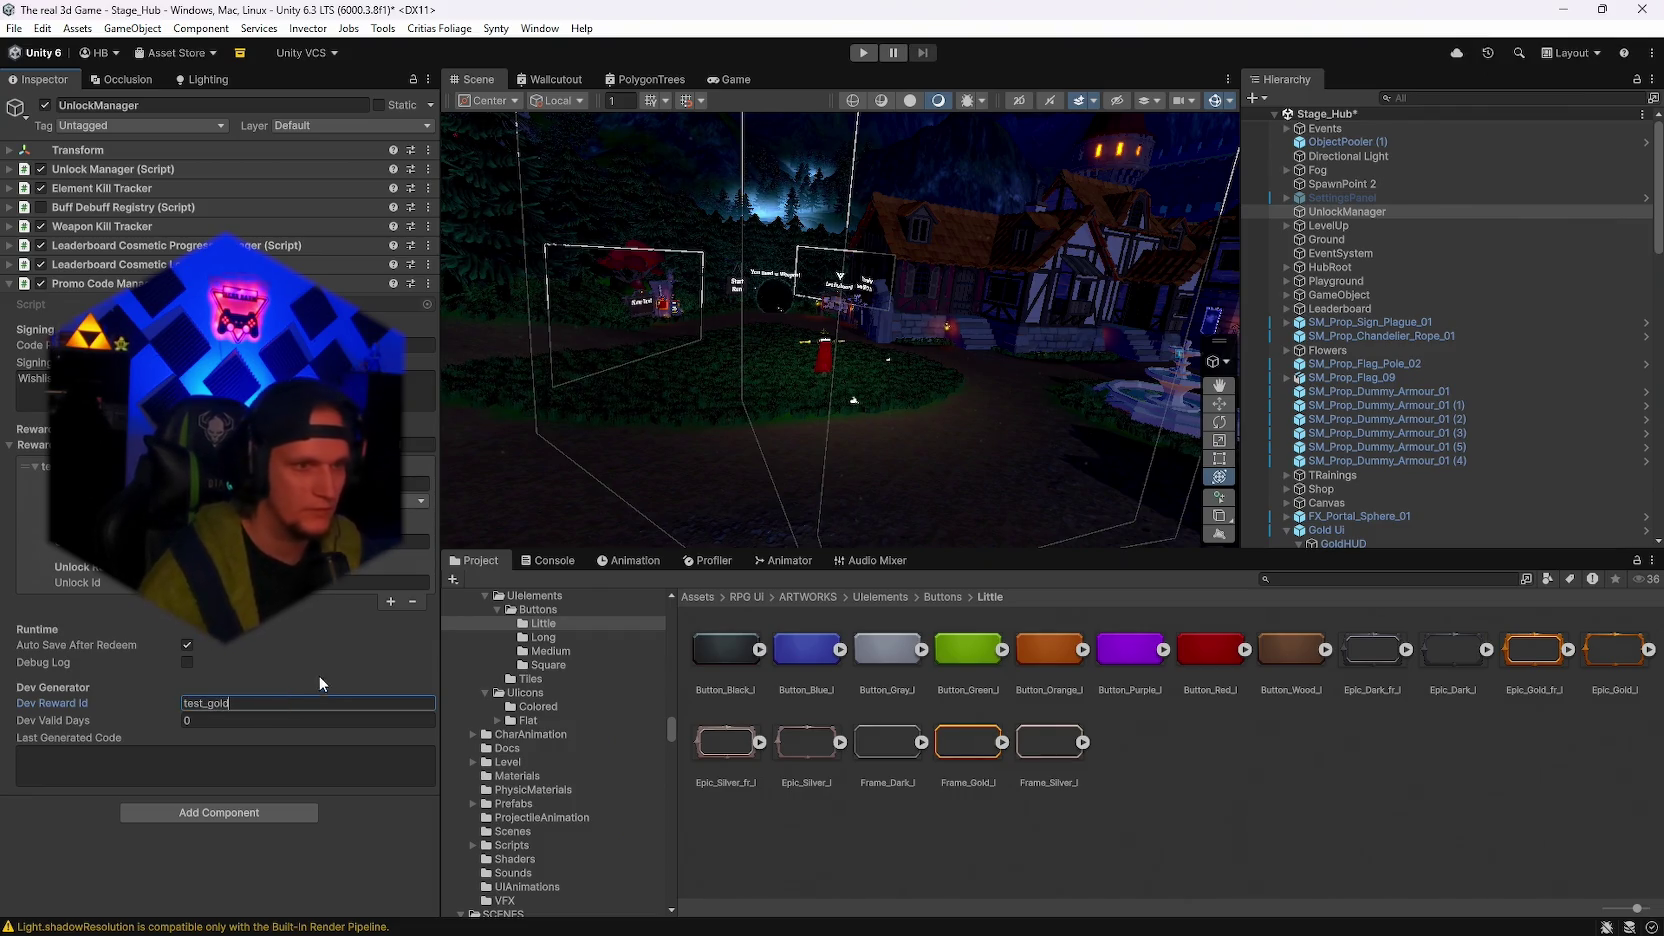
click(428, 283)
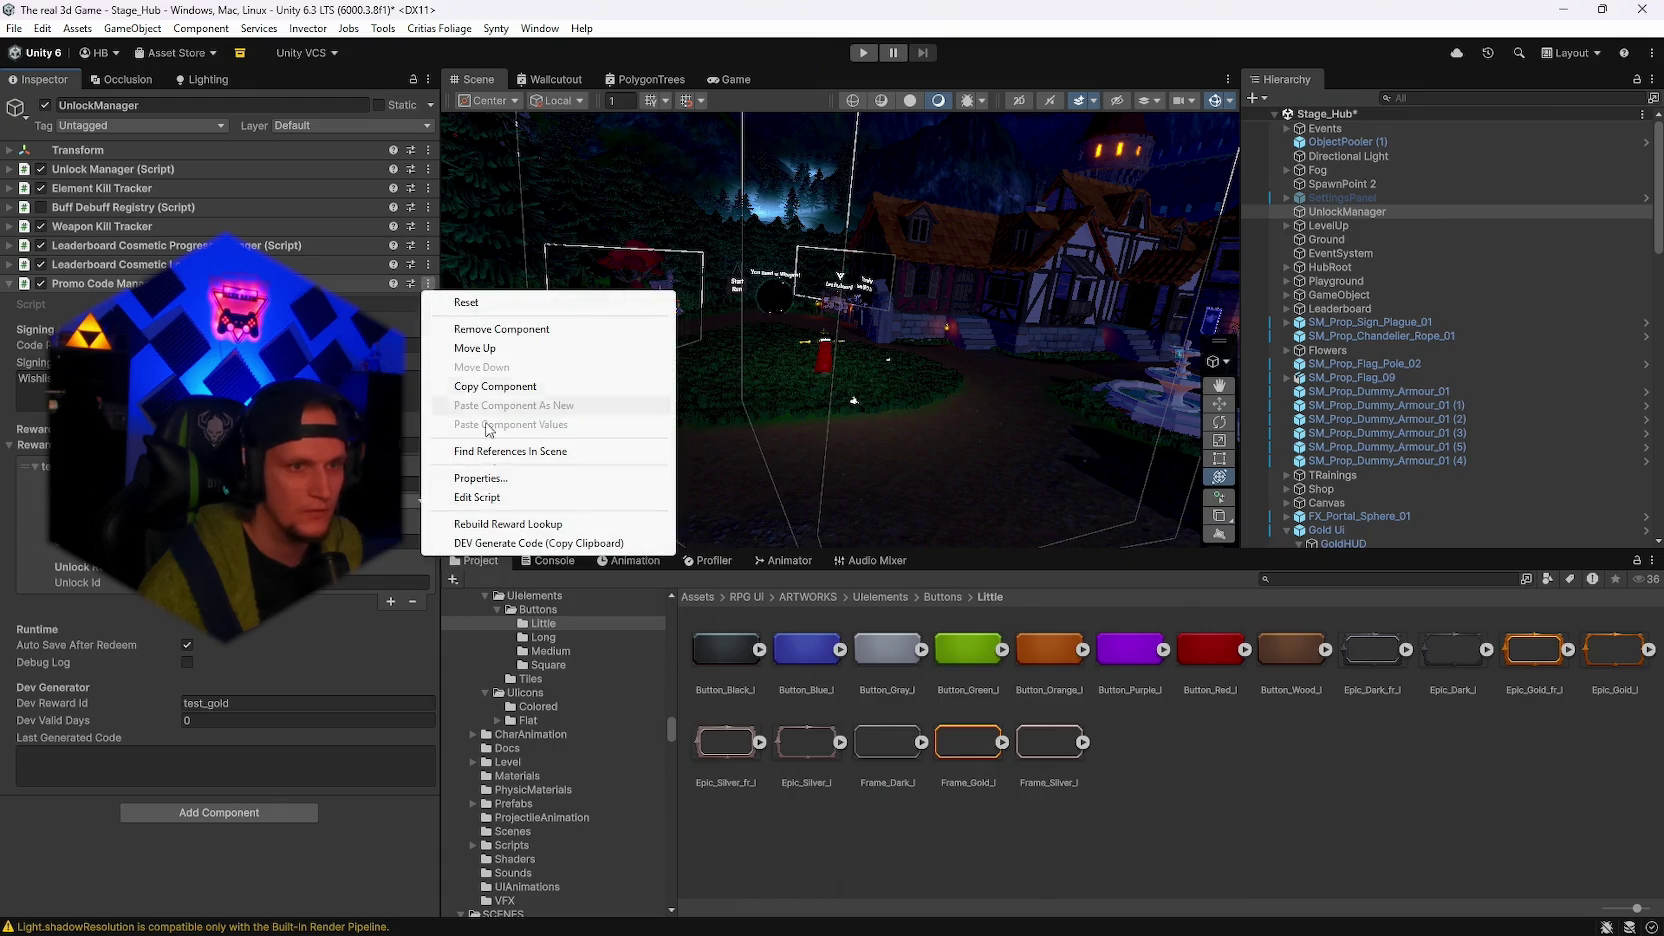
click(482, 543)
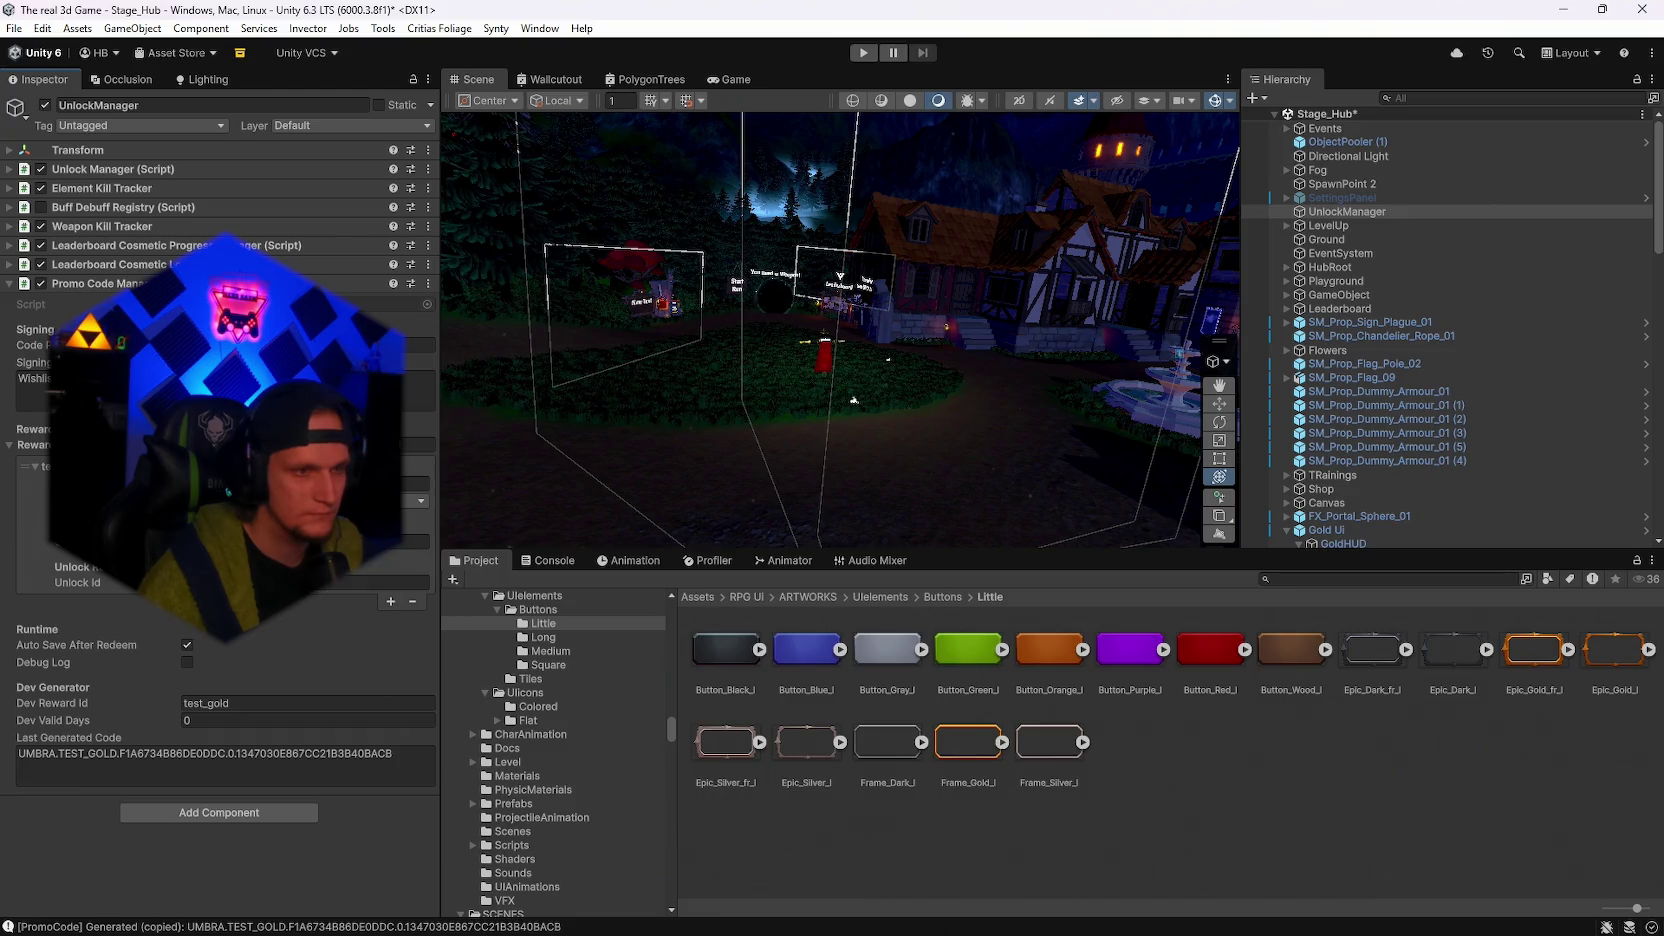
click(415, 541)
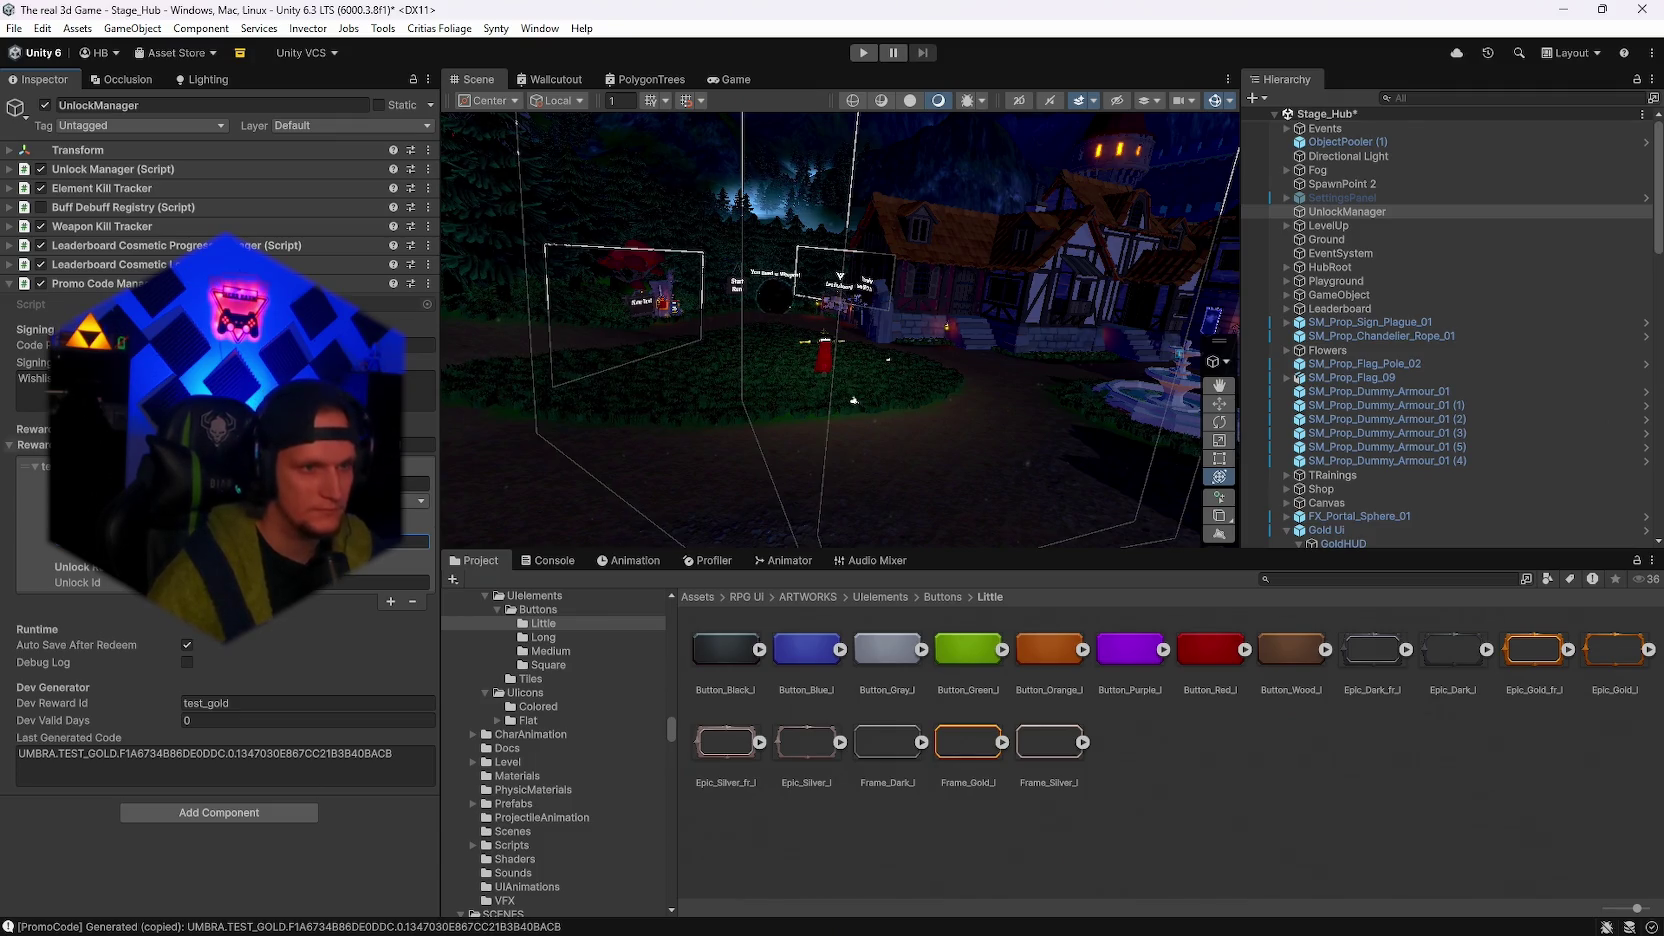
Generate and copy a second fresh test_gold promo code
click(428, 283)
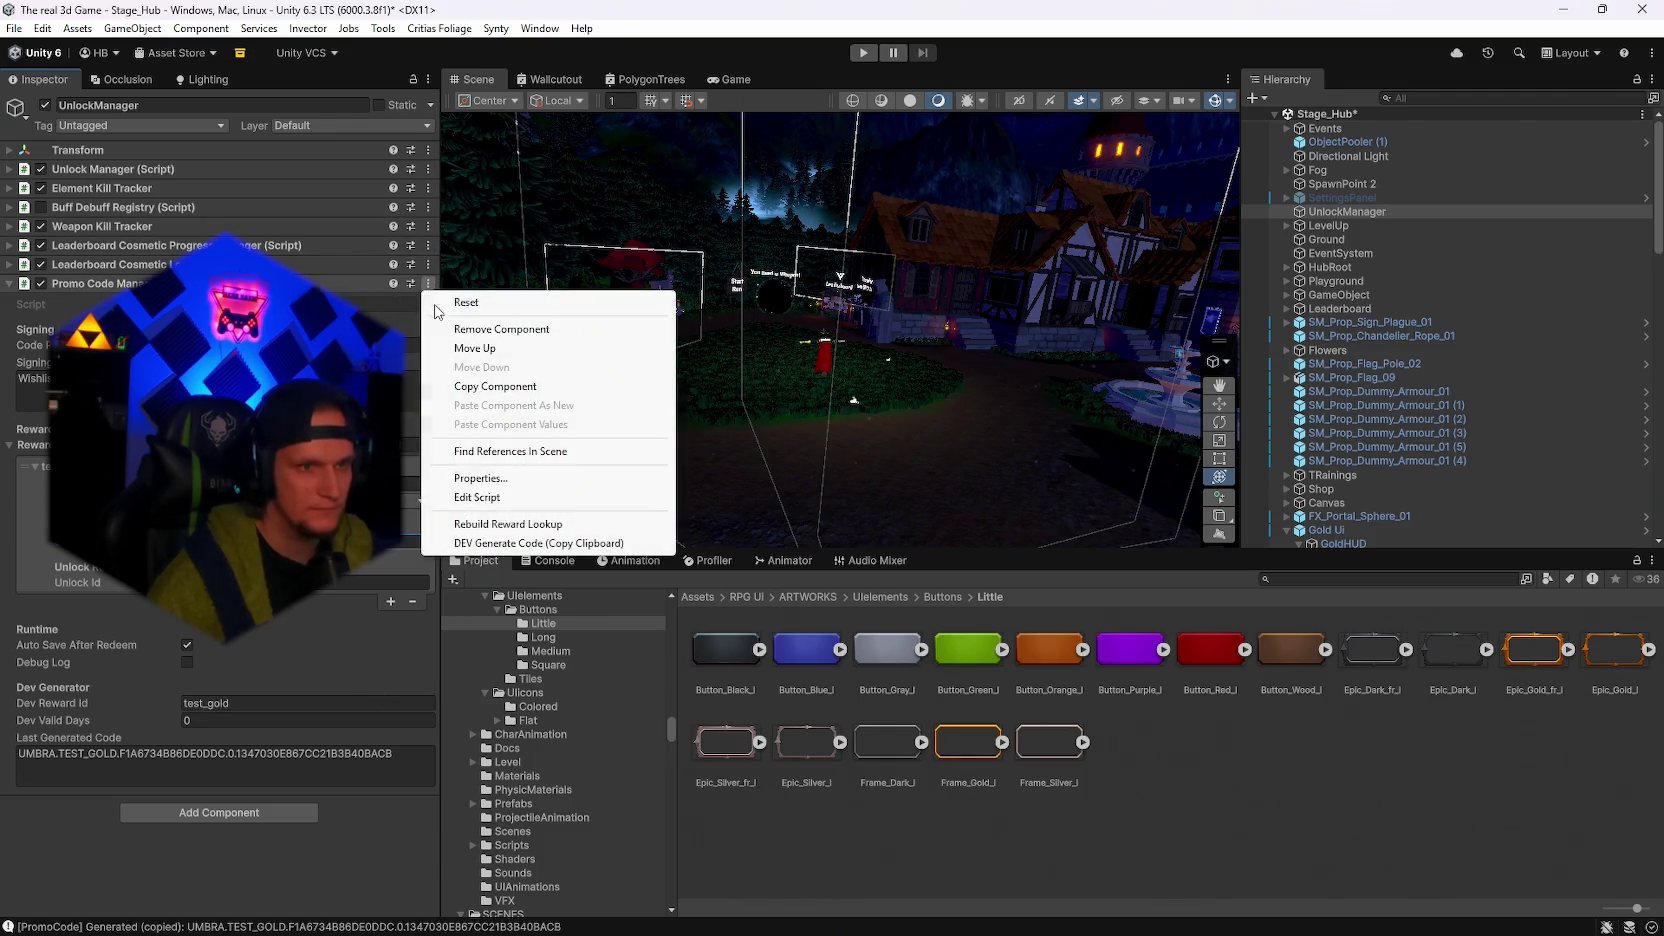
click(469, 543)
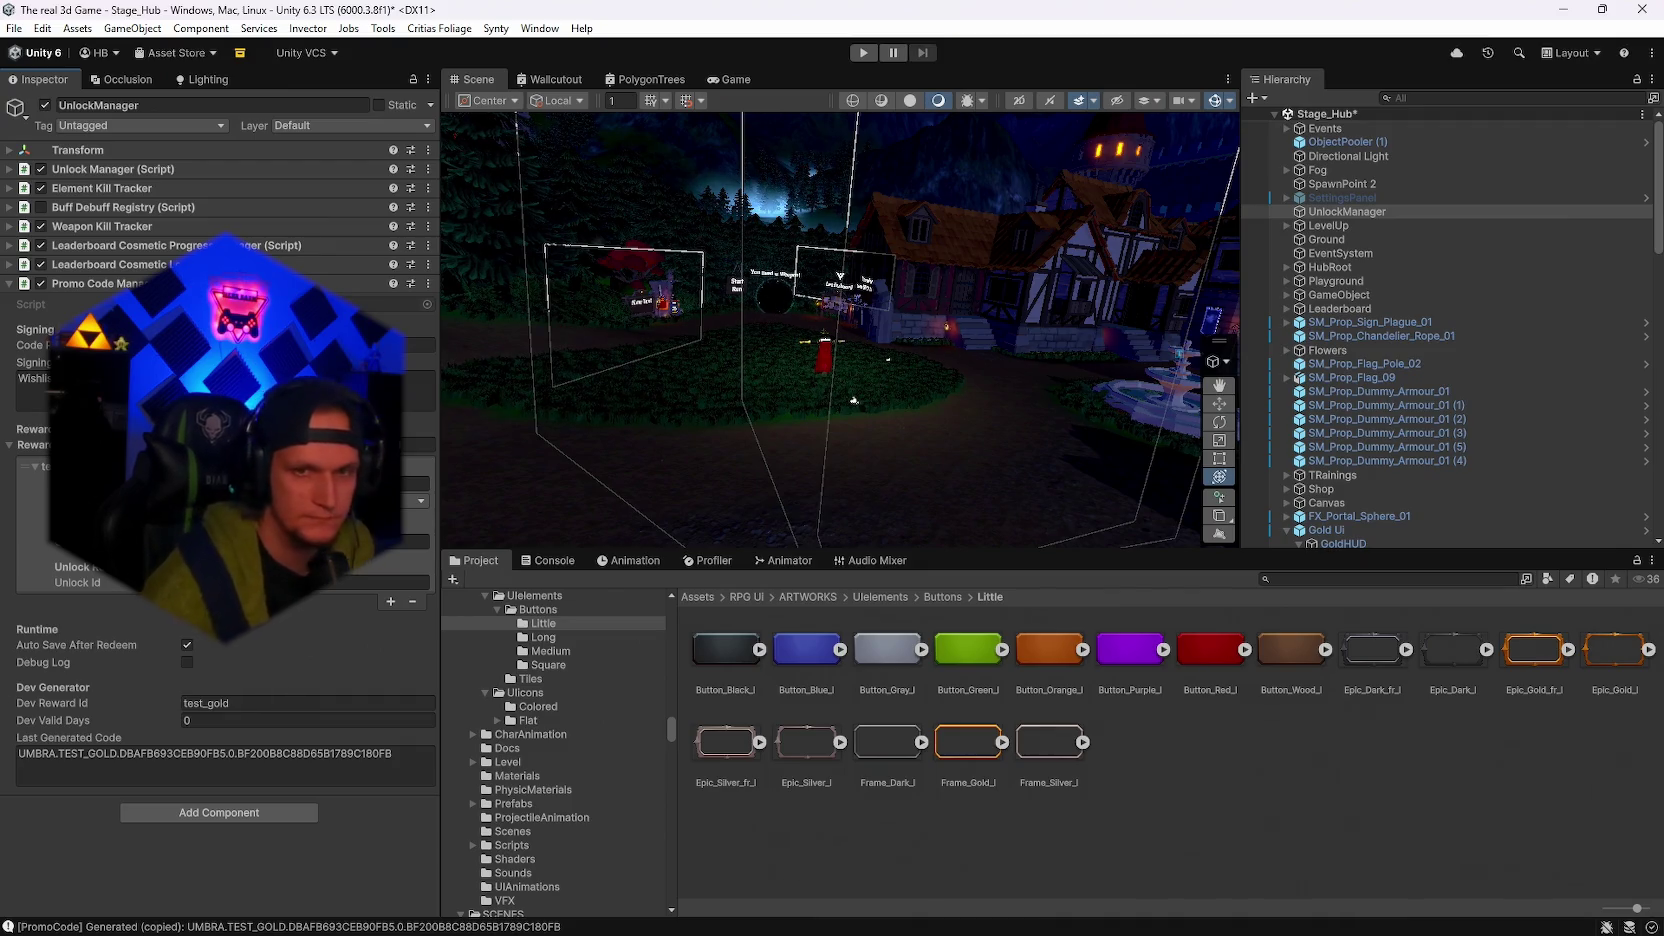
scroll(1405, 381, down, 5)
scroll(1404, 372, down, 5)
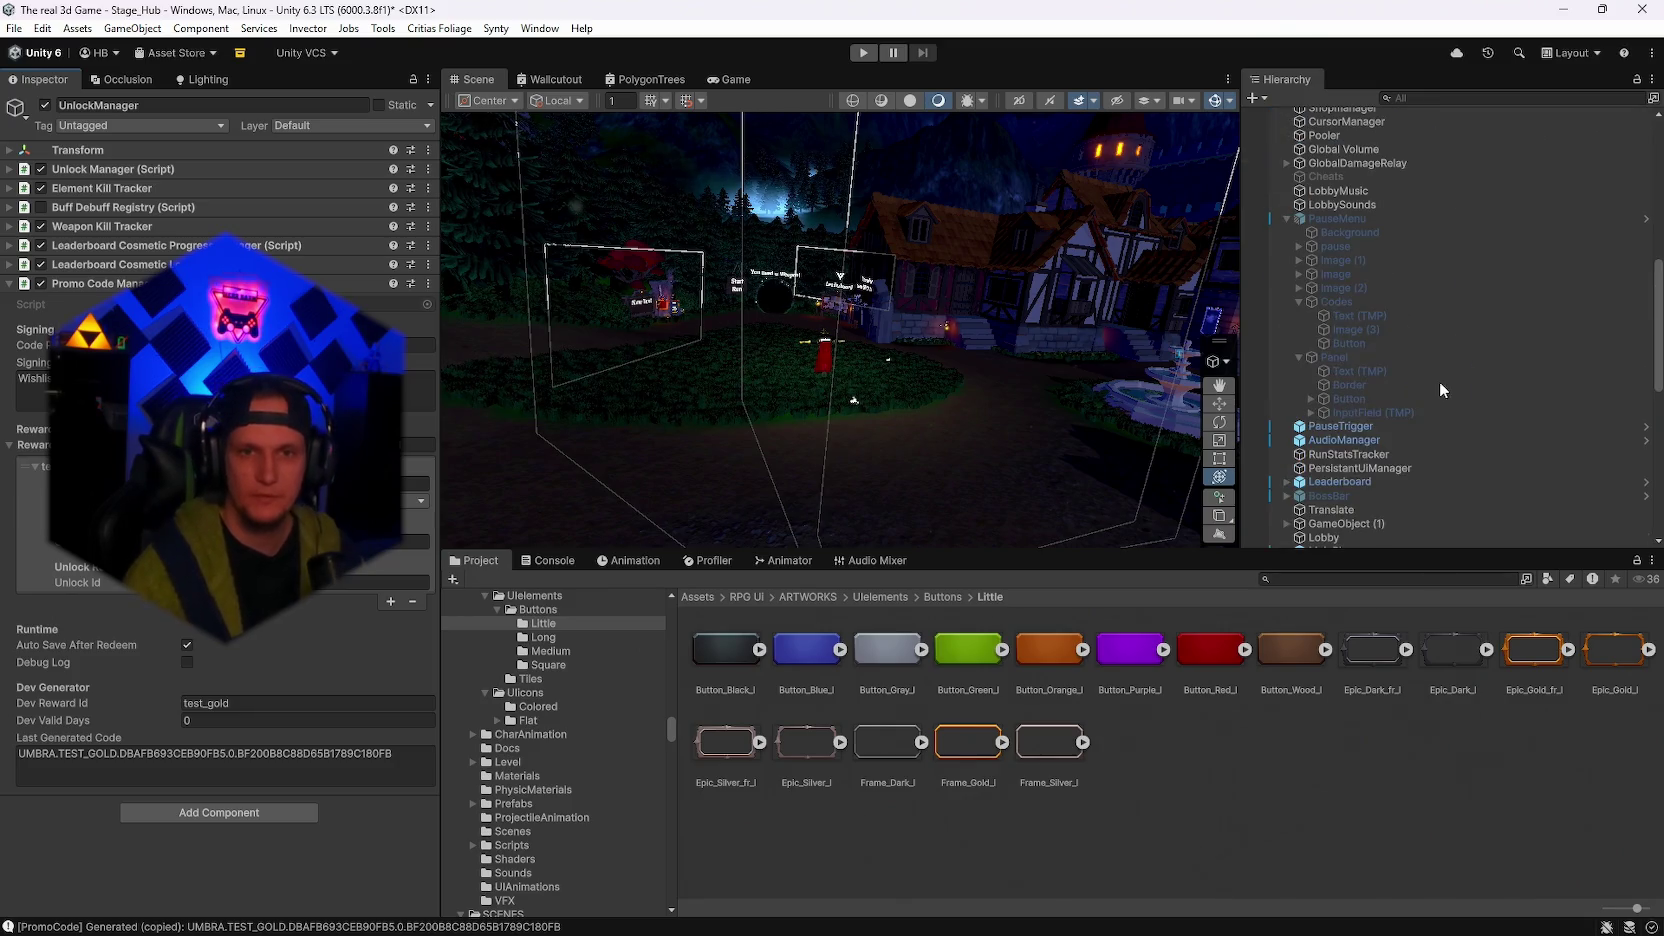
Select the PauseMenu prefab, review its overrides, and open it in isolated prefab mode
click(1344, 356)
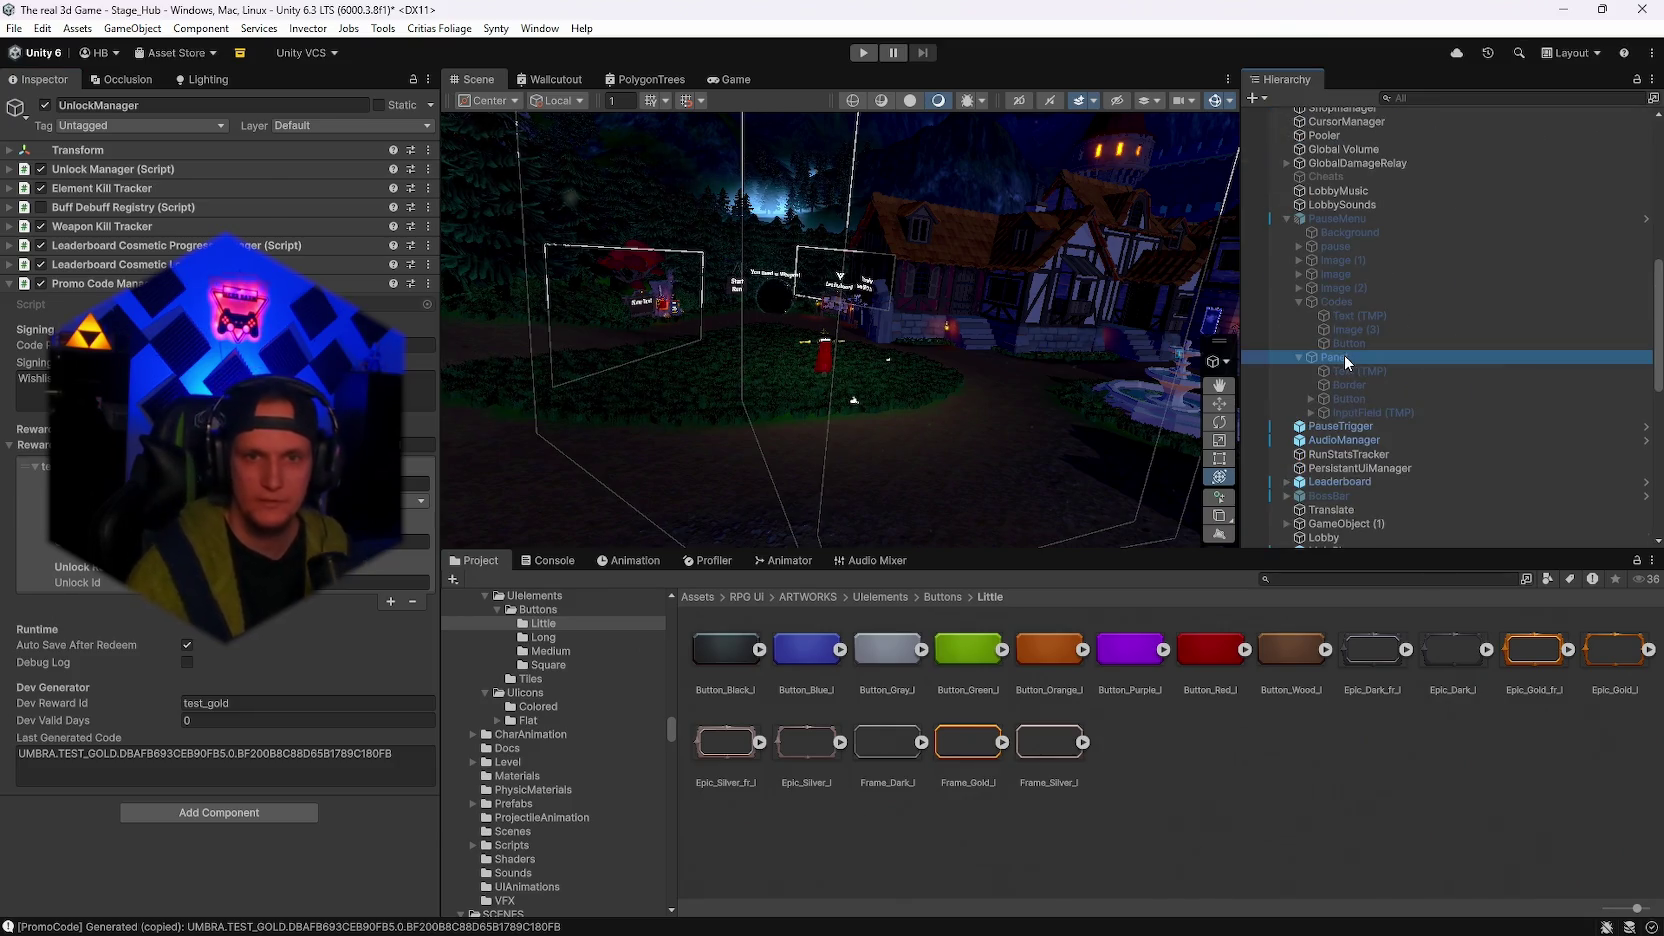
click(1336, 218)
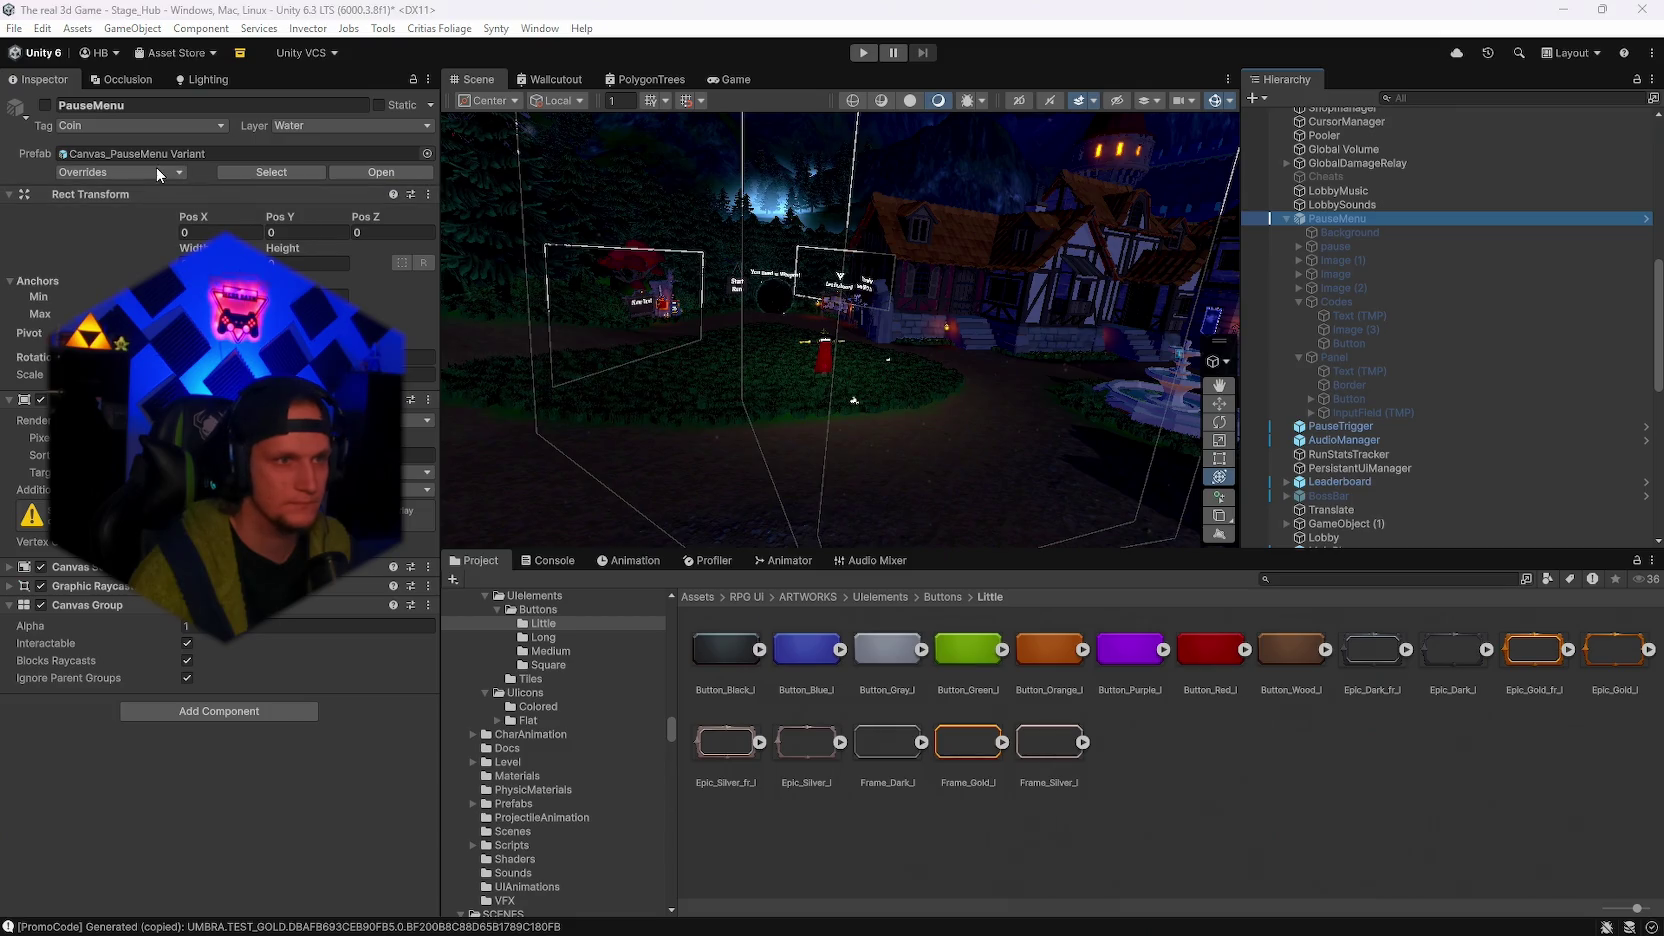
click(156, 170)
right_click(1345, 220)
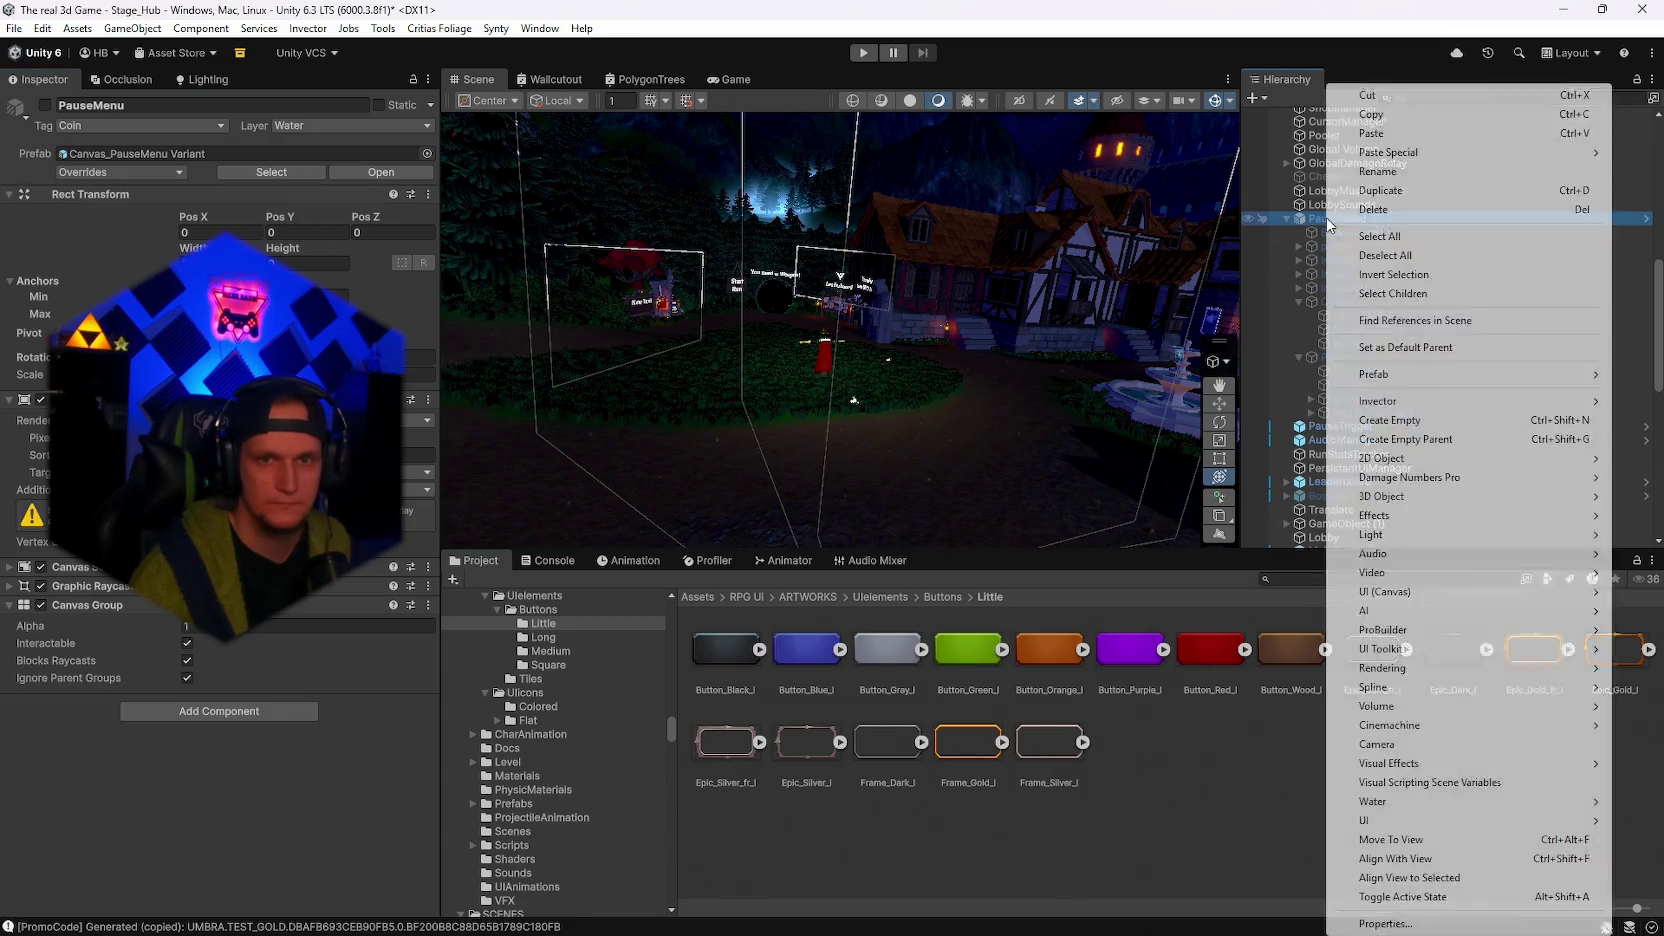
mouse_move(1364, 382)
click(1194, 393)
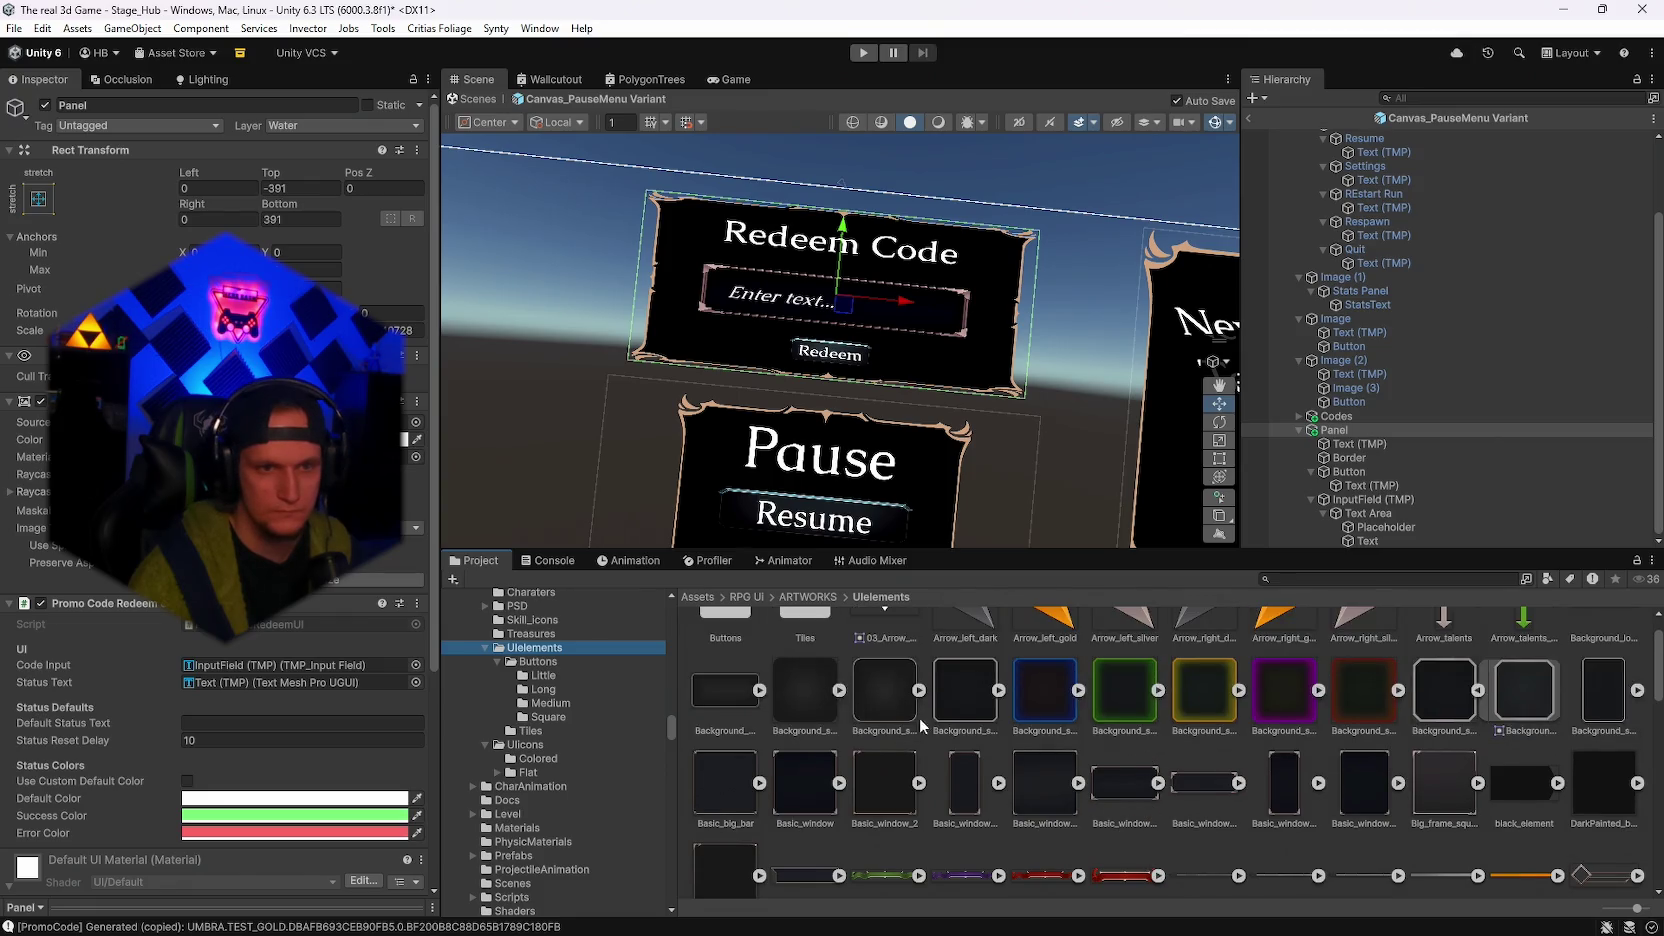
Try blue gradient, rounded and dark ornate backgrounds on the Redeem Code panel, settling on the blue frame
mouse_move(952, 690)
mouse_down()
mouse_move(414, 422)
mouse_move(300, 422)
mouse_up()
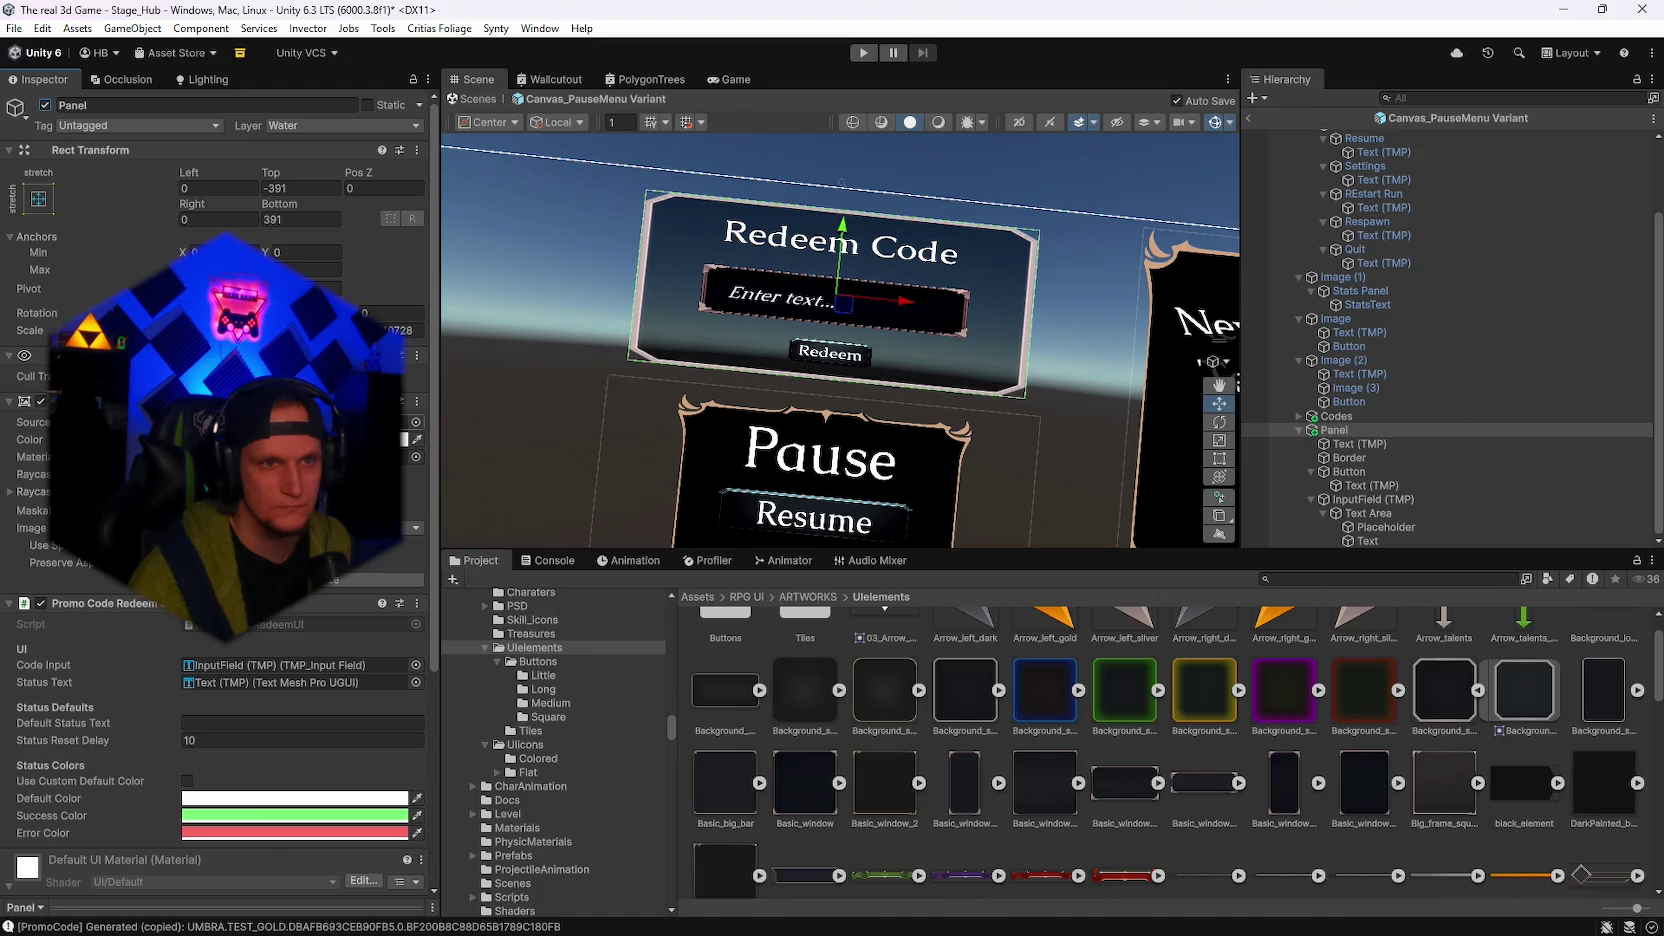
drag(703, 694, 414, 422)
scroll(869, 677, down, 2)
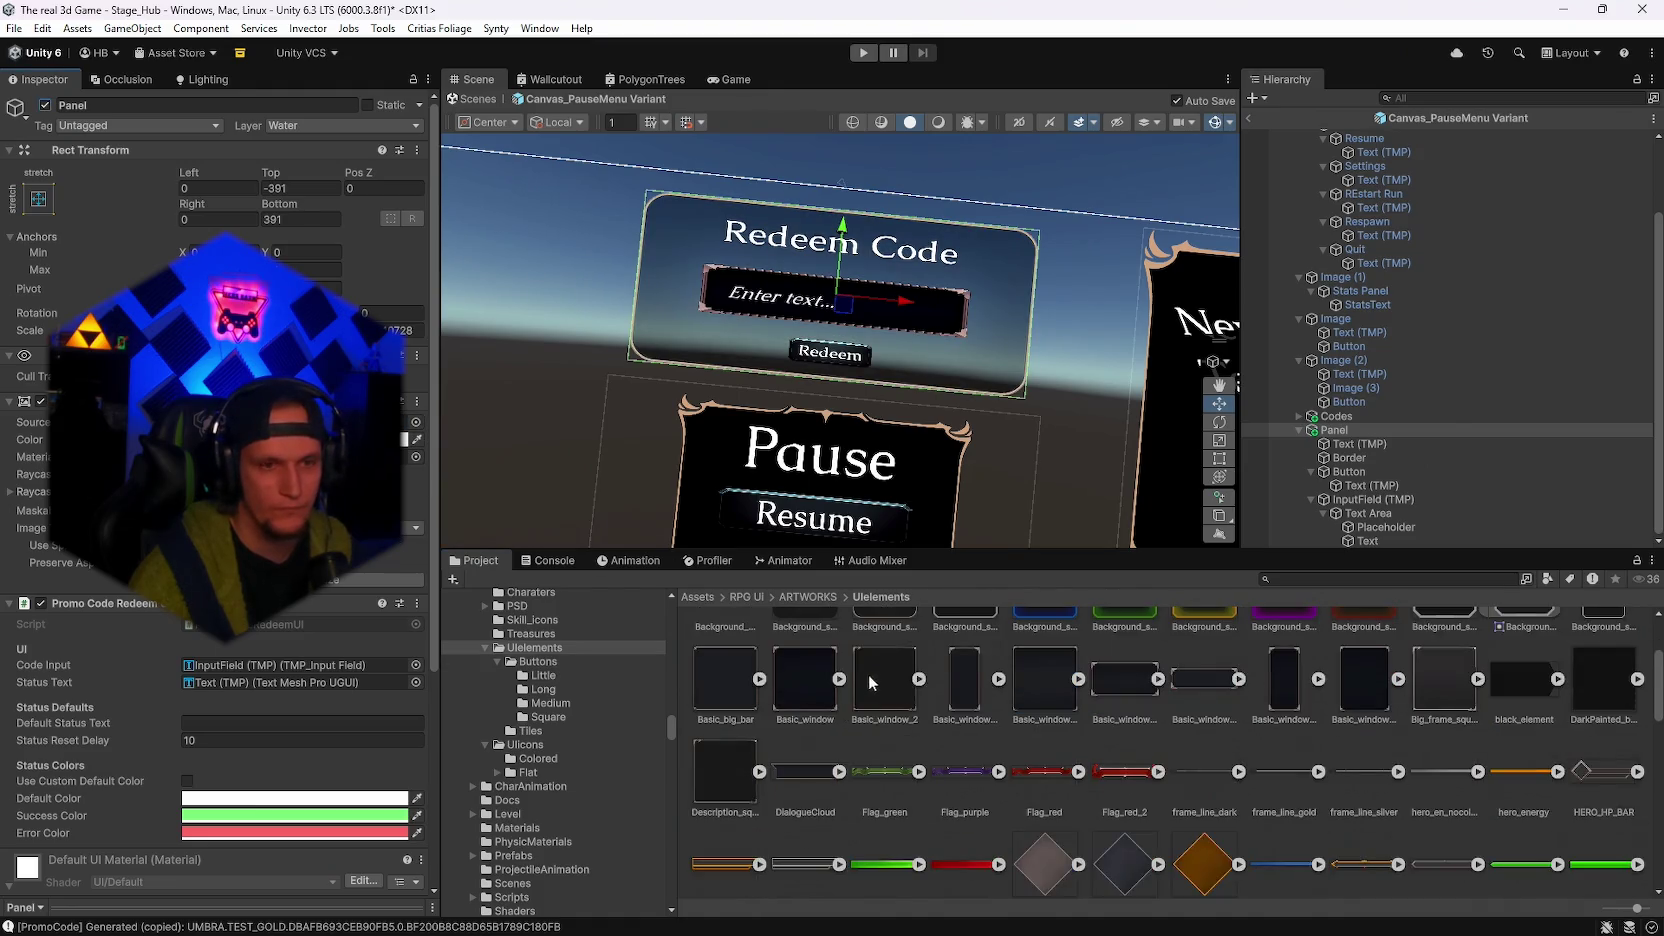
scroll(1330, 745, up, 1)
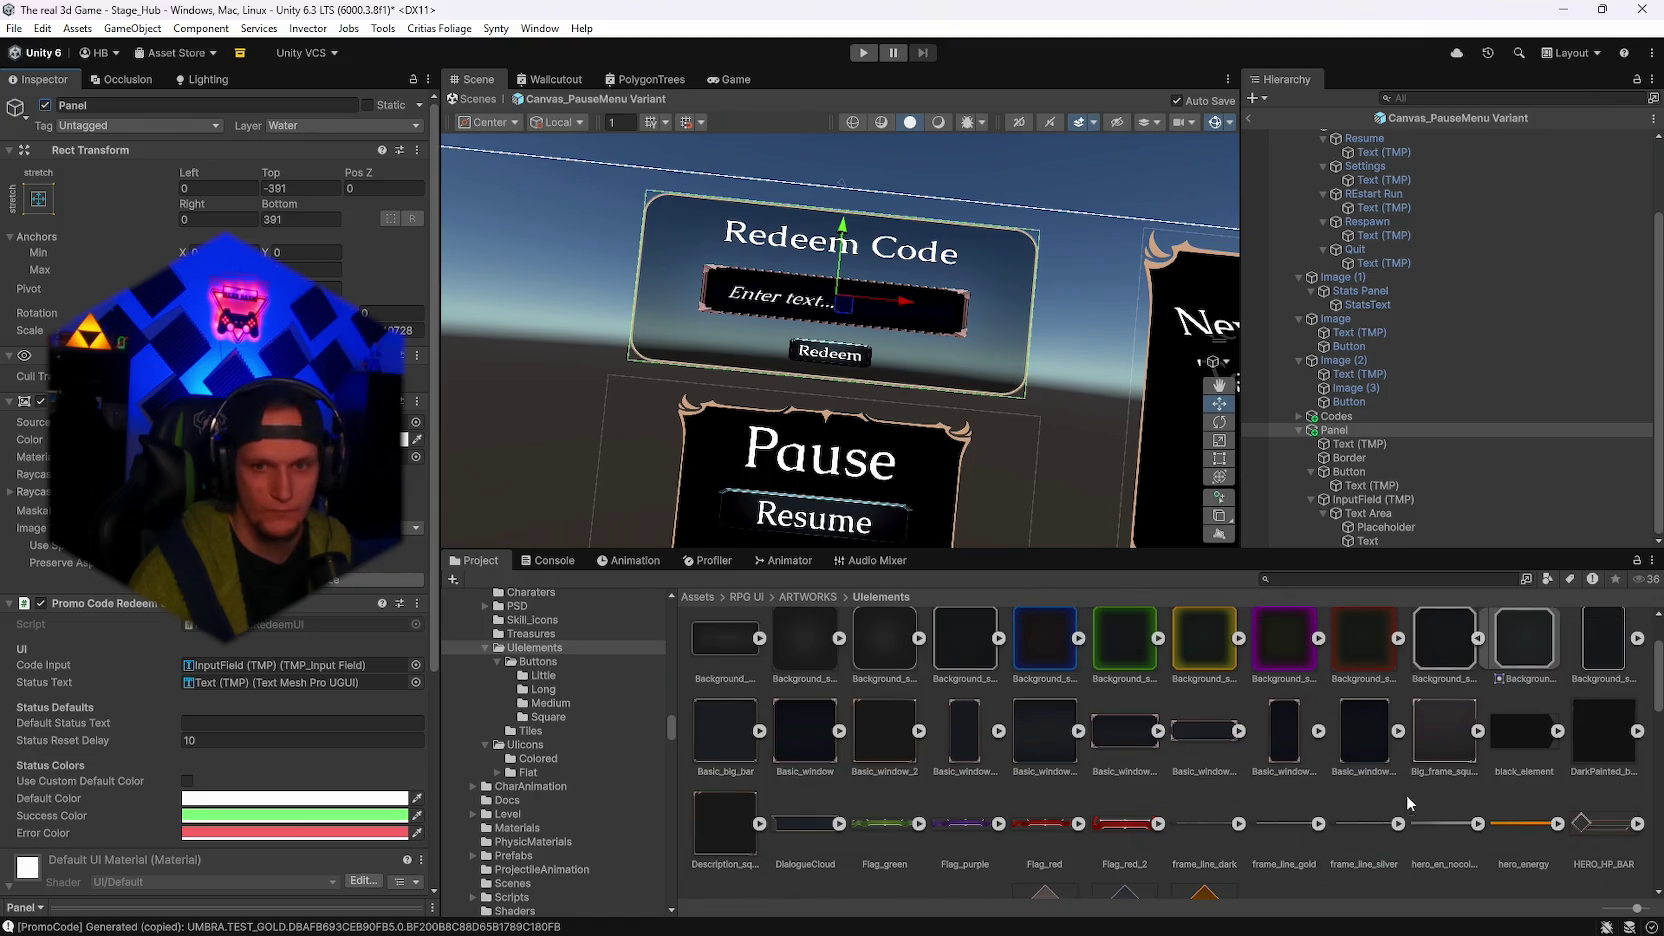
mouse_move(1368, 752)
mouse_down()
mouse_move(890, 734)
mouse_move(600, 580)
mouse_move(414, 422)
mouse_up()
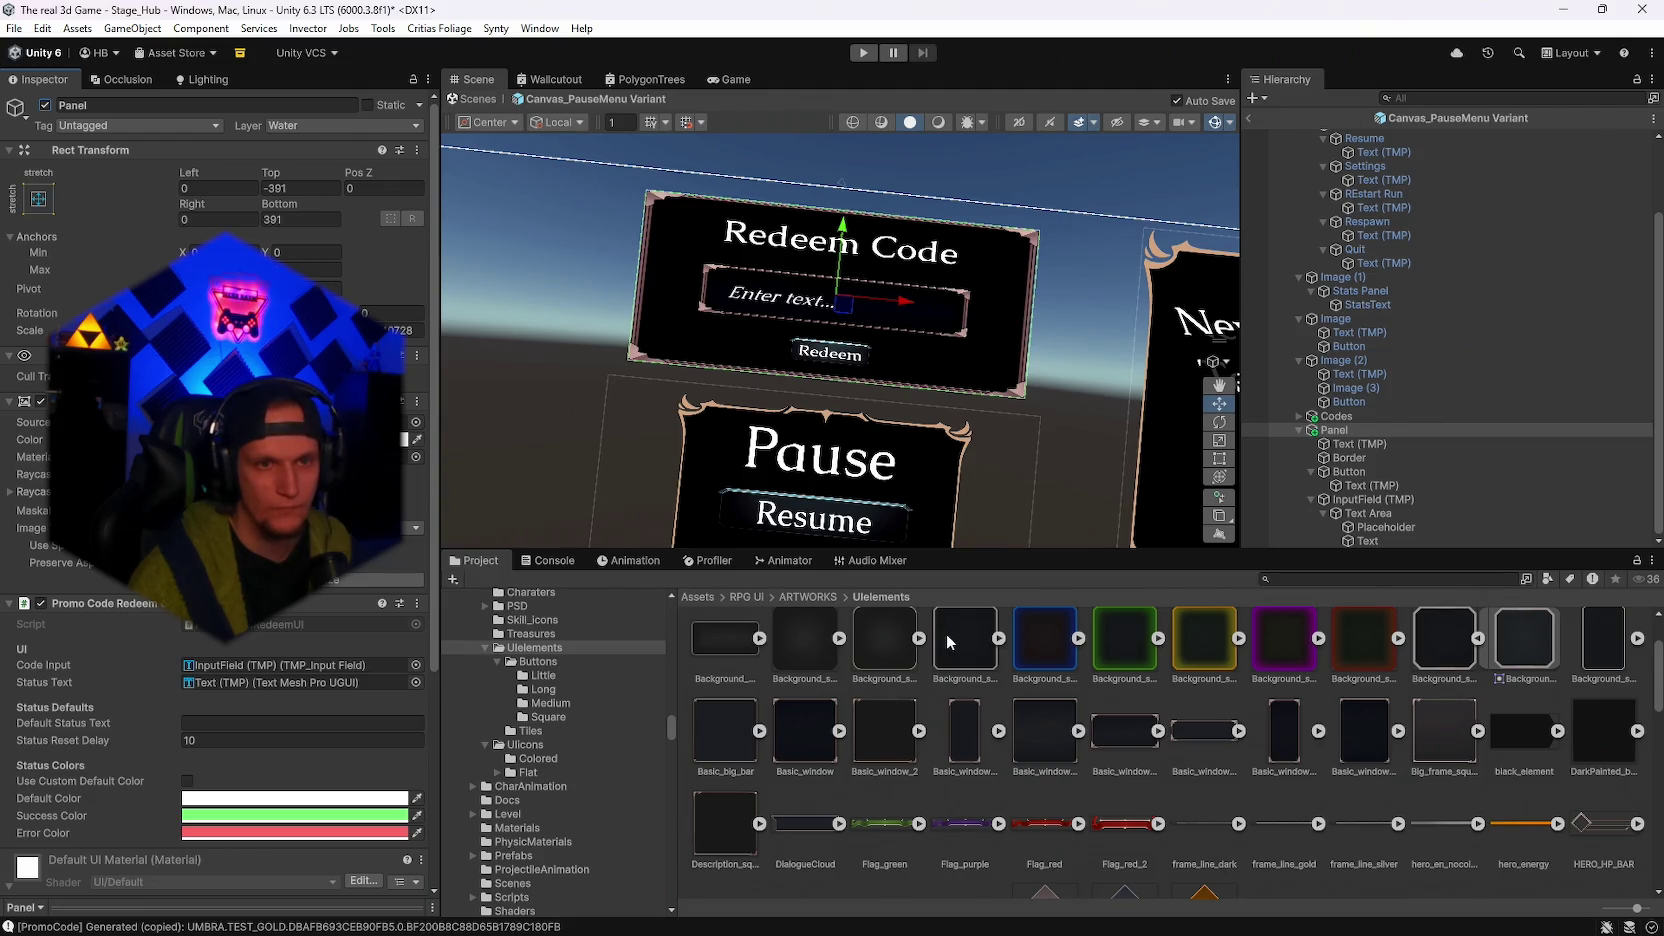
mouse_move(920, 480)
mouse_down()
mouse_move(961, 413)
mouse_move(940, 455)
mouse_move(953, 425)
mouse_move(975, 470)
mouse_up()
click(1044, 645)
drag(1044, 650, 400, 422)
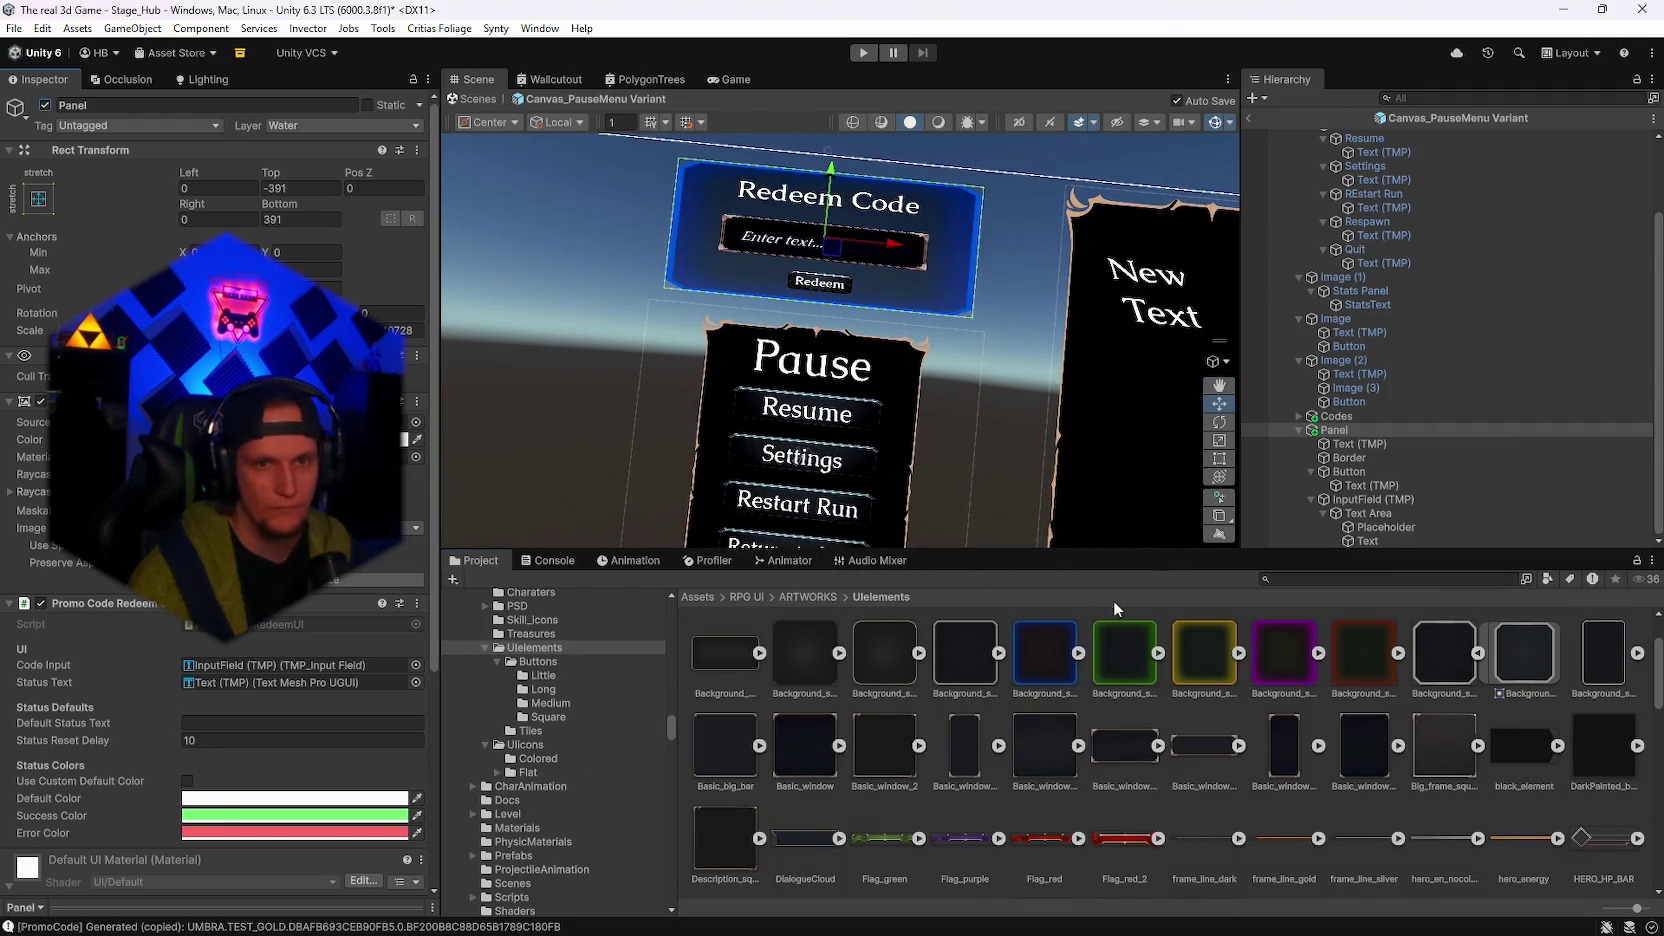
Try purple, red-bordered, orange ornate and tan paper backgrounds on the panel, undoing the paper one
scroll(1113, 605, up, 2)
mouse_move(1284, 742)
mouse_down()
mouse_move(1000, 500)
mouse_move(820, 250)
mouse_up()
mouse_move(1364, 742)
mouse_down()
mouse_move(820, 625)
mouse_move(820, 250)
mouse_up()
scroll(1350, 748, down, 8)
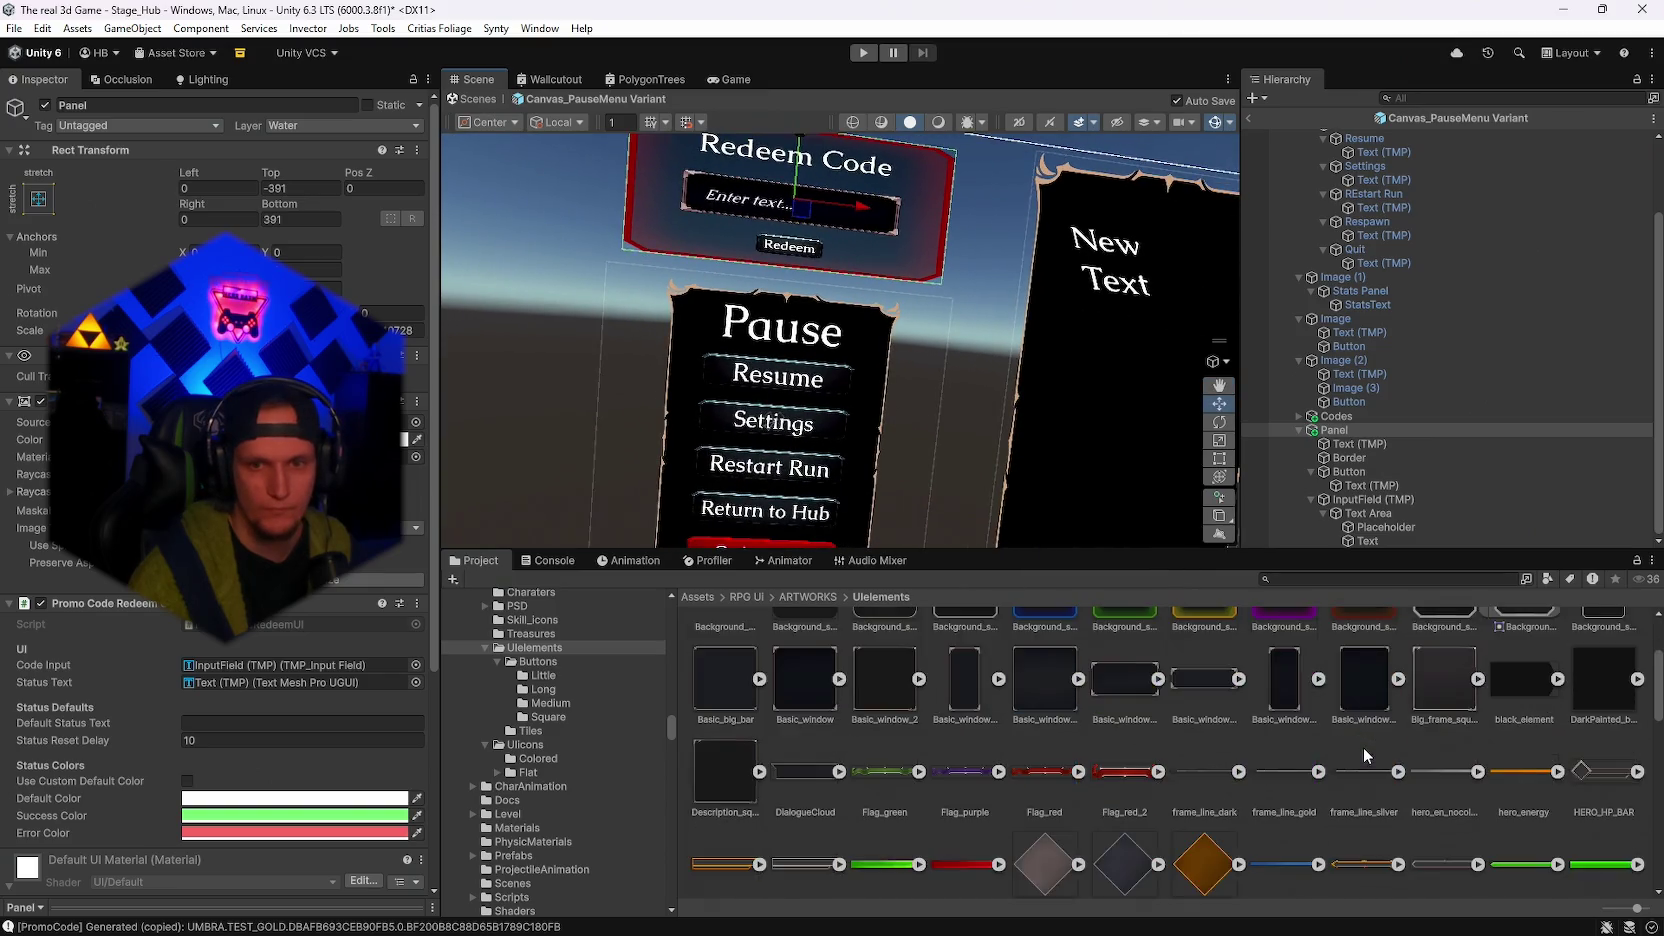
scroll(1312, 750, up, 1)
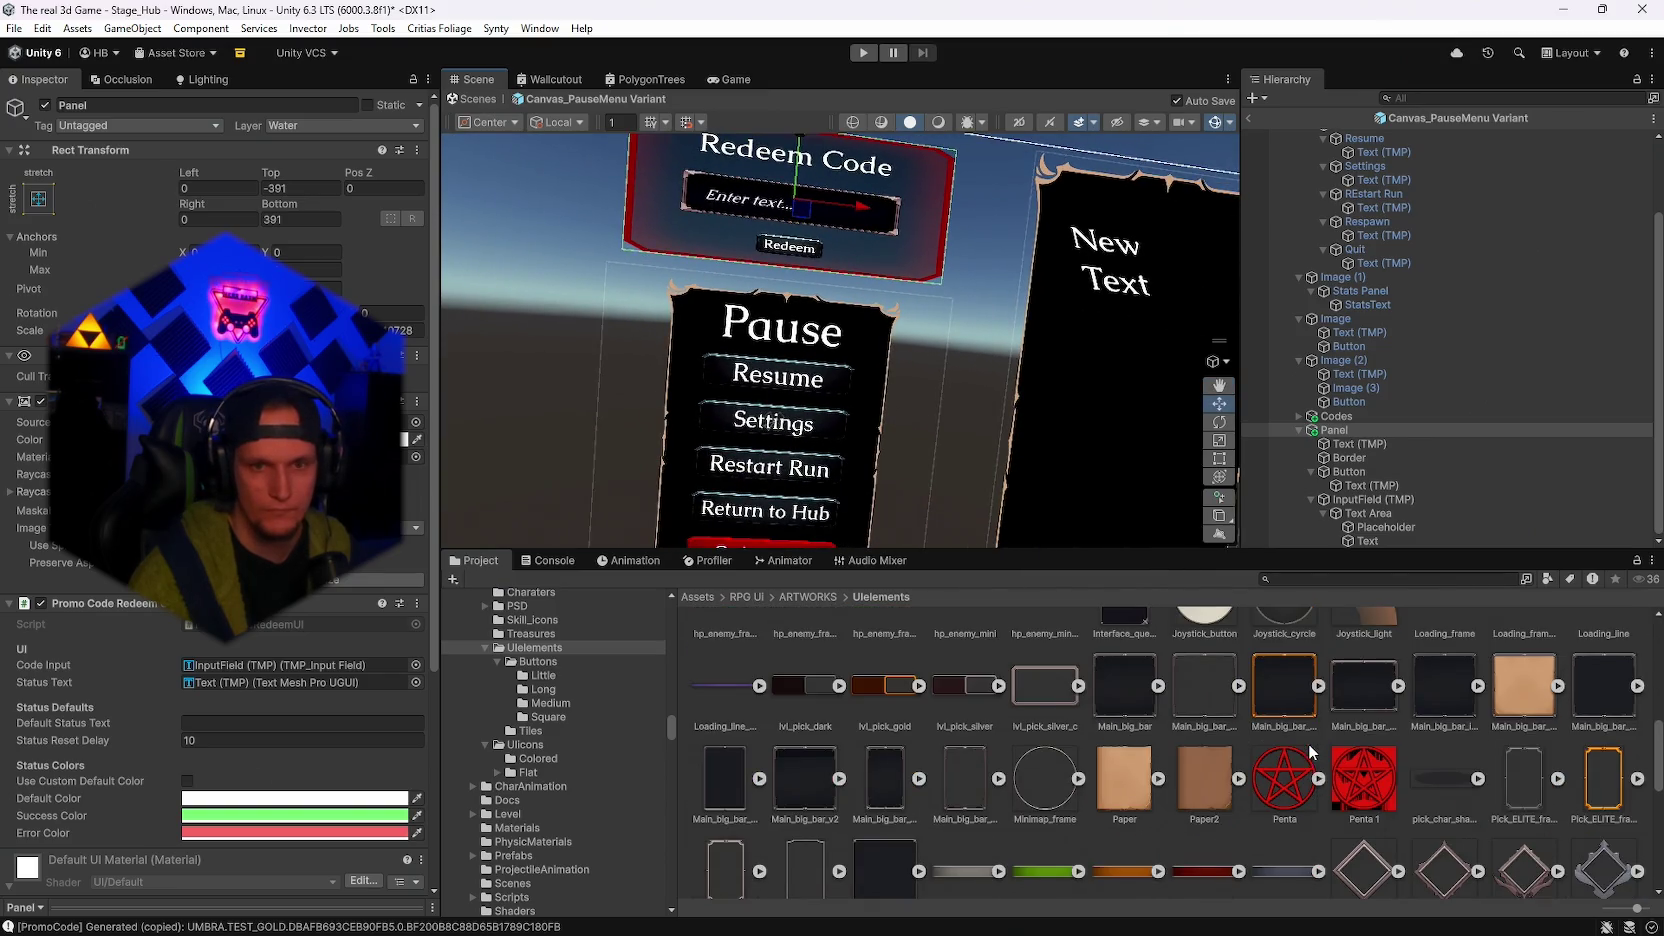
mouse_move(1290, 700)
mouse_down()
mouse_move(800, 215)
mouse_move(907, 421)
mouse_up()
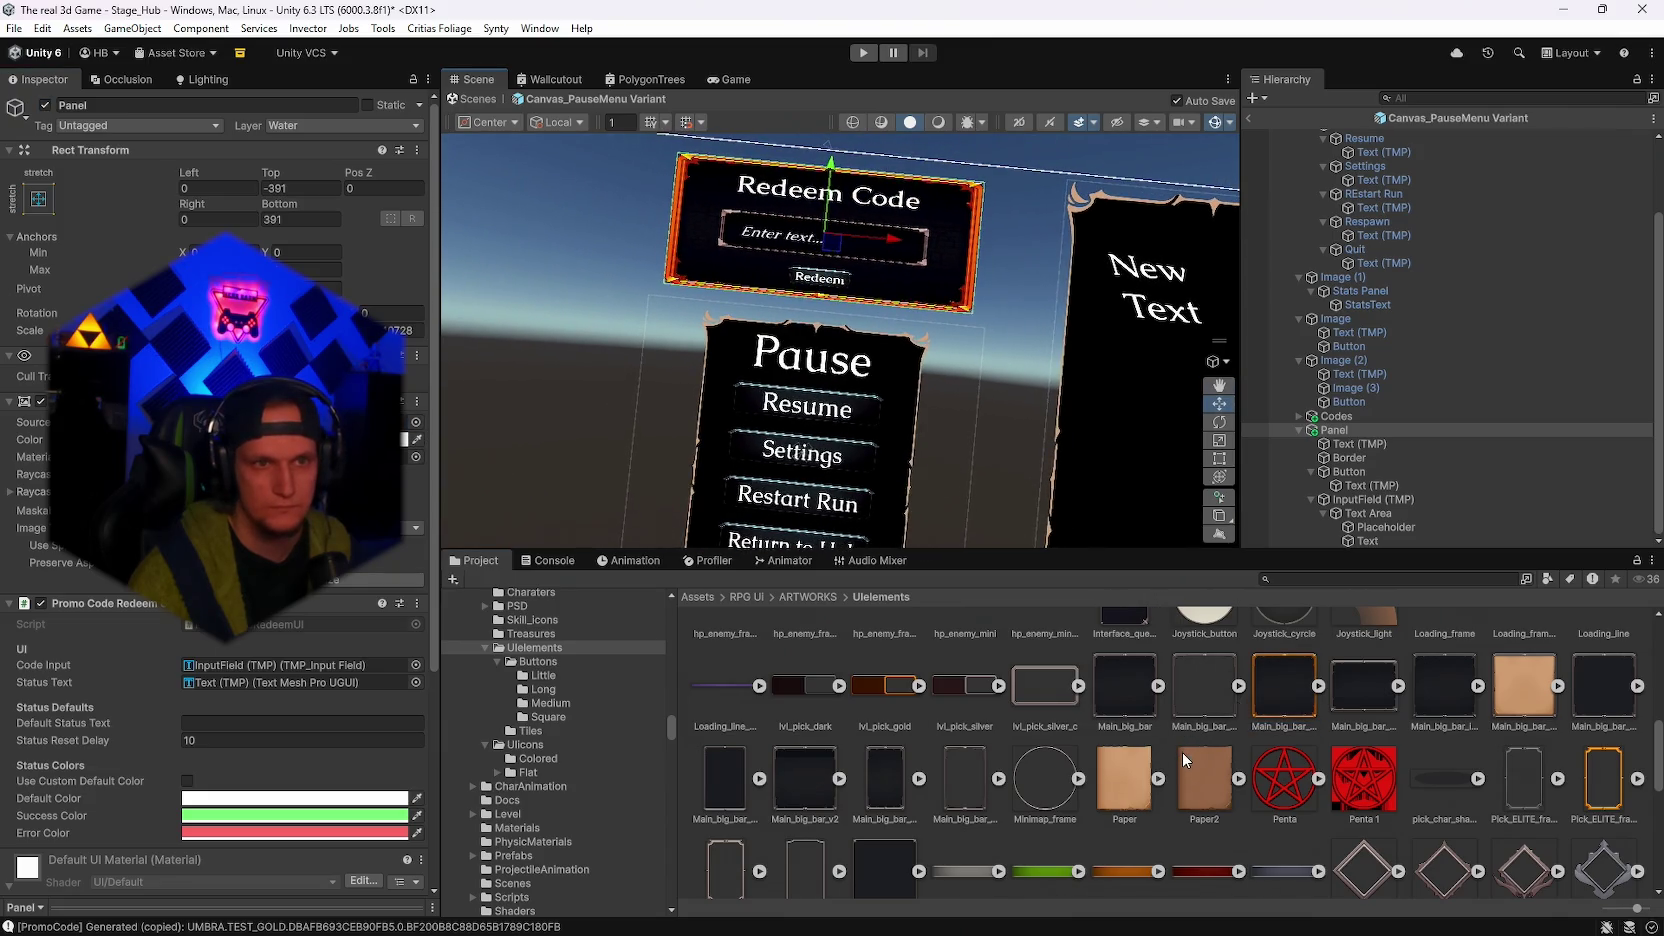
scroll(1214, 775, down, 1)
scroll(1214, 775, up, 1)
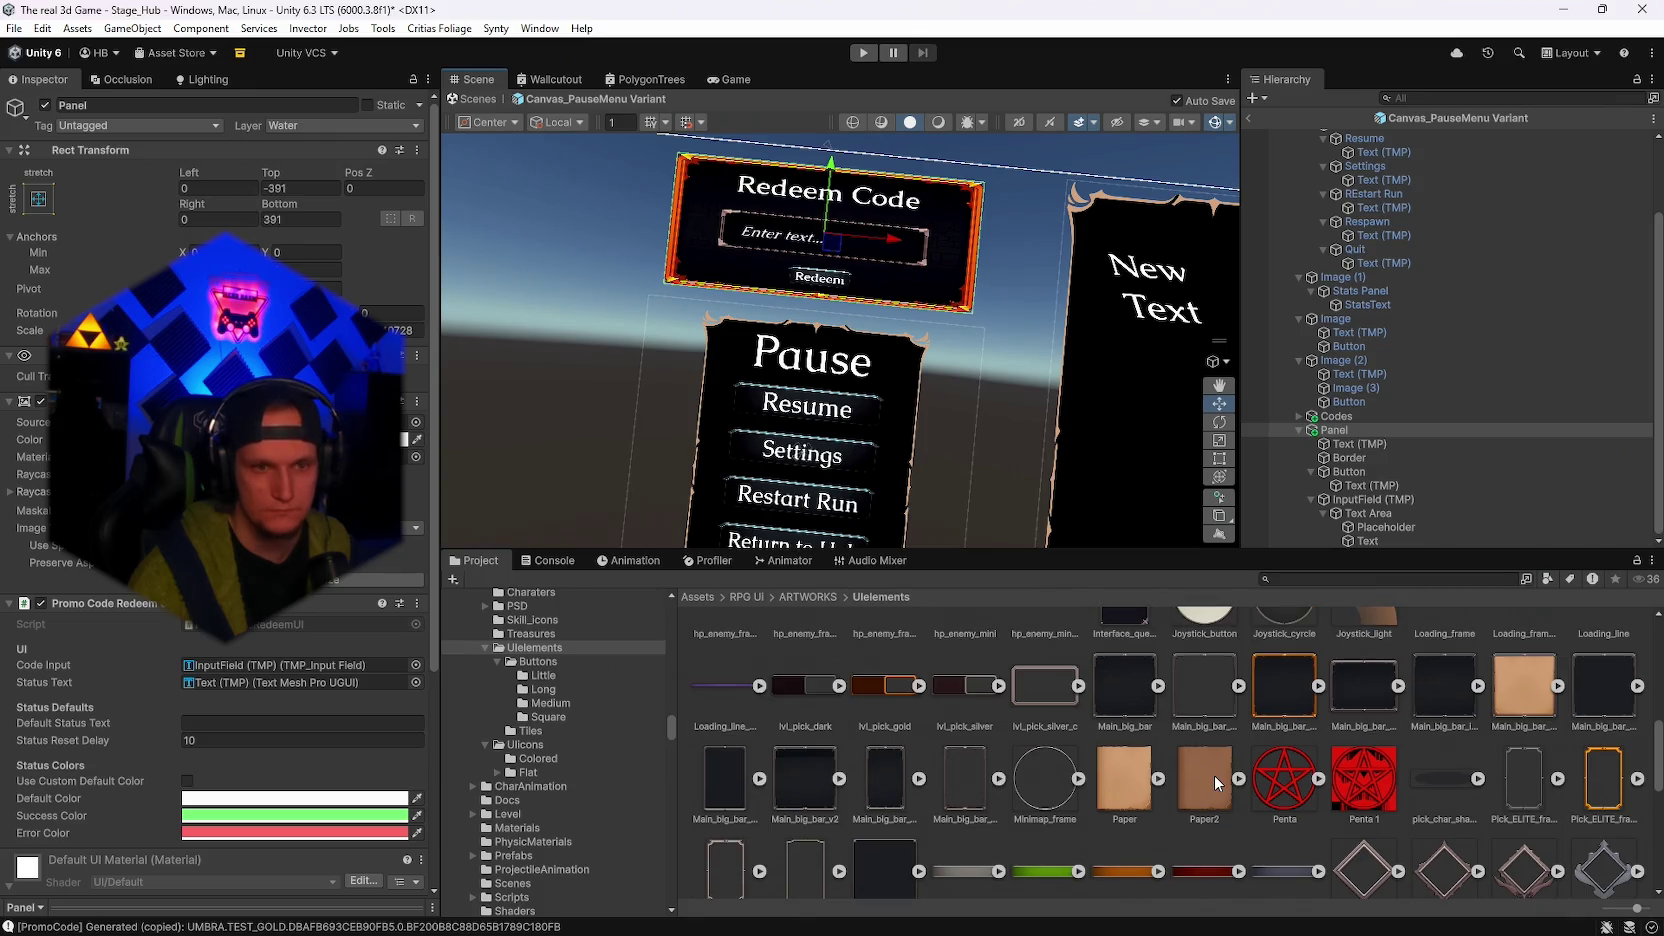
drag(1214, 775, 820, 230)
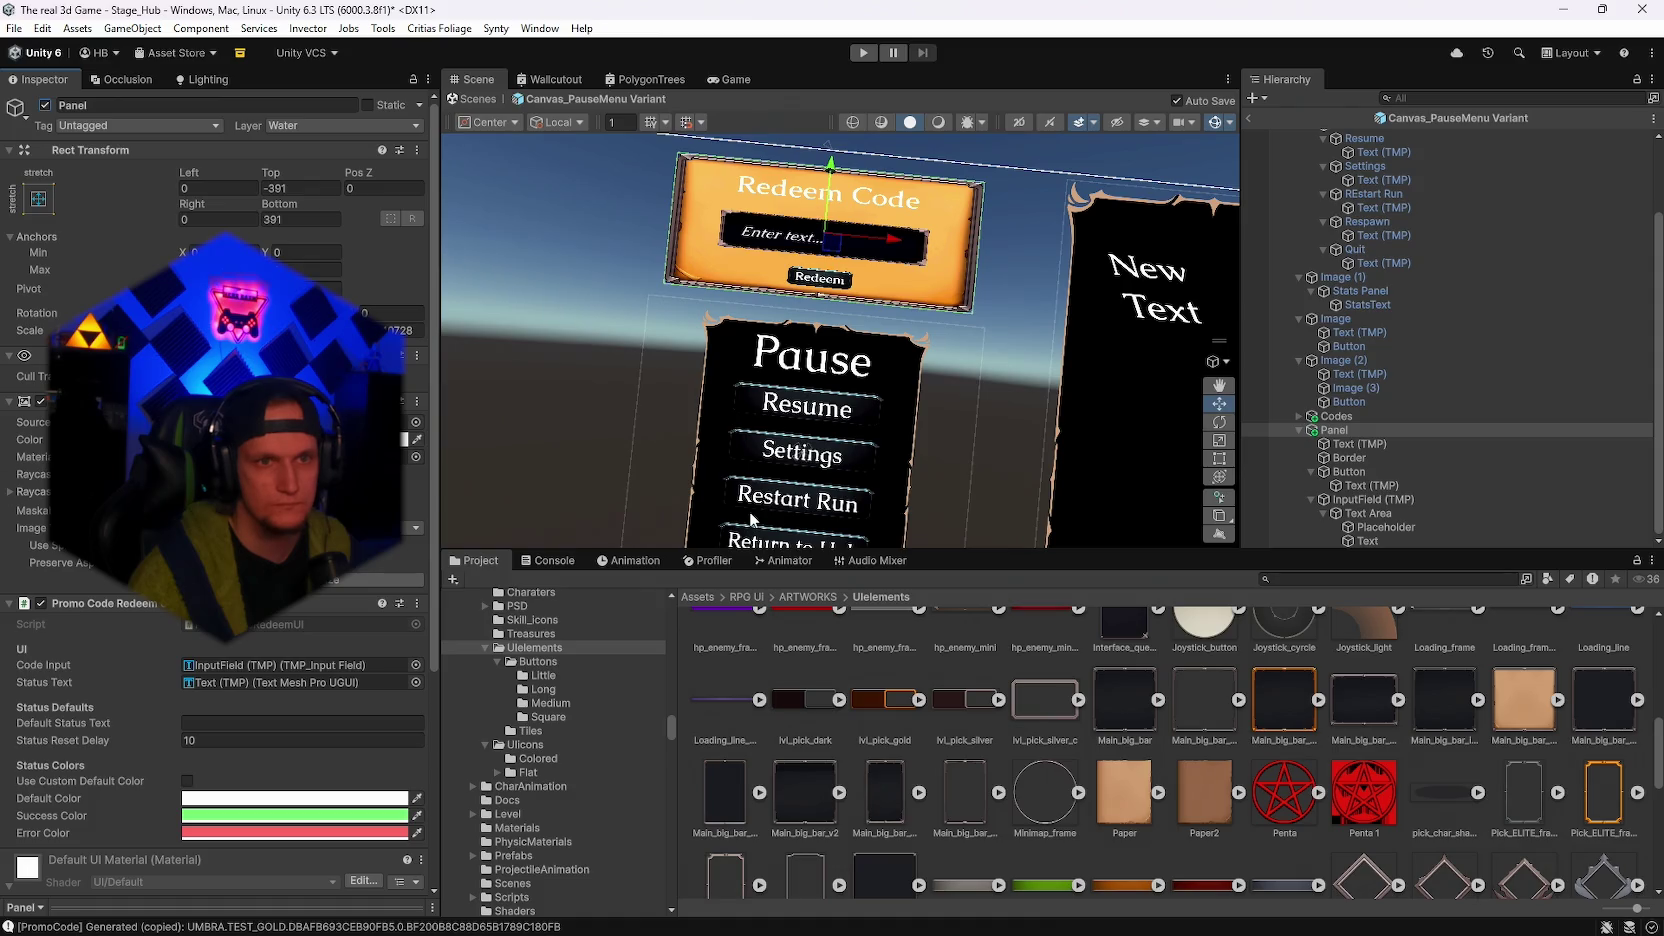
scroll(1015, 743, down, 1)
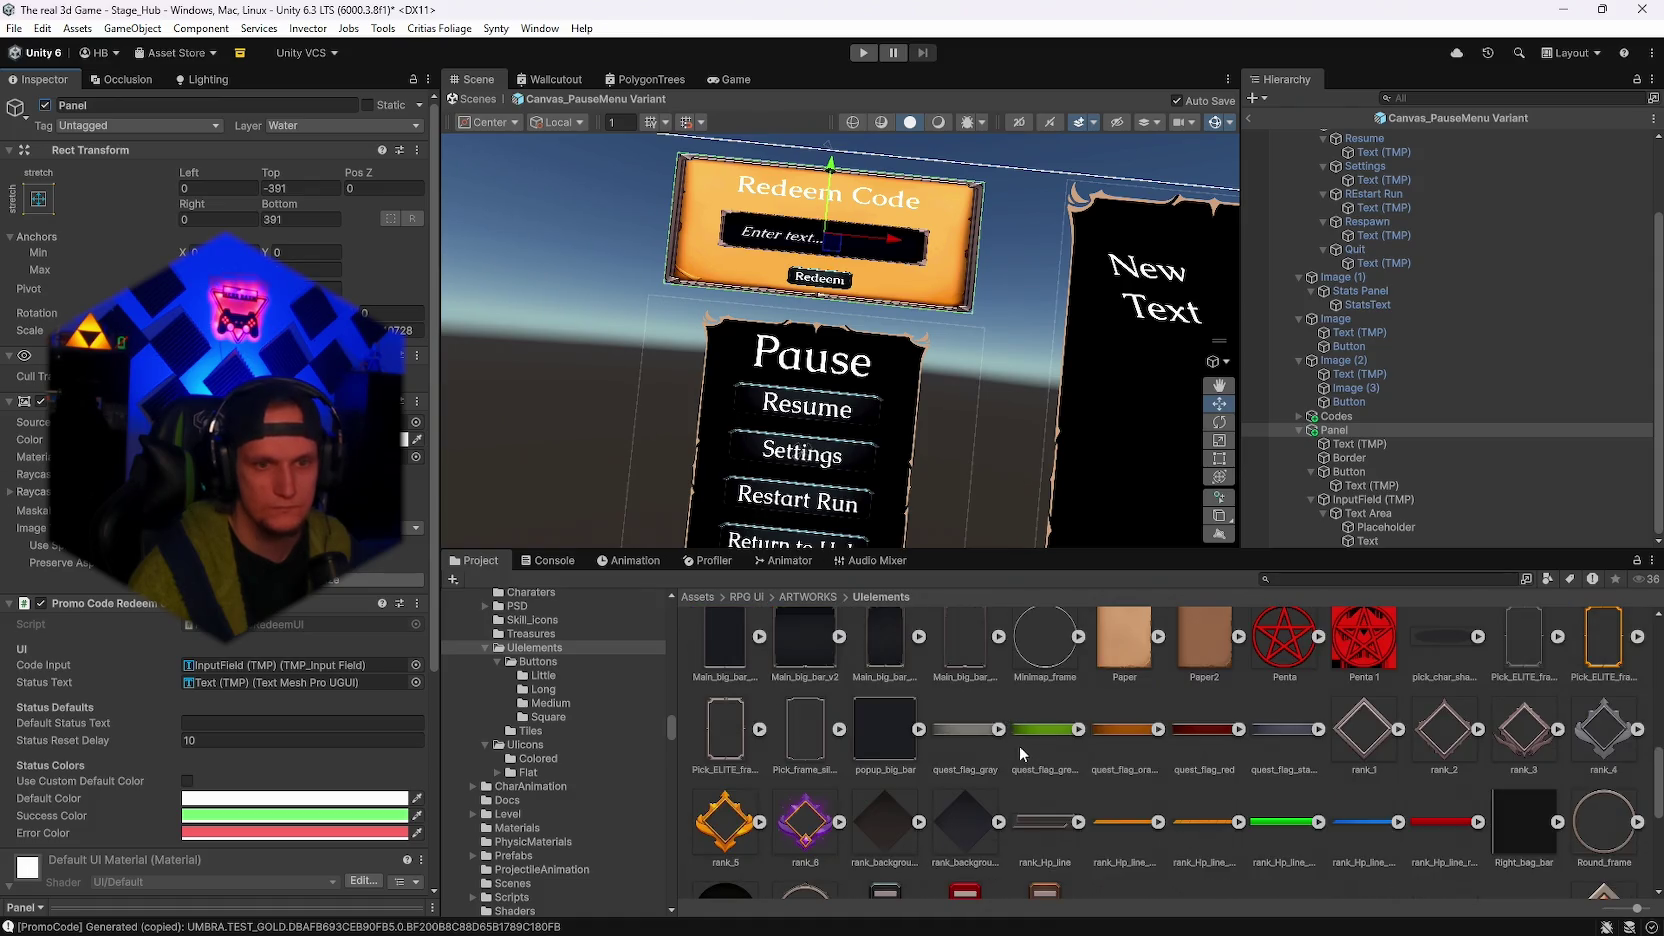
scroll(1010, 740, up, 1)
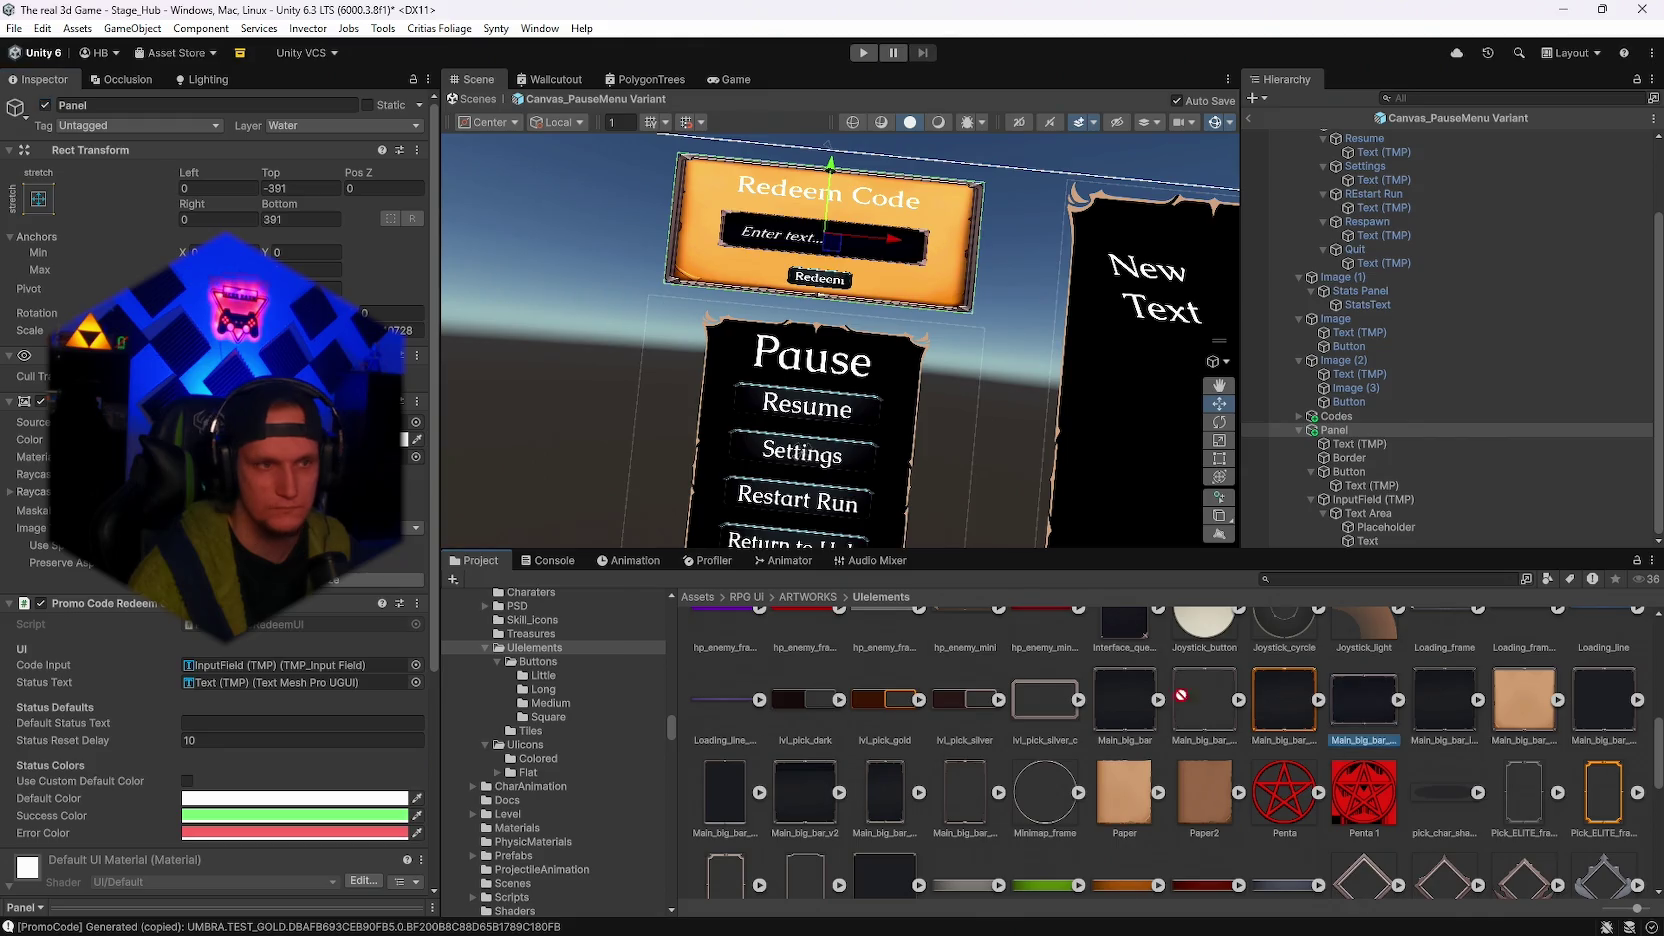
key(ctrl+z)
Re-angle the view on the Redeem Code panel and bring up actions for a UIelements frame sprite
drag(893, 516, 922, 500)
scroll(1077, 742, up, 3)
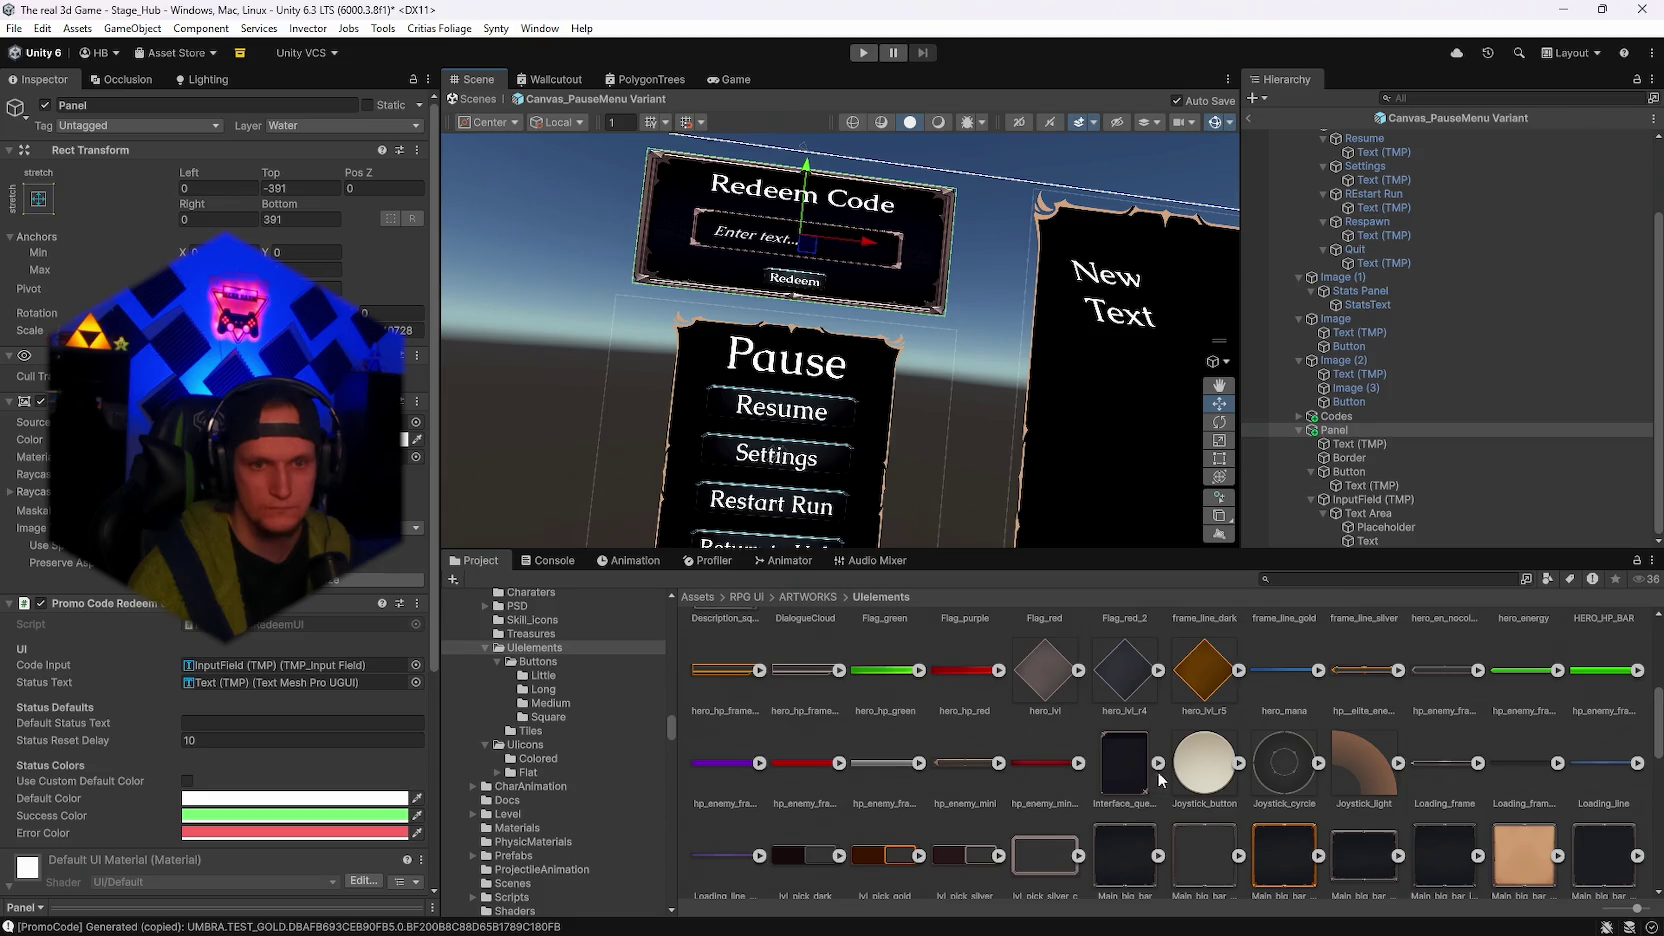
scroll(1234, 803, down, 10)
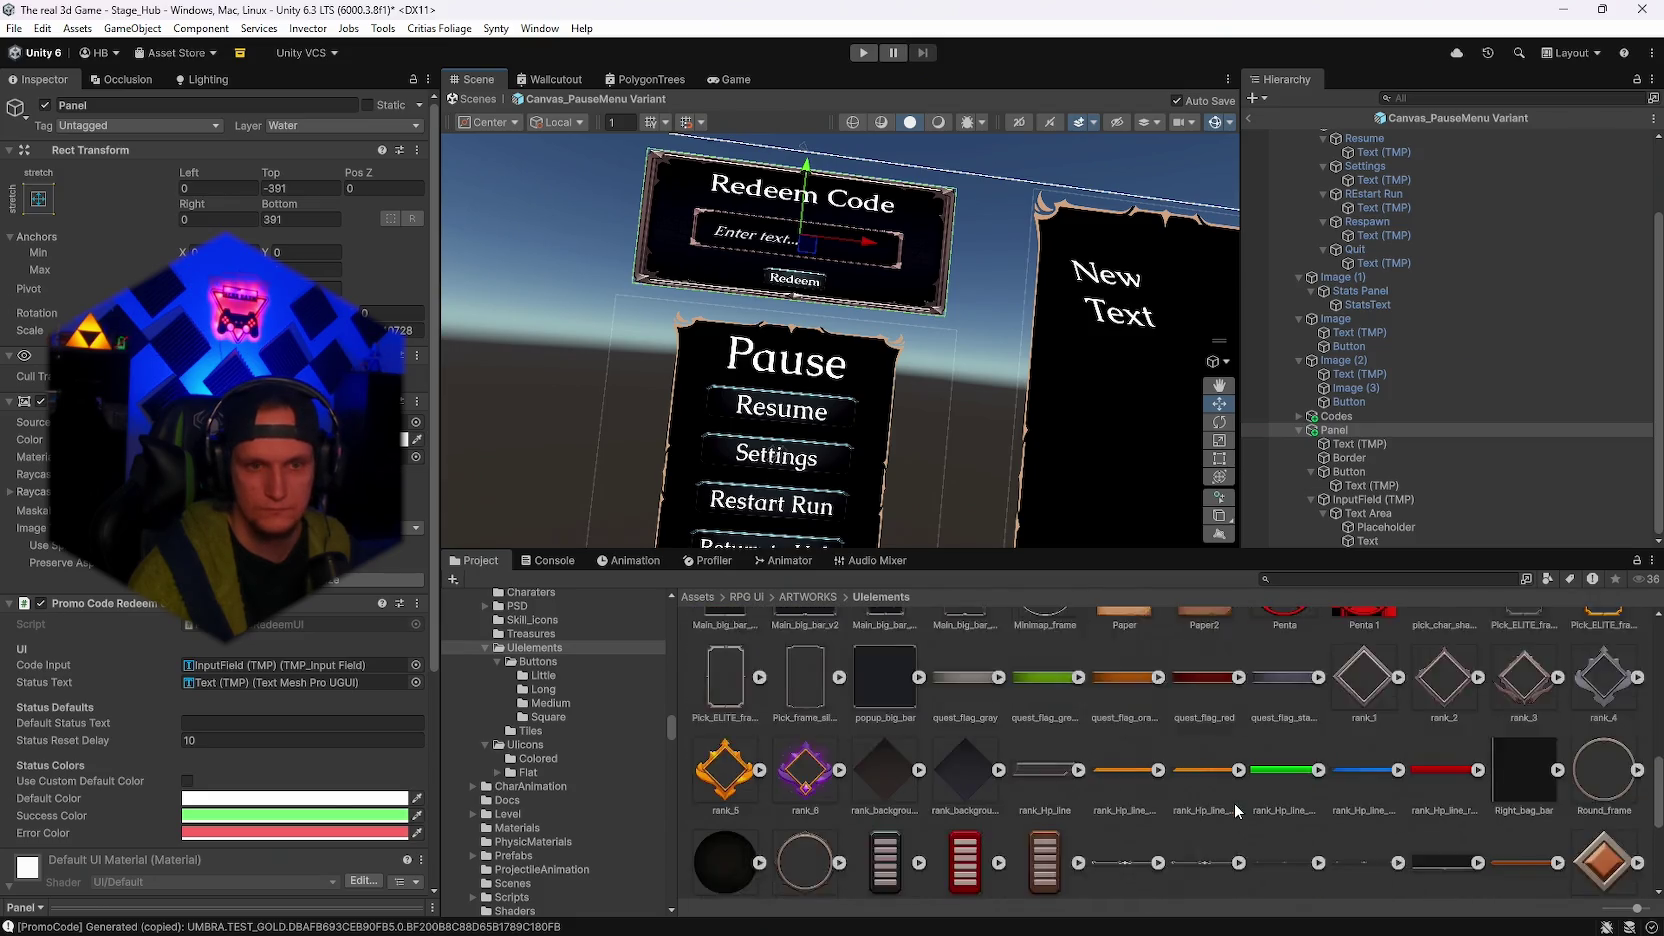
scroll(1237, 809, down, 2)
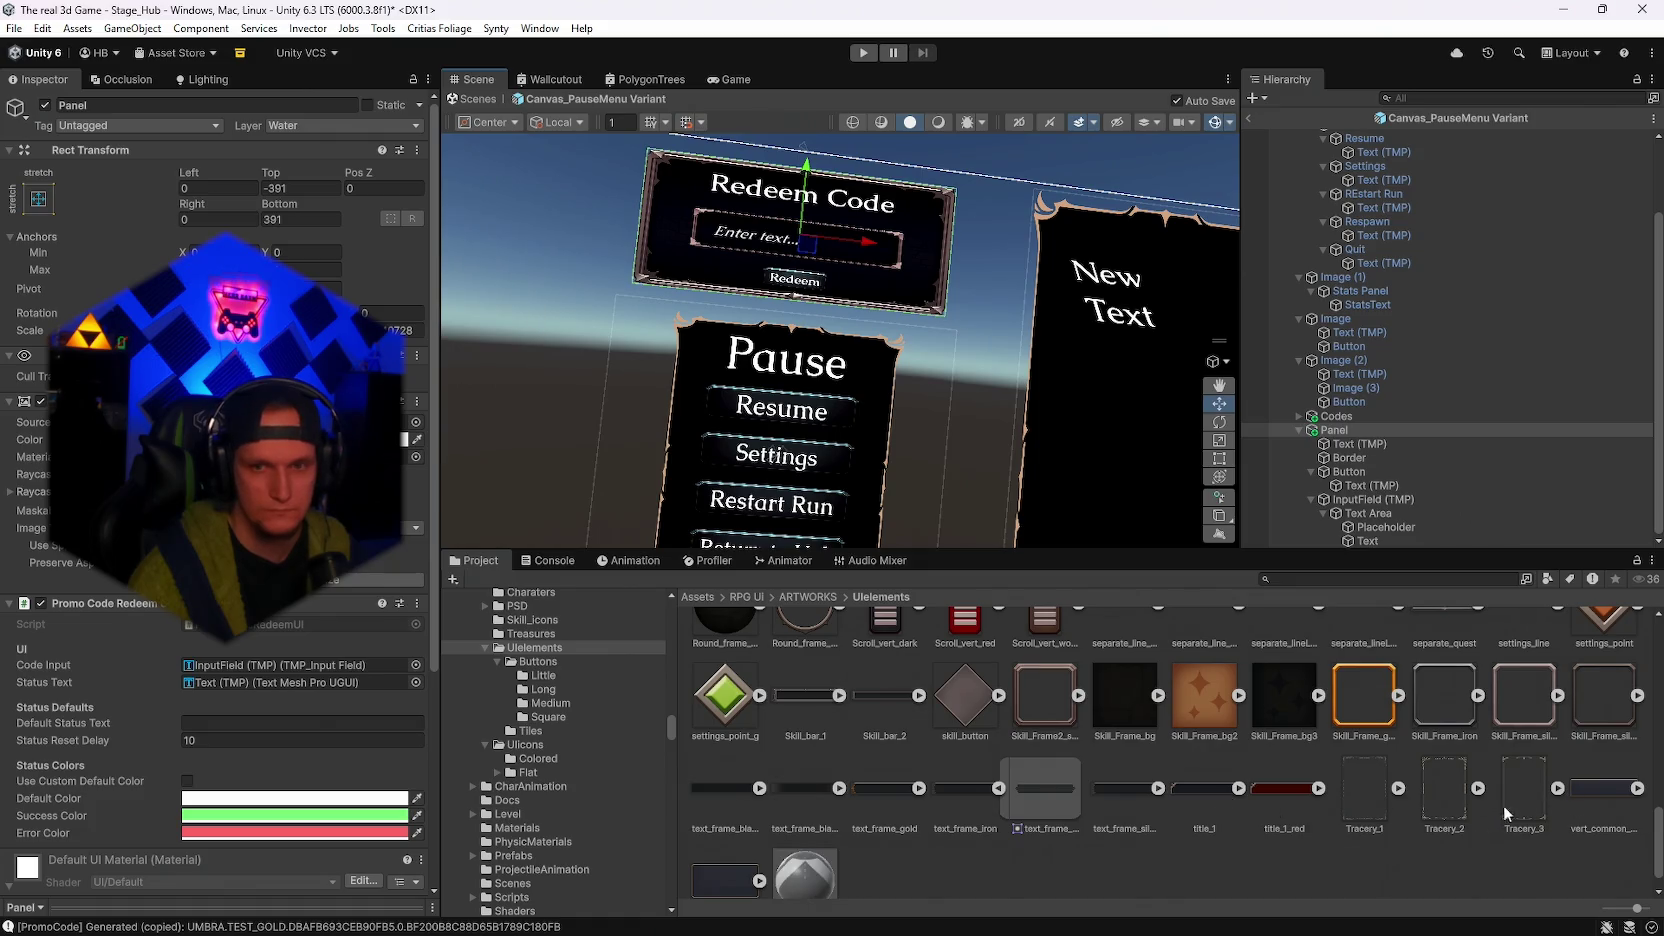
scroll(1440, 798, down, 1)
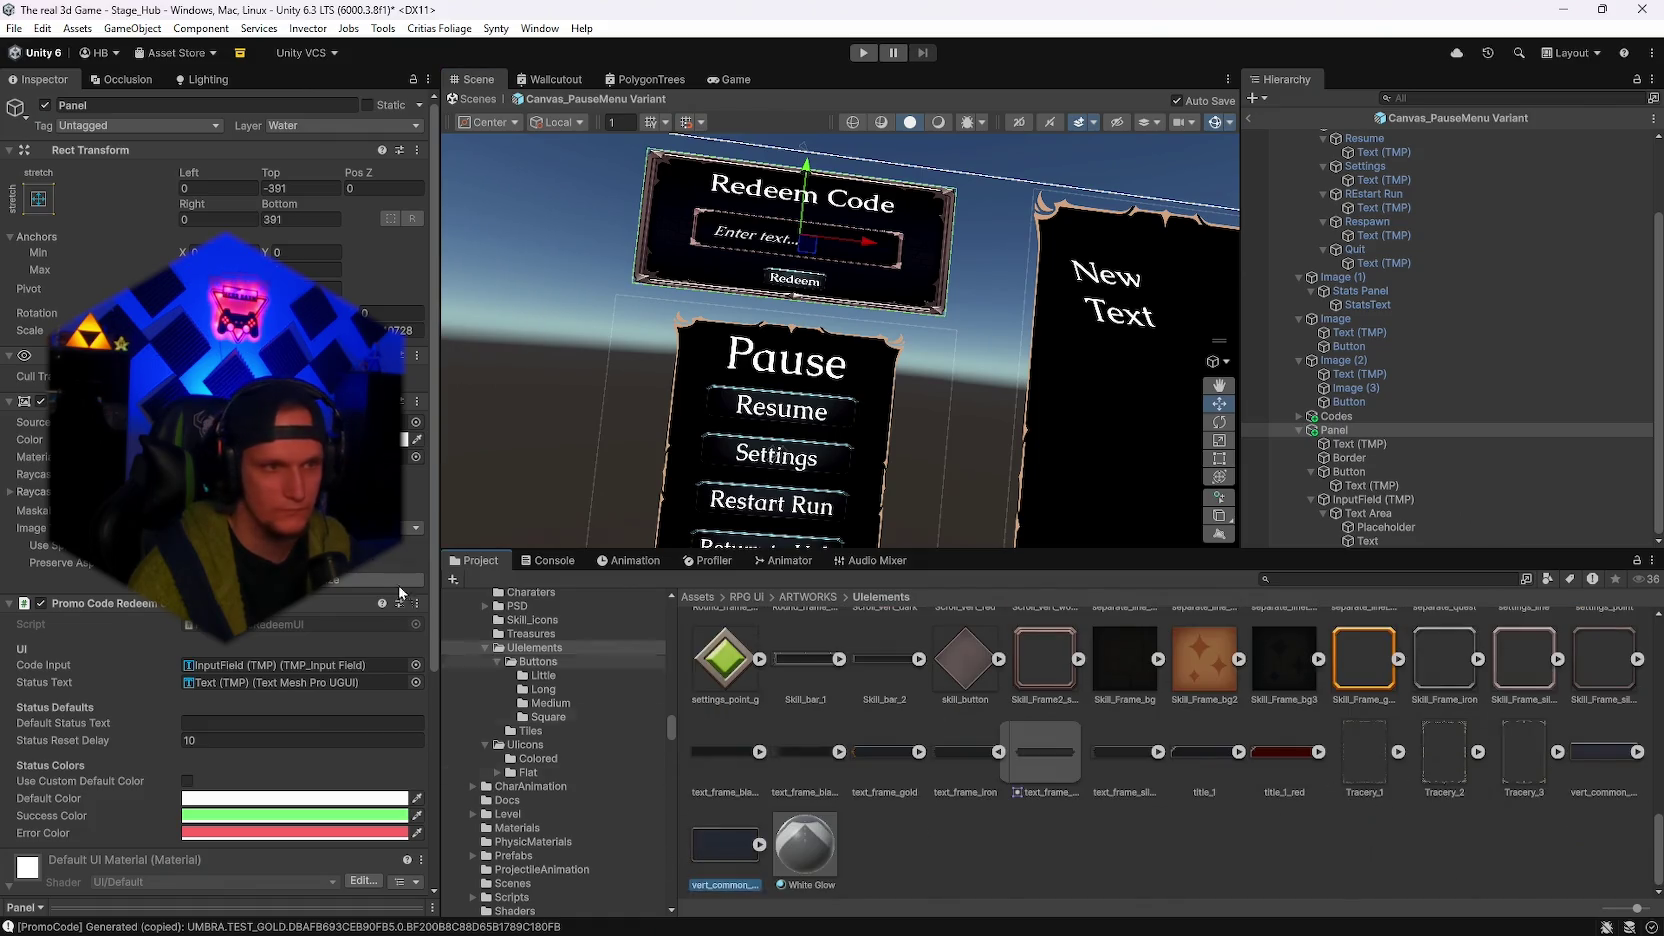
mouse_move(735, 470)
mouse_down()
mouse_move(783, 482)
mouse_move(715, 478)
mouse_up()
scroll(1013, 771, down, 5)
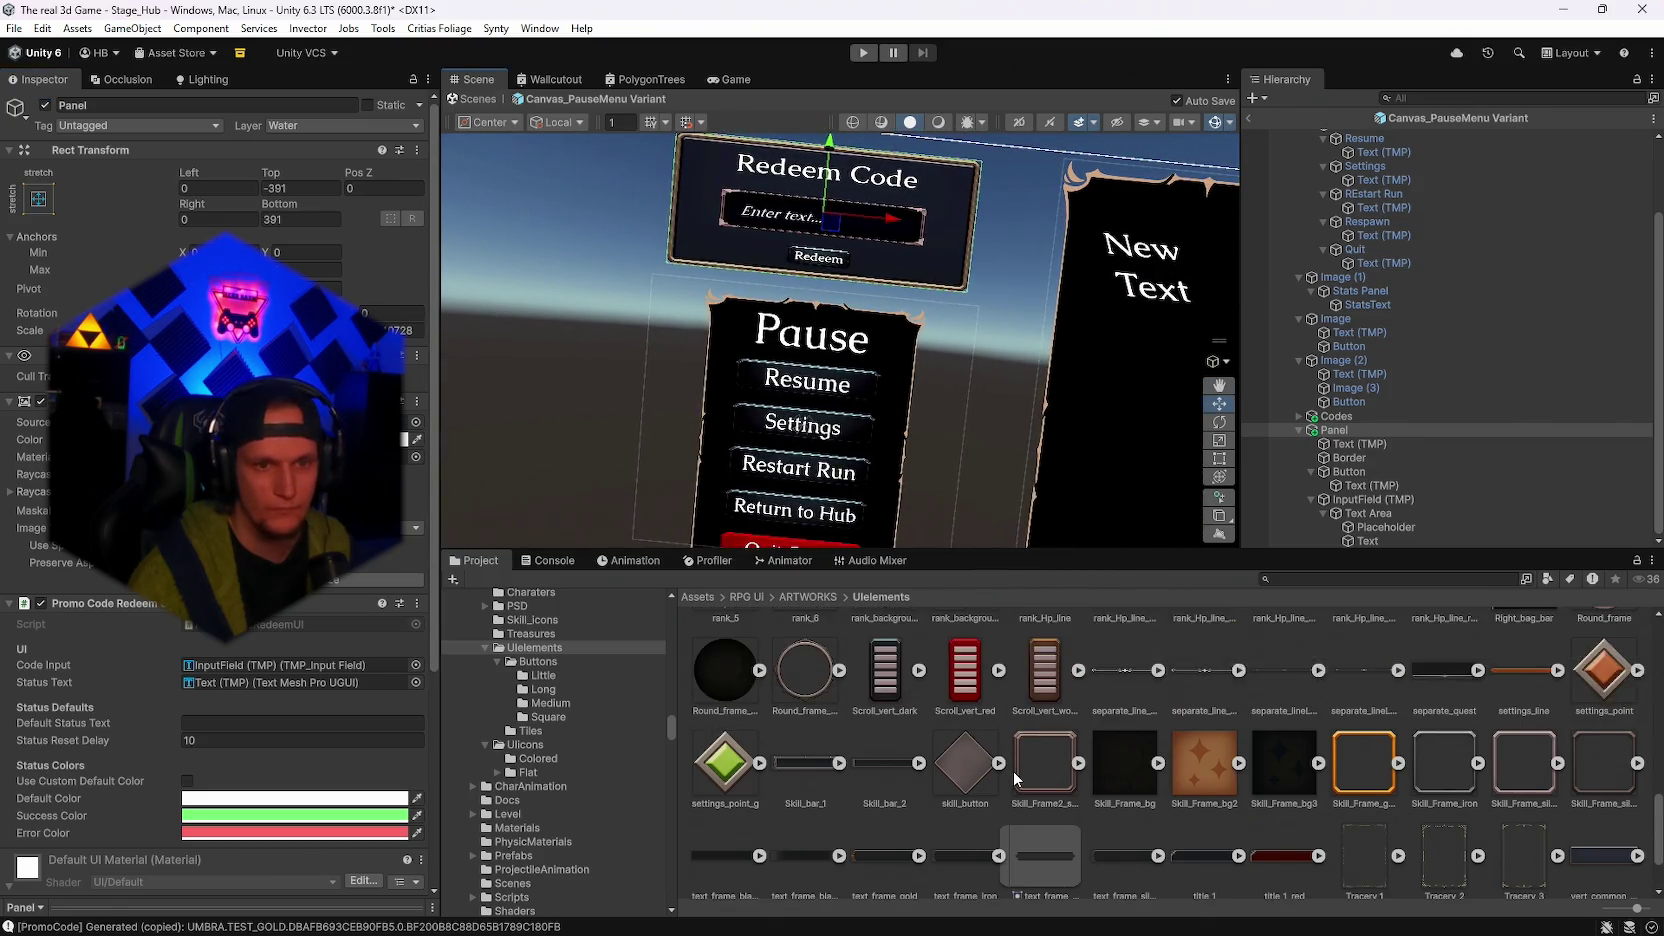
scroll(1013, 771, up, 3)
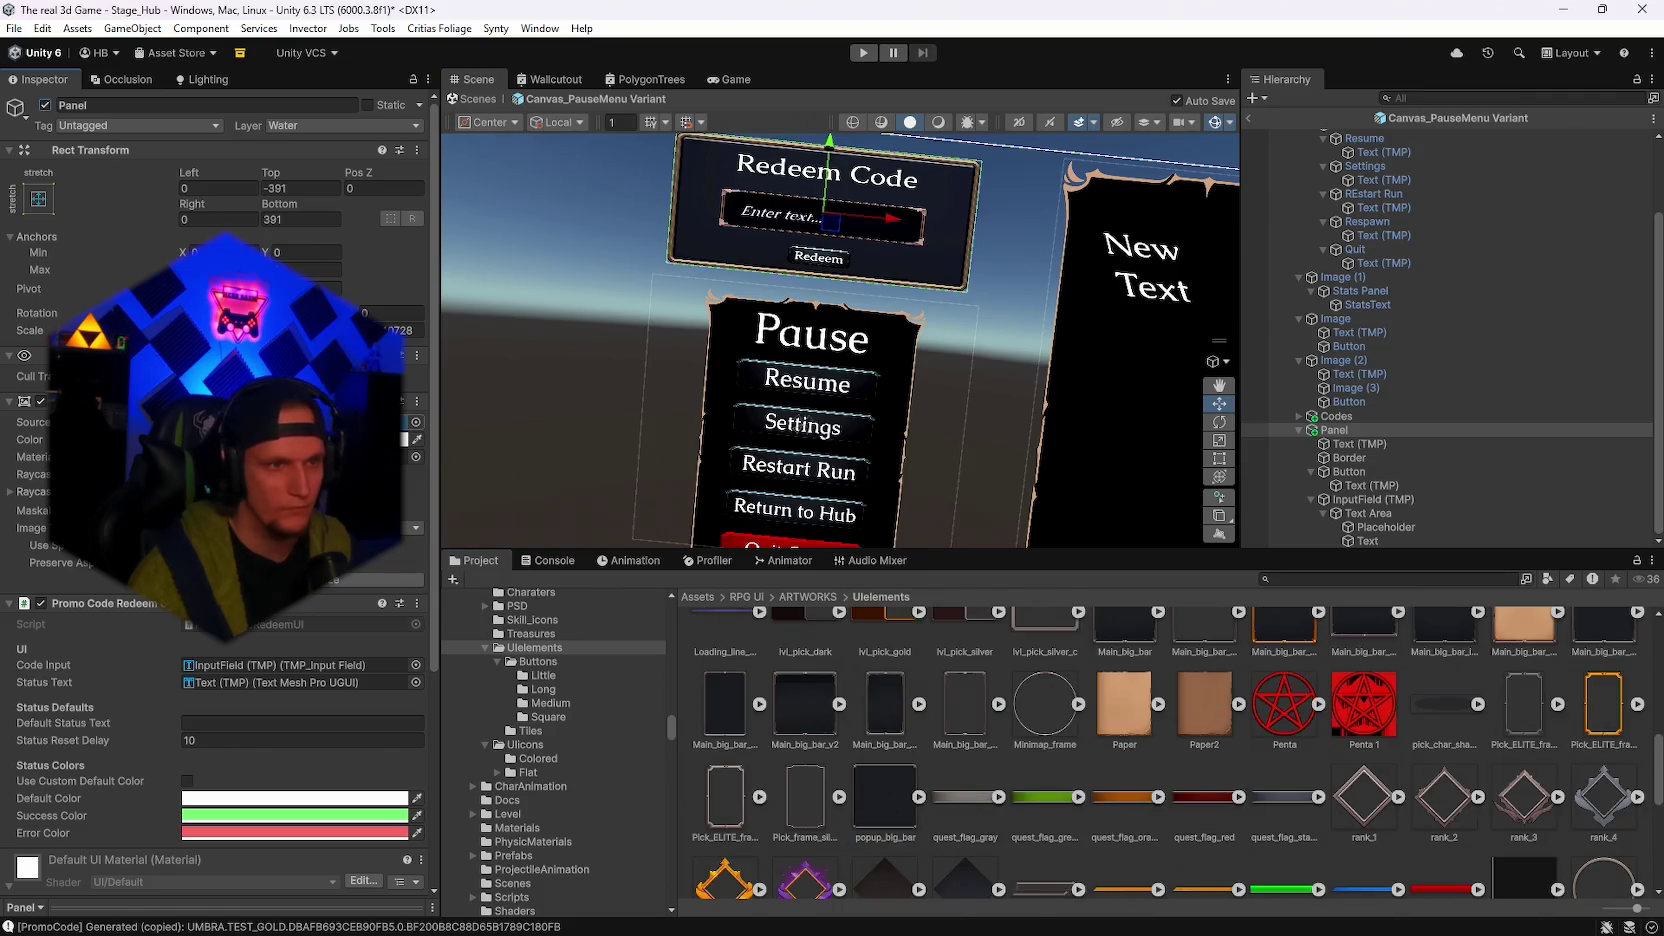
scroll(1063, 779, up, 4)
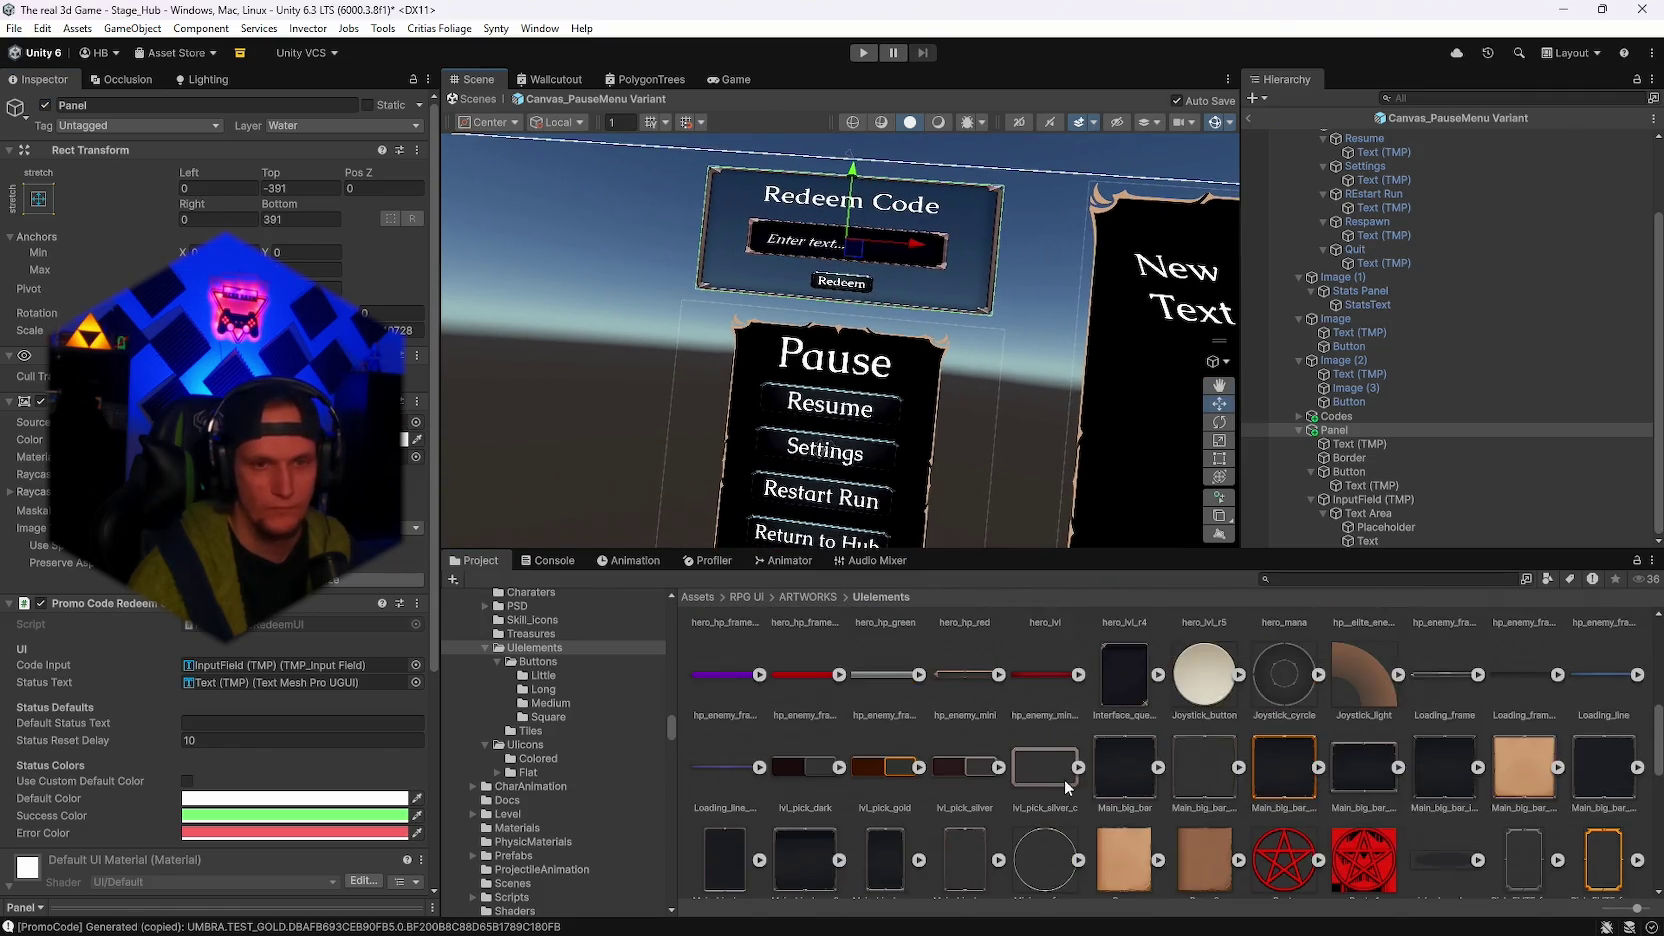
scroll(1150, 793, up, 2)
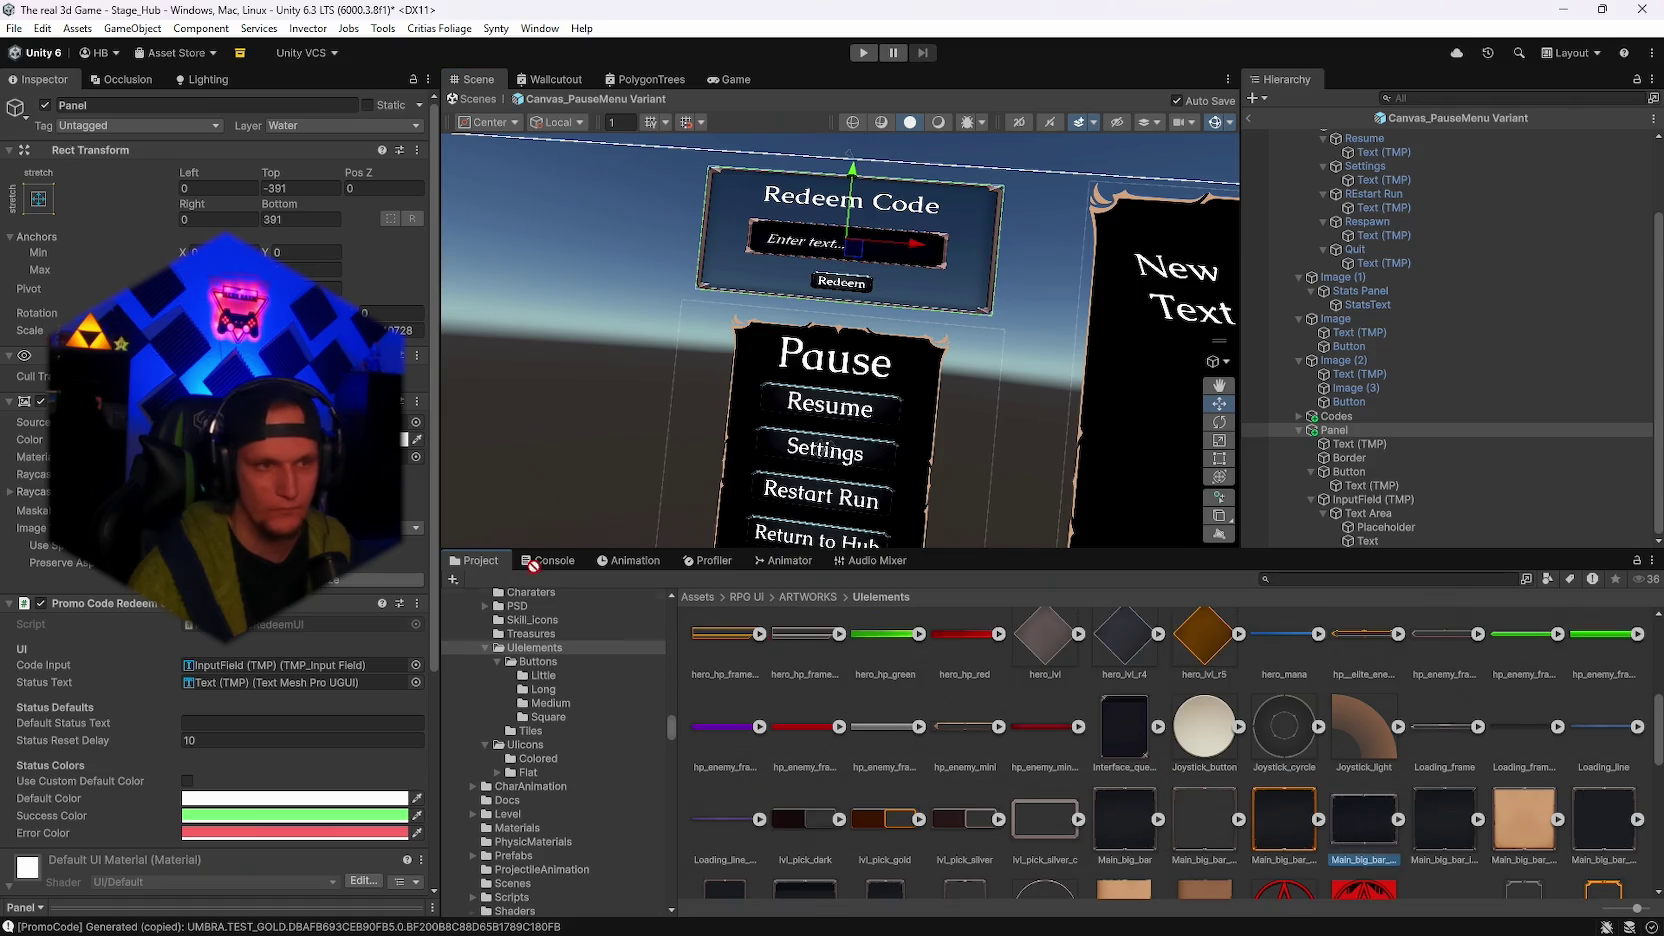
right_click(988, 762)
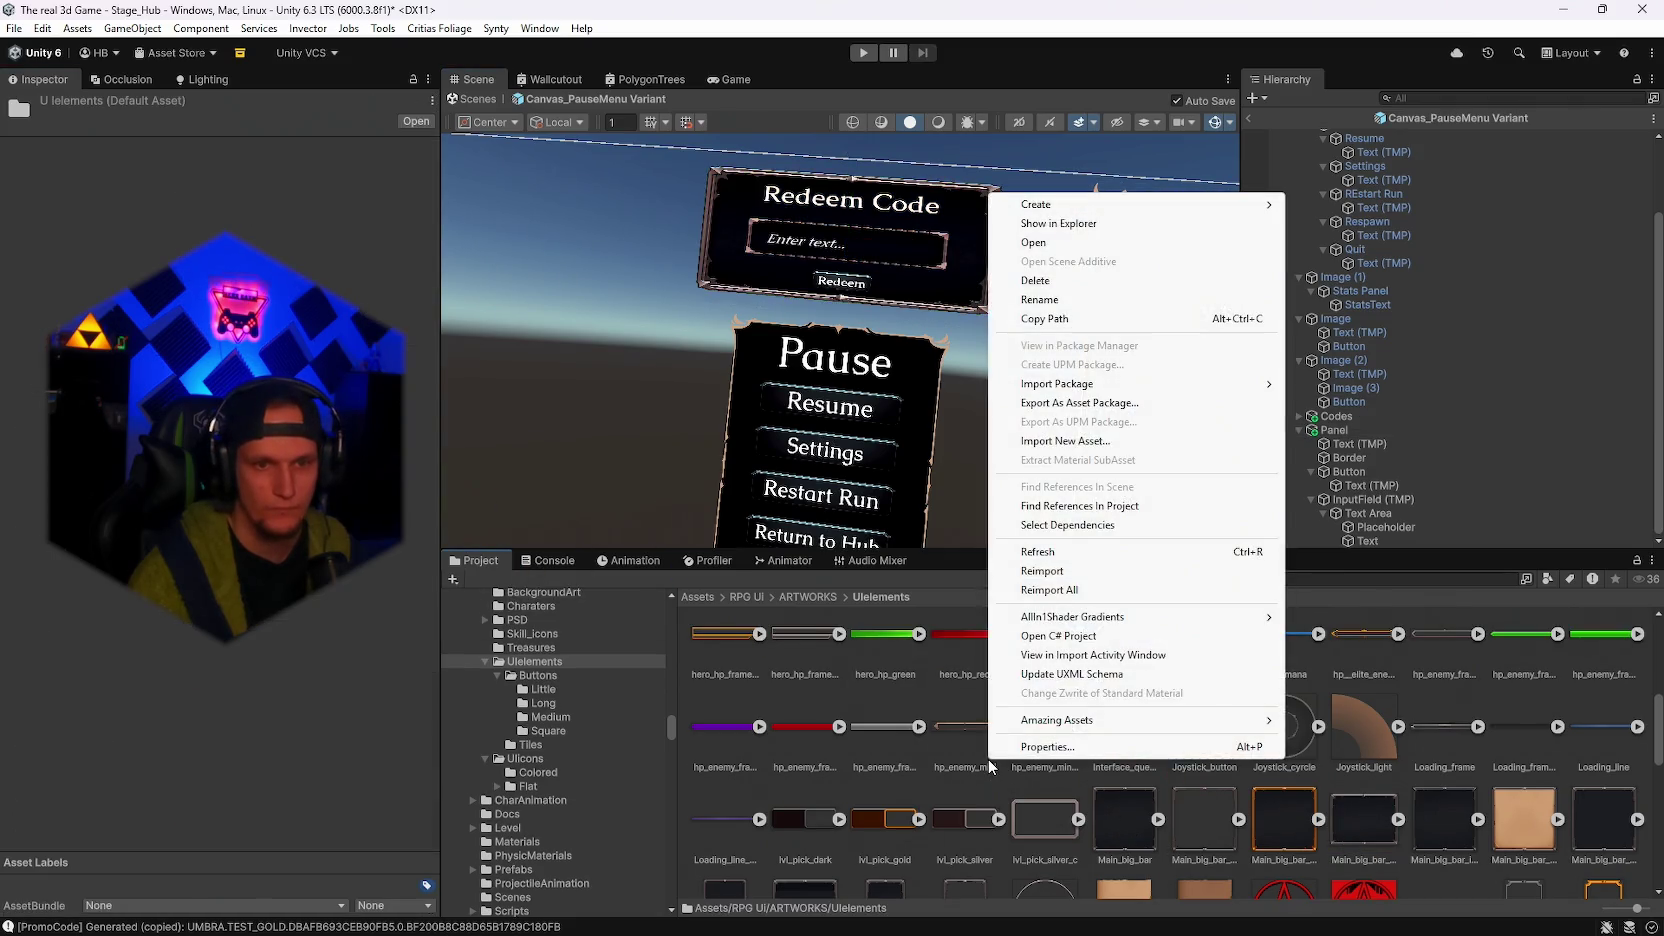
Inspect the hp_enemy_frame_no_color1 sprite, then the Redeem Code Panel and the pause menu canvas root
click(988, 765)
scroll(981, 792, up, 5)
scroll(981, 792, up, 3)
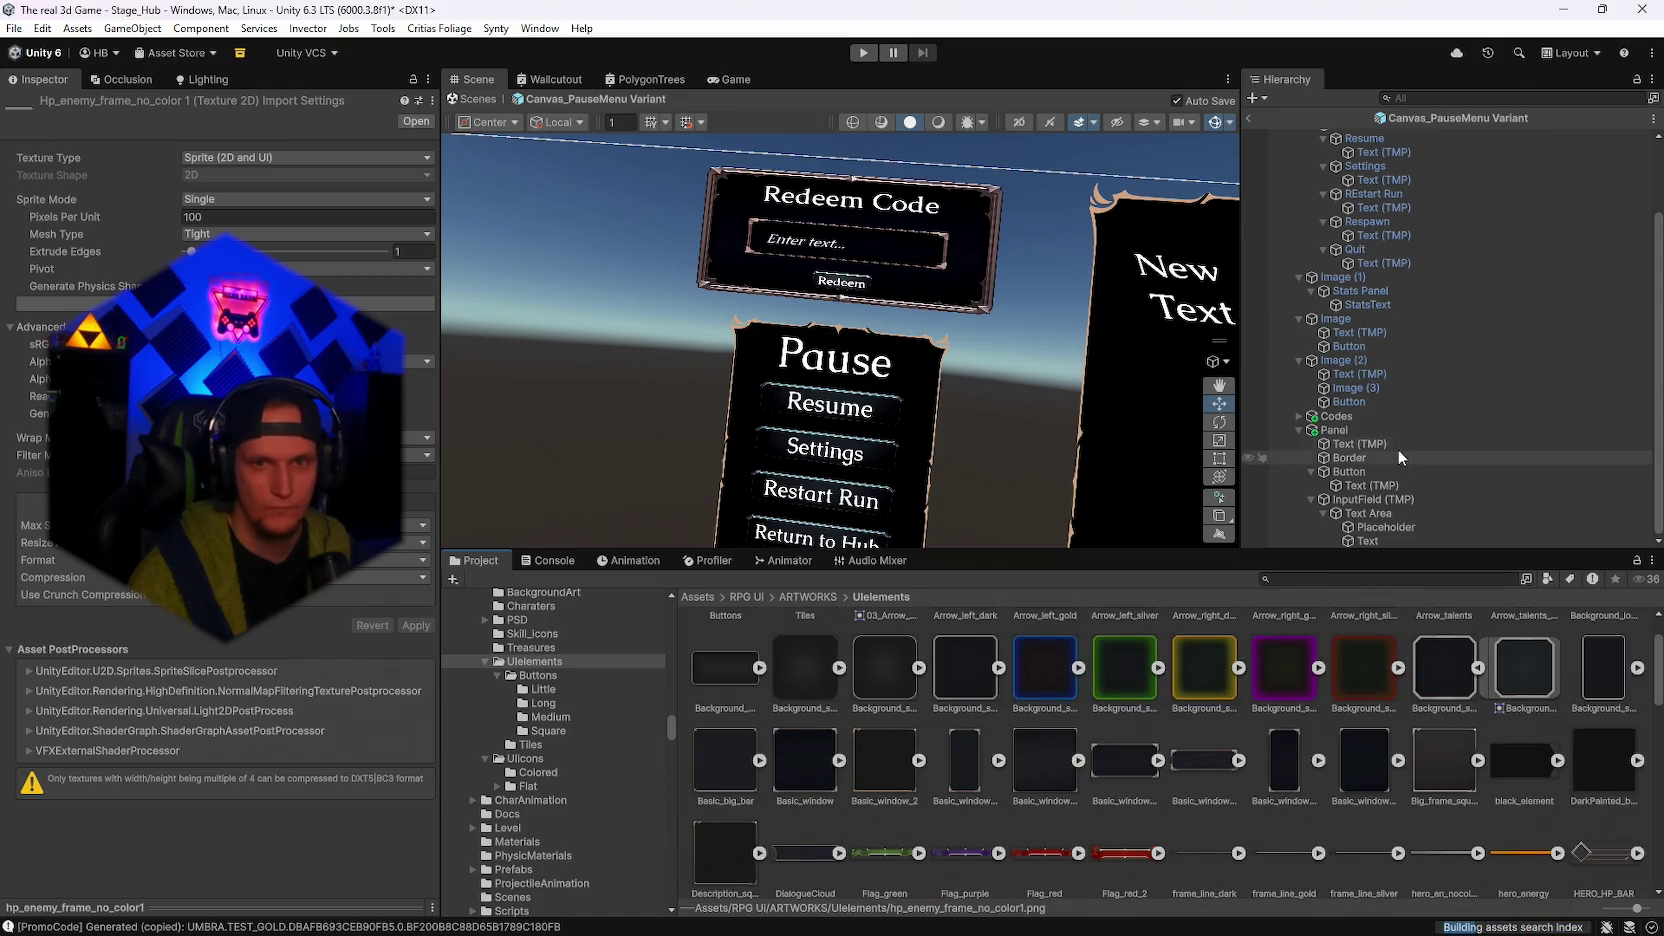
click(1336, 430)
scroll(1178, 628, up, 2)
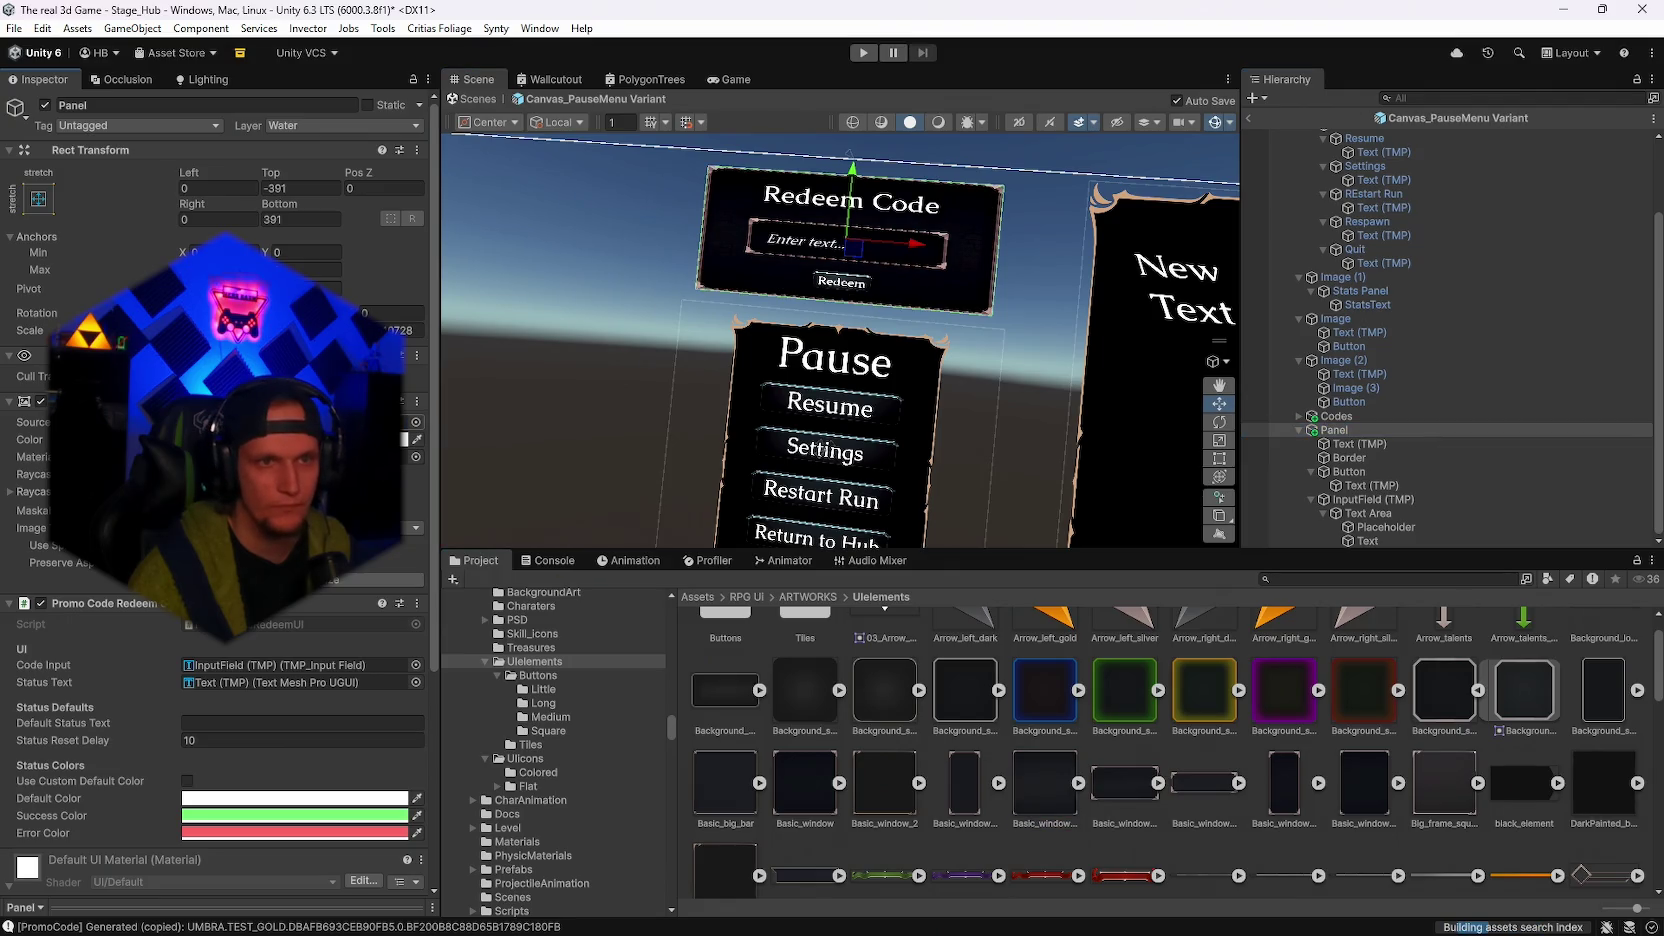
click(853, 435)
mouse_move(853, 435)
mouse_down()
mouse_move(624, 334)
mouse_move(712, 352)
mouse_up()
scroll(1386, 494, down, 3)
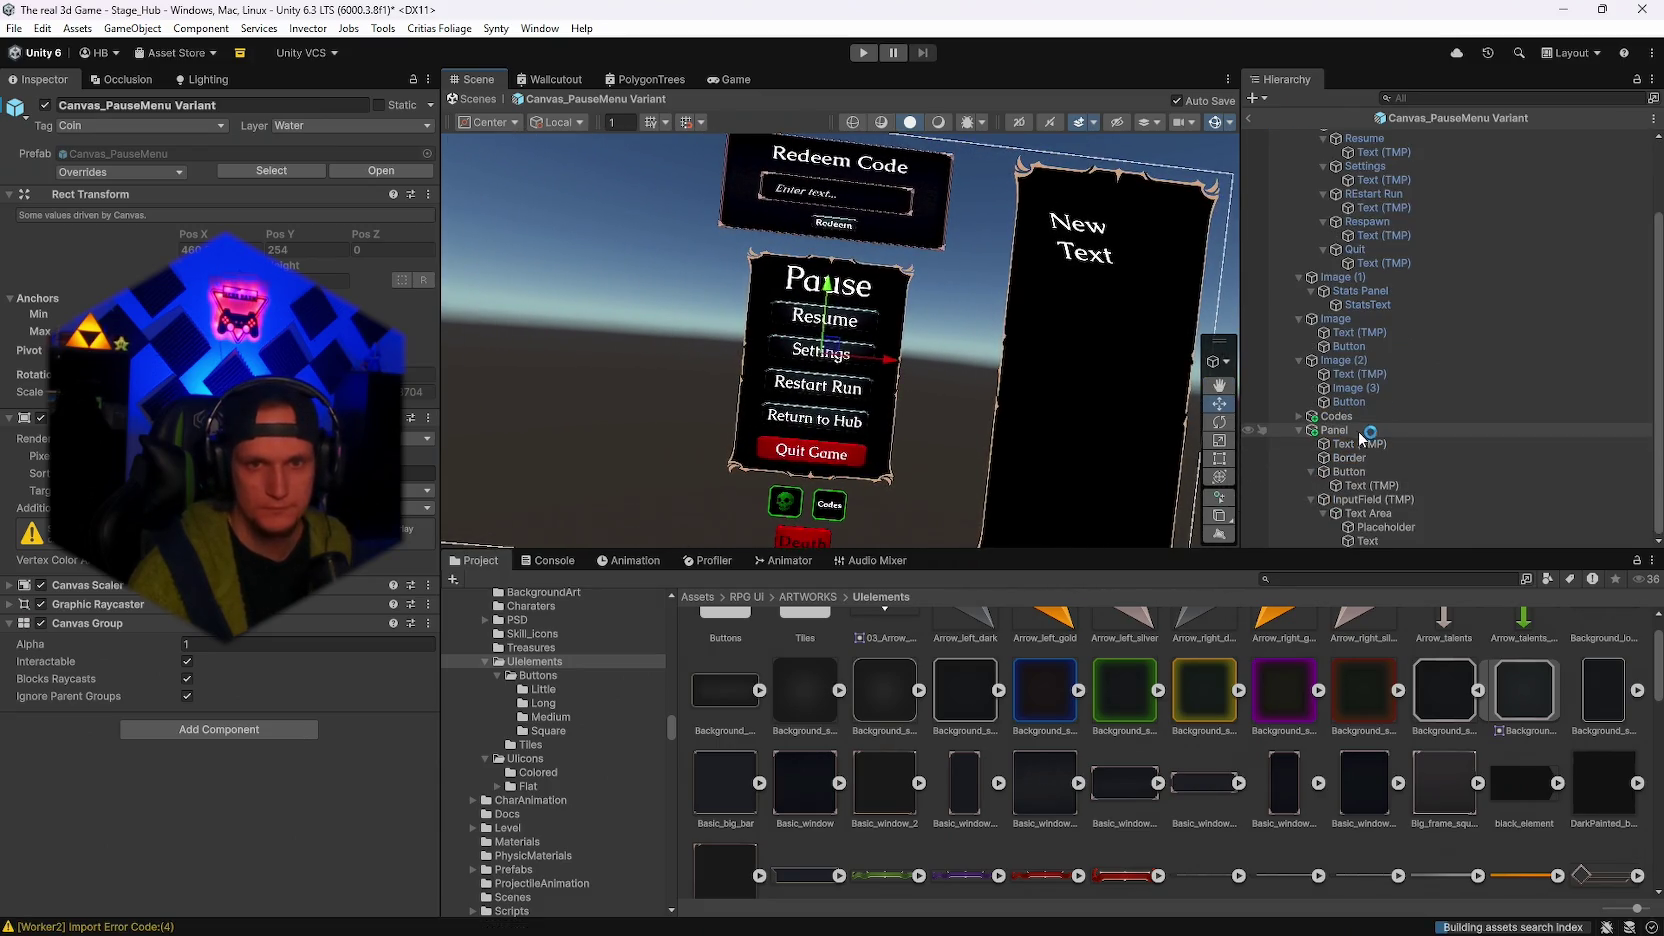
click(1352, 431)
Deactivate the Redeem Code Panel, return to Stage_Hub, deactivate PauseMenu and check its overrides
click(44, 105)
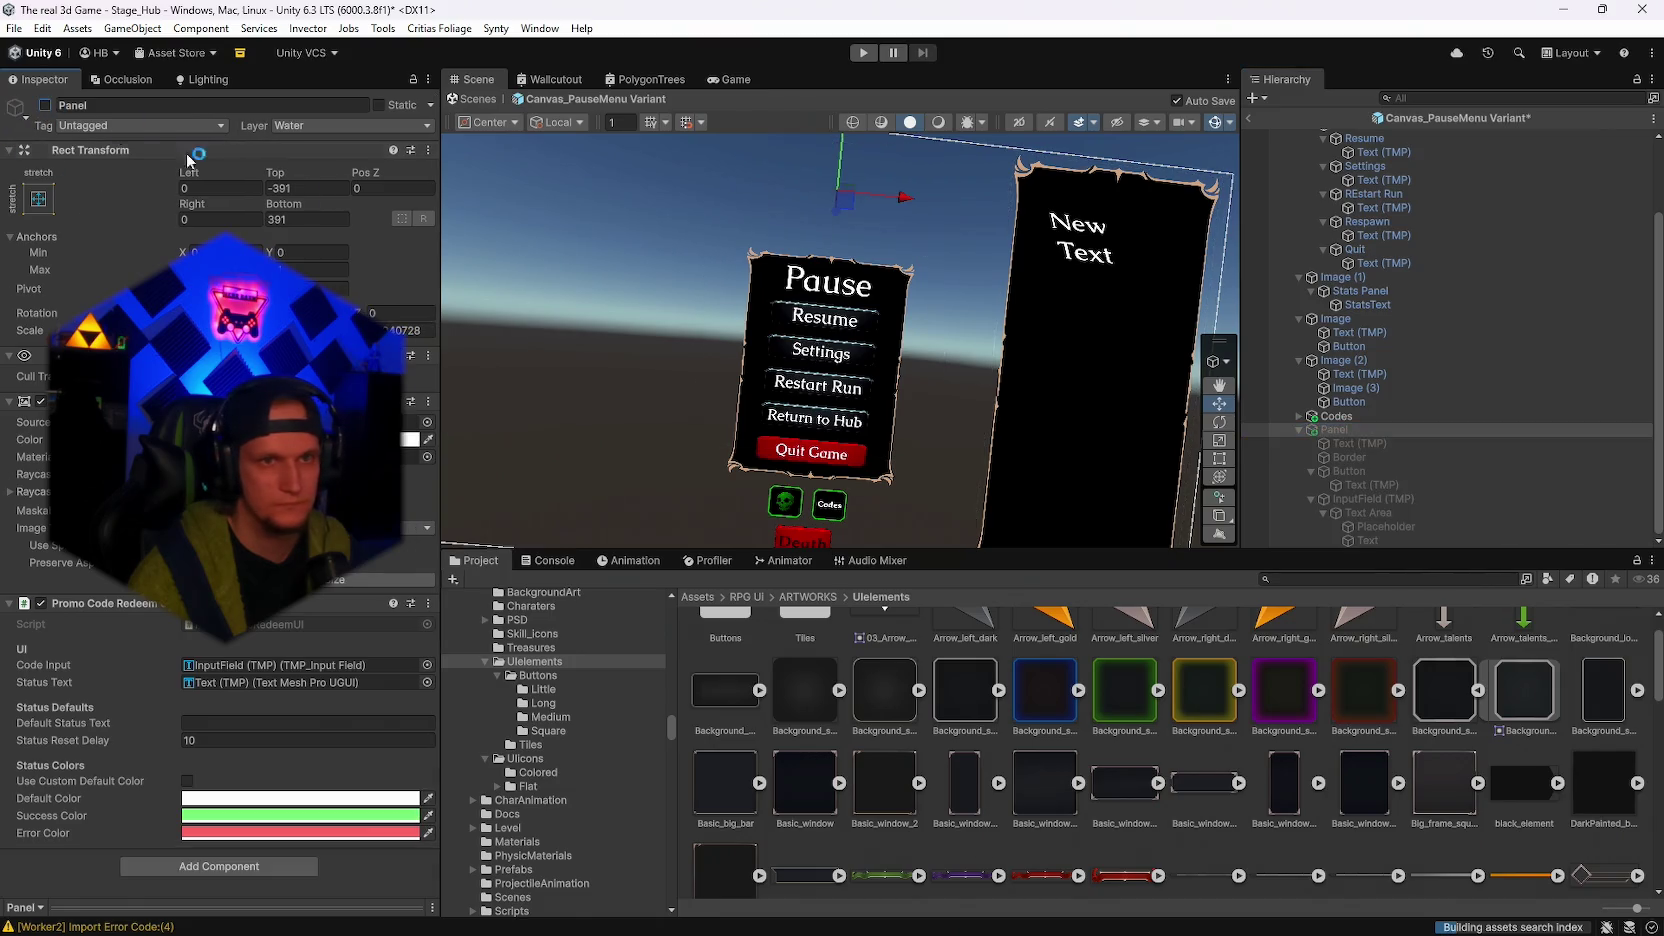
click(1248, 118)
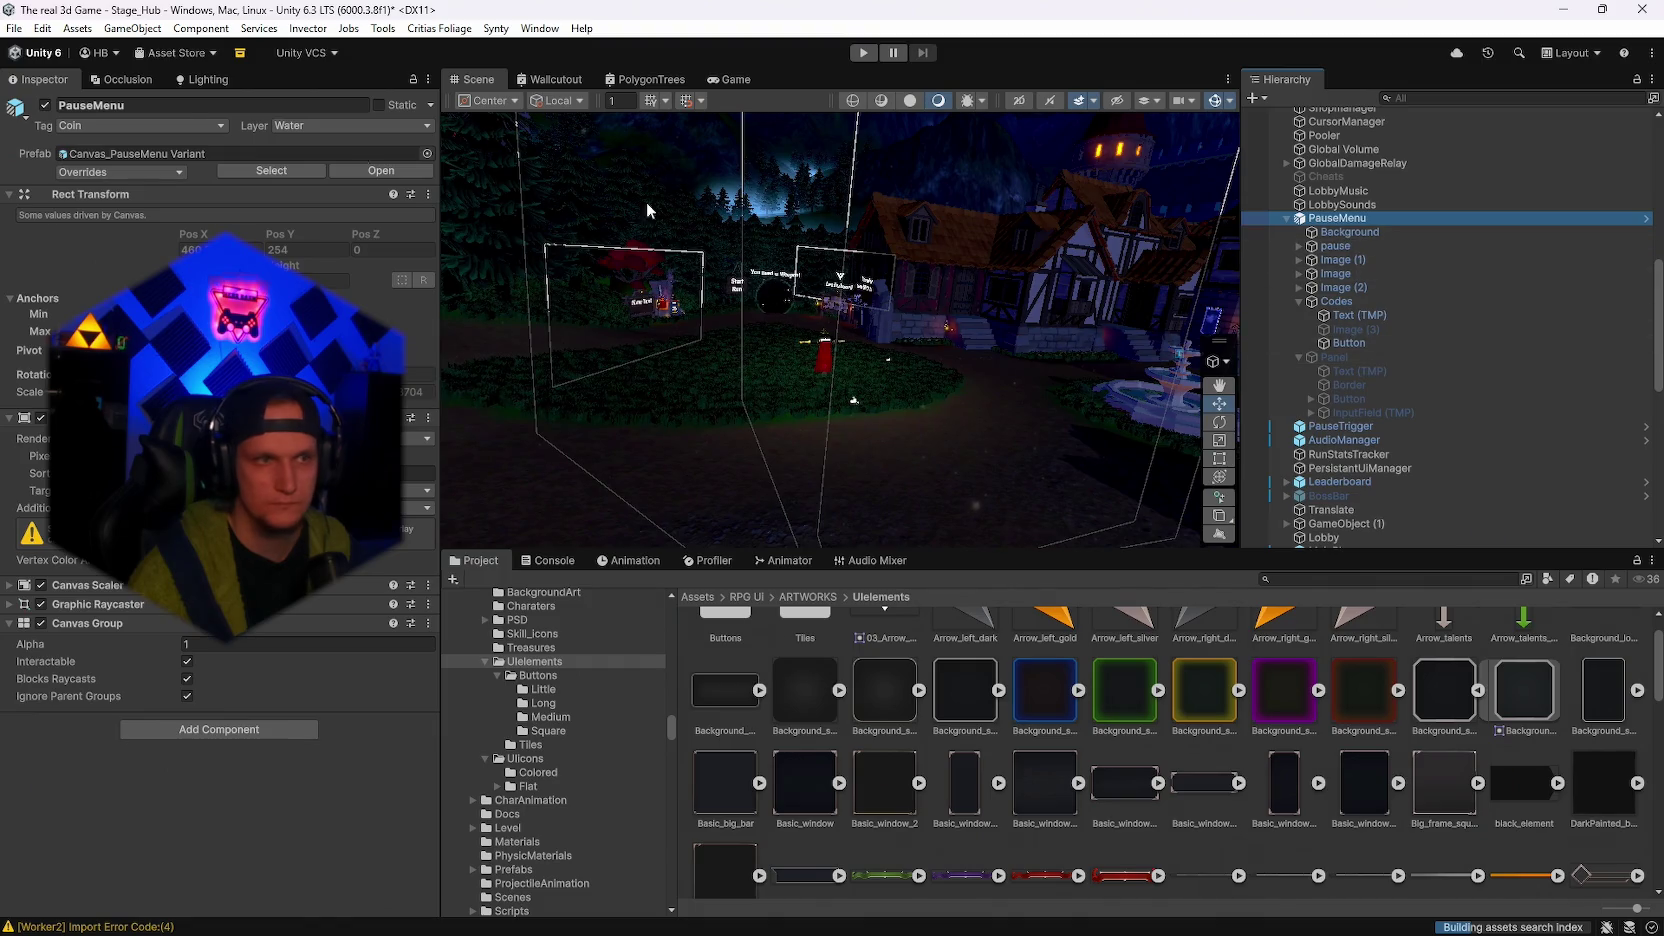
click(45, 105)
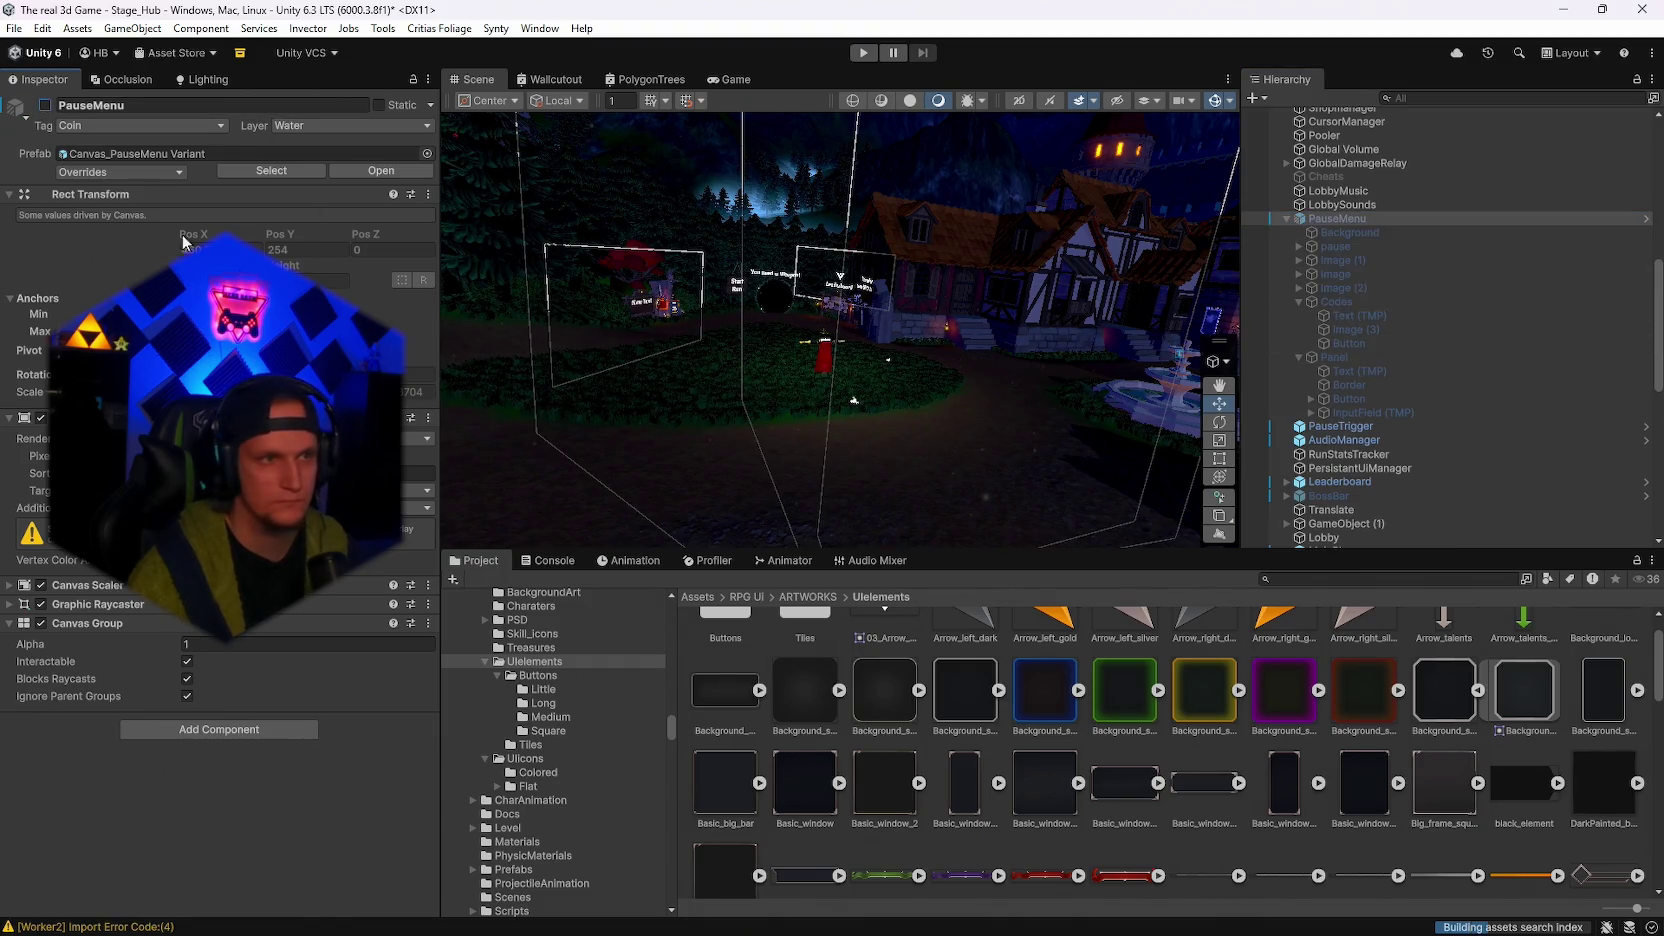
click(146, 172)
key(Escape)
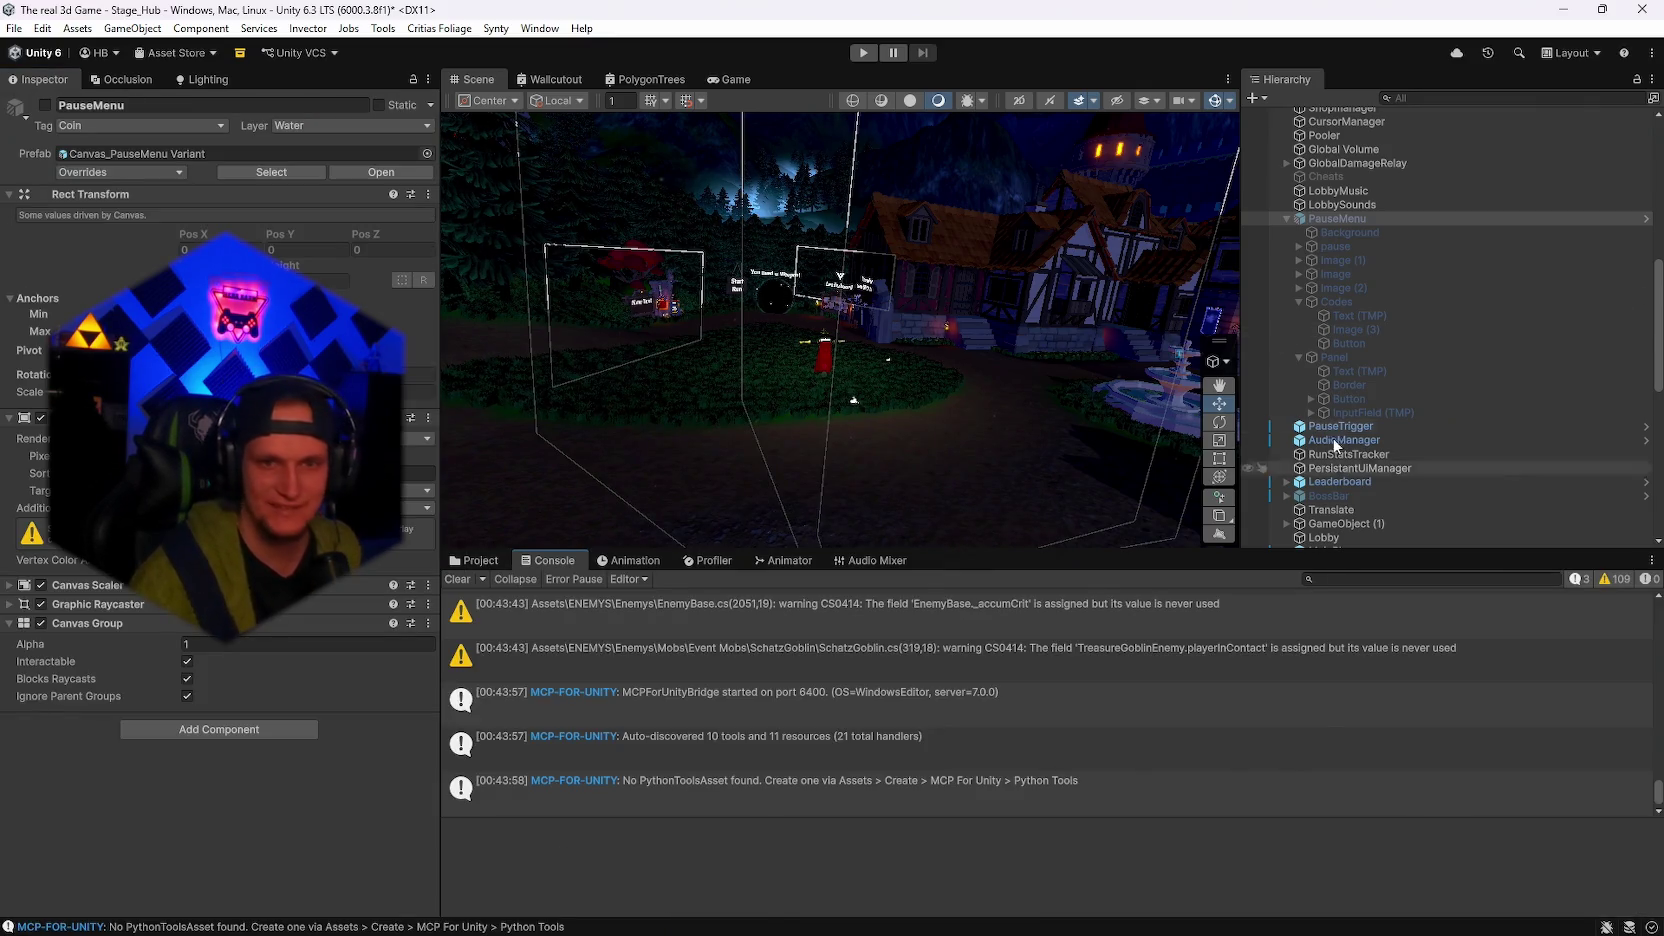
Scroll through the Hierarchy and select Panel to show its Promo Code Redeem settings
scroll(1356, 404, up, 3)
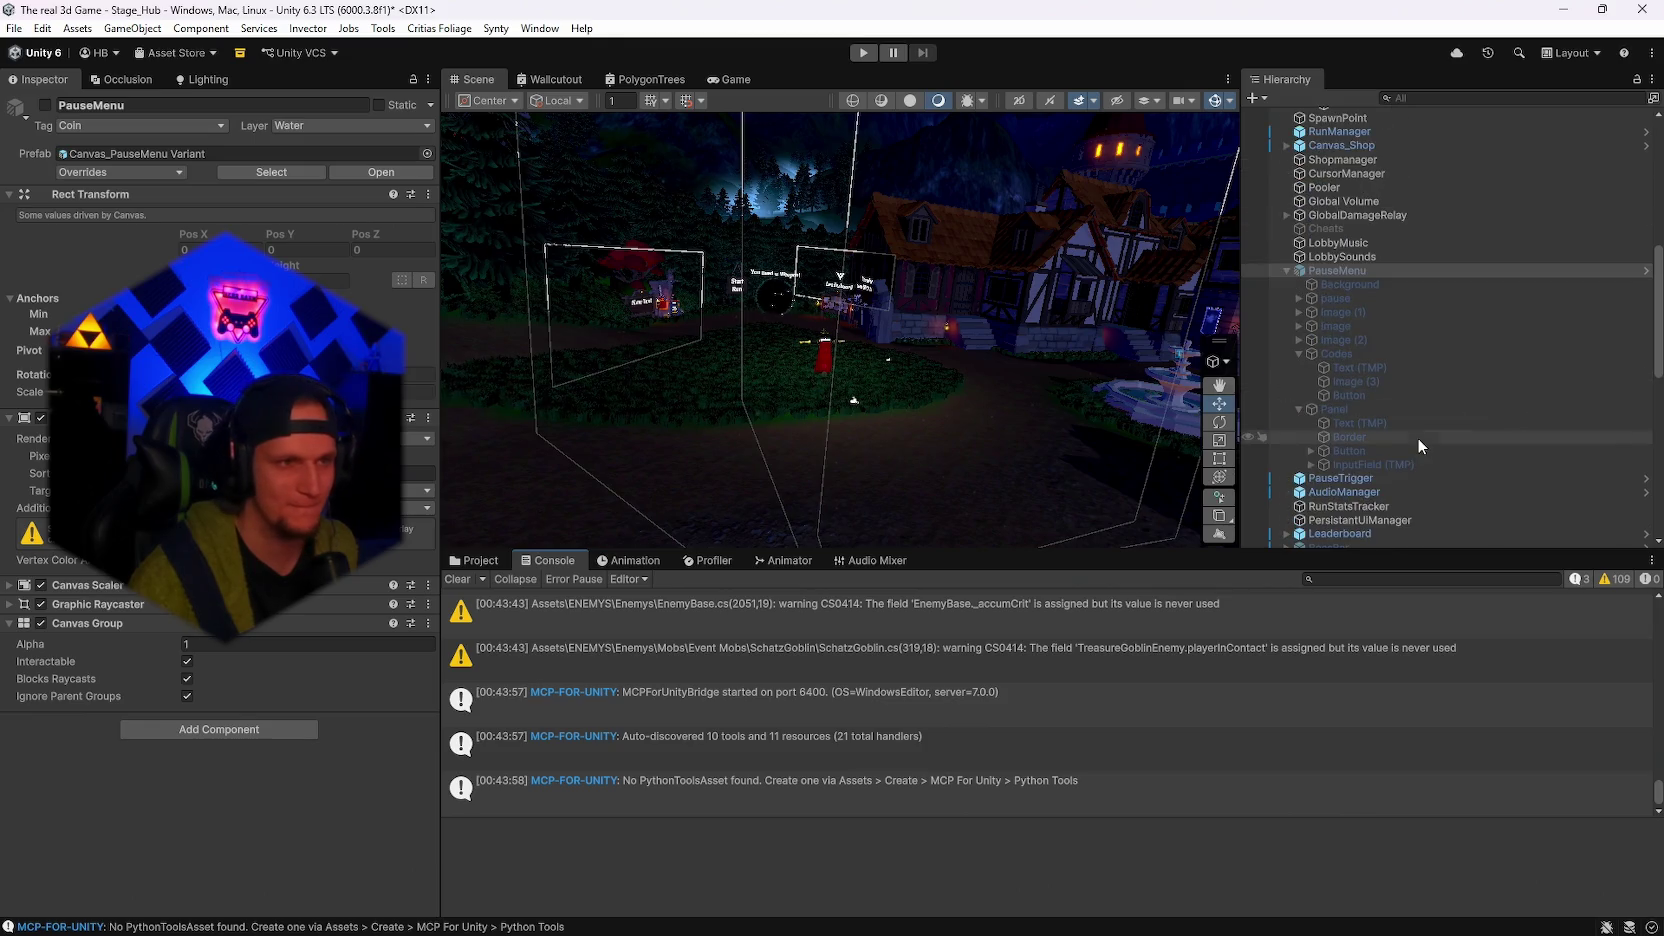
scroll(1400, 425, down, 8)
scroll(1437, 400, up, 3)
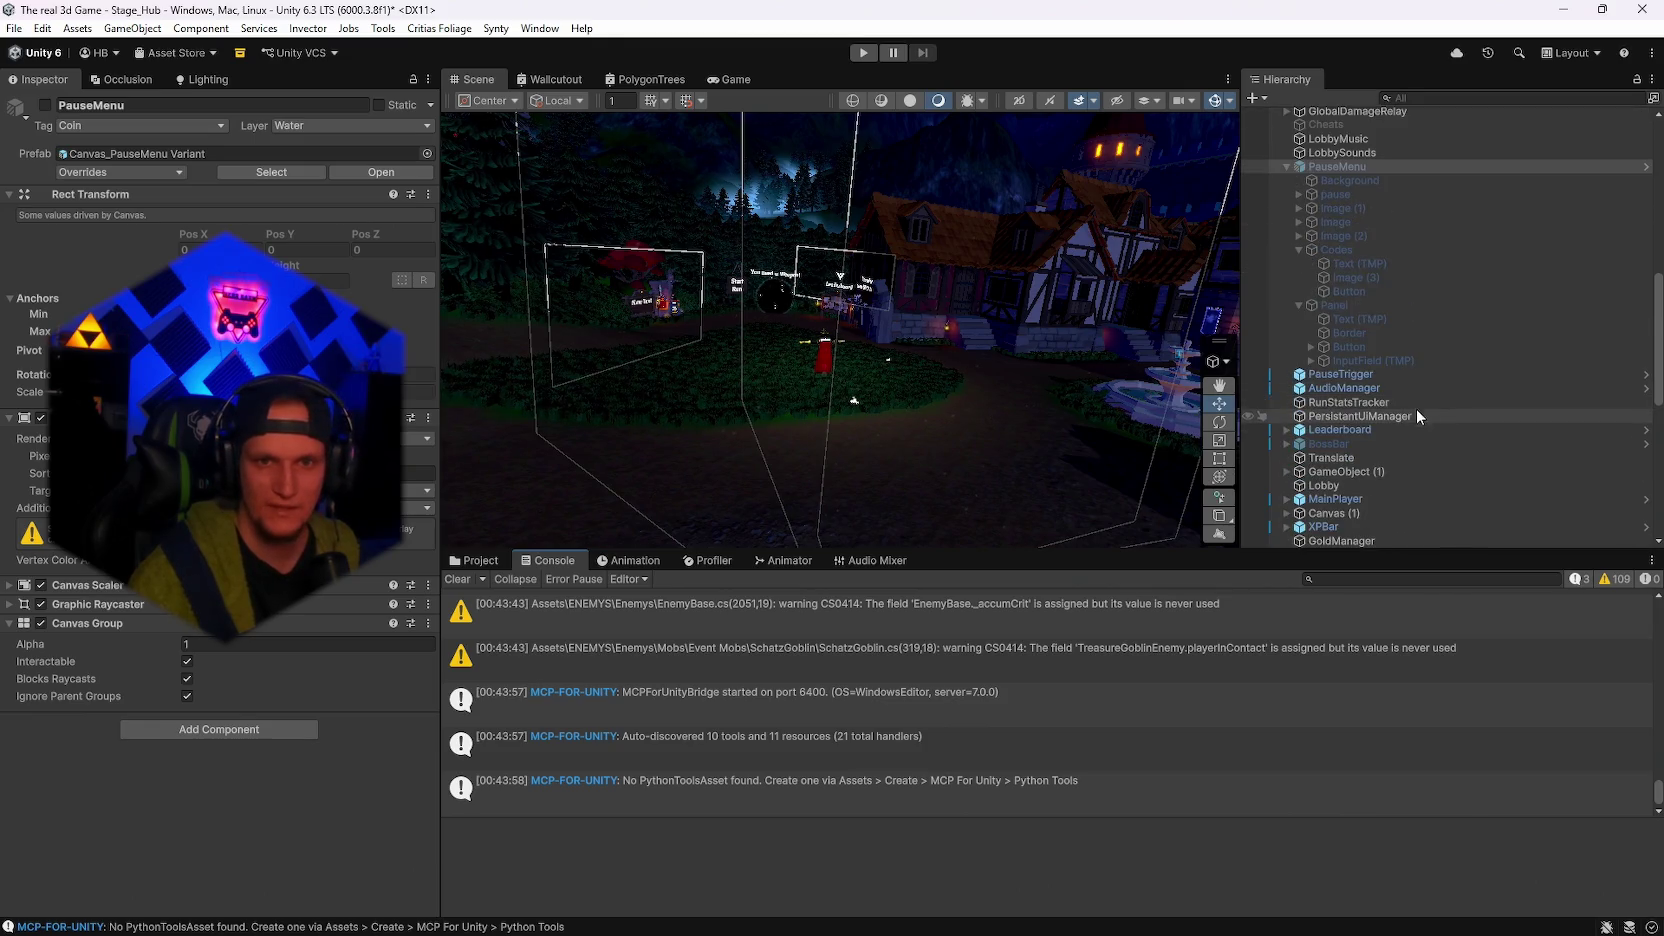
scroll(1440, 426, down, 9)
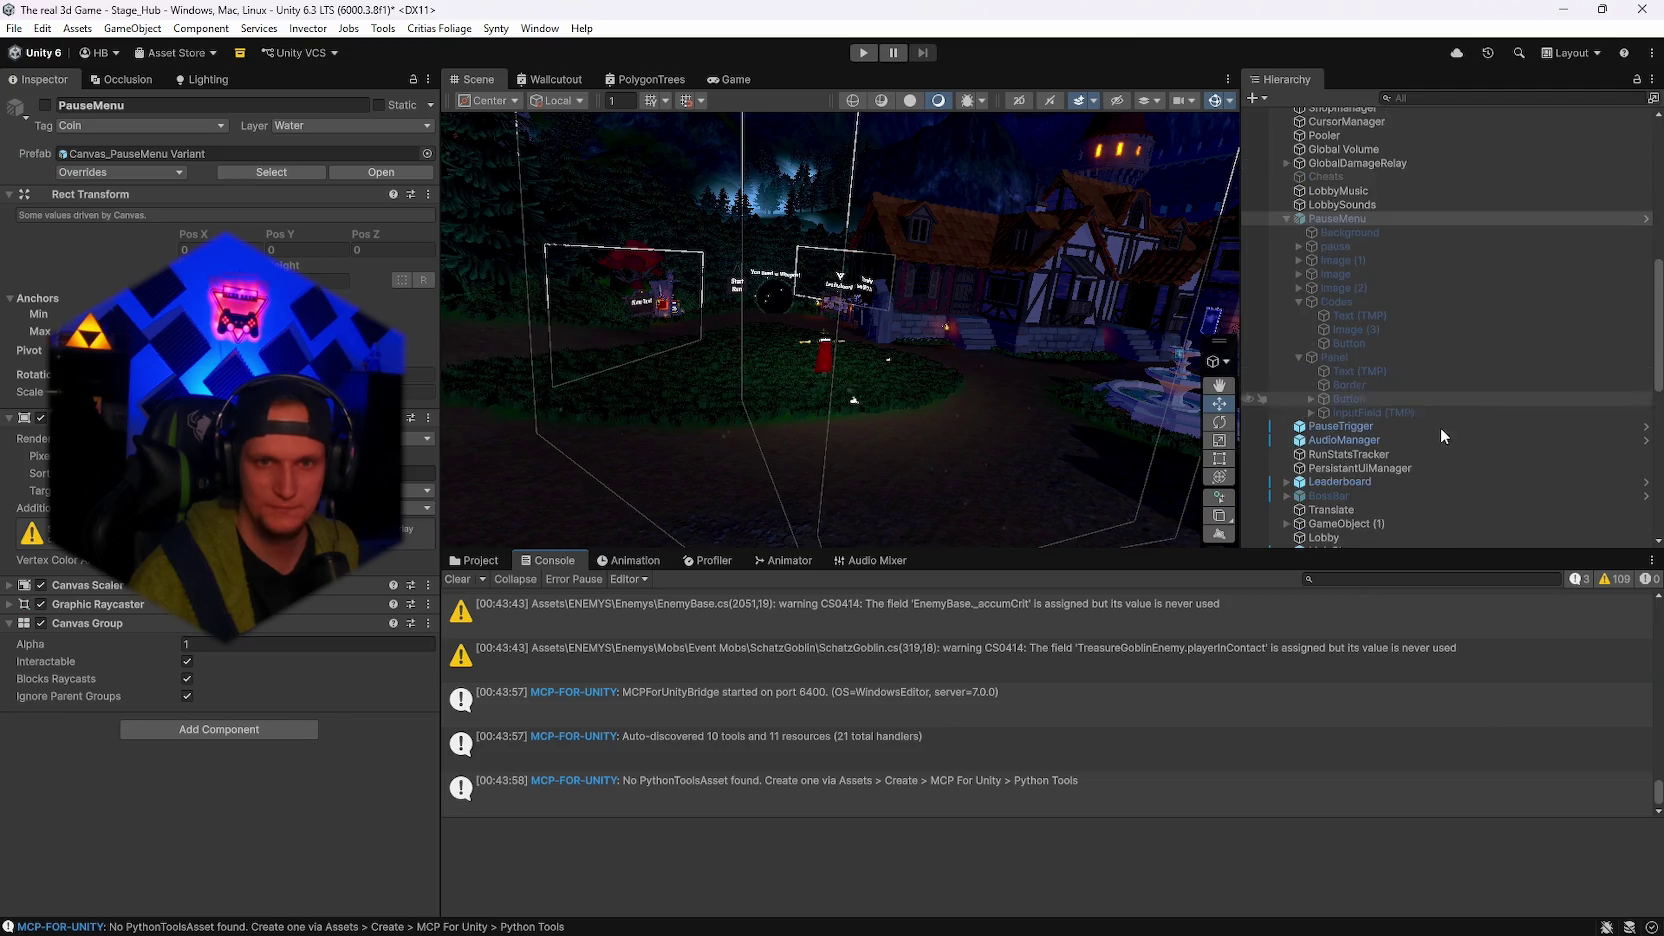
scroll(1412, 442, up, 9)
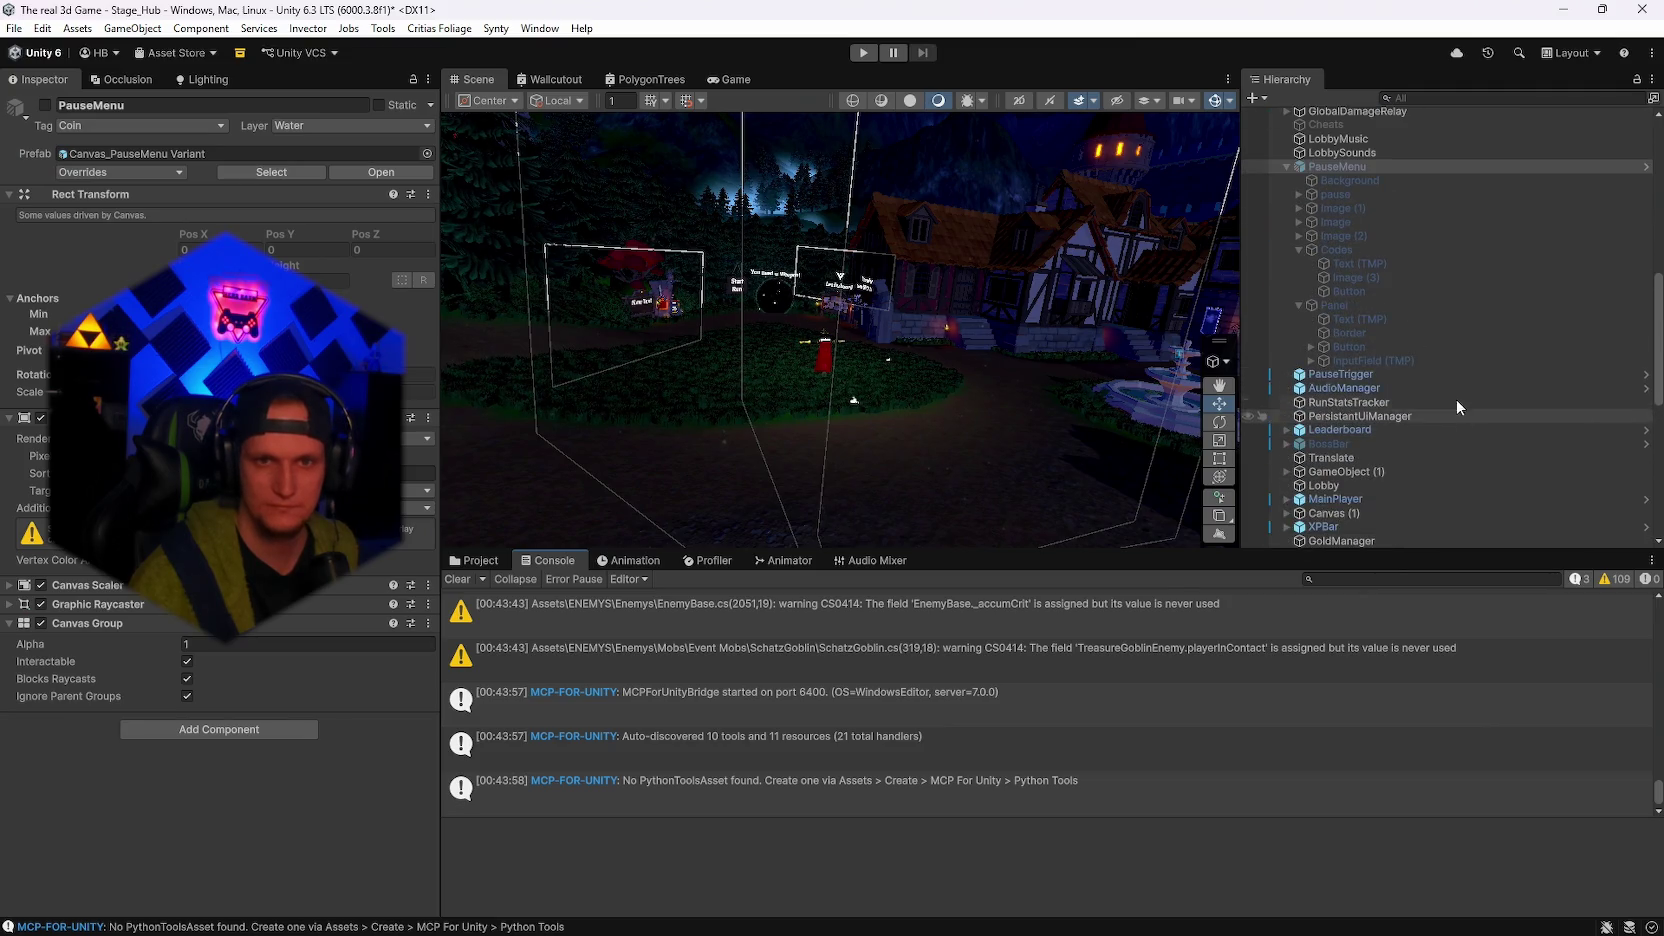
click(1355, 304)
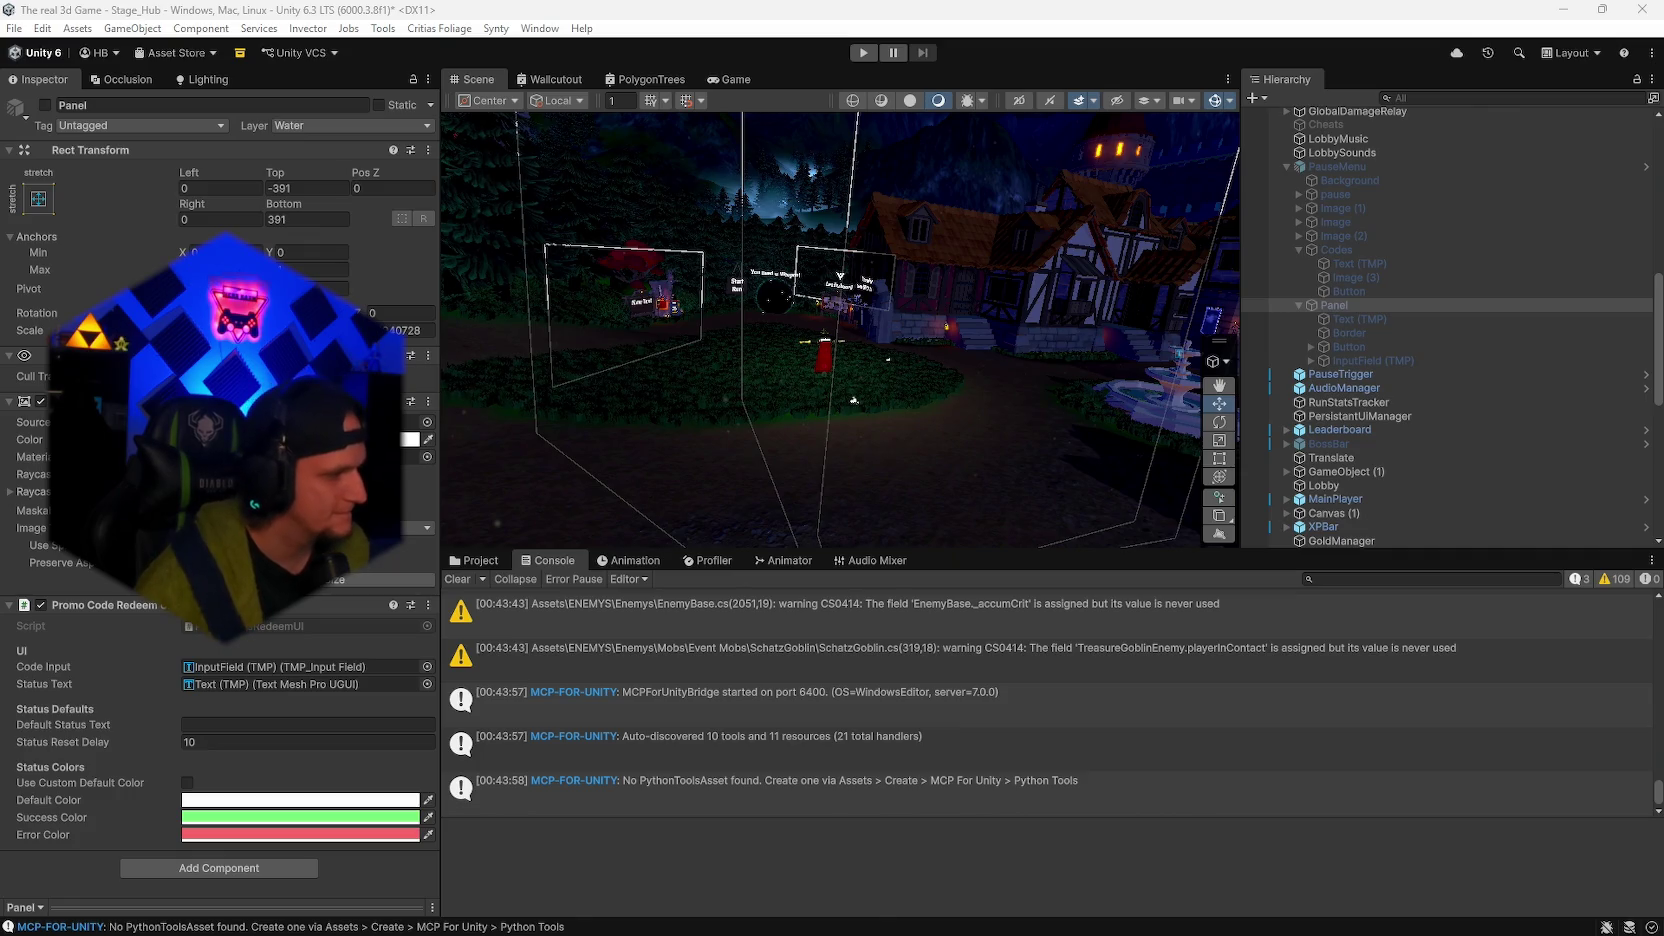
Review the Panel's Promo Code Redeem wiring: Code Input to InputField (TMP), Status Text to Text (TMP)
mouse_move(910, 934)
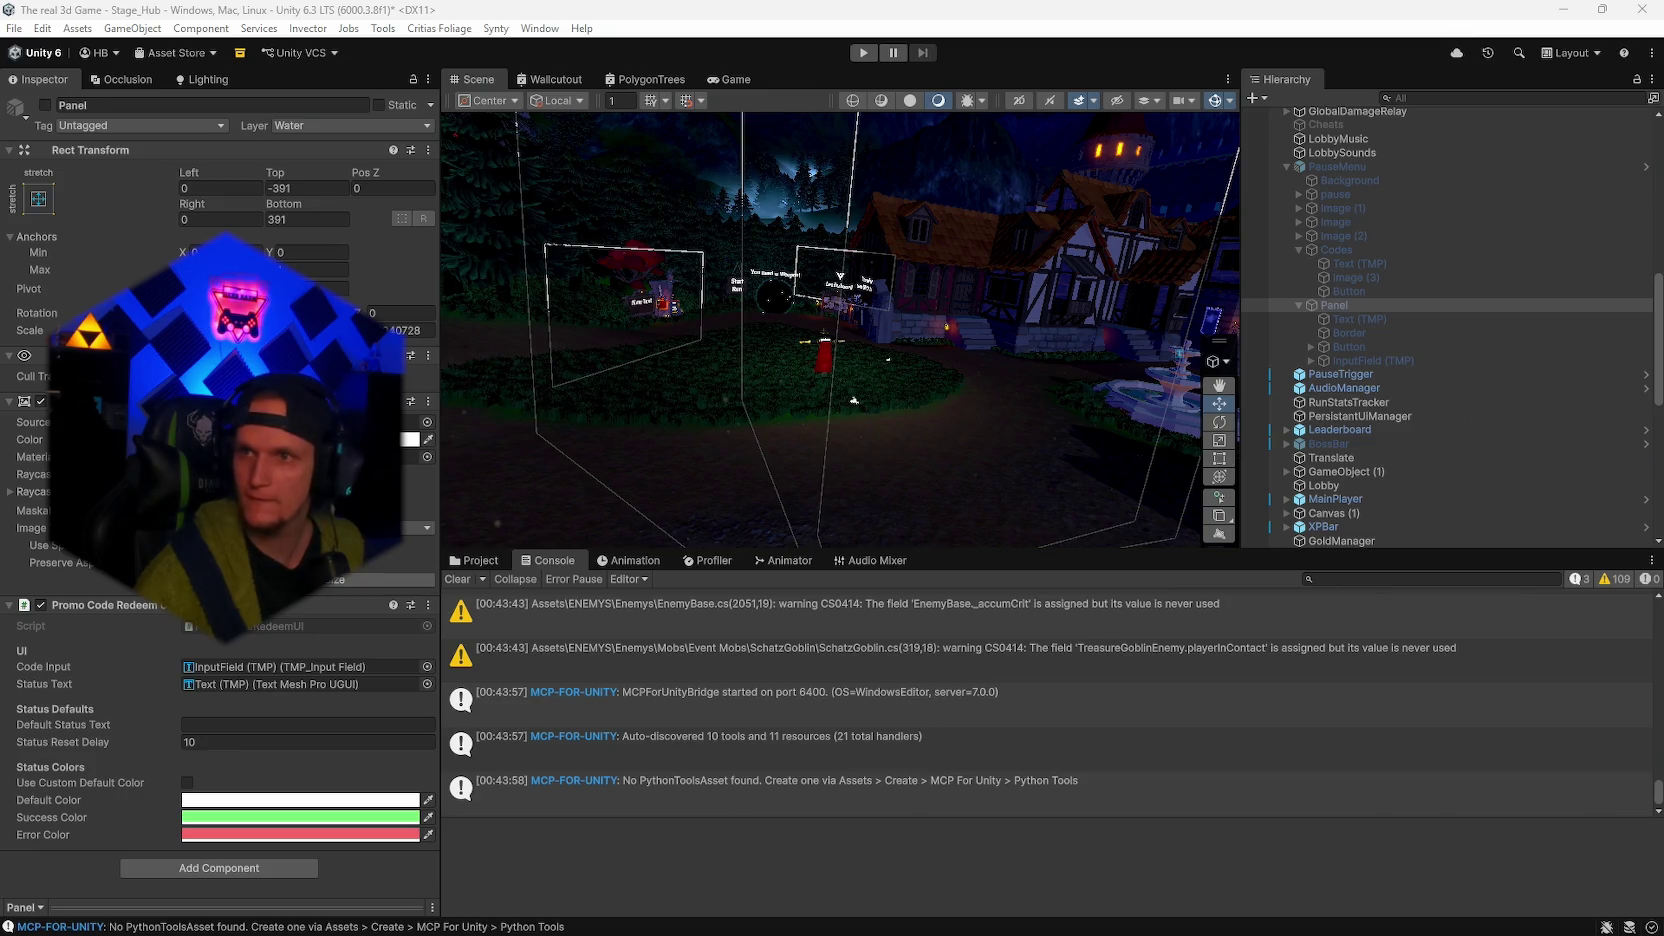
Switch to the Ponchyo: A Platypus Adventure Steam page and look over its trailer and screenshots
key(alt+Tab)
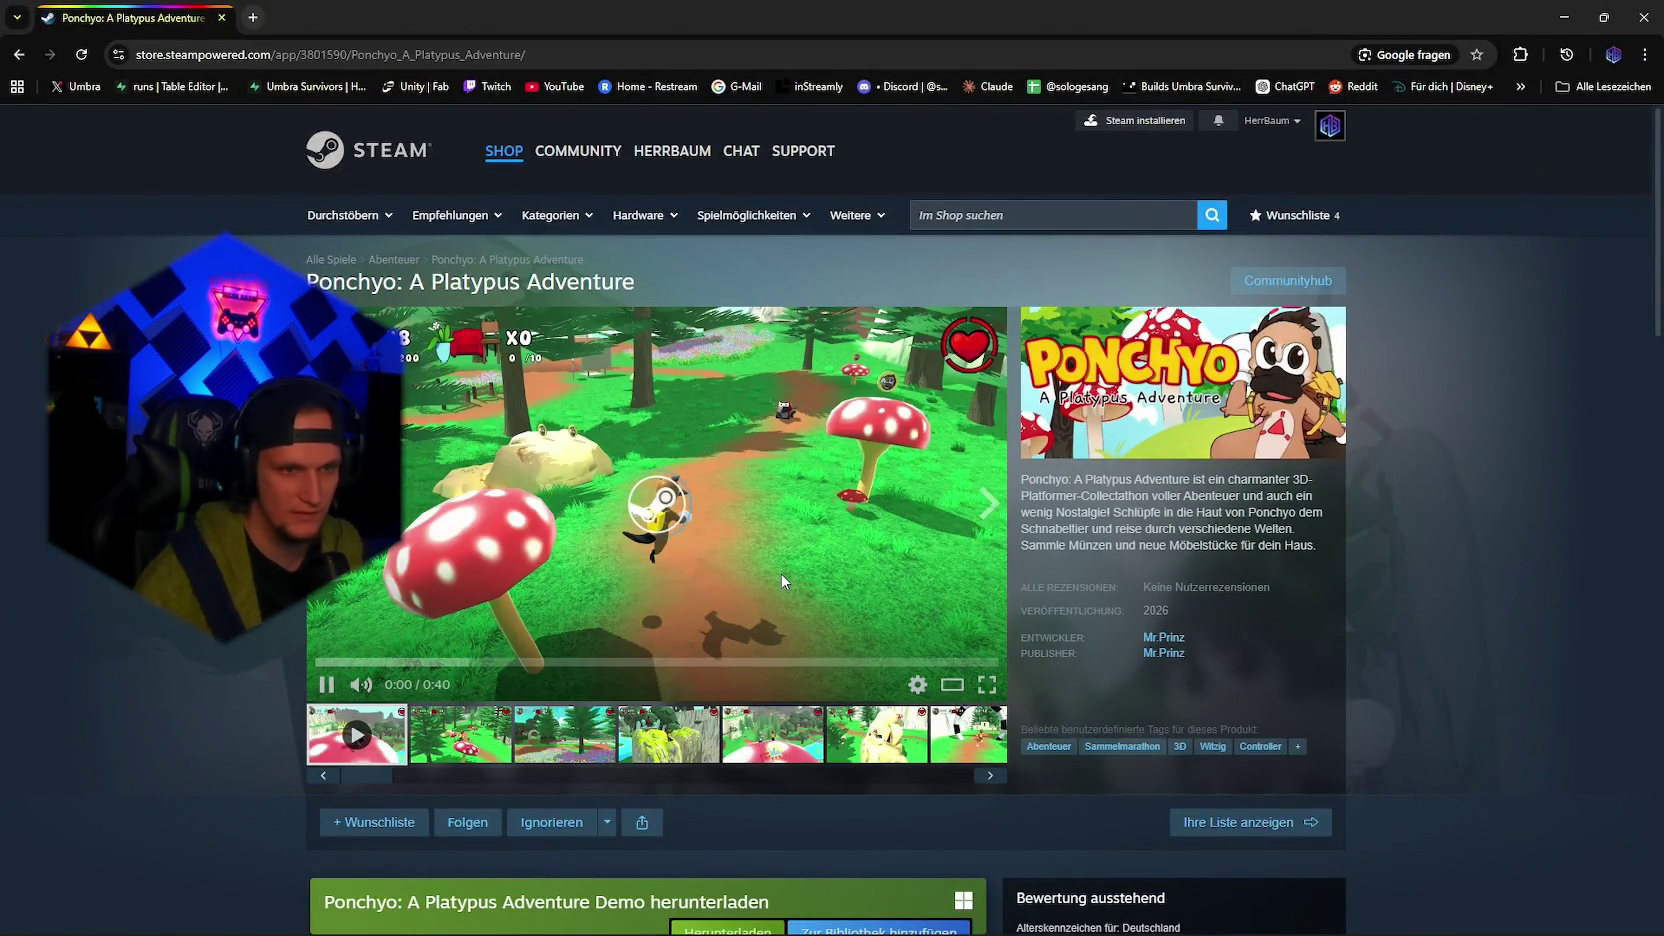
scroll(783, 581, down, 3)
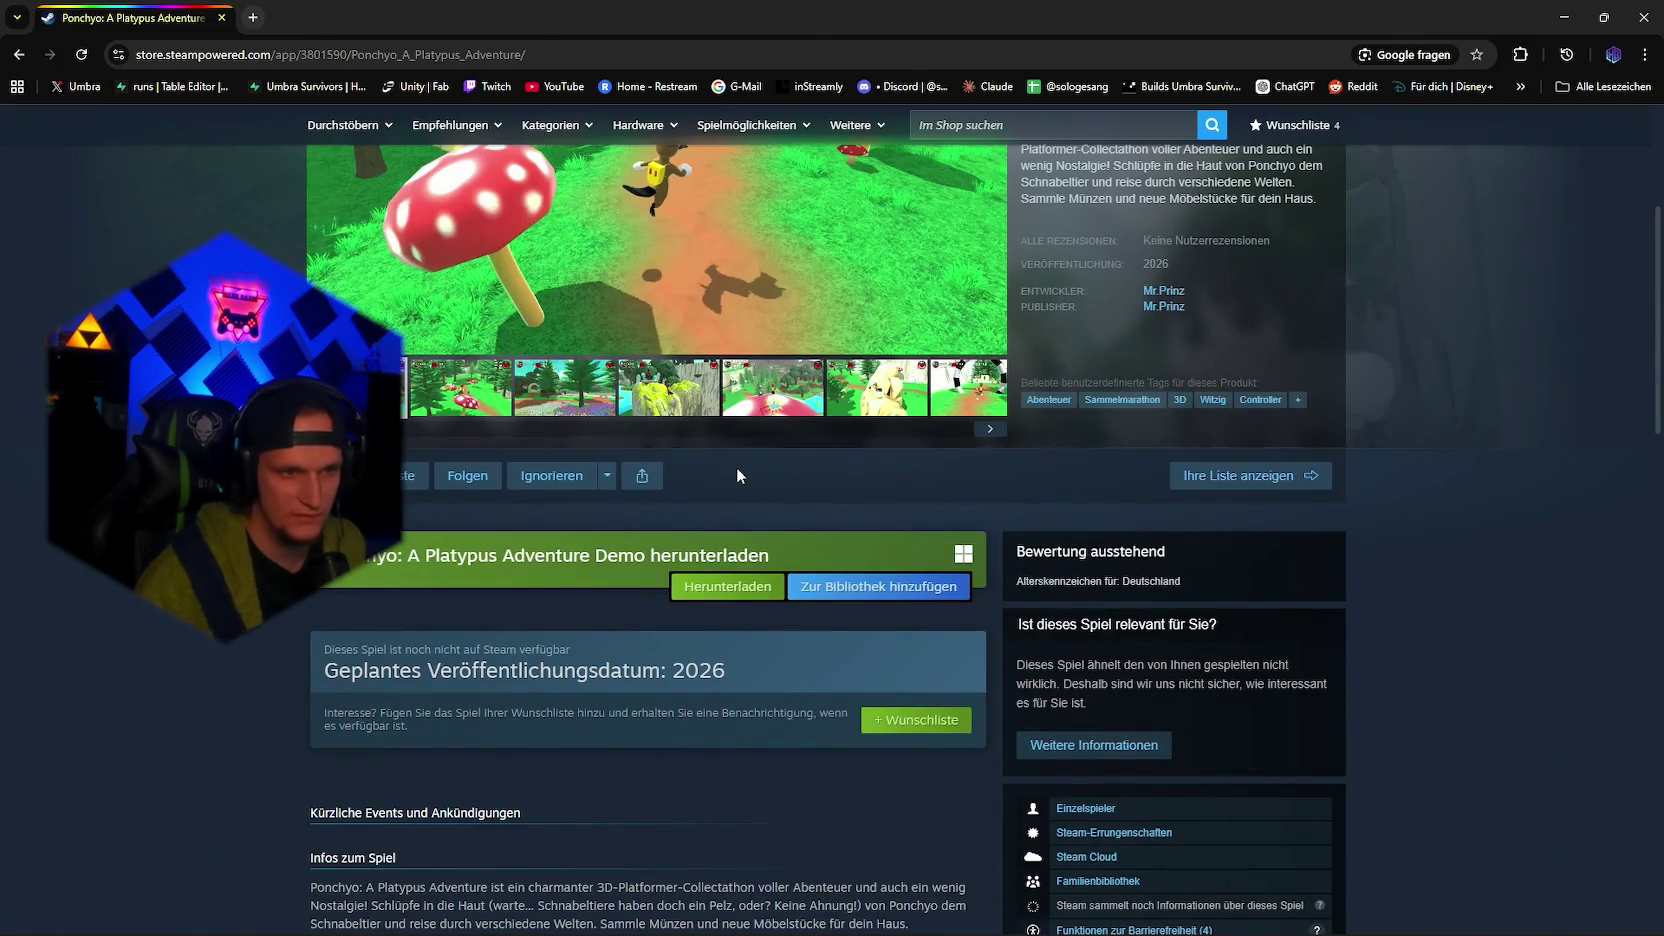
scroll(727, 452, up, 3)
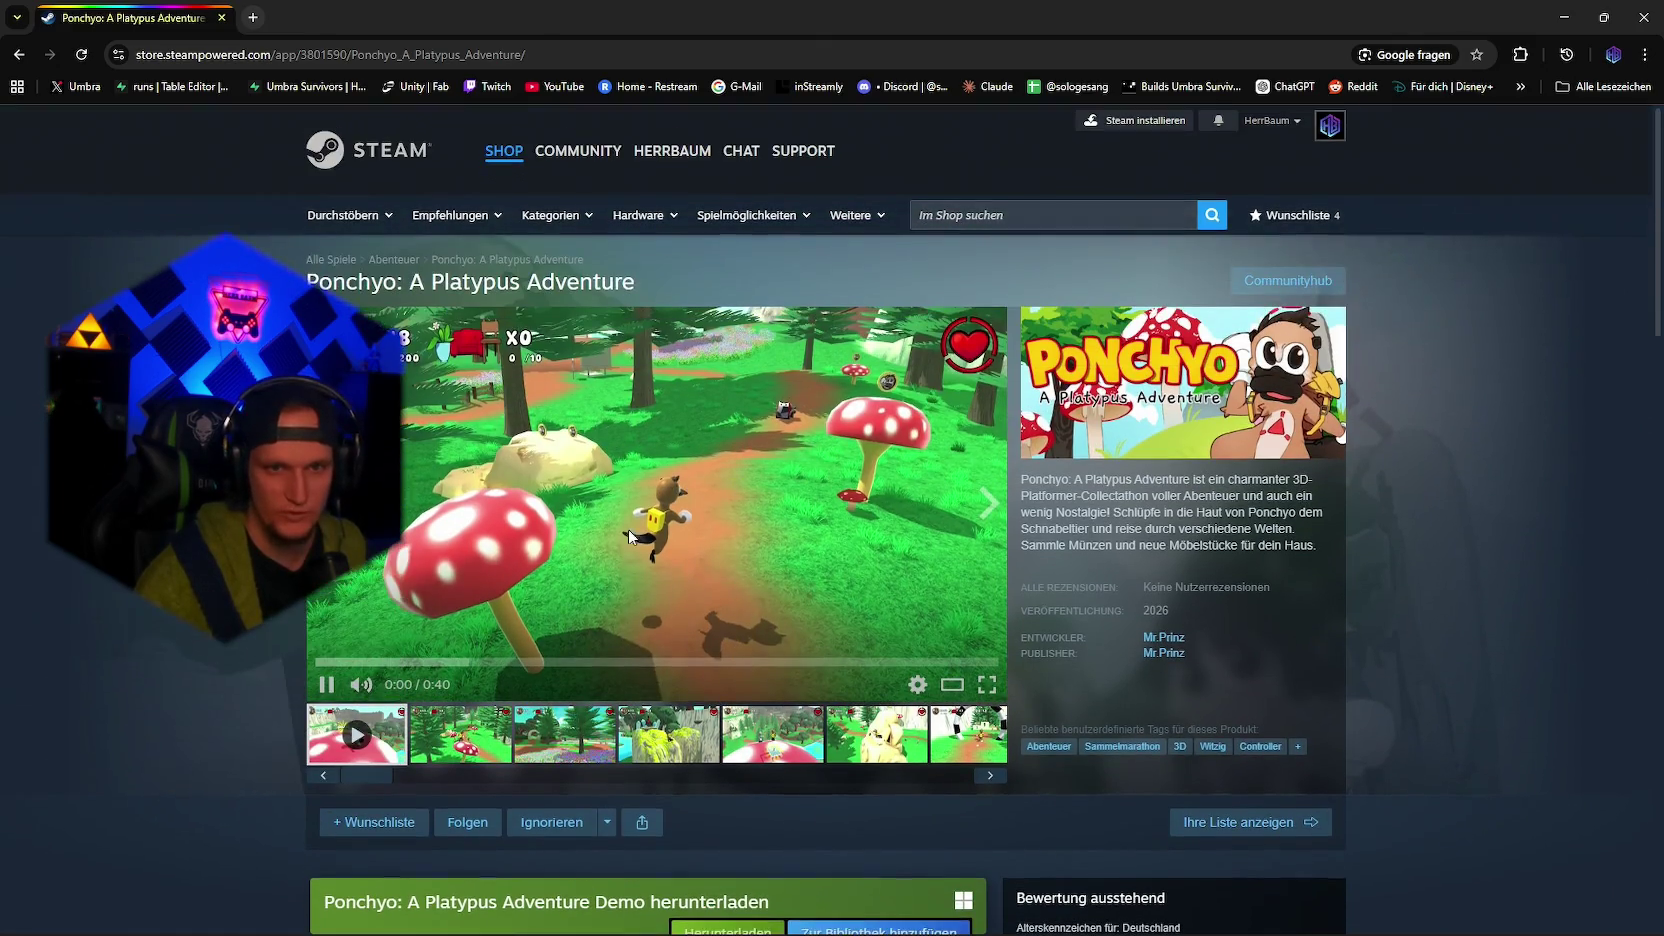
scroll(420, 707, down, 3)
scroll(336, 707, up, 3)
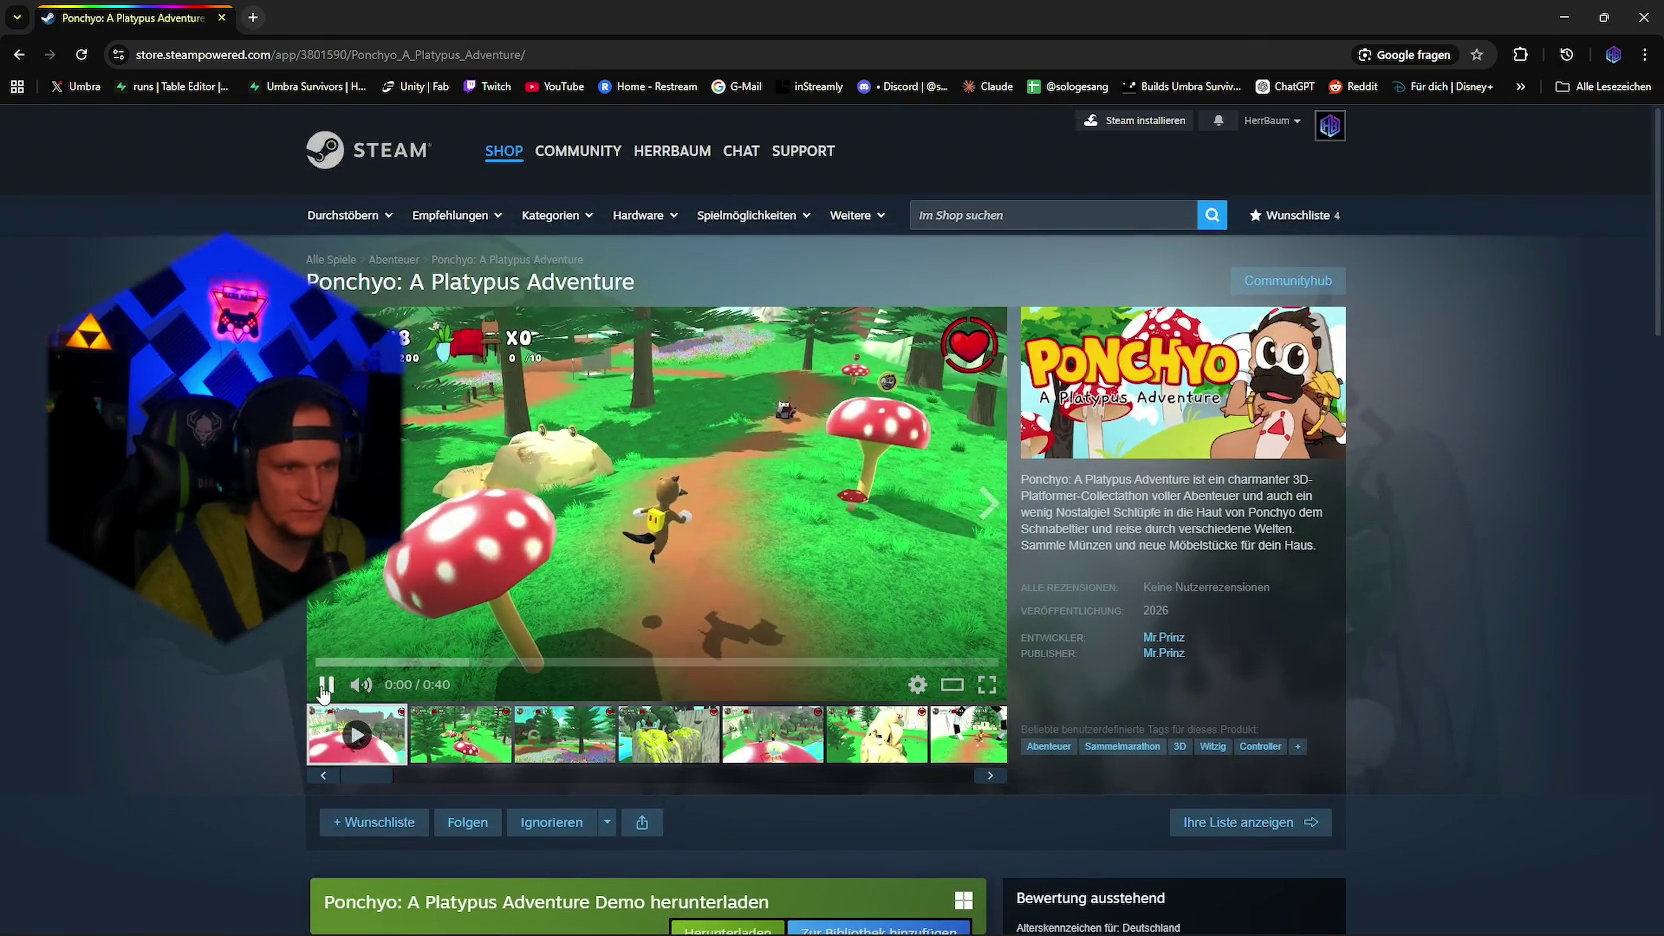
mouse_move(363, 688)
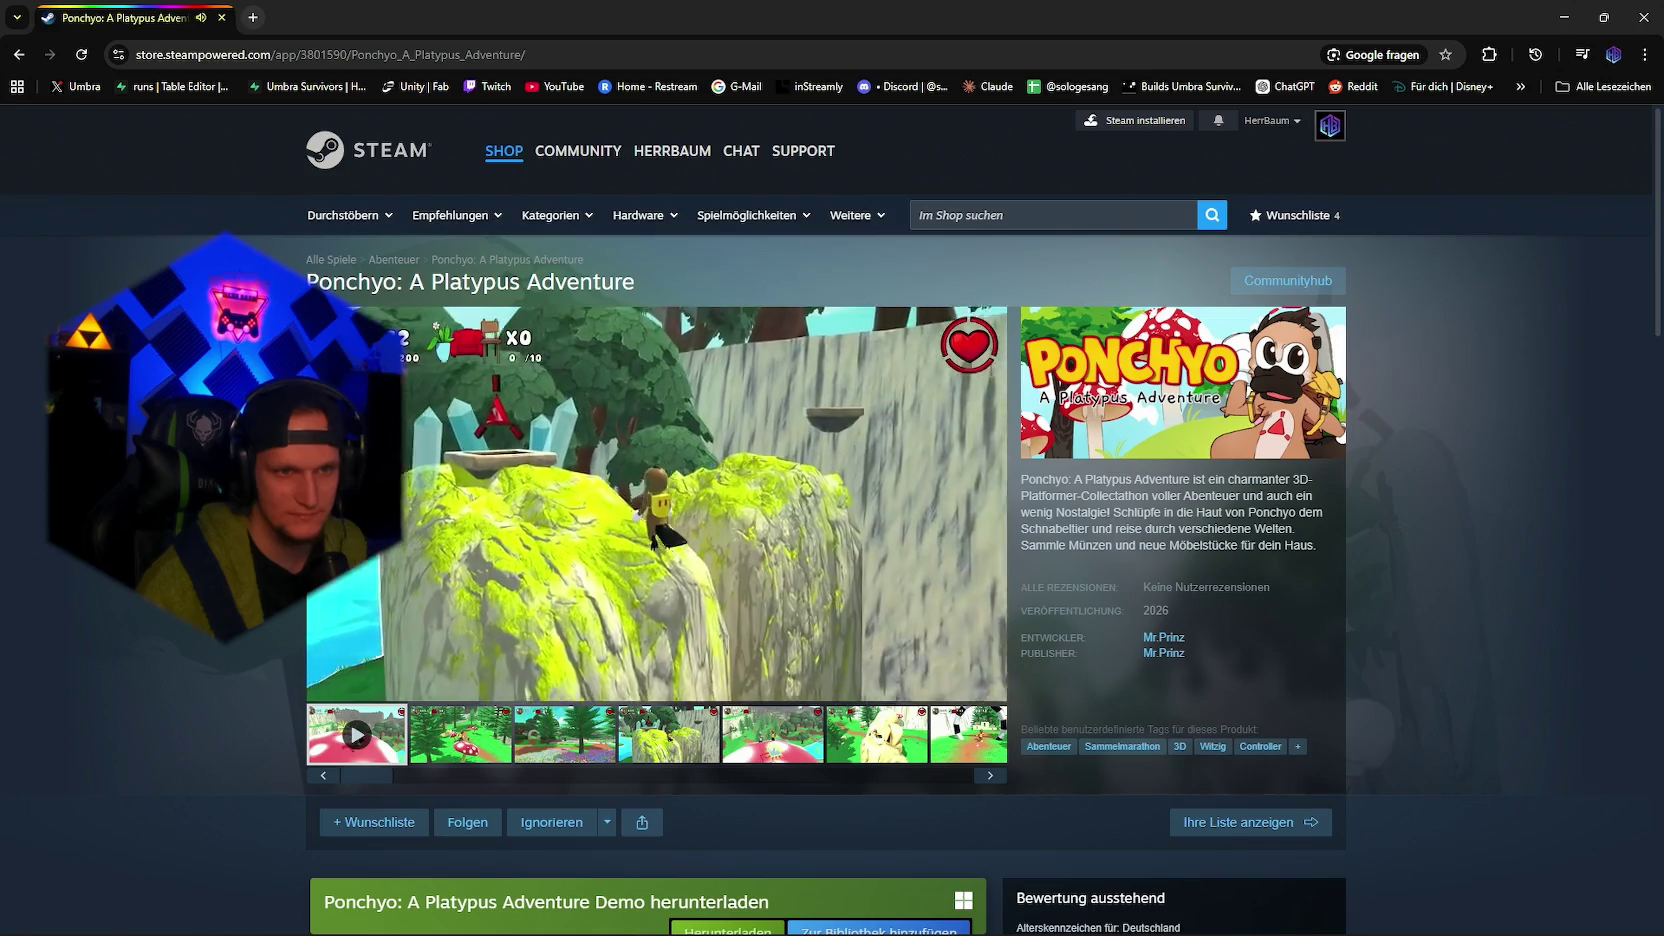
mouse_move(690, 530)
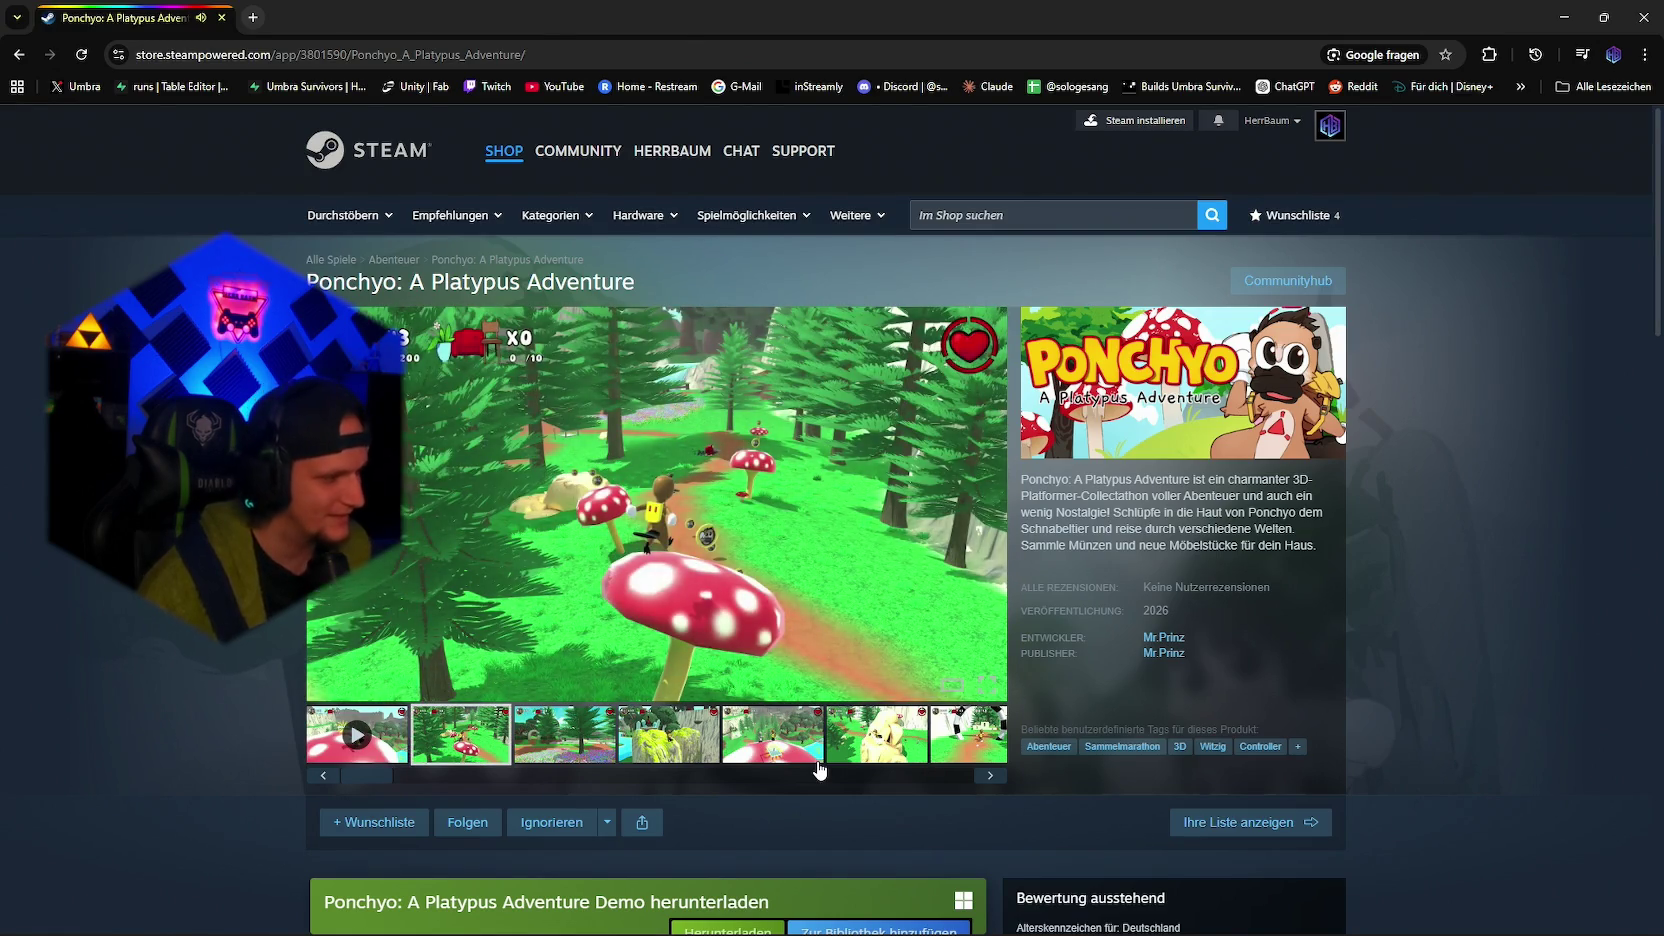
Read down the Ponchyo description, briefly selecting 'Schnabeltiere', then scroll back up to the header
scroll(812, 526, down, 10)
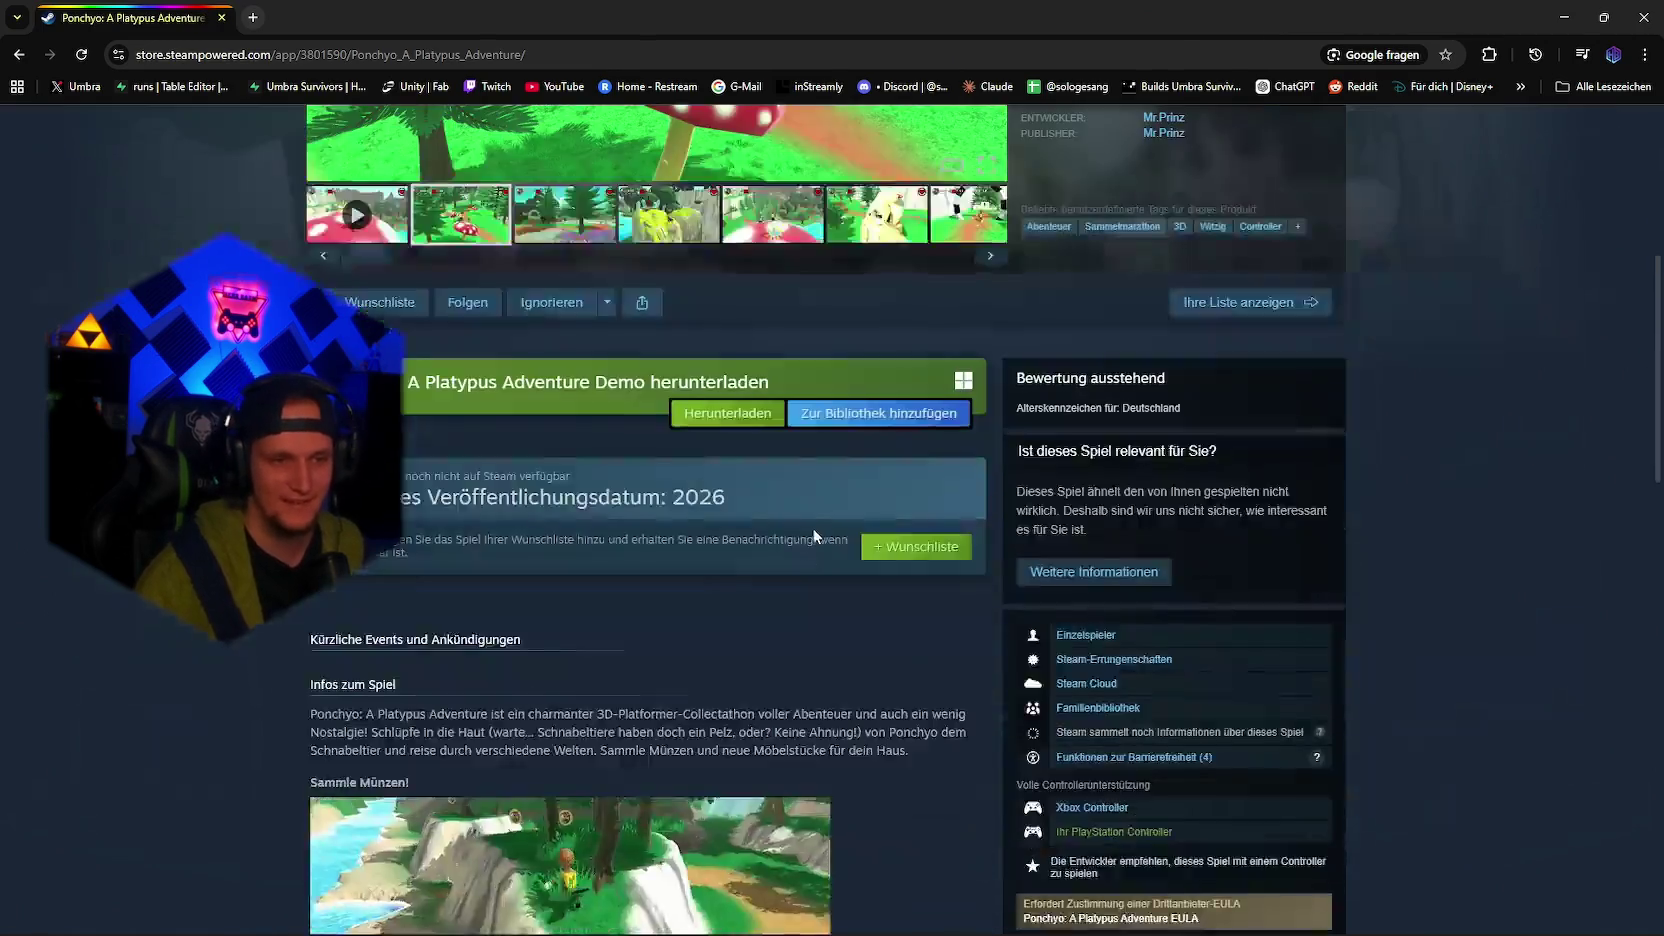
scroll(803, 524, down, 2)
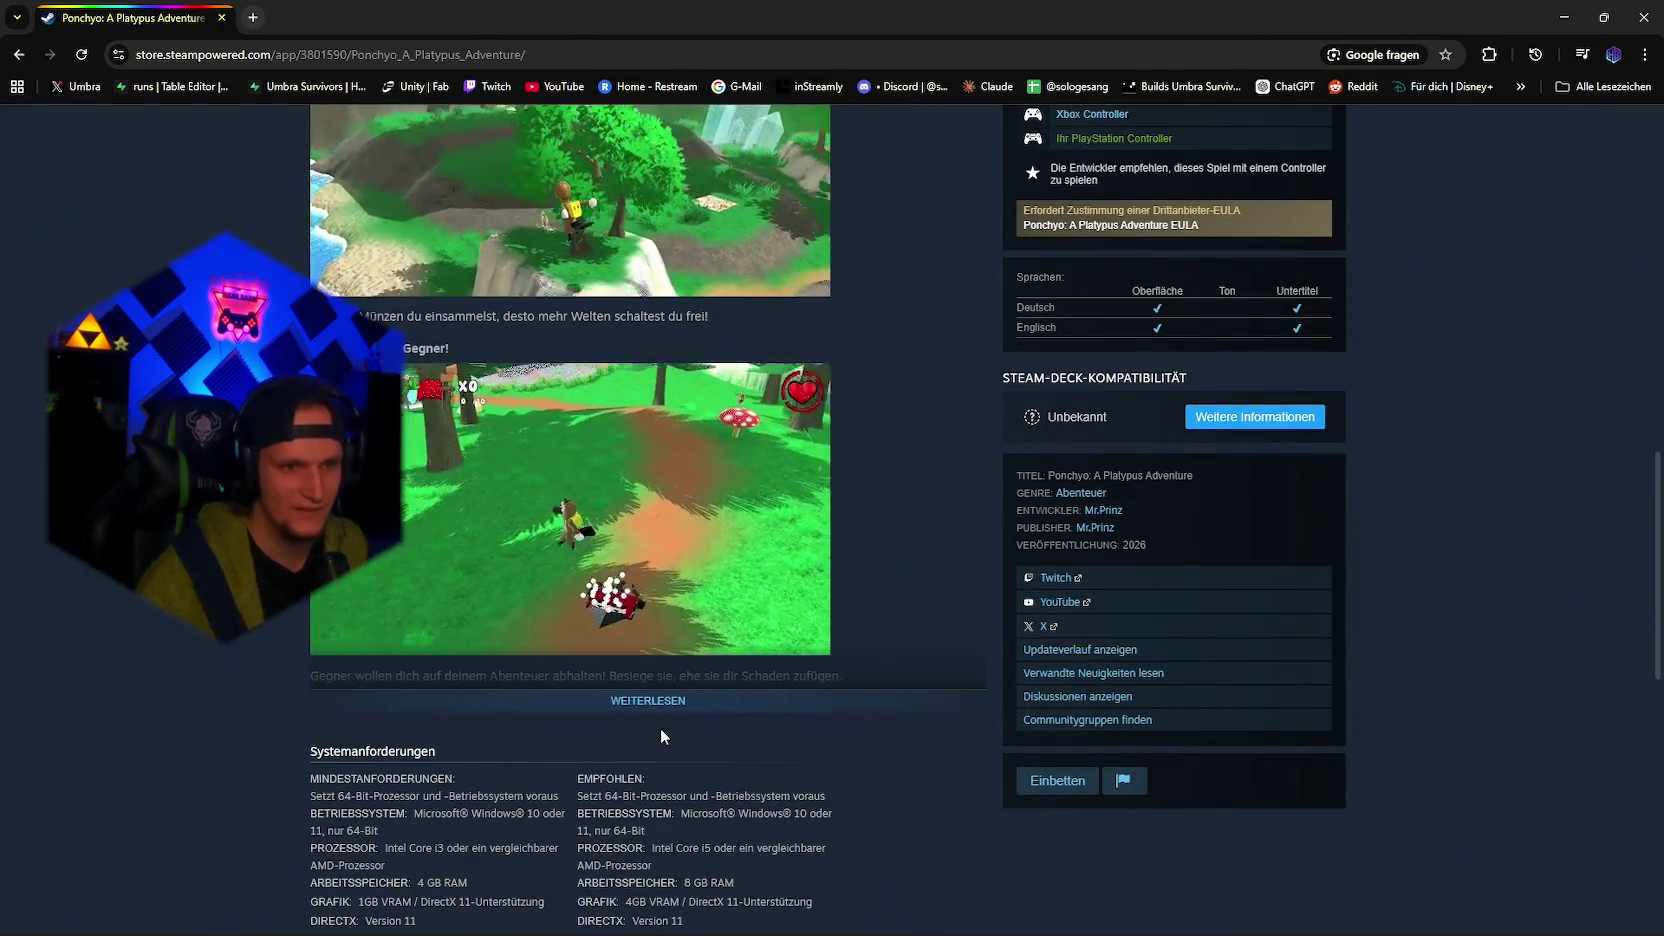
scroll(653, 637, down, 7)
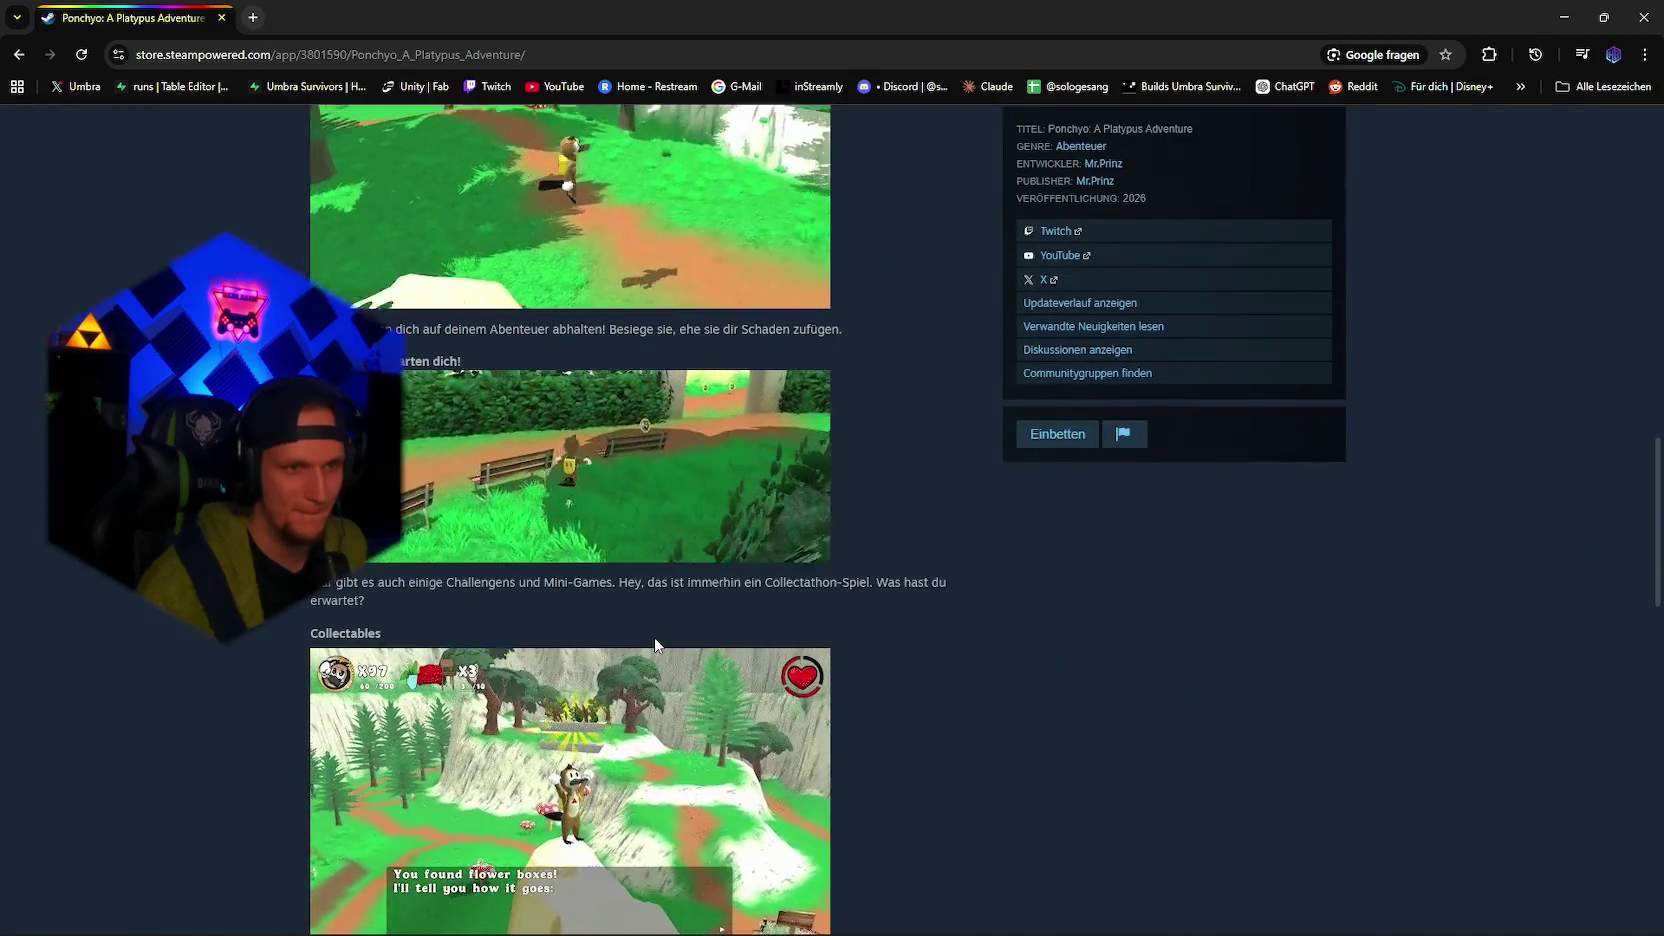
scroll(655, 640, down, 3)
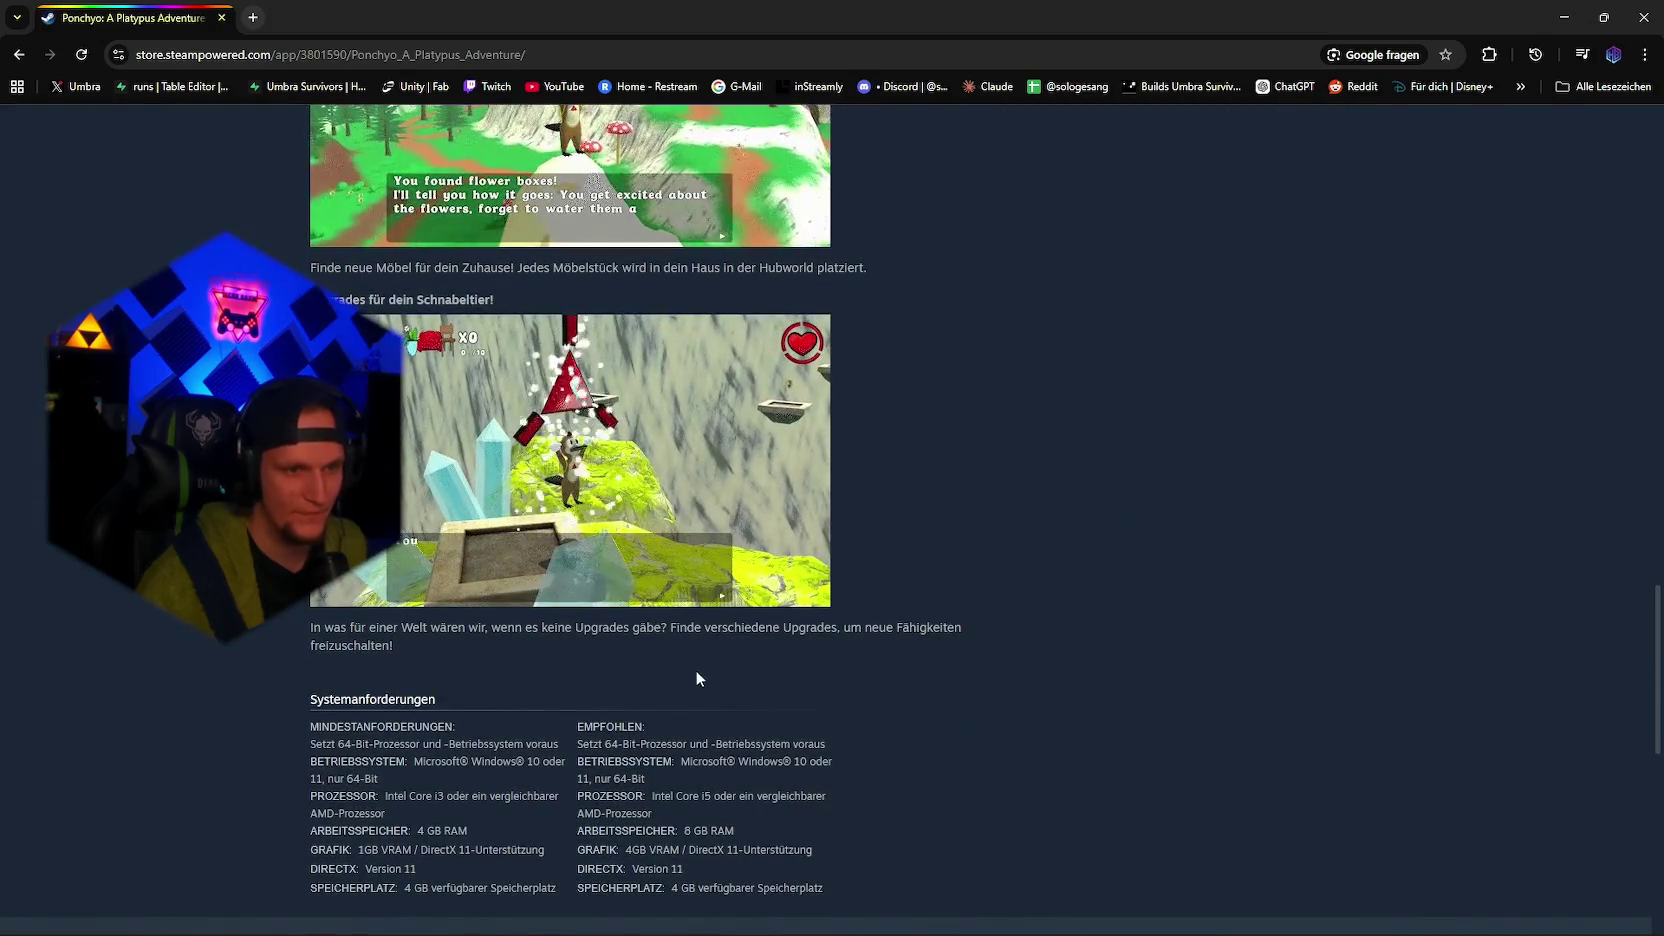
scroll(633, 558, up, 10)
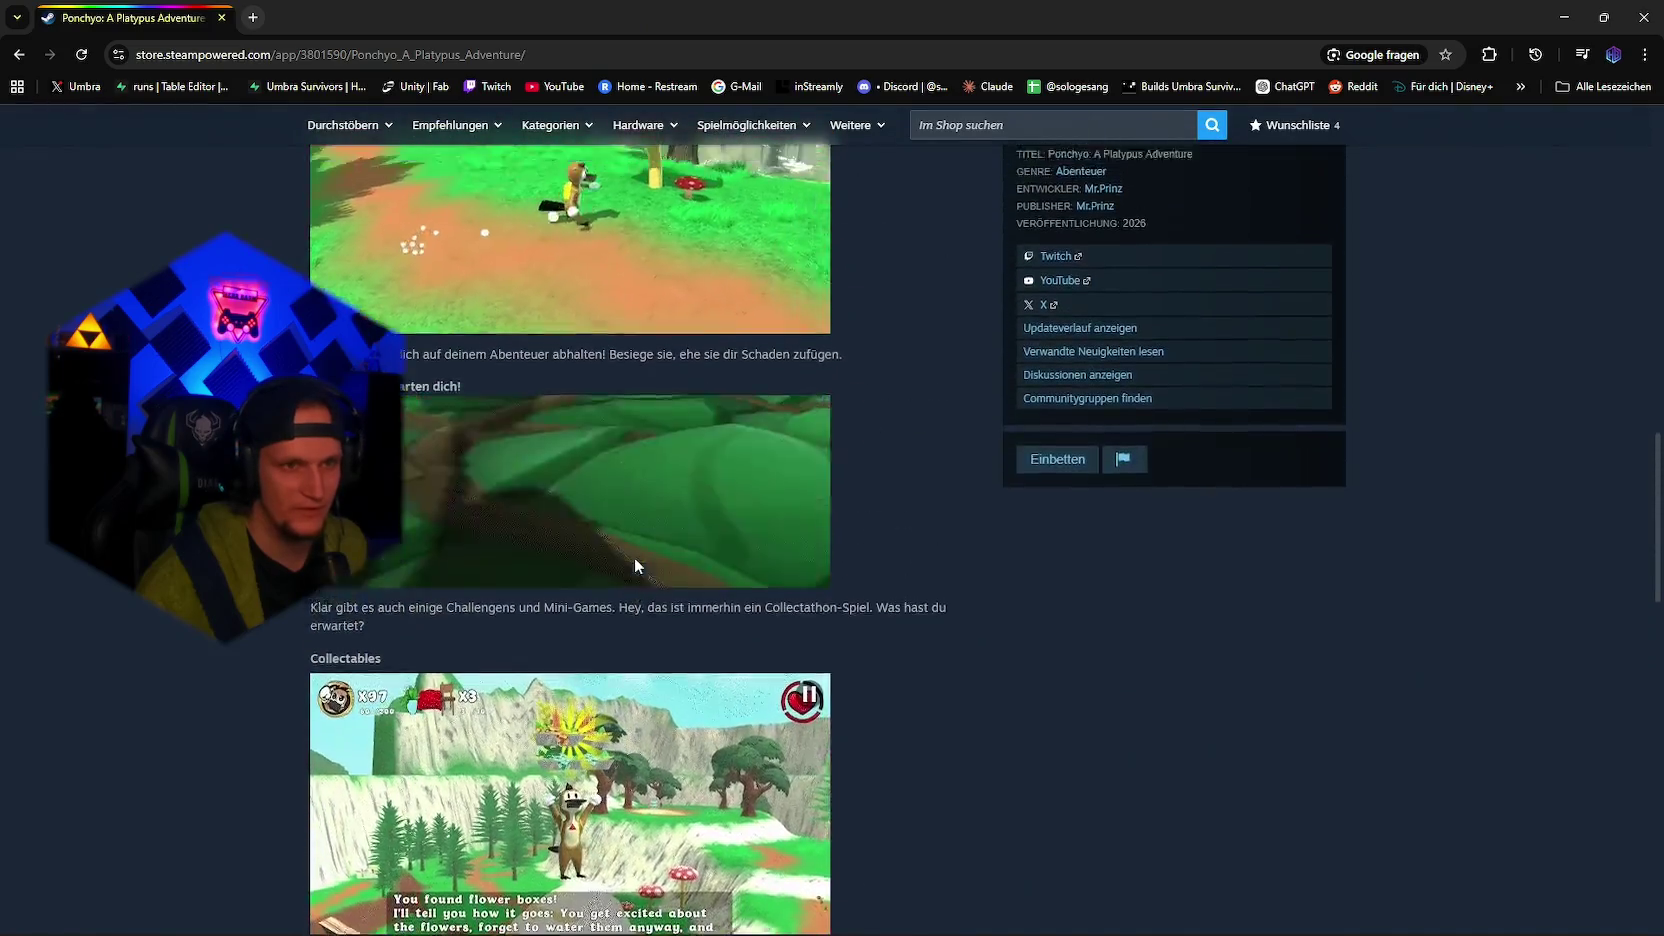
scroll(634, 565, up, 2)
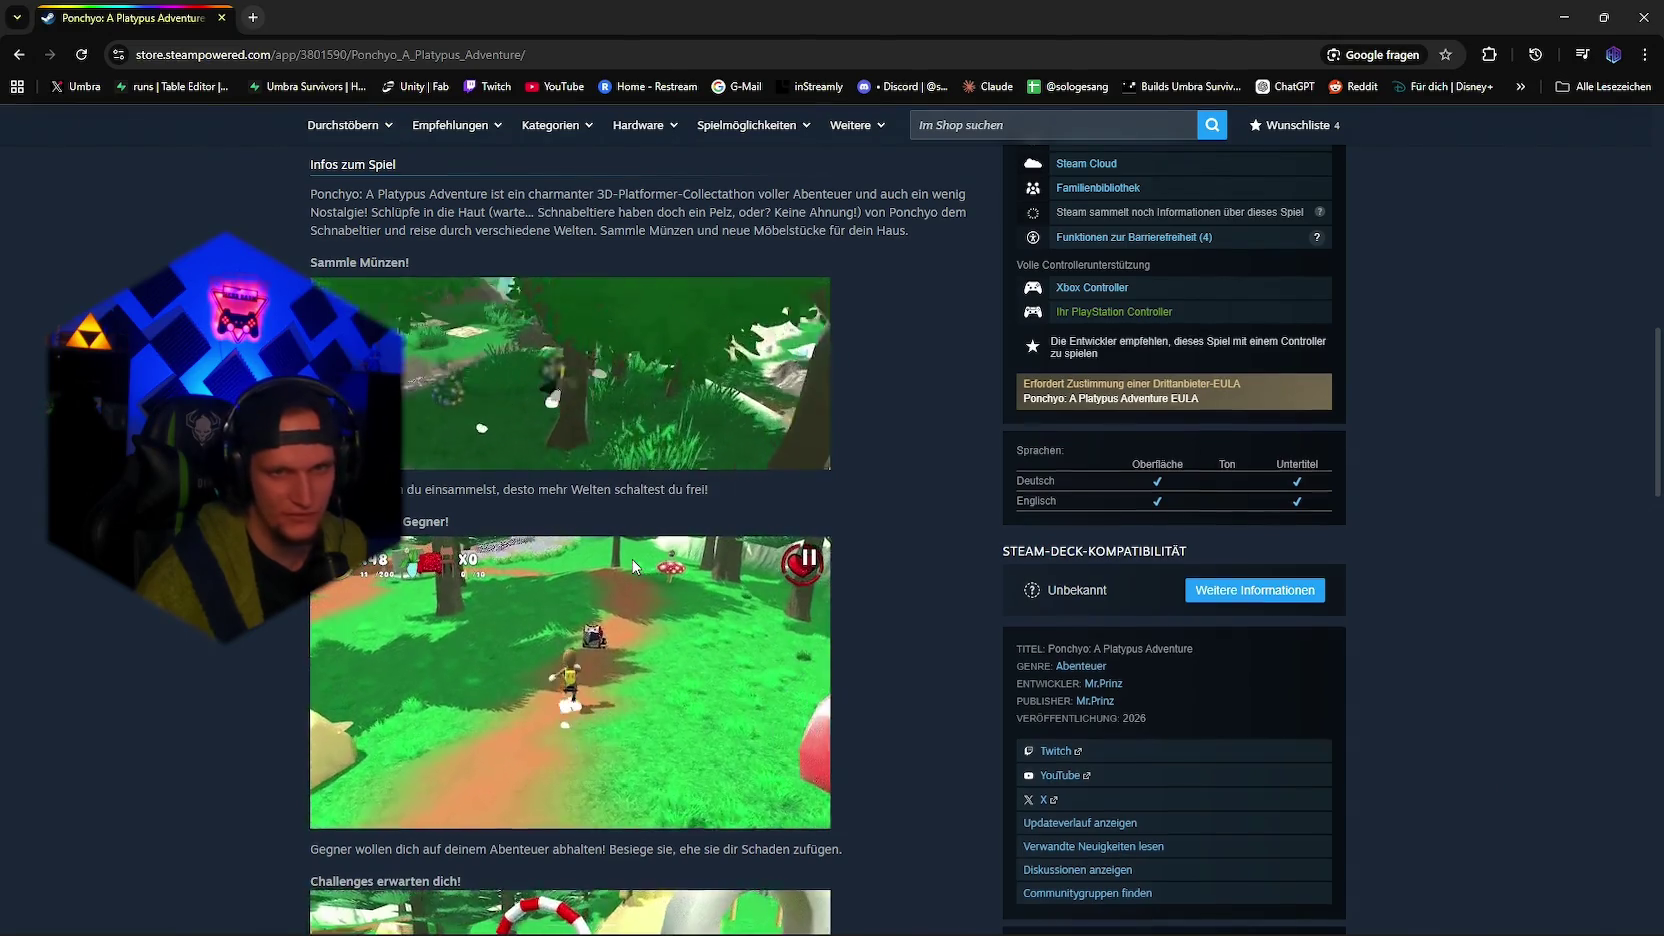
scroll(632, 558, up, 3)
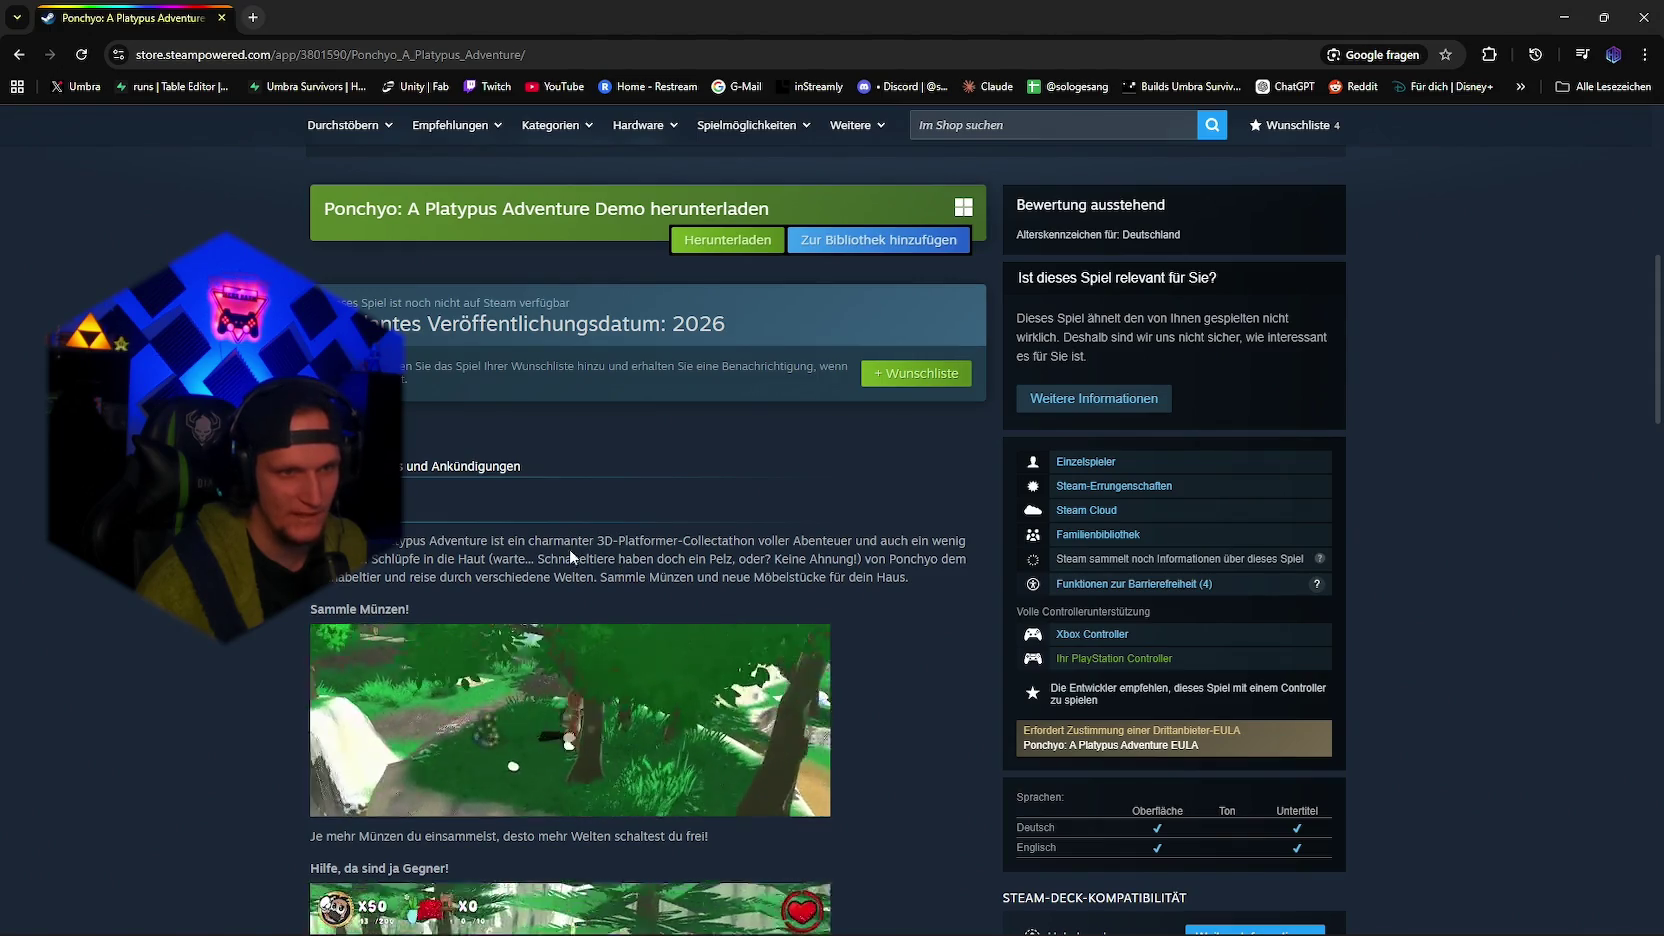
drag(535, 559, 612, 558)
click(620, 560)
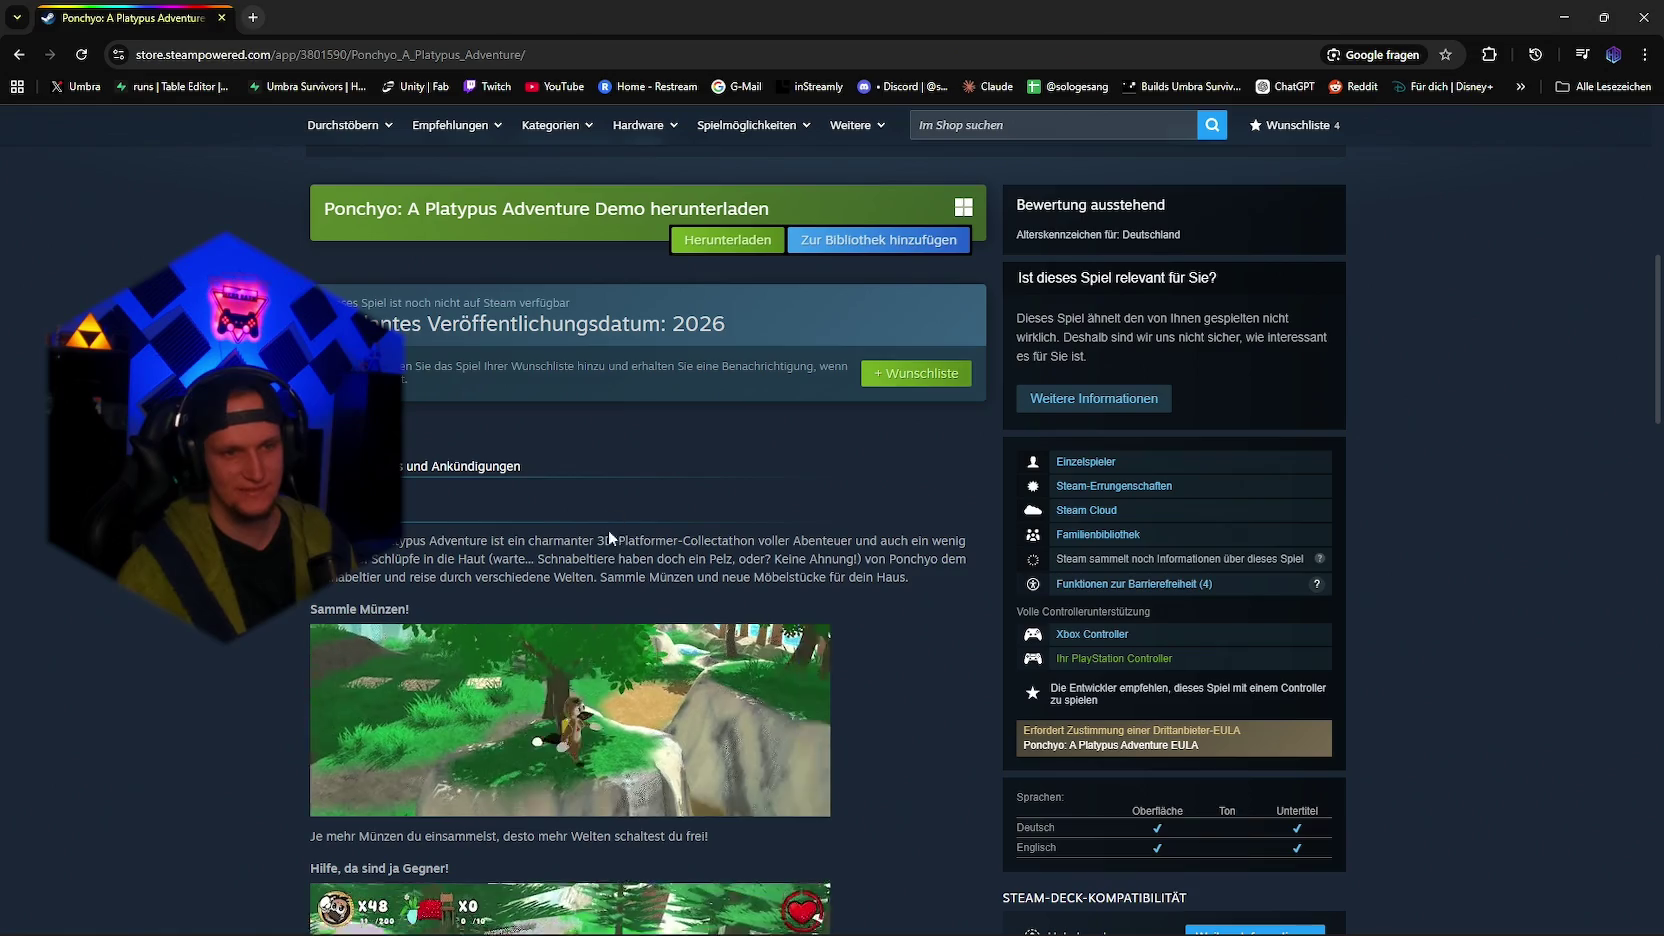
scroll(616, 590, up, 7)
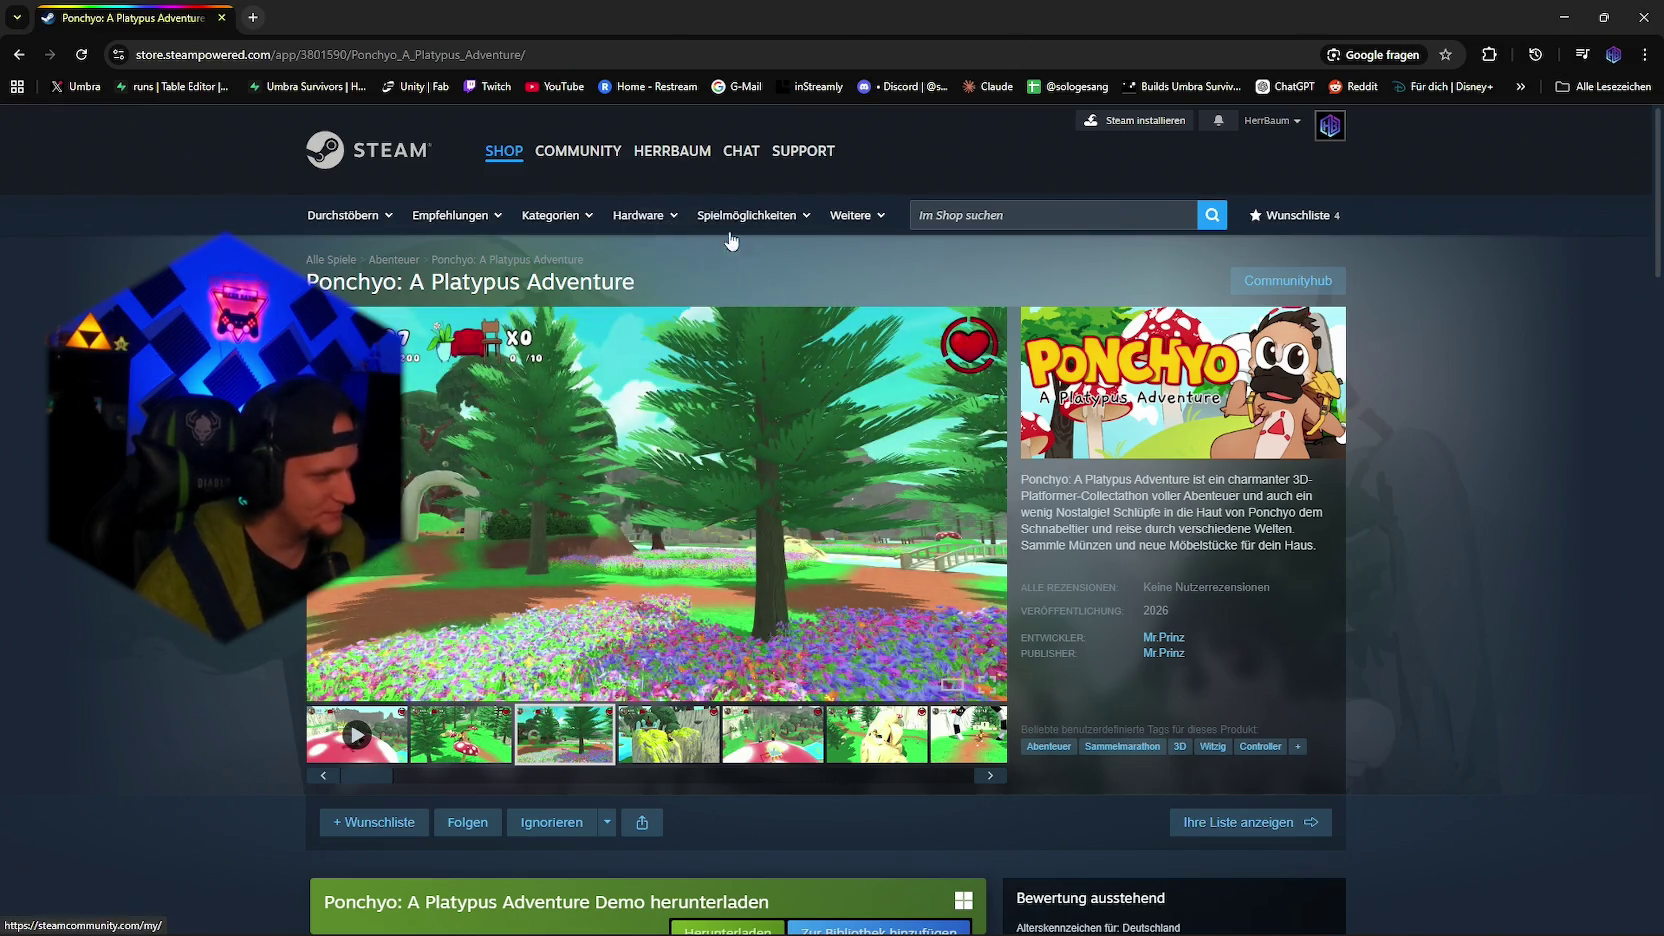
Search the store for 'croc', open Croc Legend of the Gobbos, pause the trailer, and minimize the browser
click(1031, 213)
text(croc)
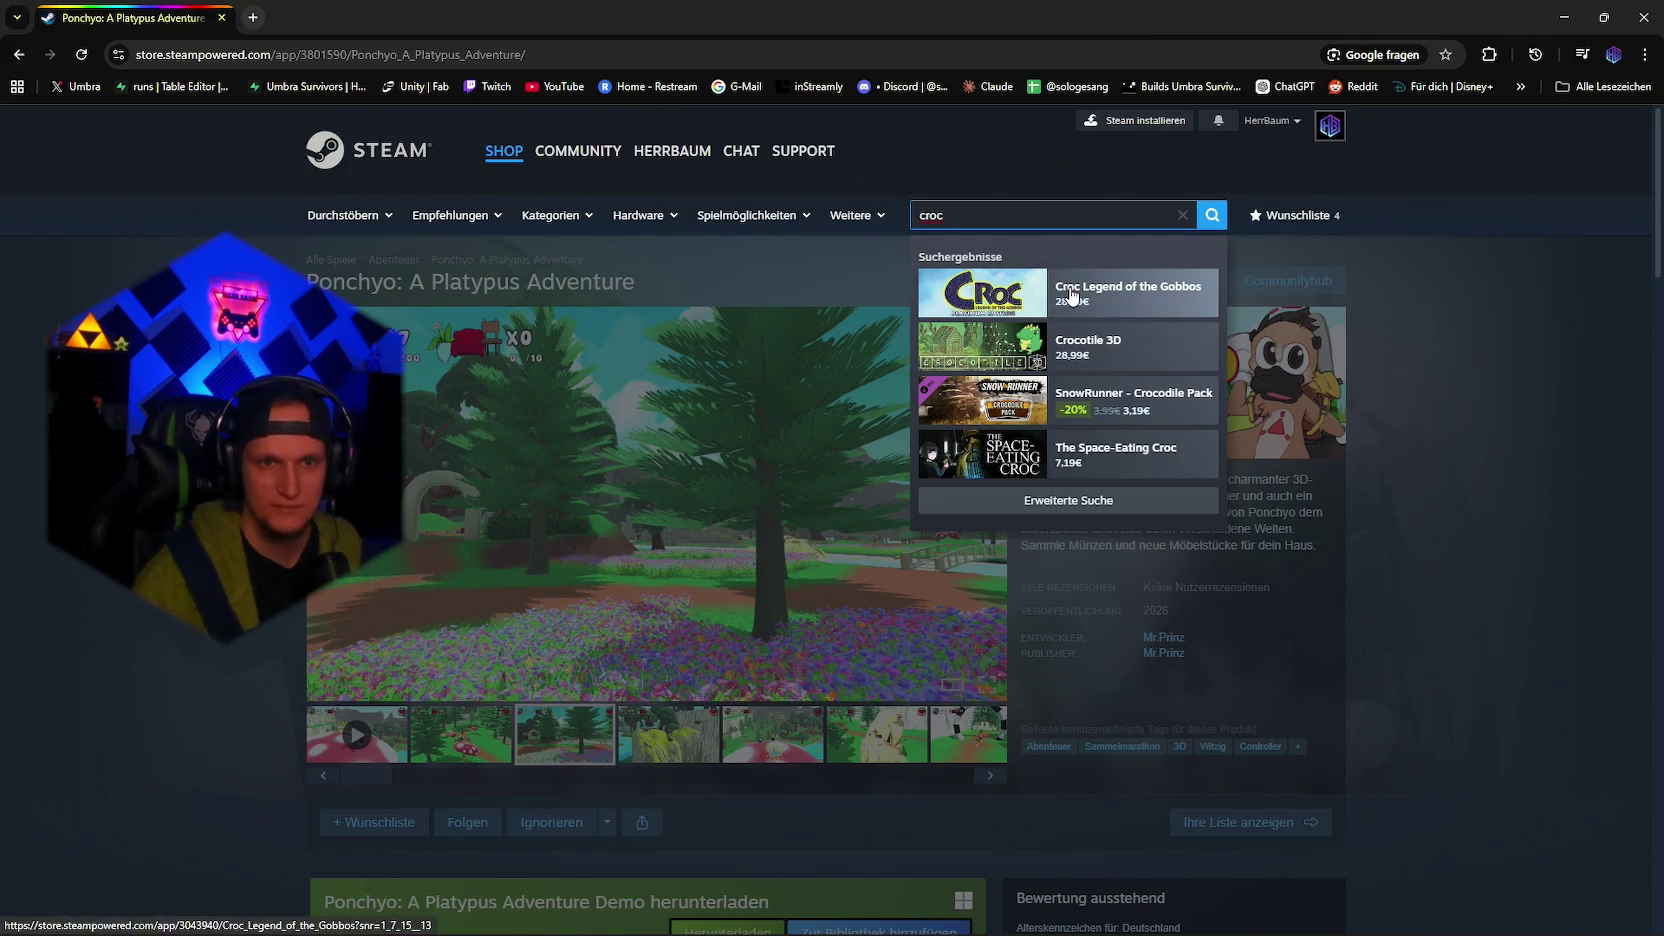
click(1071, 296)
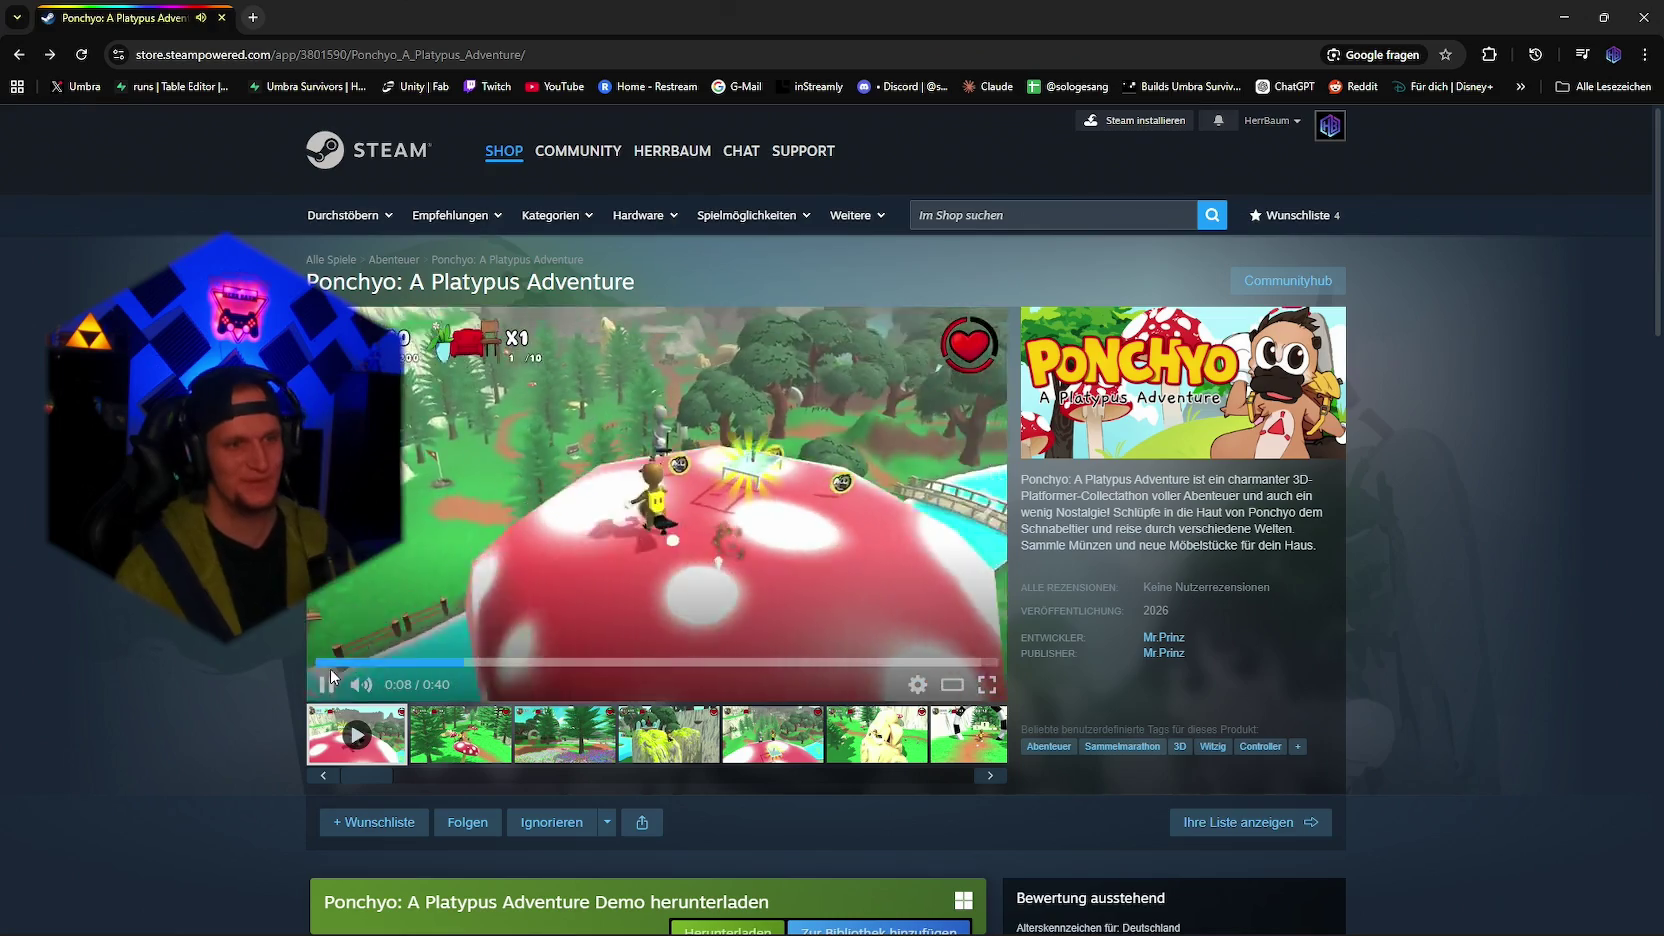
click(646, 419)
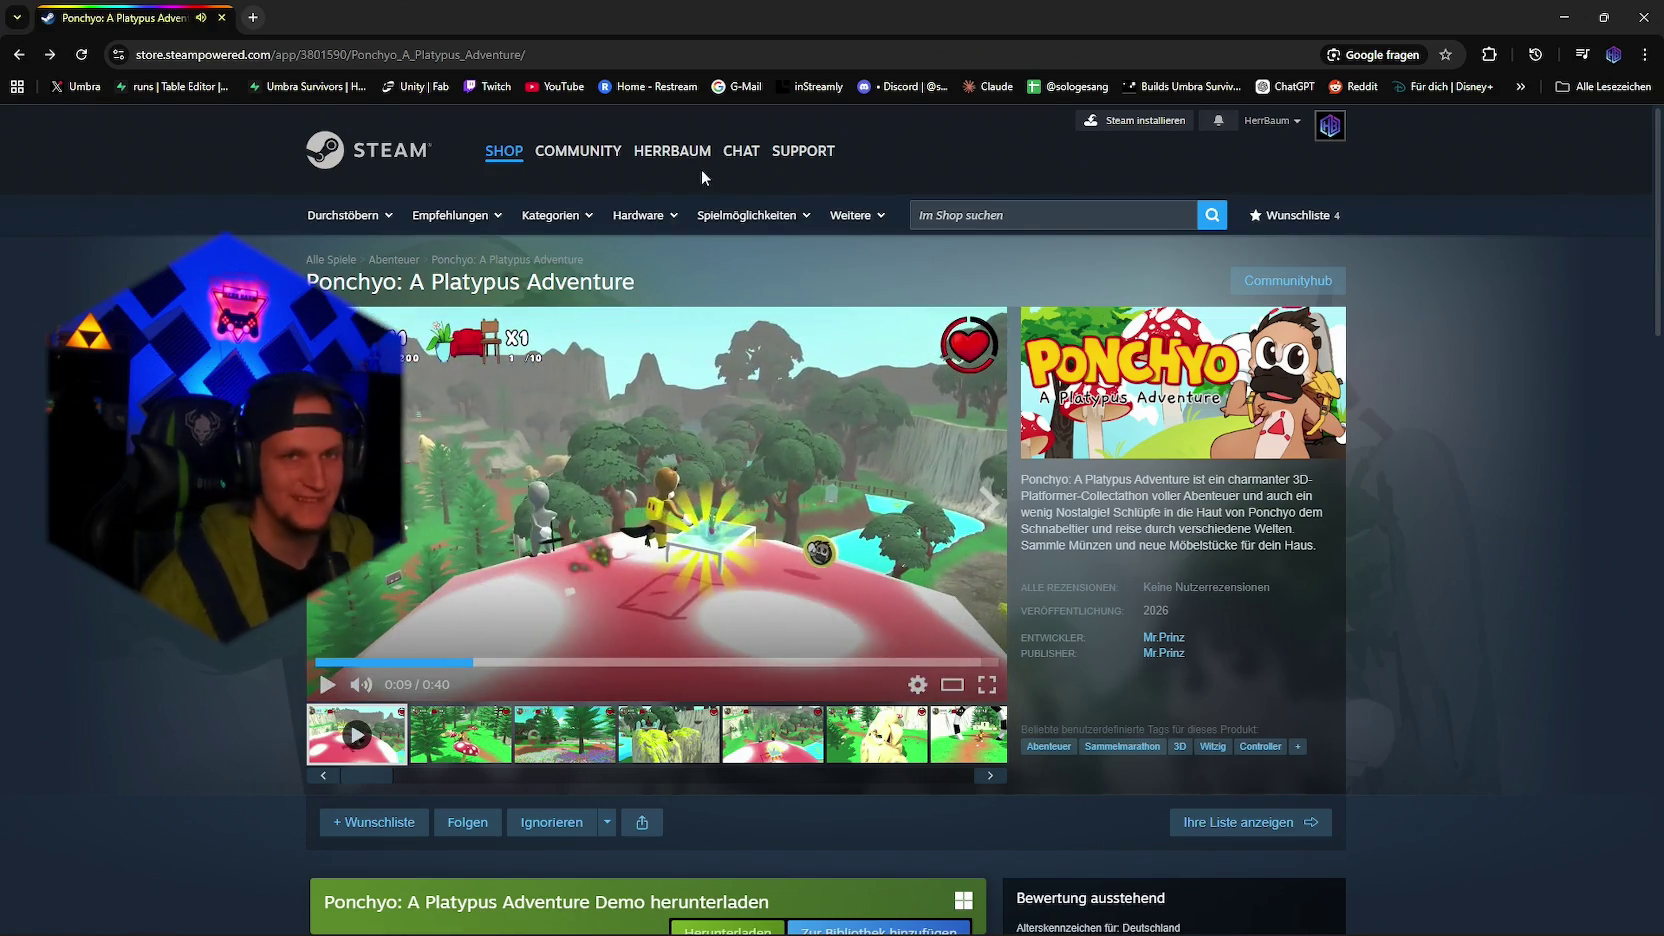
click(1564, 17)
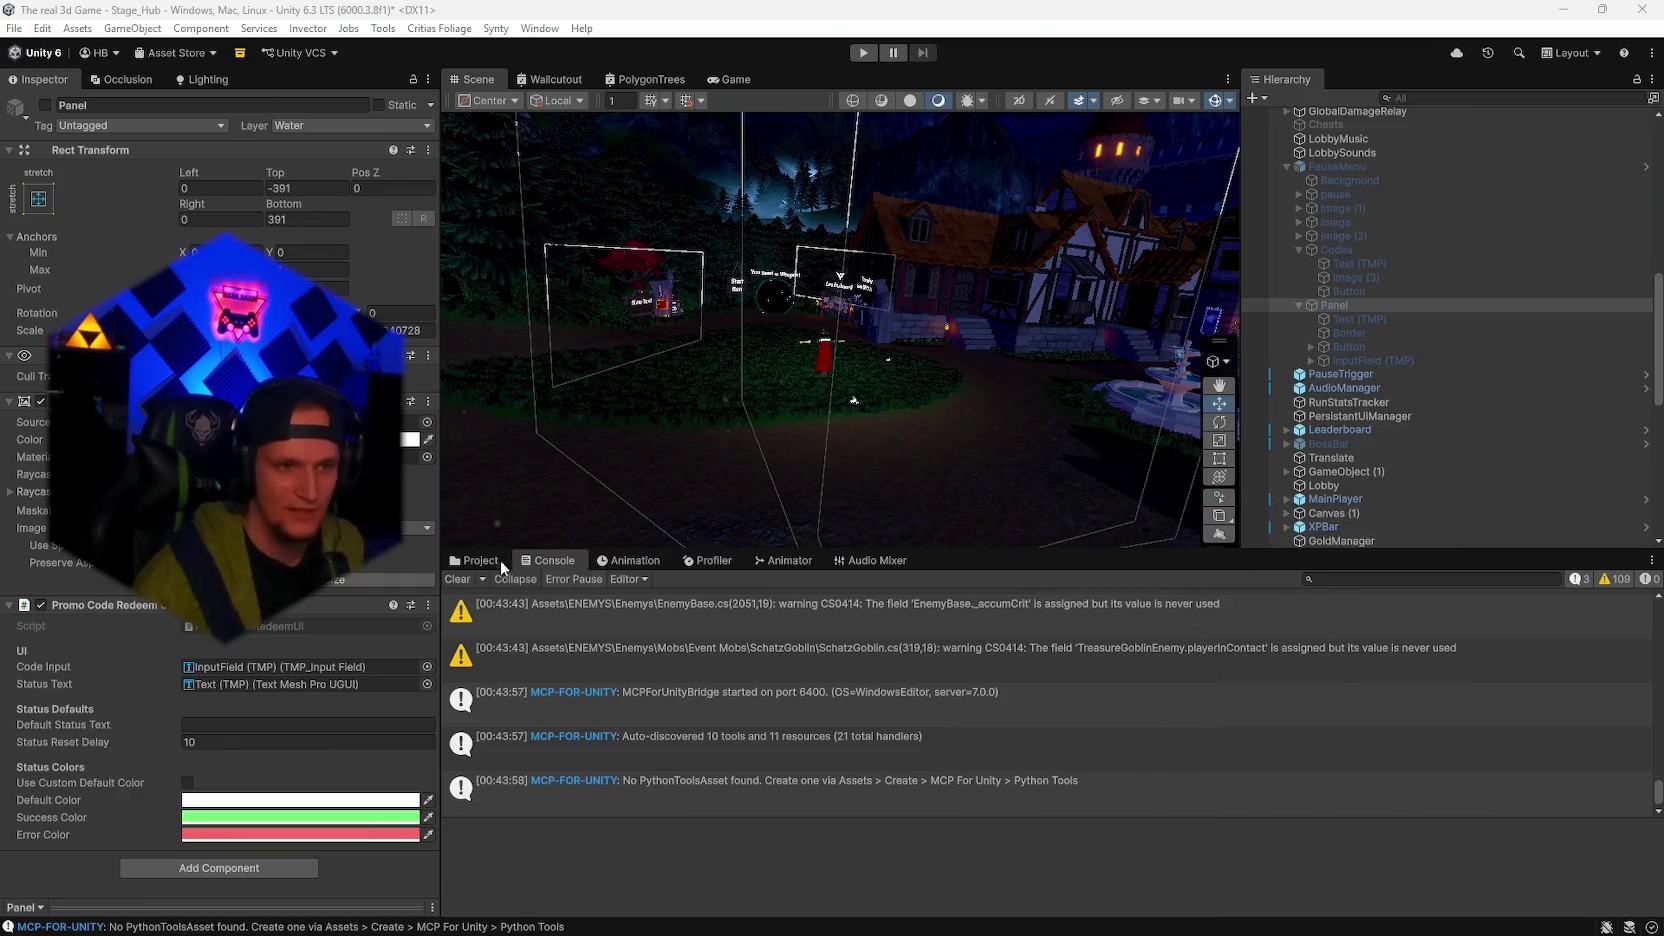
Clear all Console messages and scroll the Hierarchy up toward the Gold Ui entries
click(457, 579)
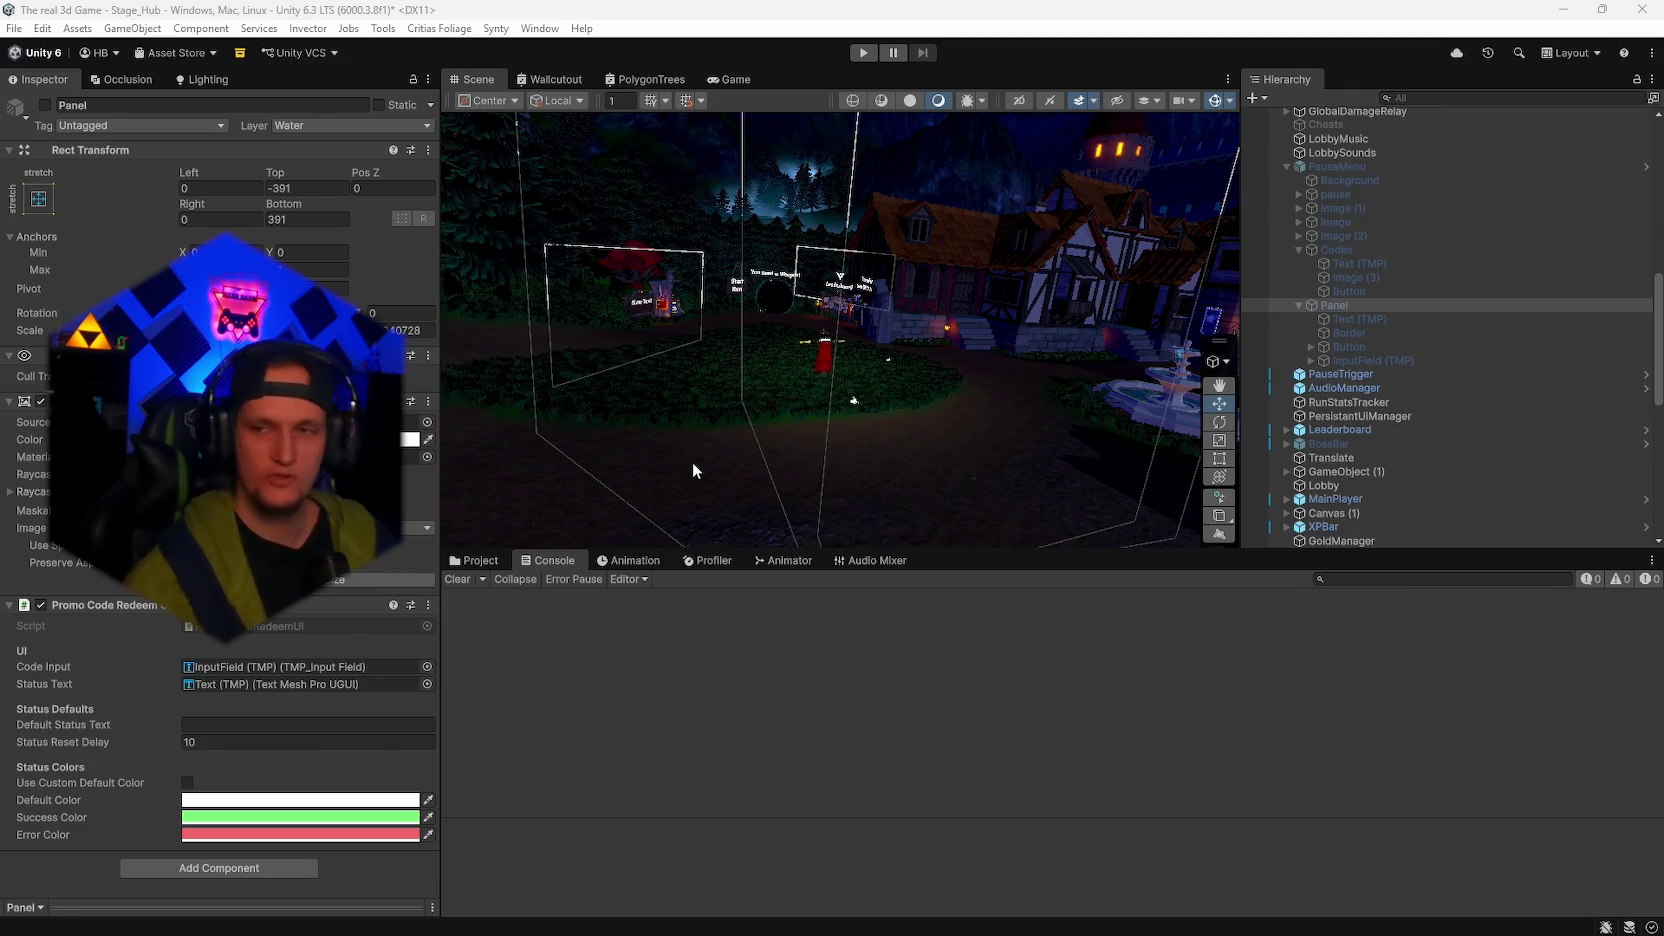
scroll(1267, 395, up, 5)
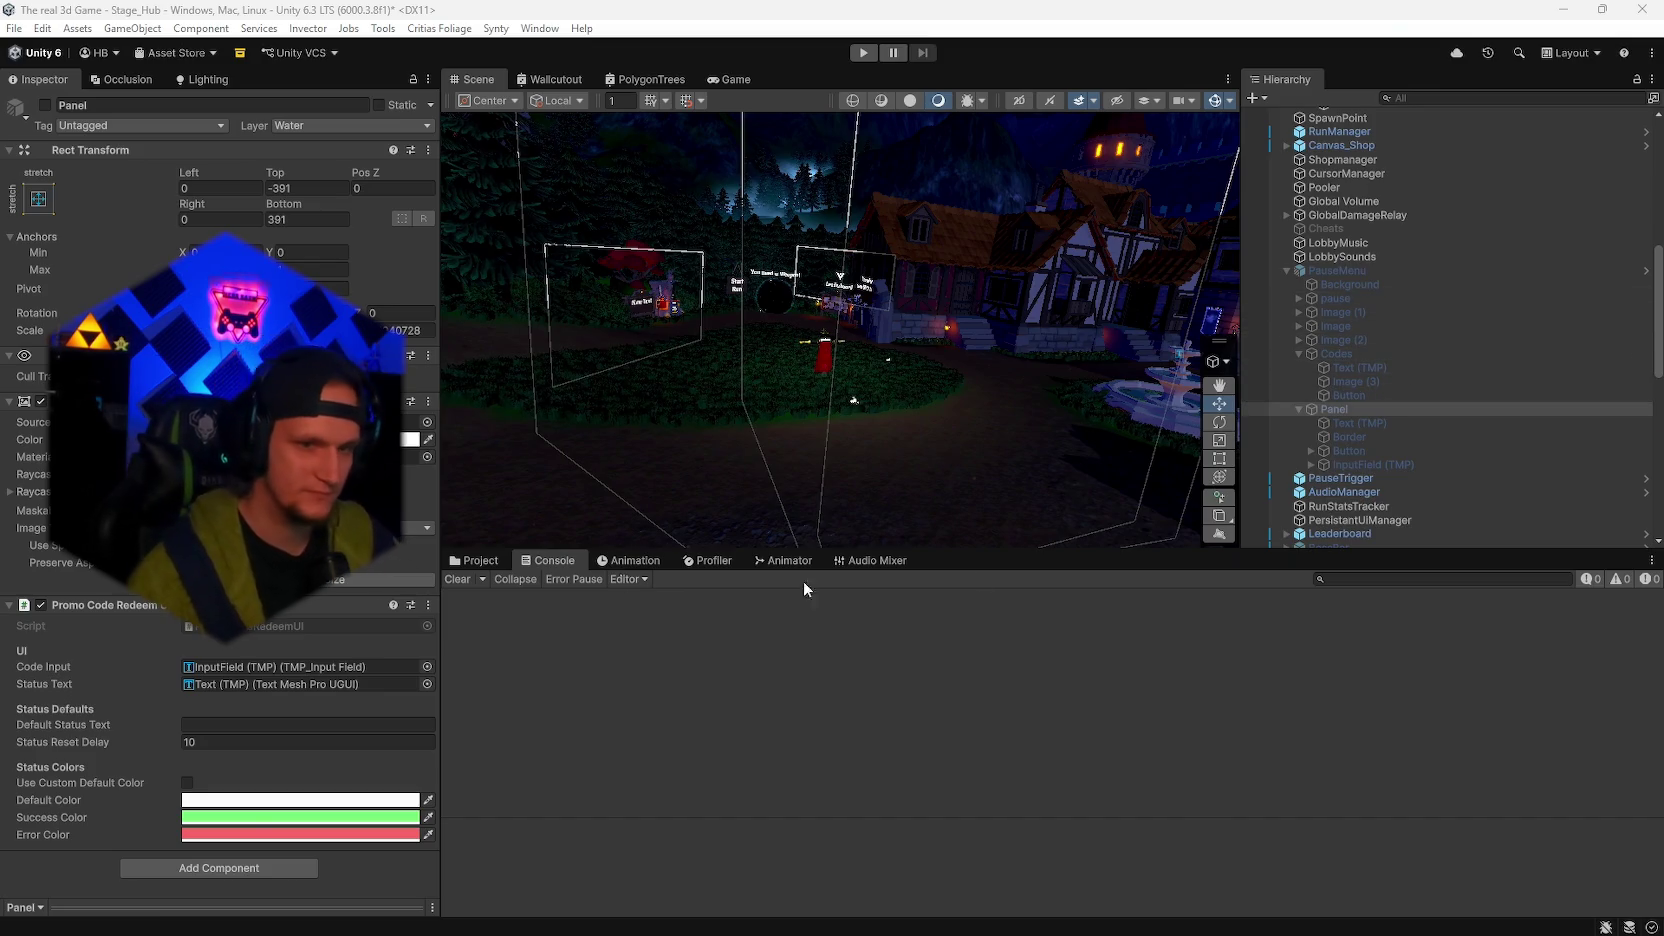
scroll(1379, 451, up, 3)
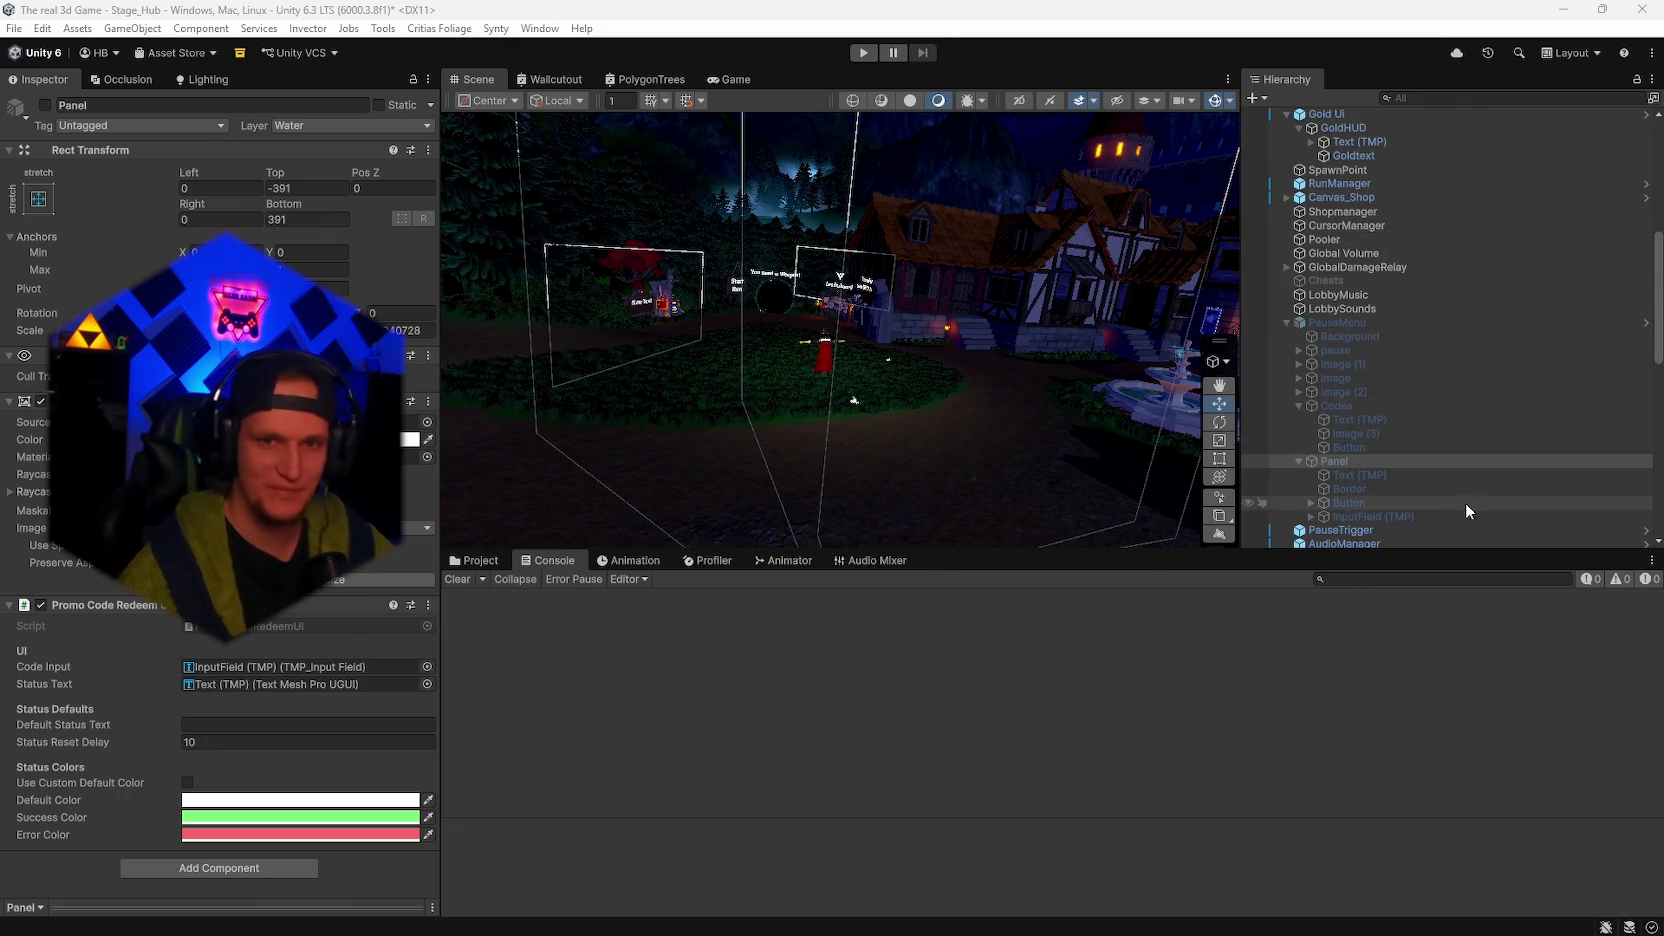
click(14, 28)
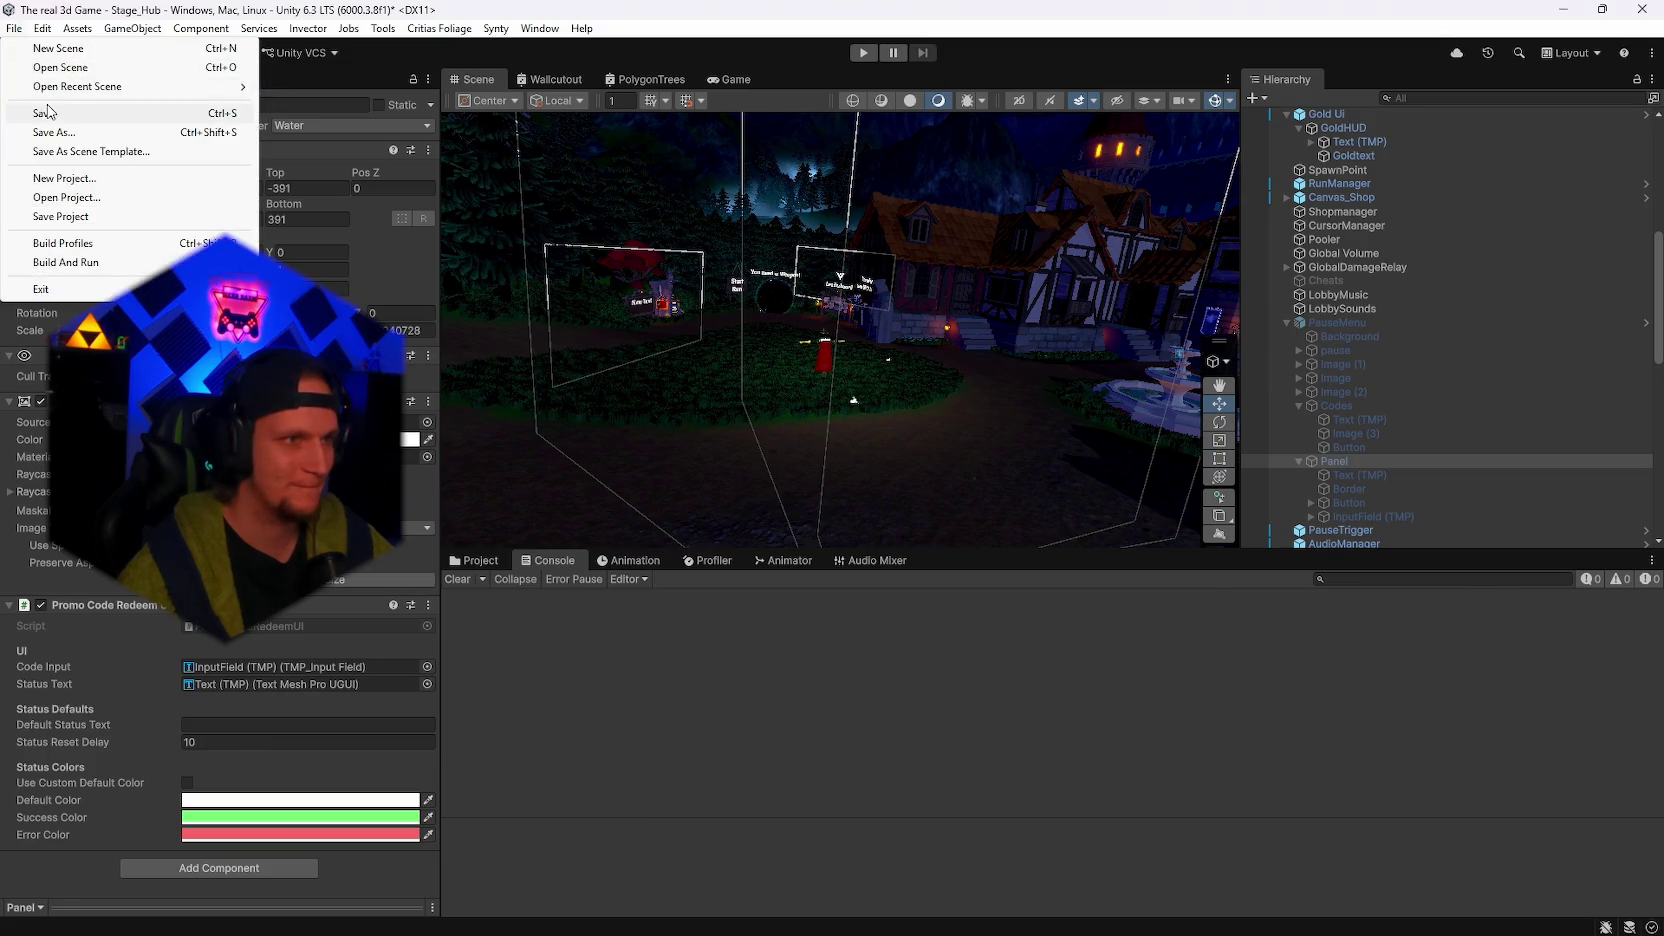
Save the current scene and the whole project
click(44, 113)
click(14, 28)
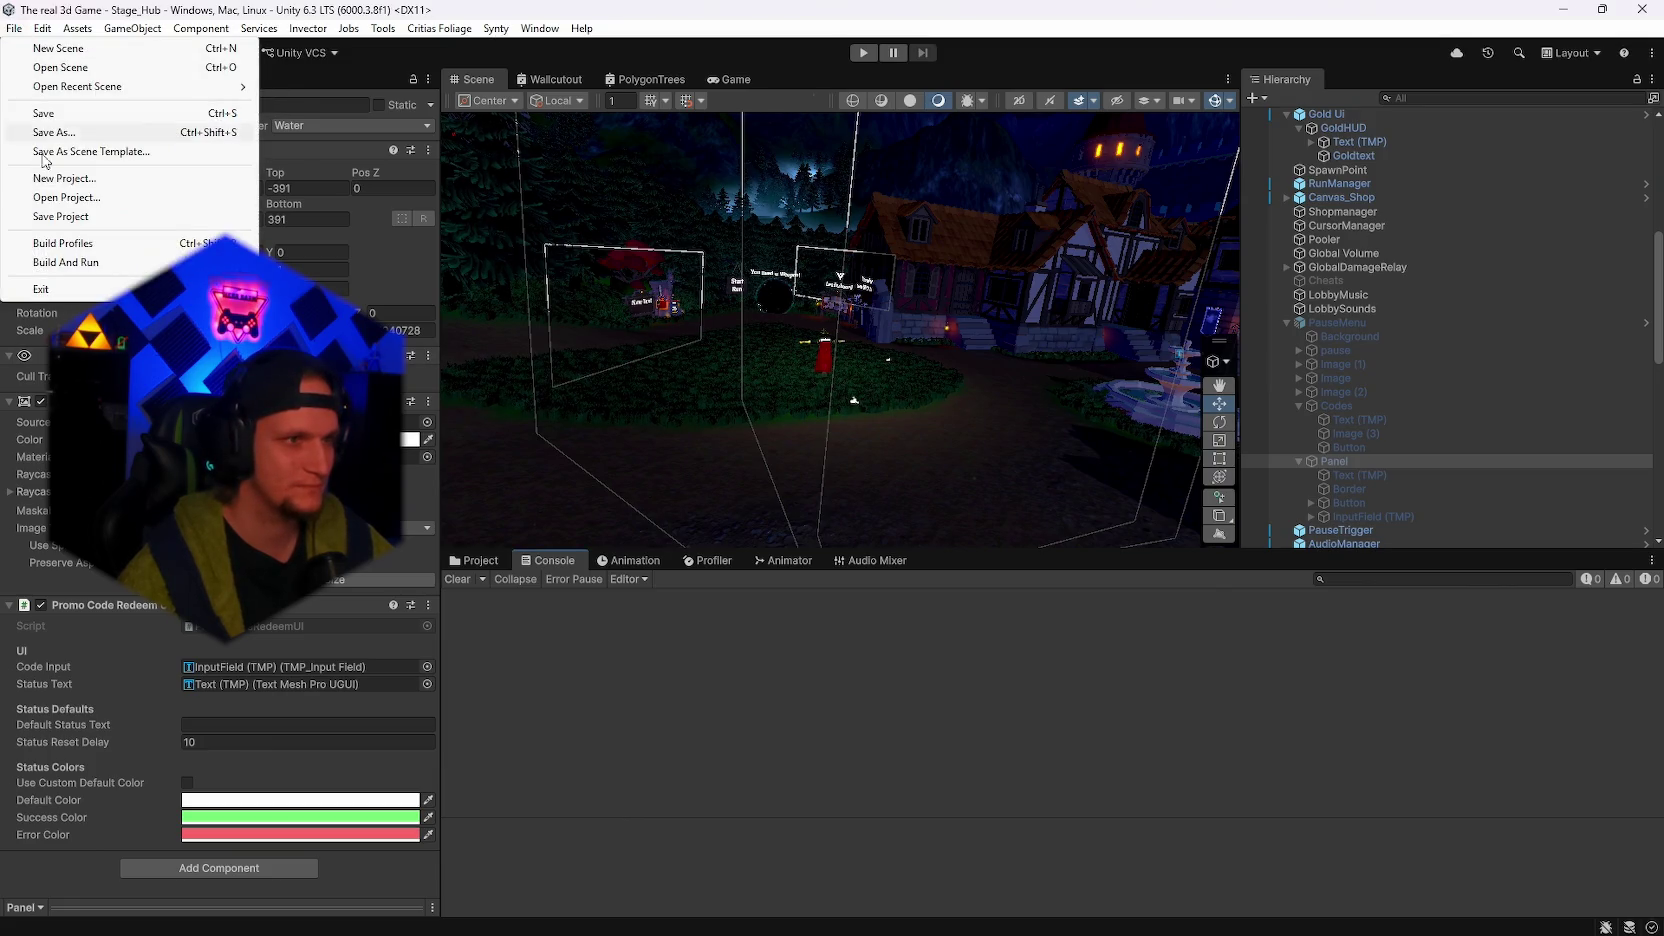
click(55, 216)
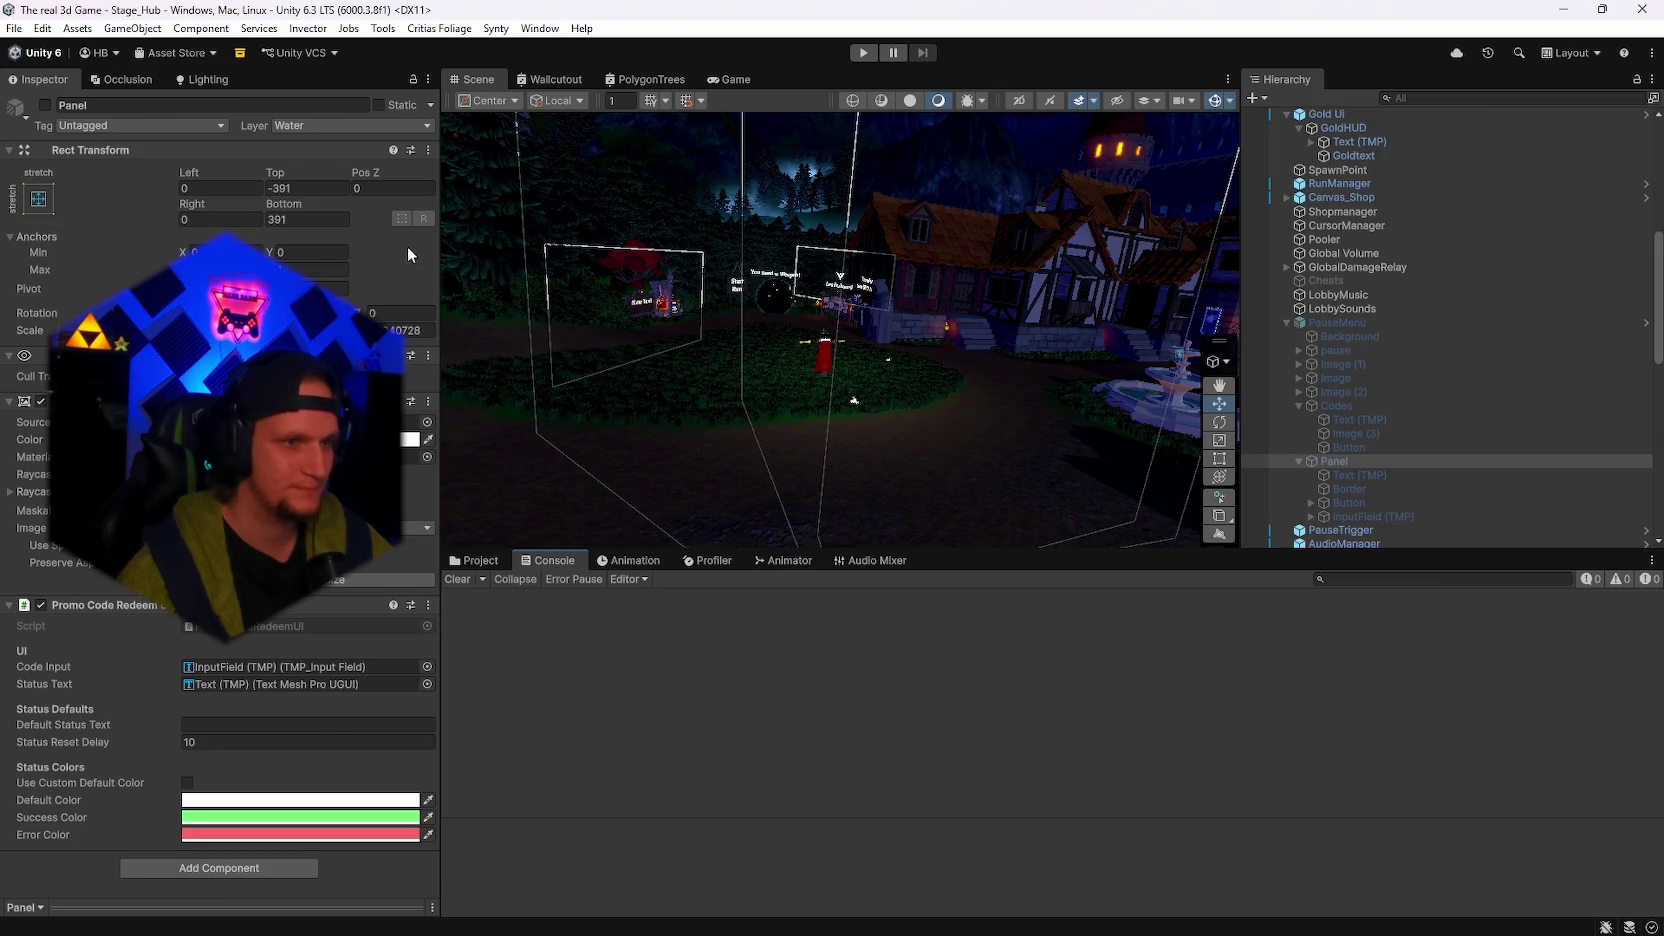
Add a UI Button Sfx component to the Panel's Button via an Add Component search for 'but'
click(1348, 504)
scroll(242, 692, down, 3)
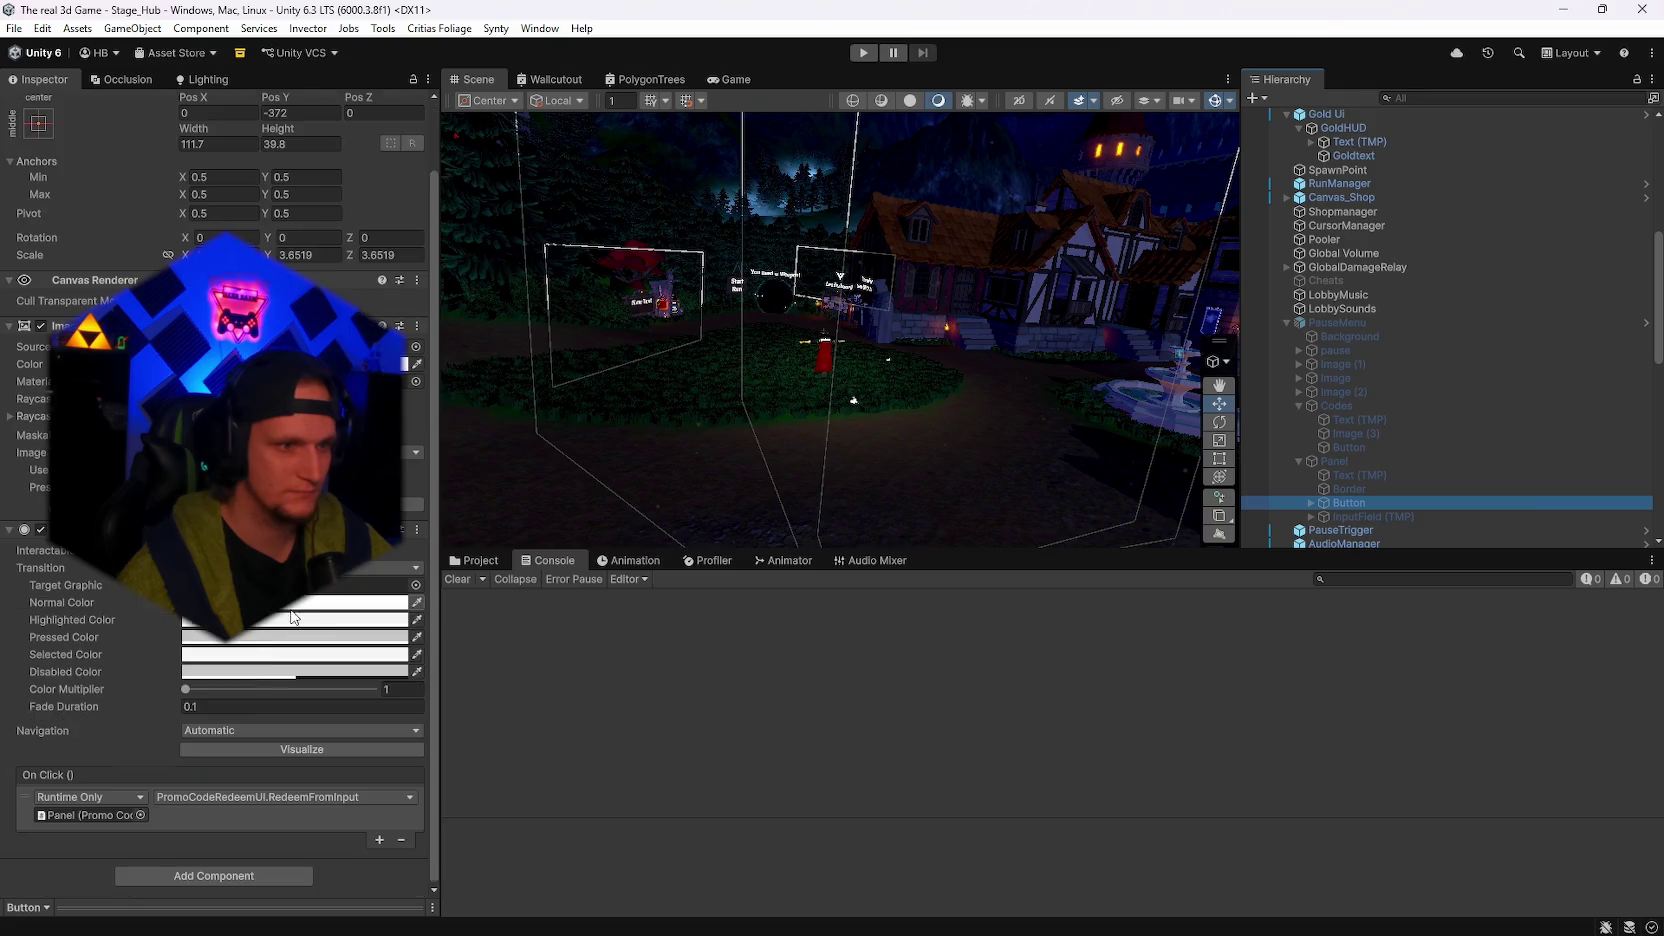
click(170, 874)
text(but)
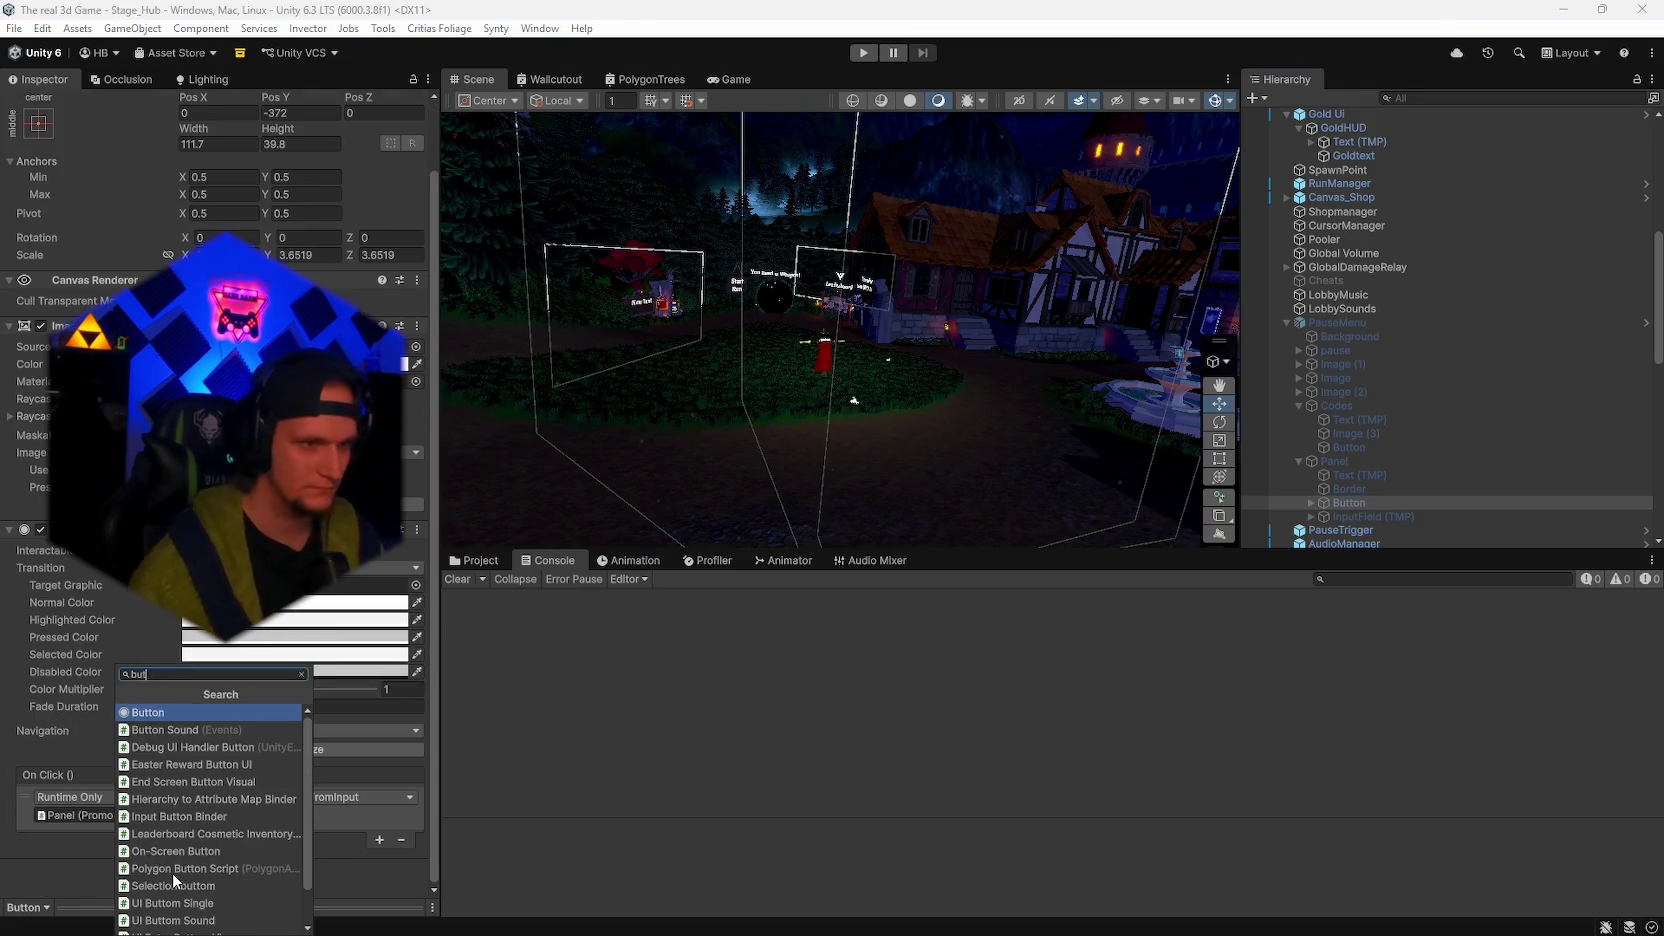
scroll(194, 835, down, 1)
click(222, 881)
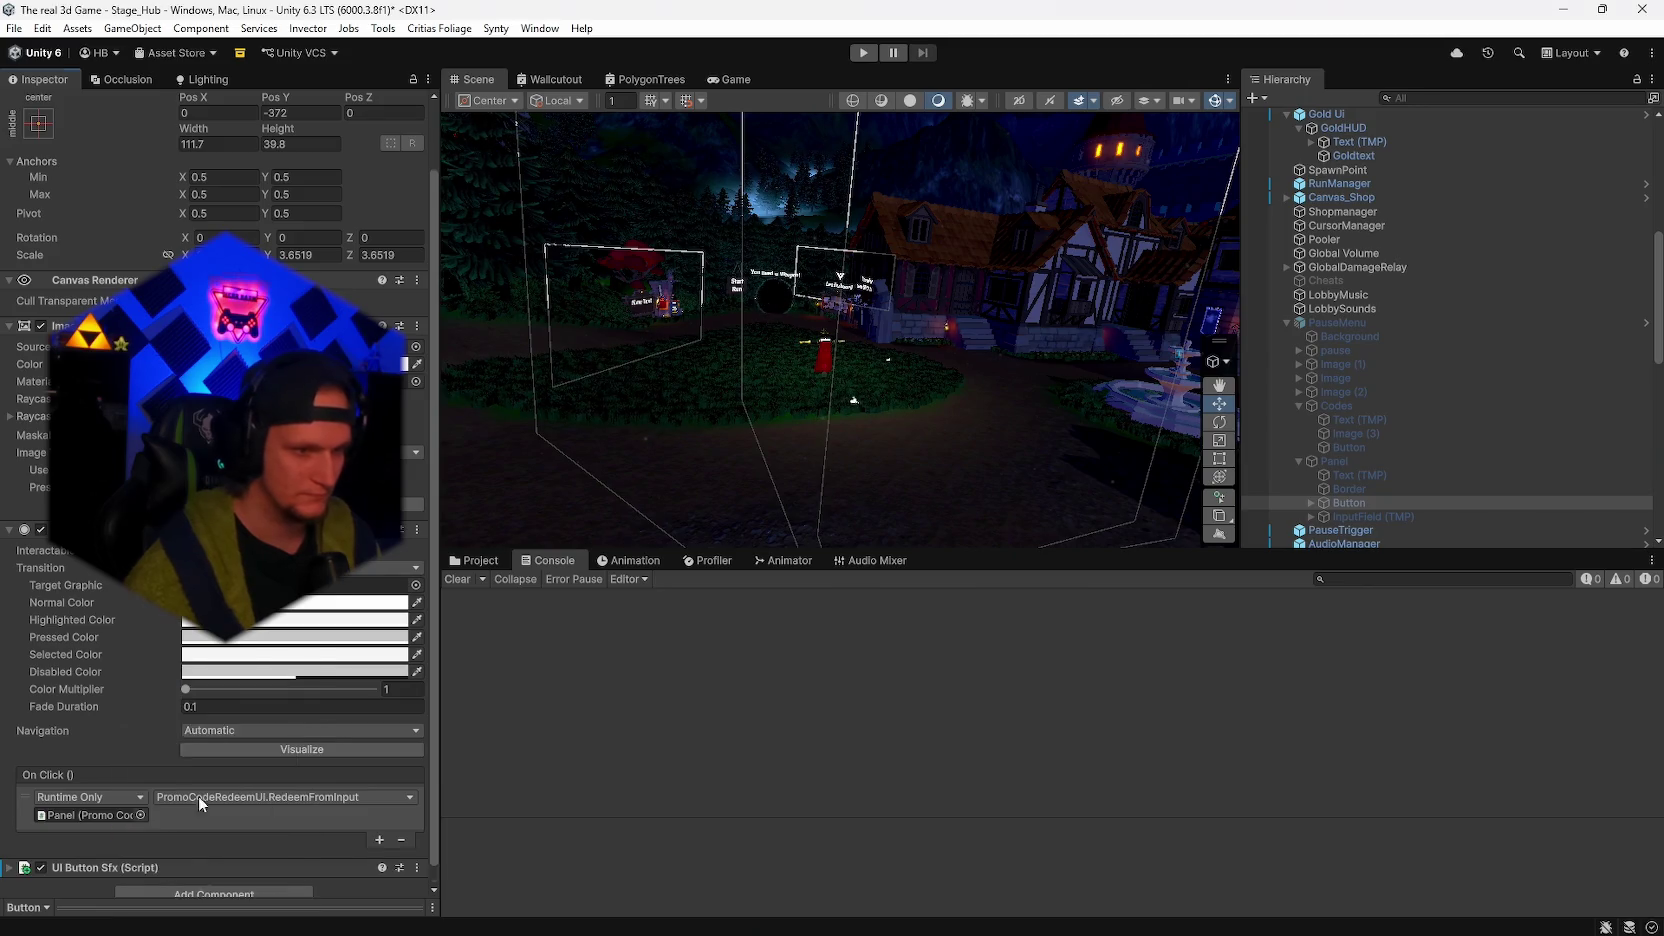
Save the scene and project again with the new Button Sfx component
scroll(235, 735, down, 3)
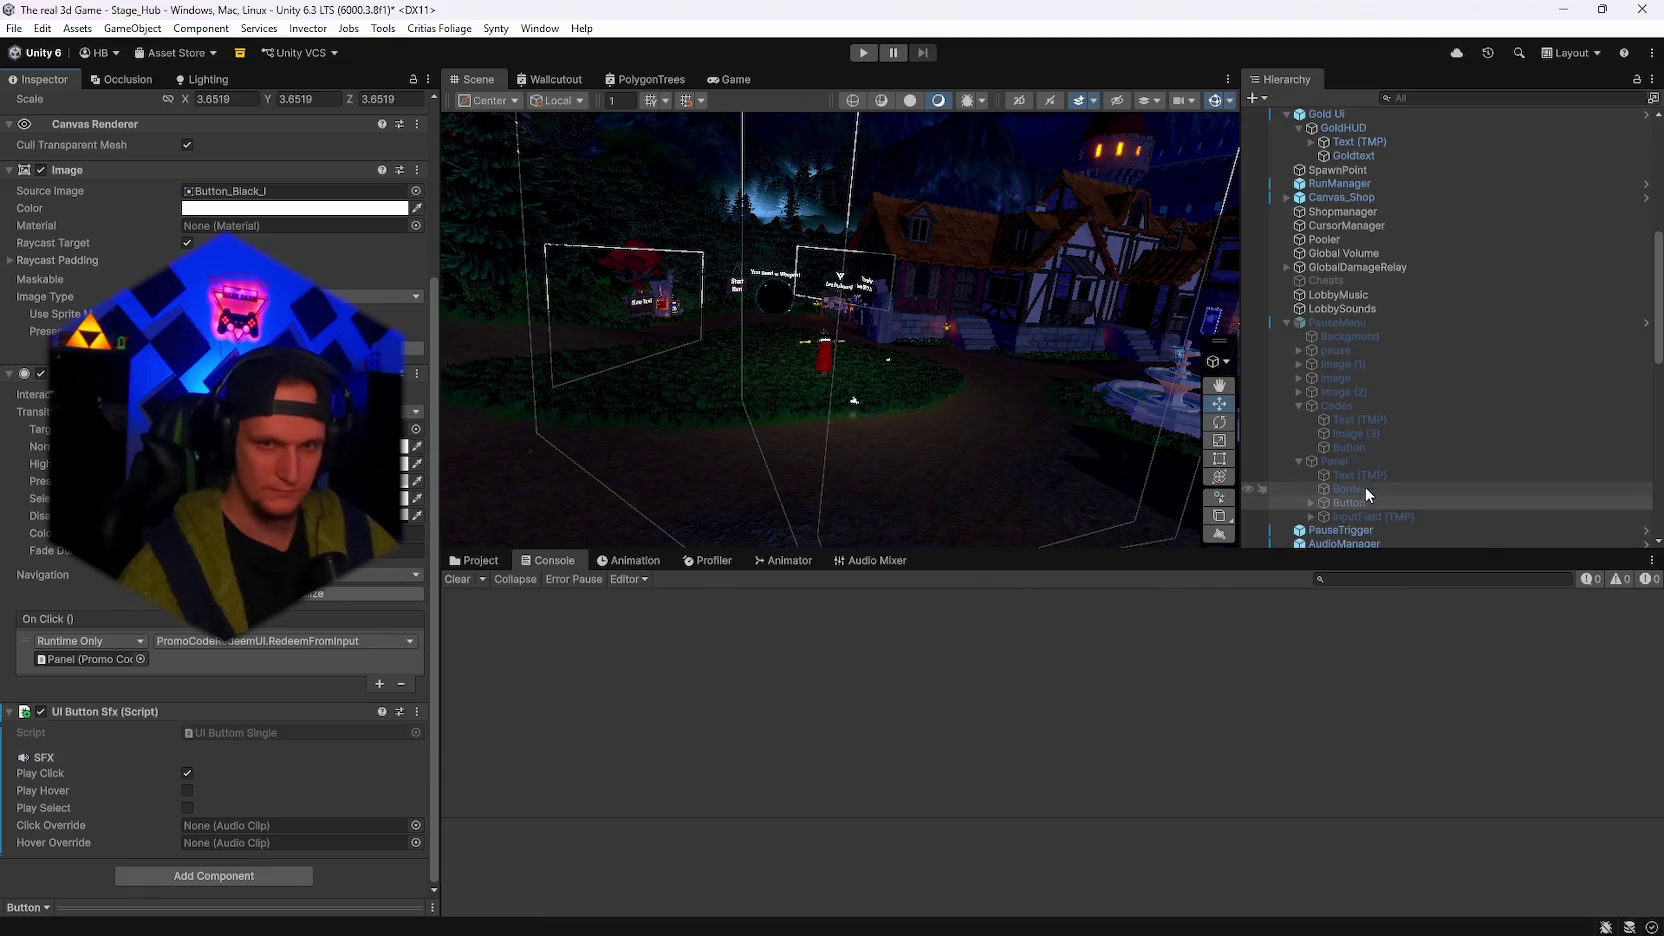
scroll(298, 229, up, 5)
click(14, 28)
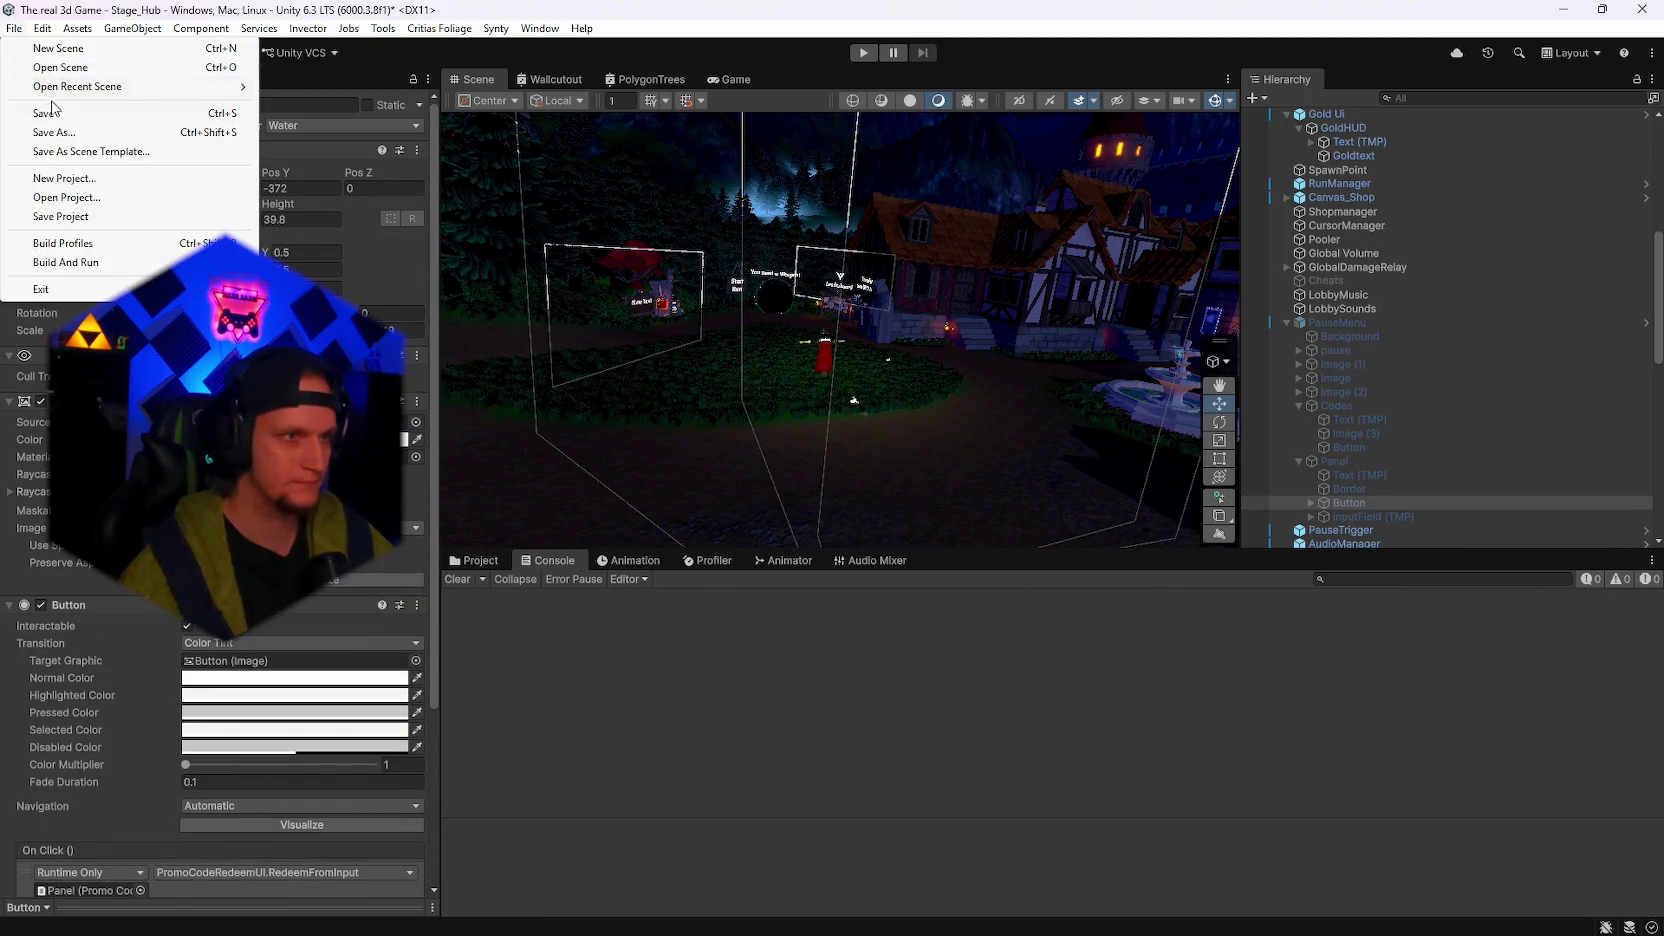
click(40, 113)
click(14, 28)
click(100, 217)
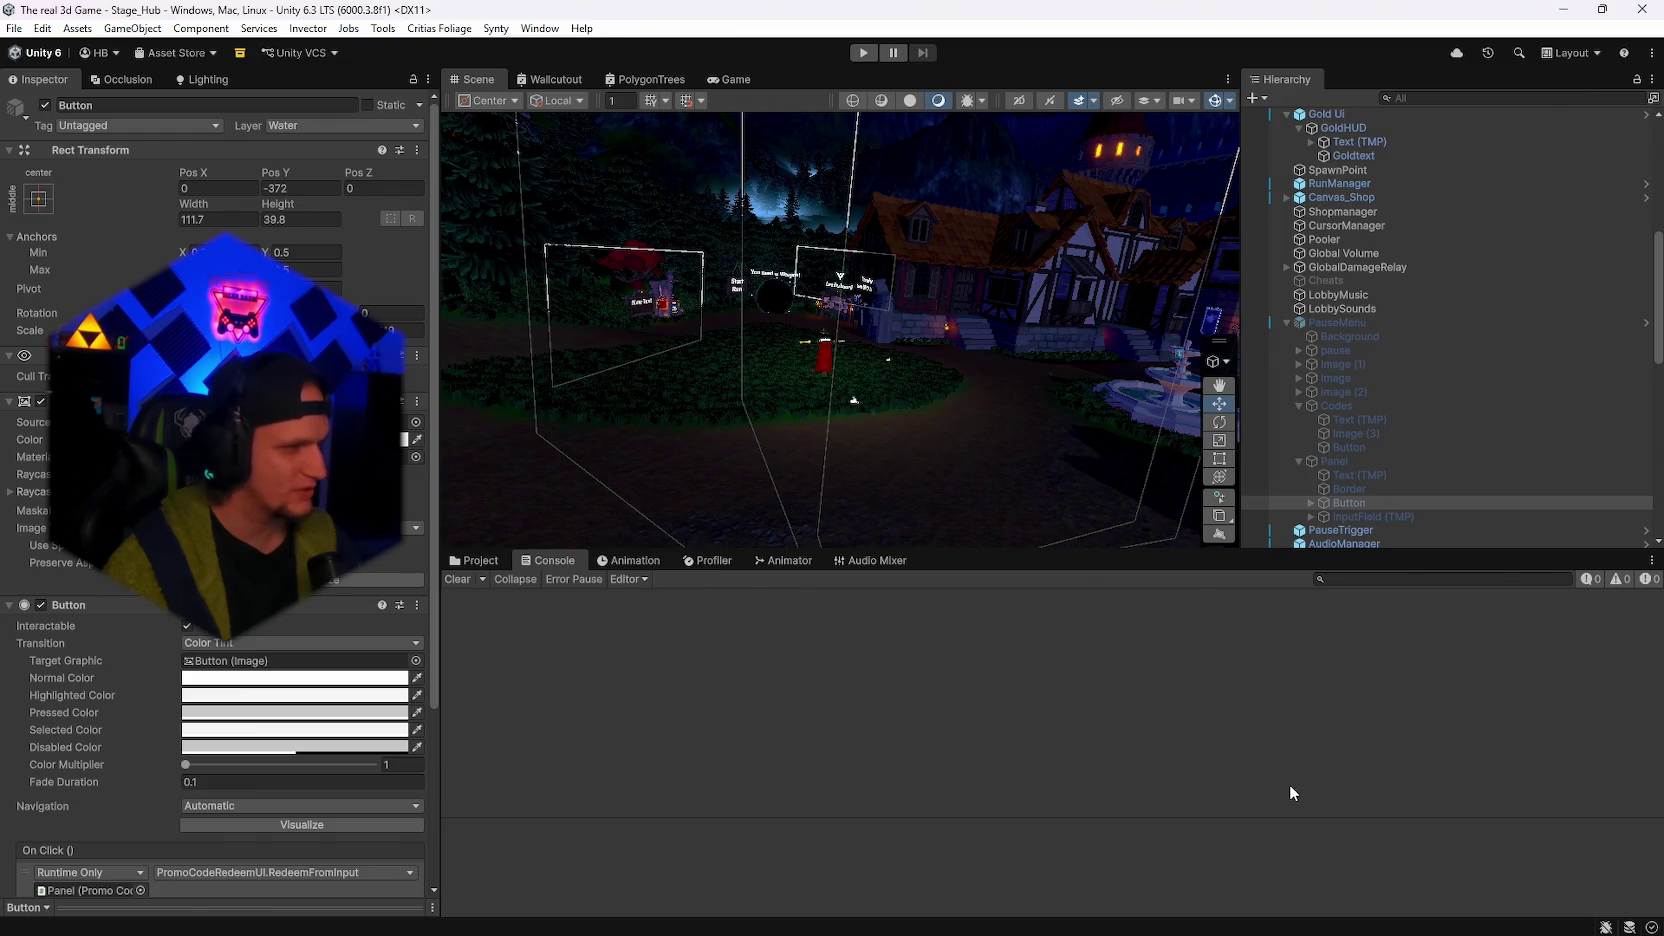
Clear the Console, switch to the Project browser, and save the project
click(1290, 786)
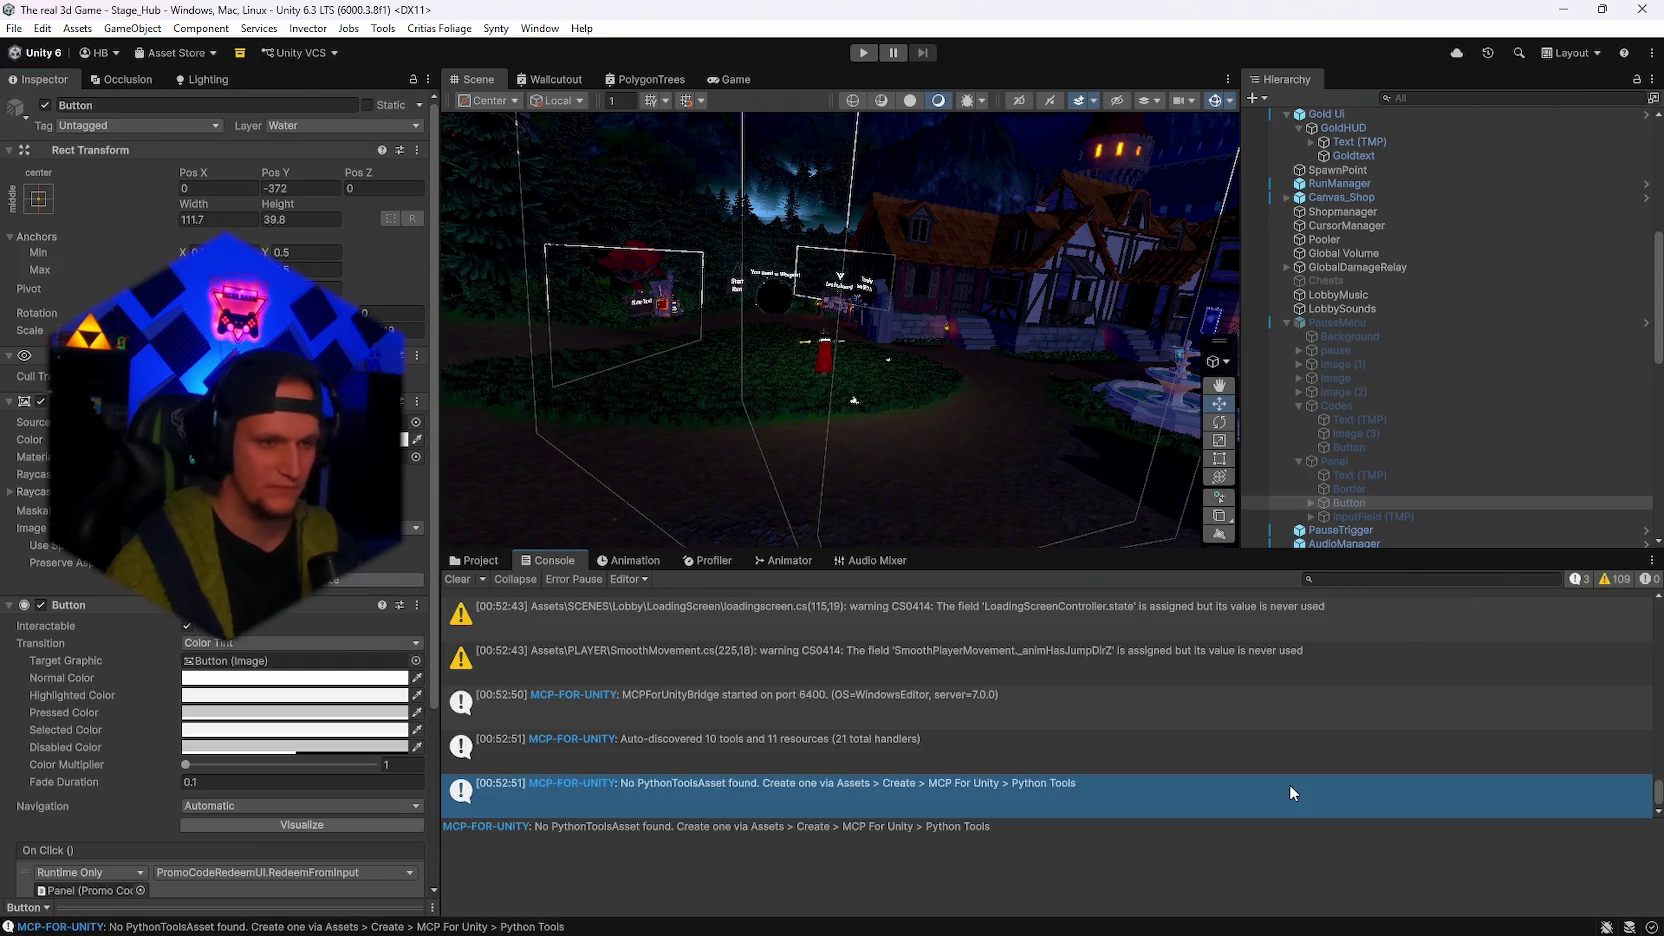
click(457, 579)
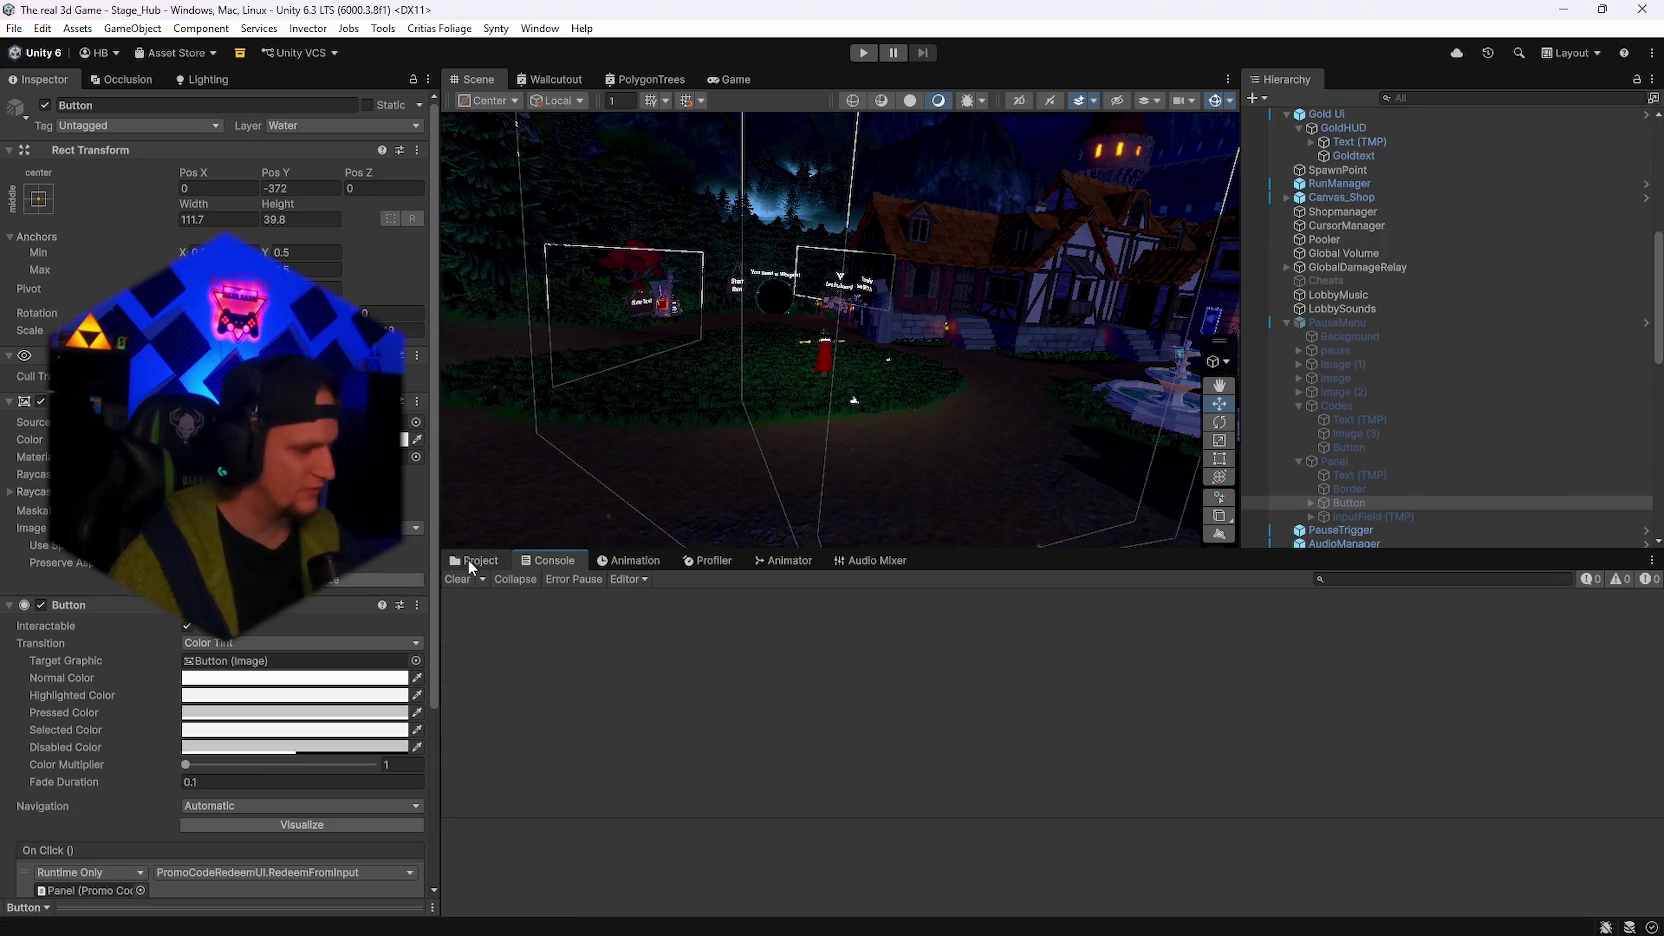
click(469, 560)
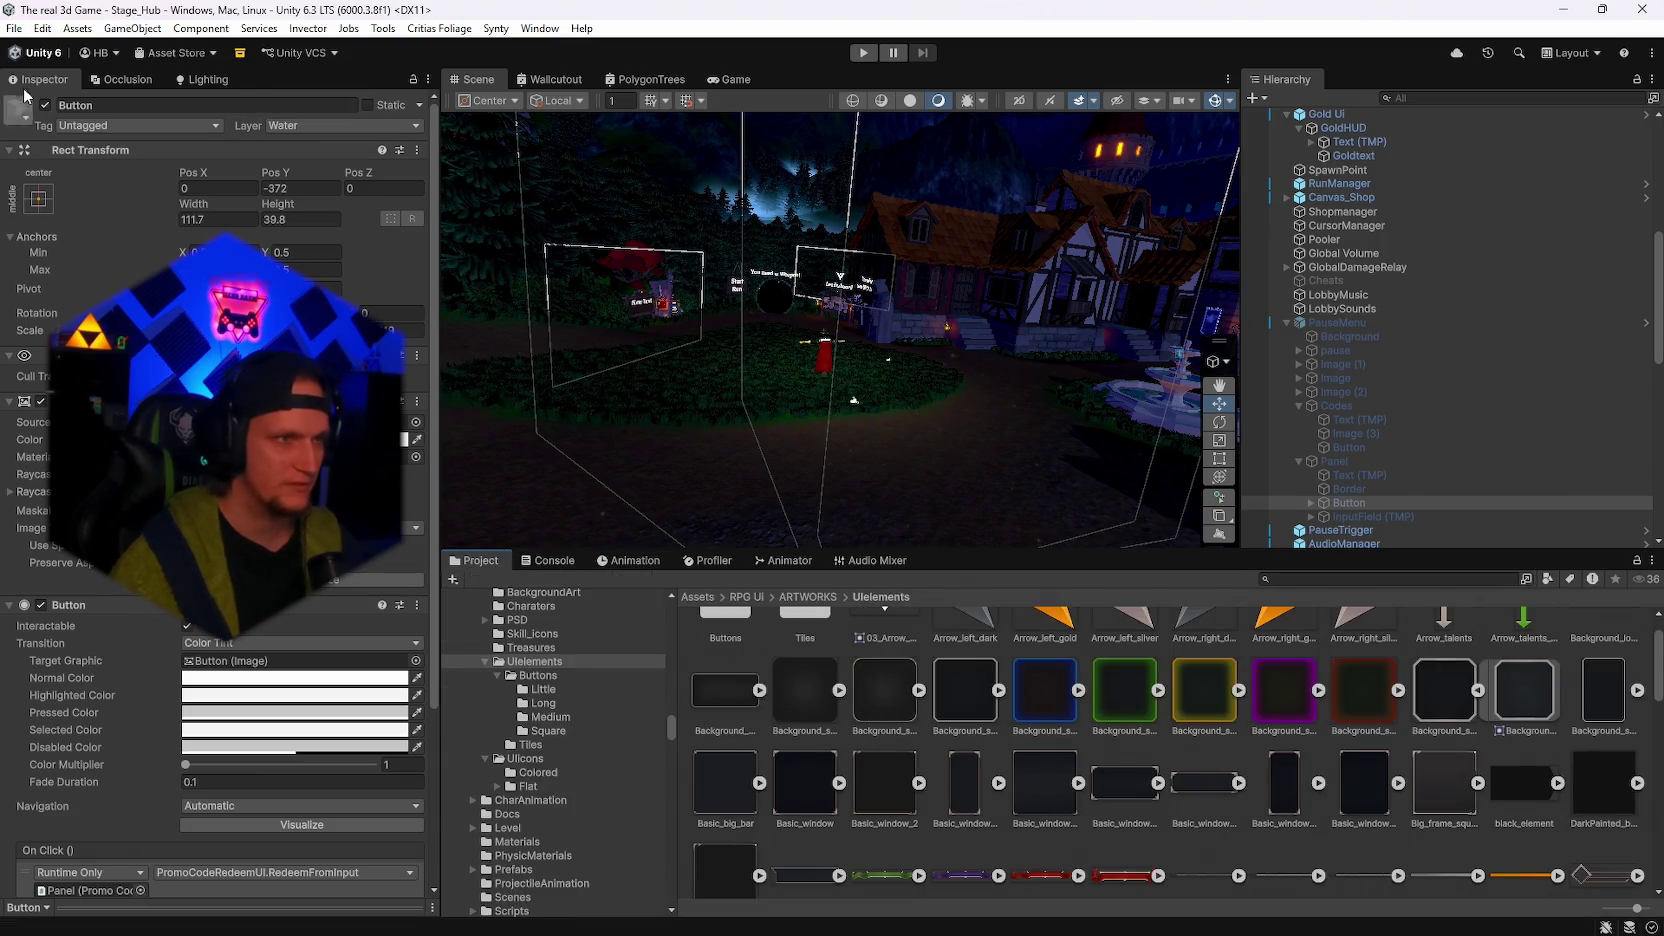
click(14, 28)
click(40, 117)
click(14, 28)
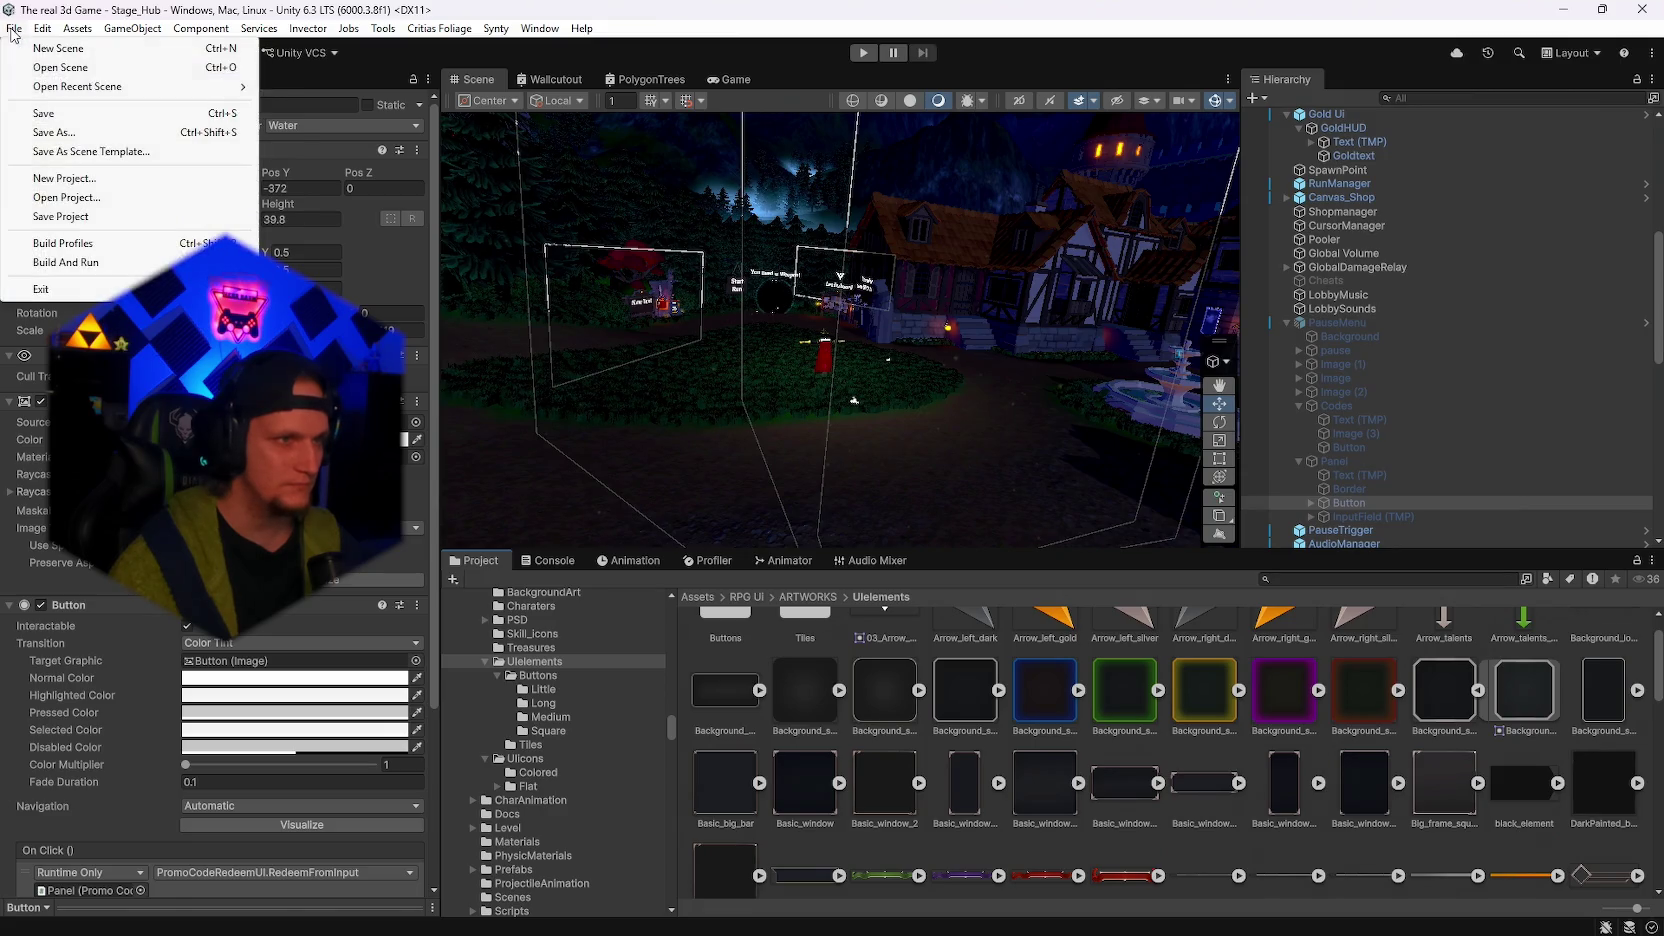
click(60, 216)
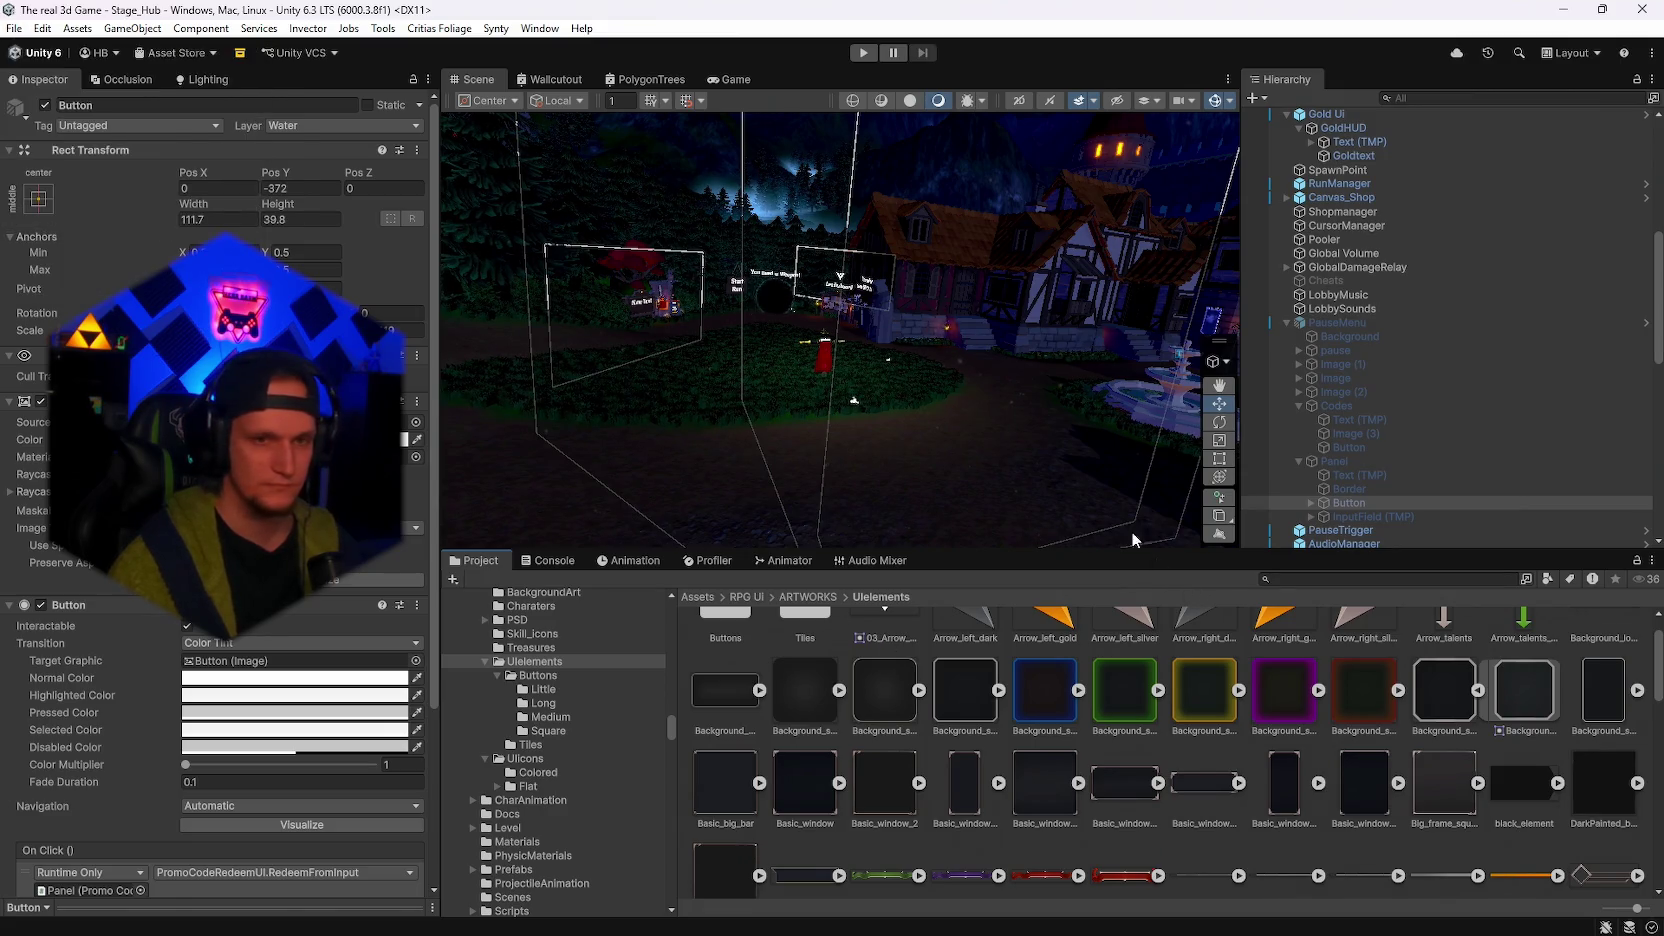
Select Panel to view its settings, then bring the Notepad to-do notes over the editor
scroll(1387, 490, down, 3)
scroll(1387, 492, up, 3)
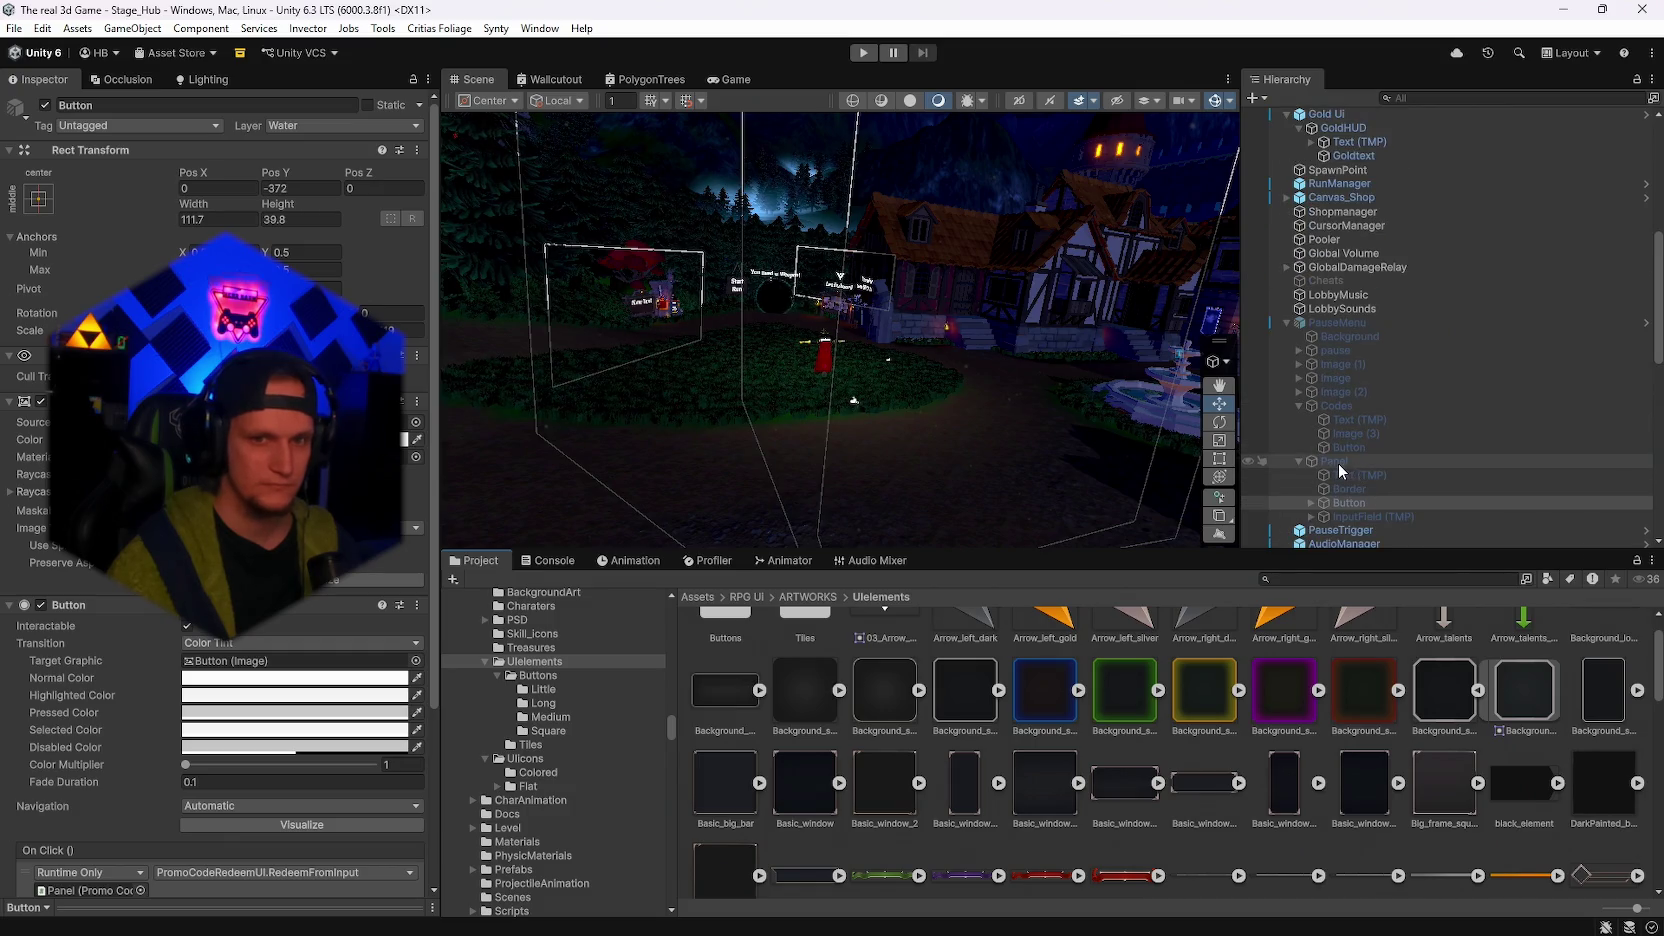
click(1335, 461)
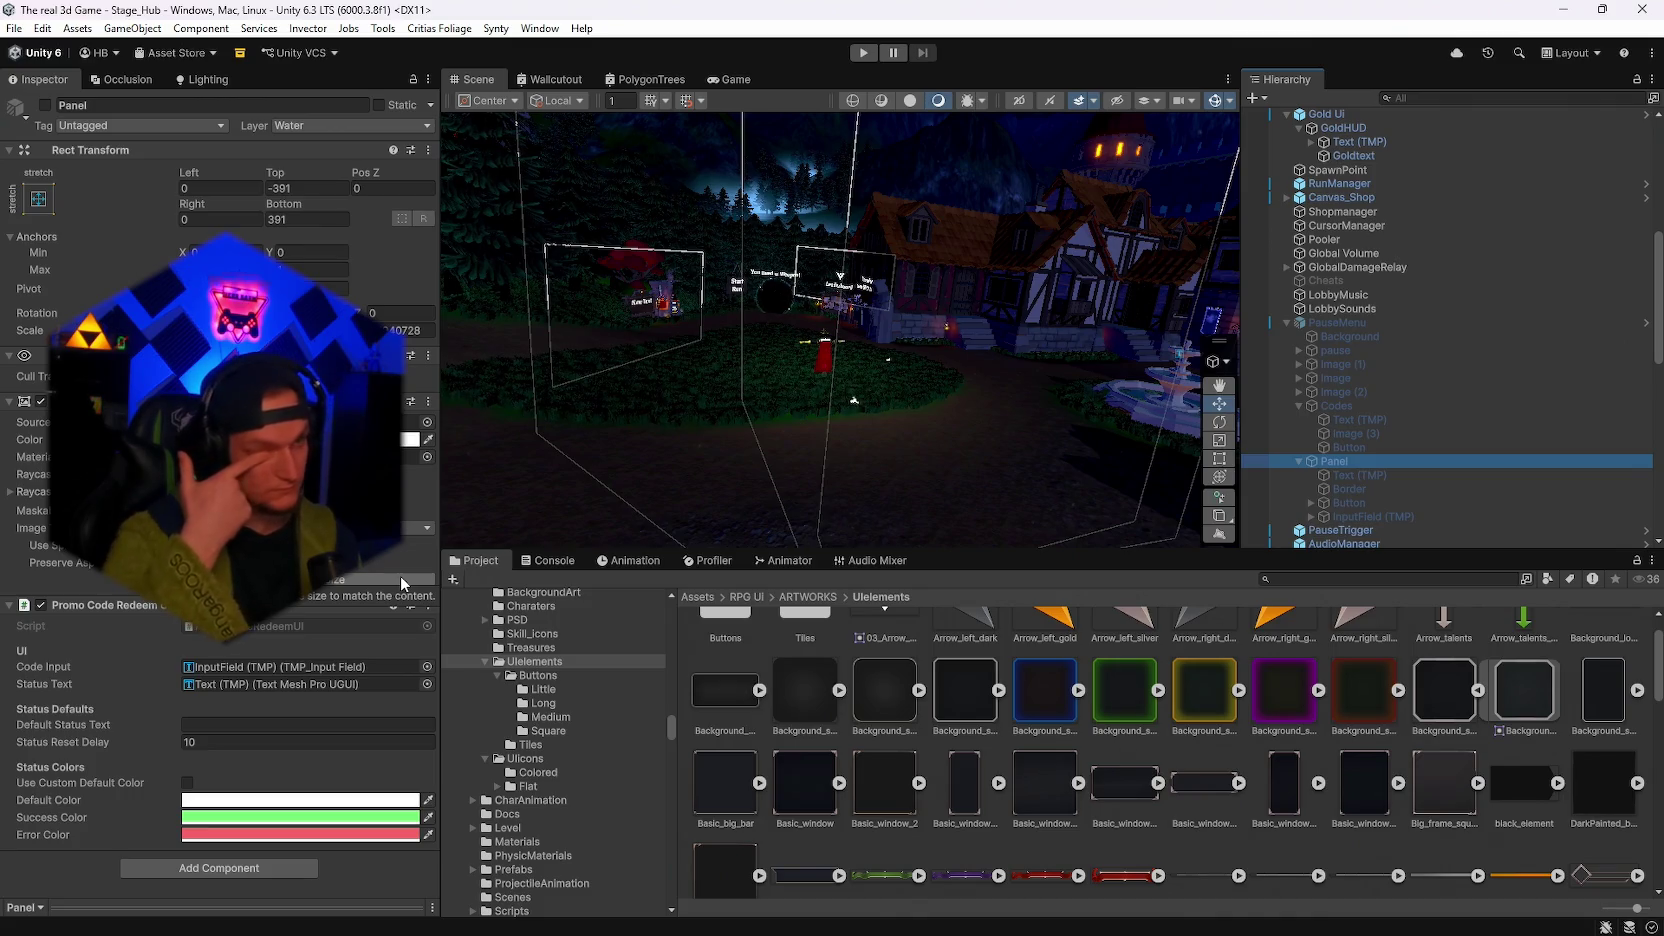
scroll(1368, 504, down, 15)
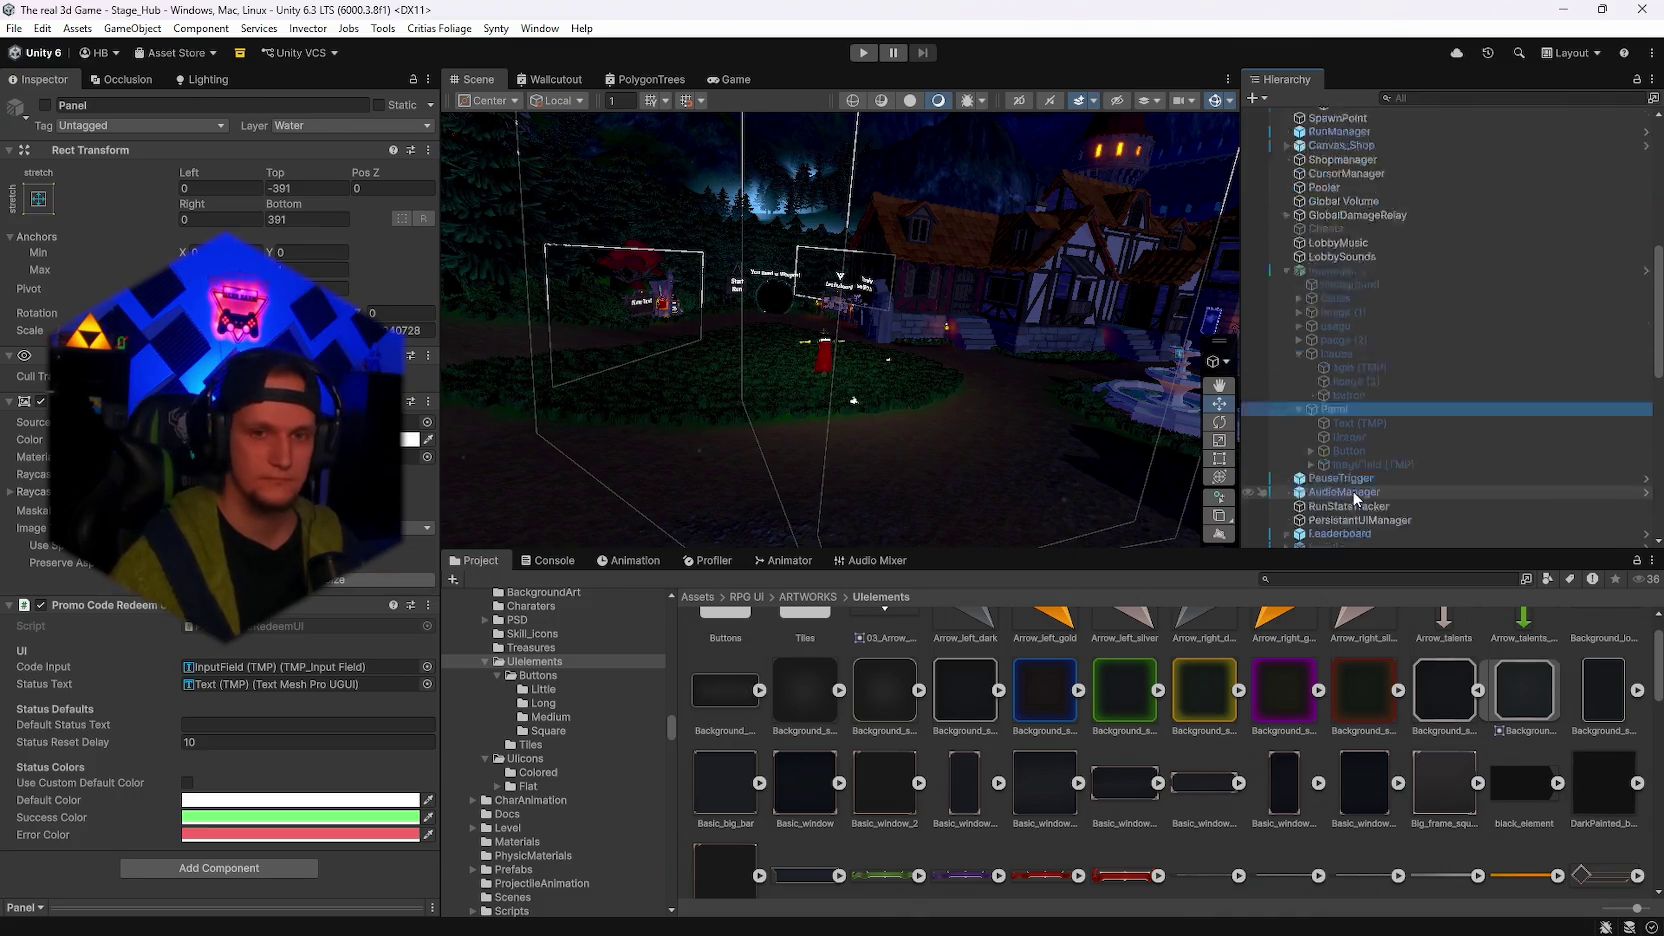
scroll(1366, 504, up, 15)
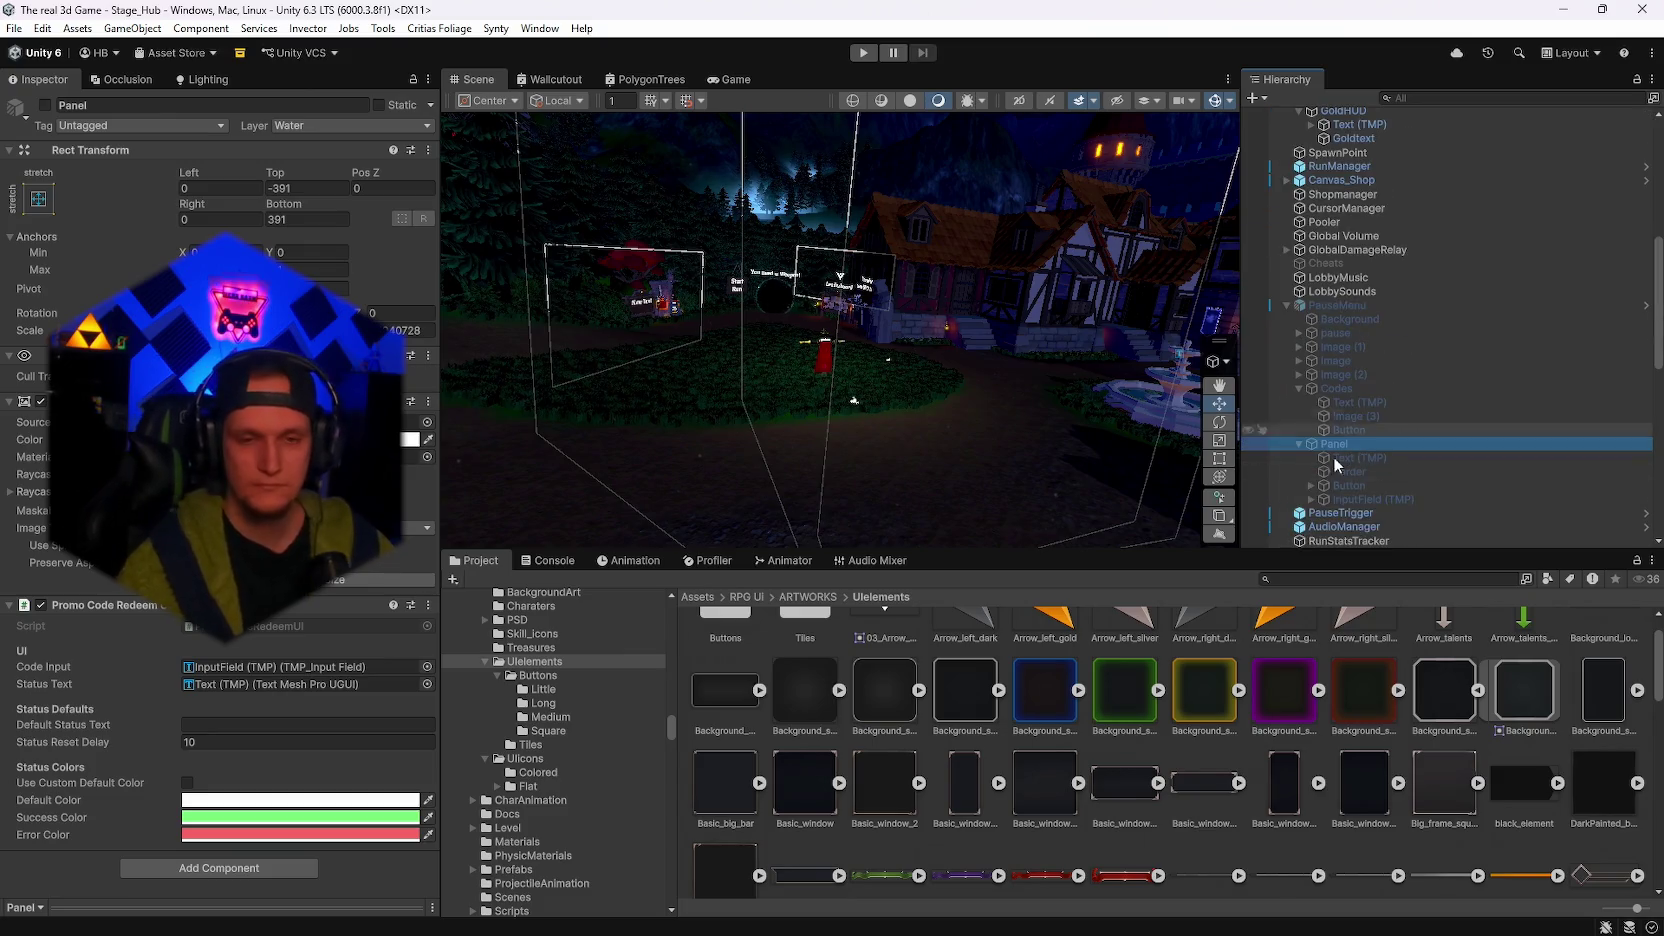
click(1122, 920)
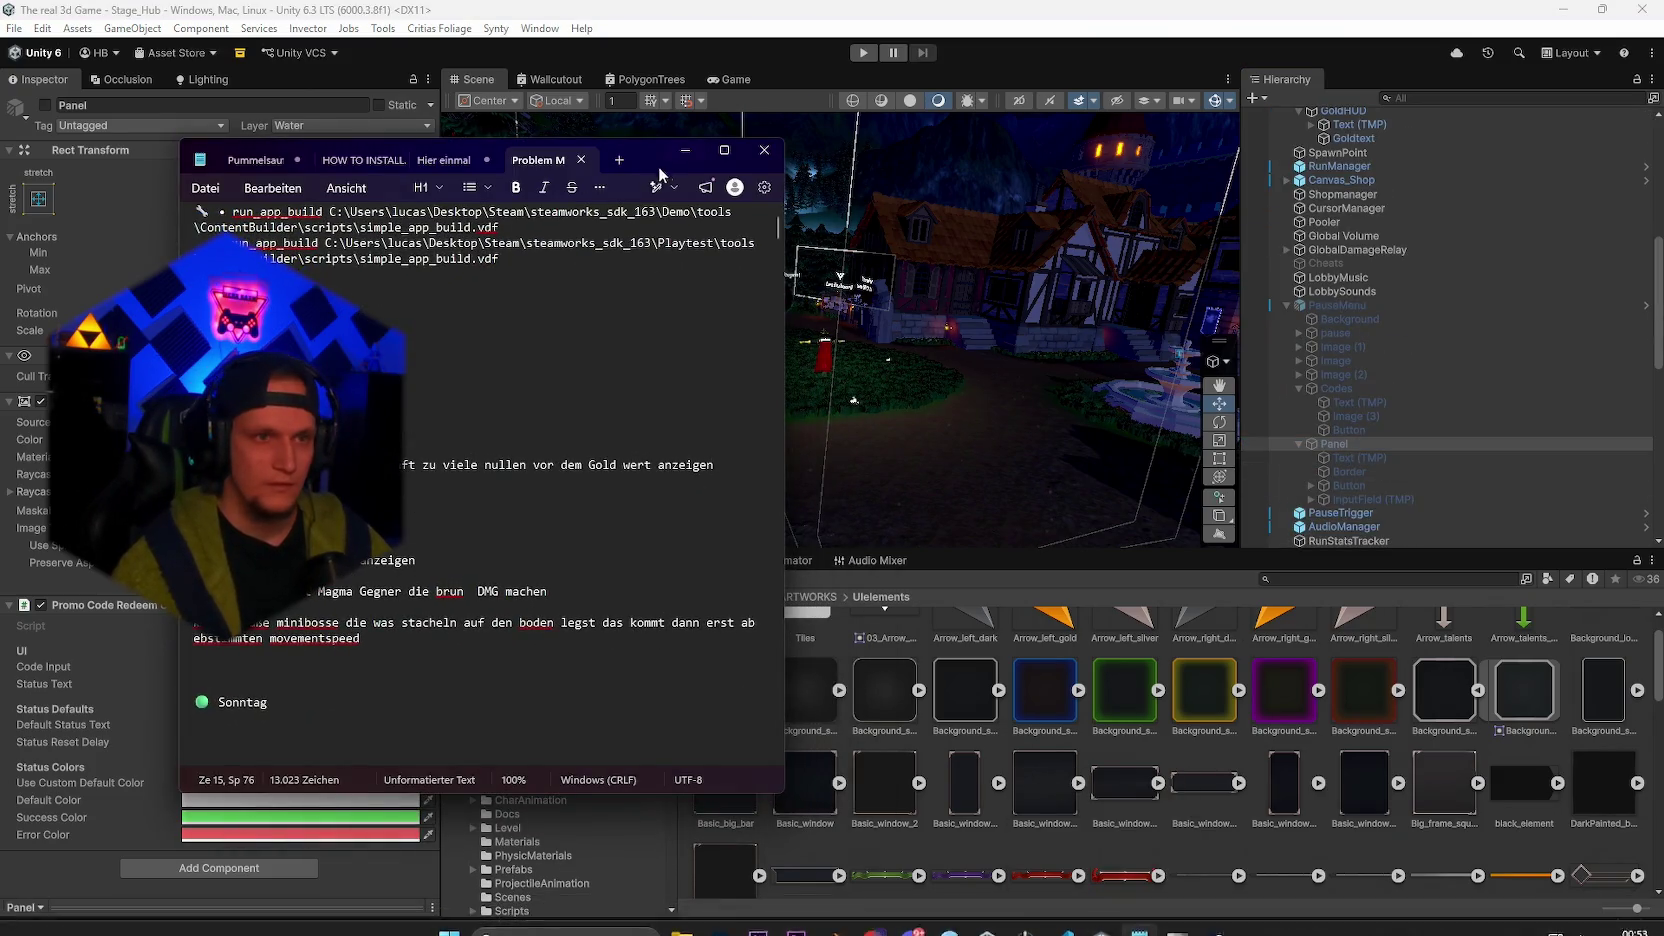
key(super+shift+Right)
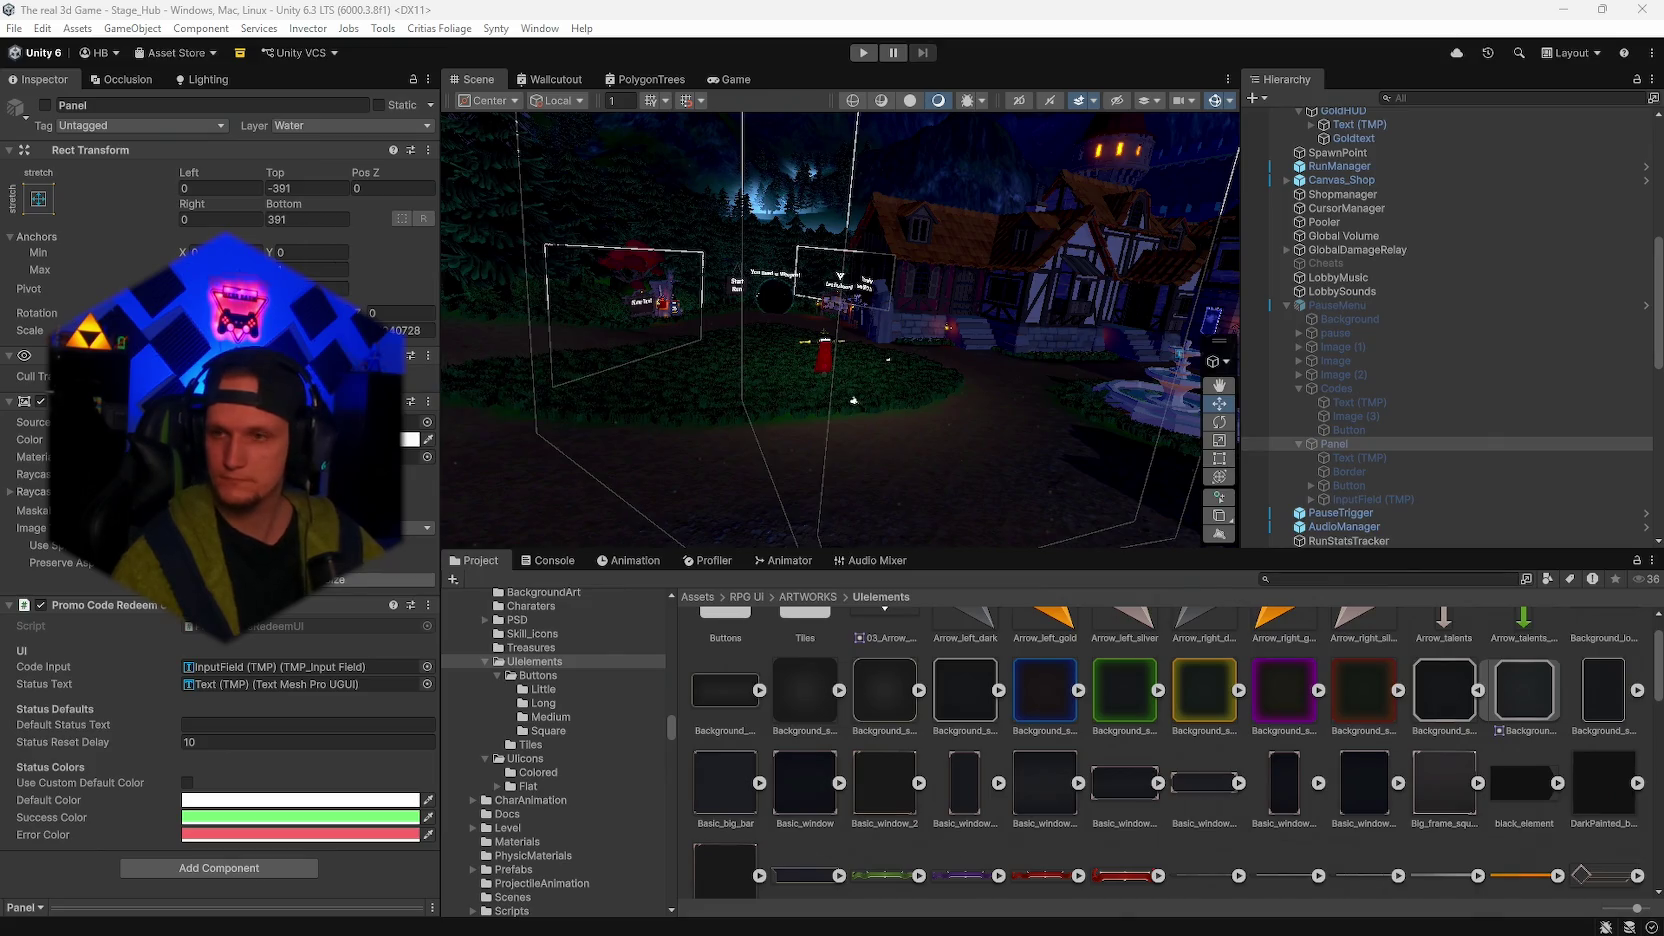
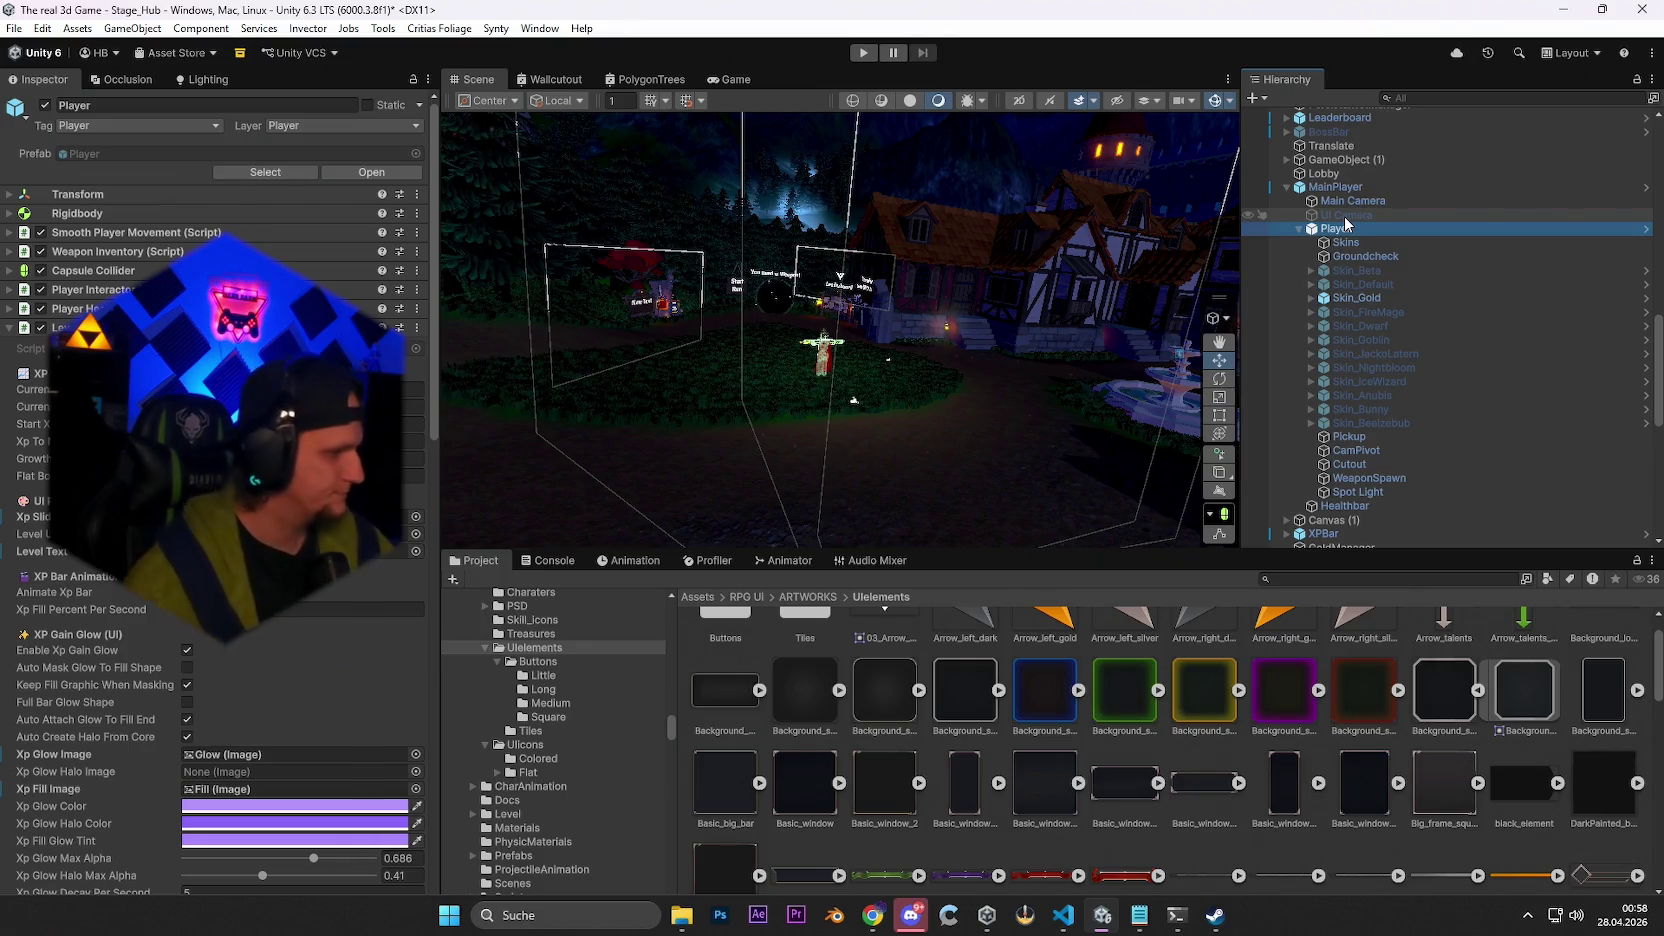
Save the Stage_Hub scene and start a Windows build into the Steamworks ContentBuilder folder
click(14, 28)
click(30, 113)
click(14, 30)
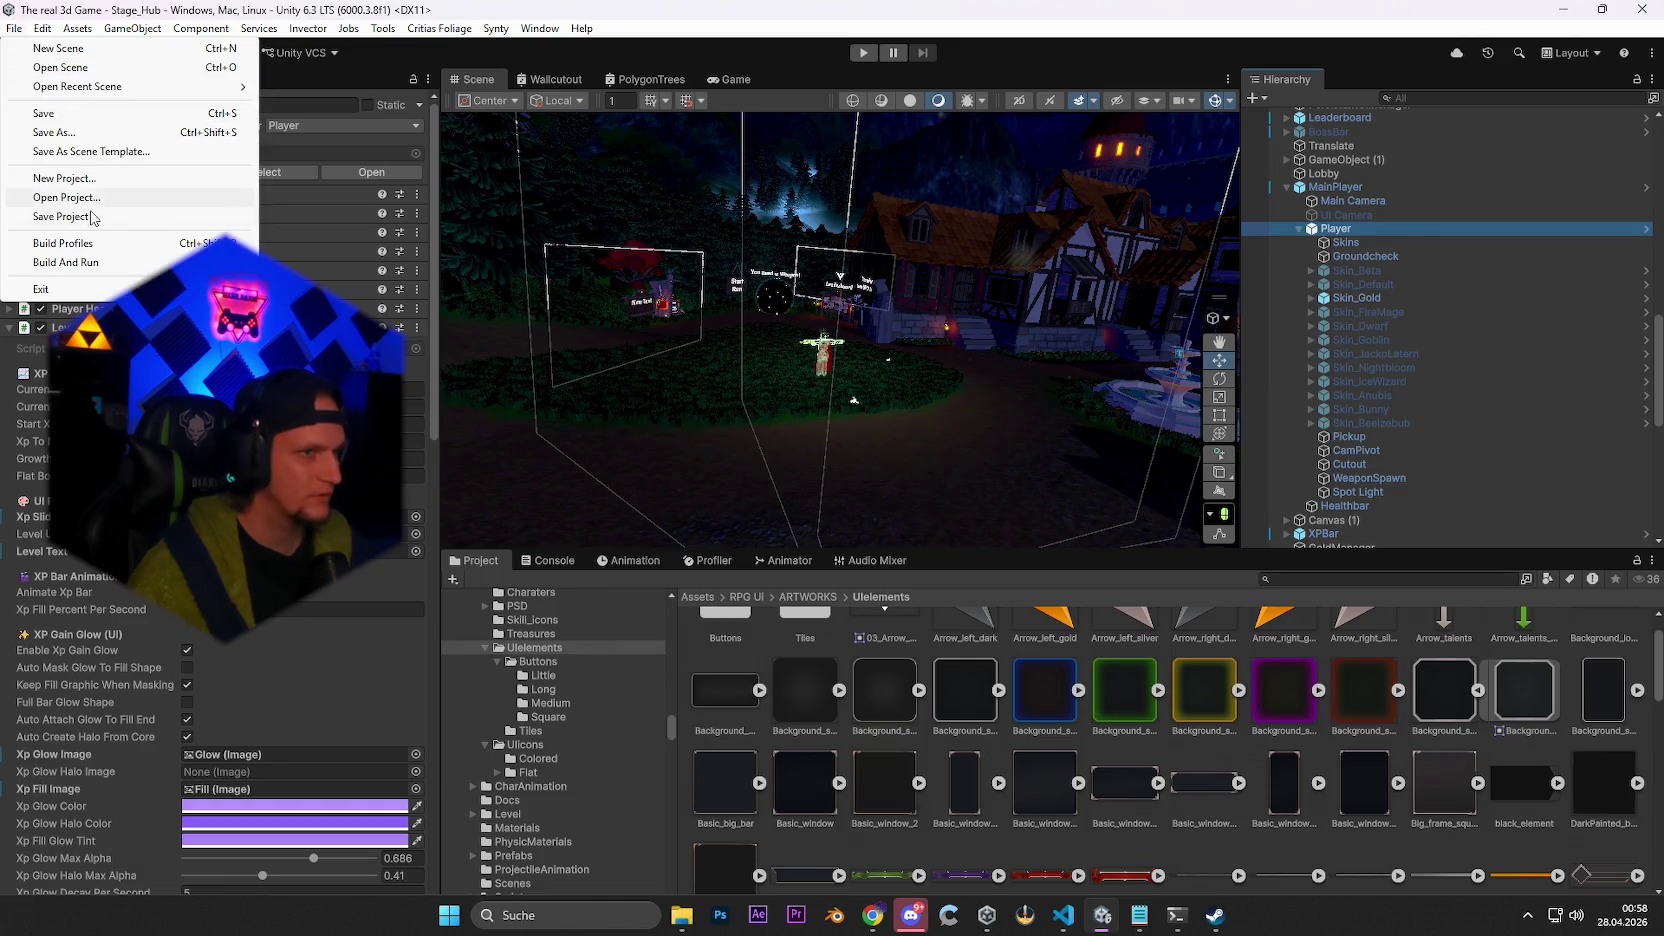
click(90, 246)
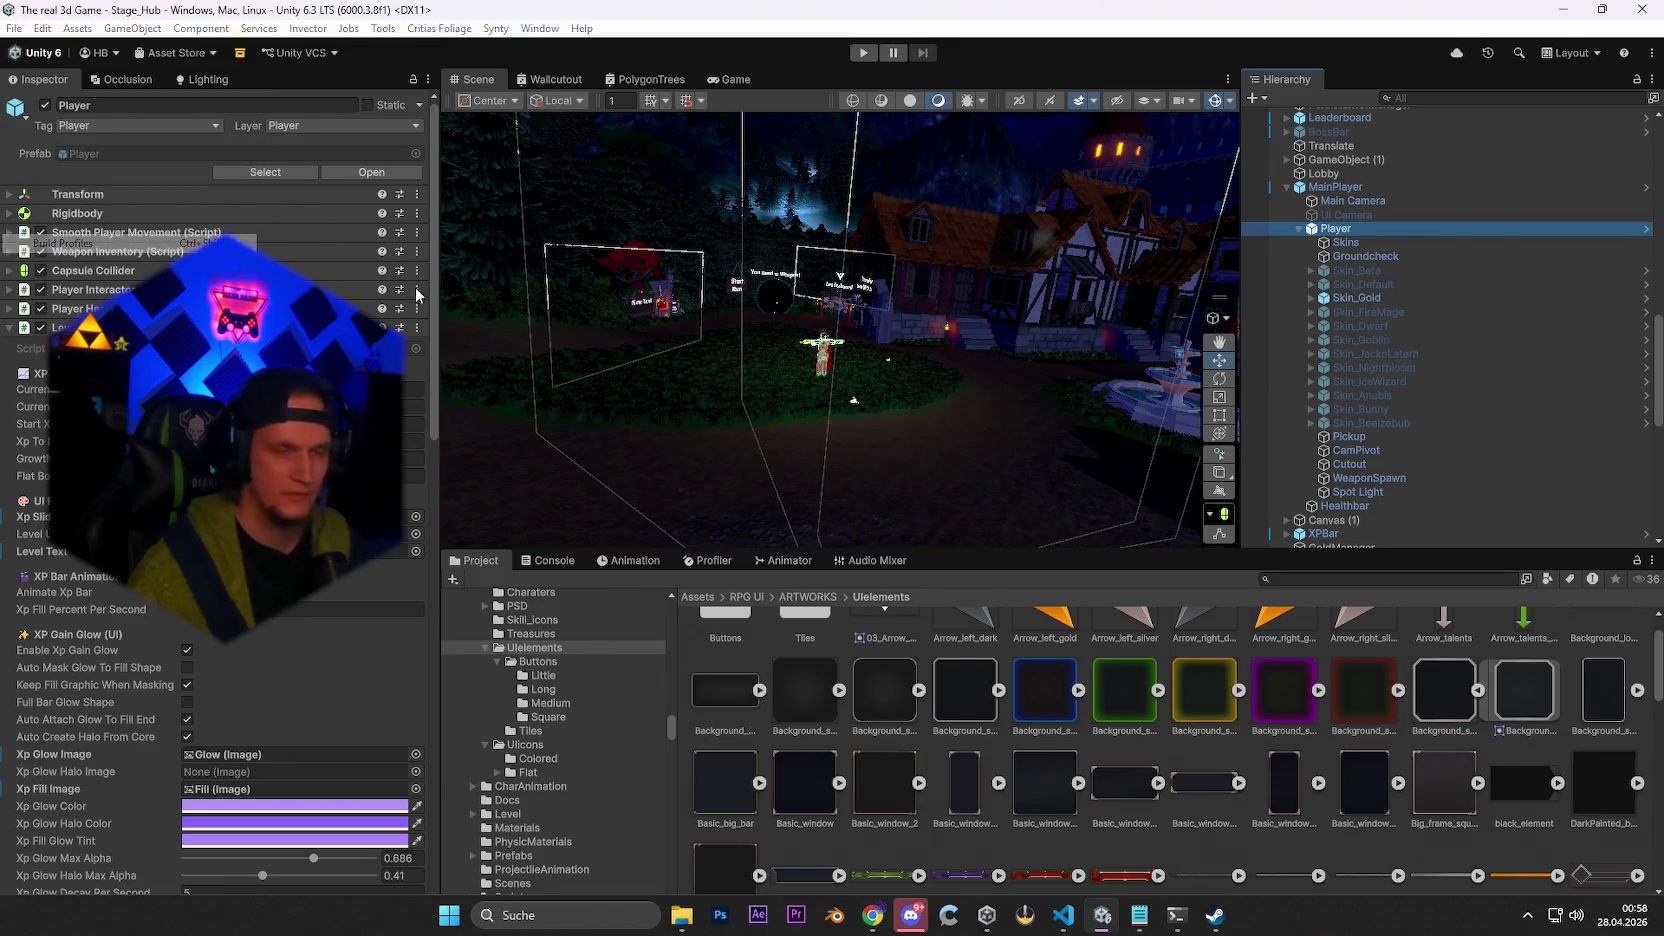
scroll(686, 490, down, 3)
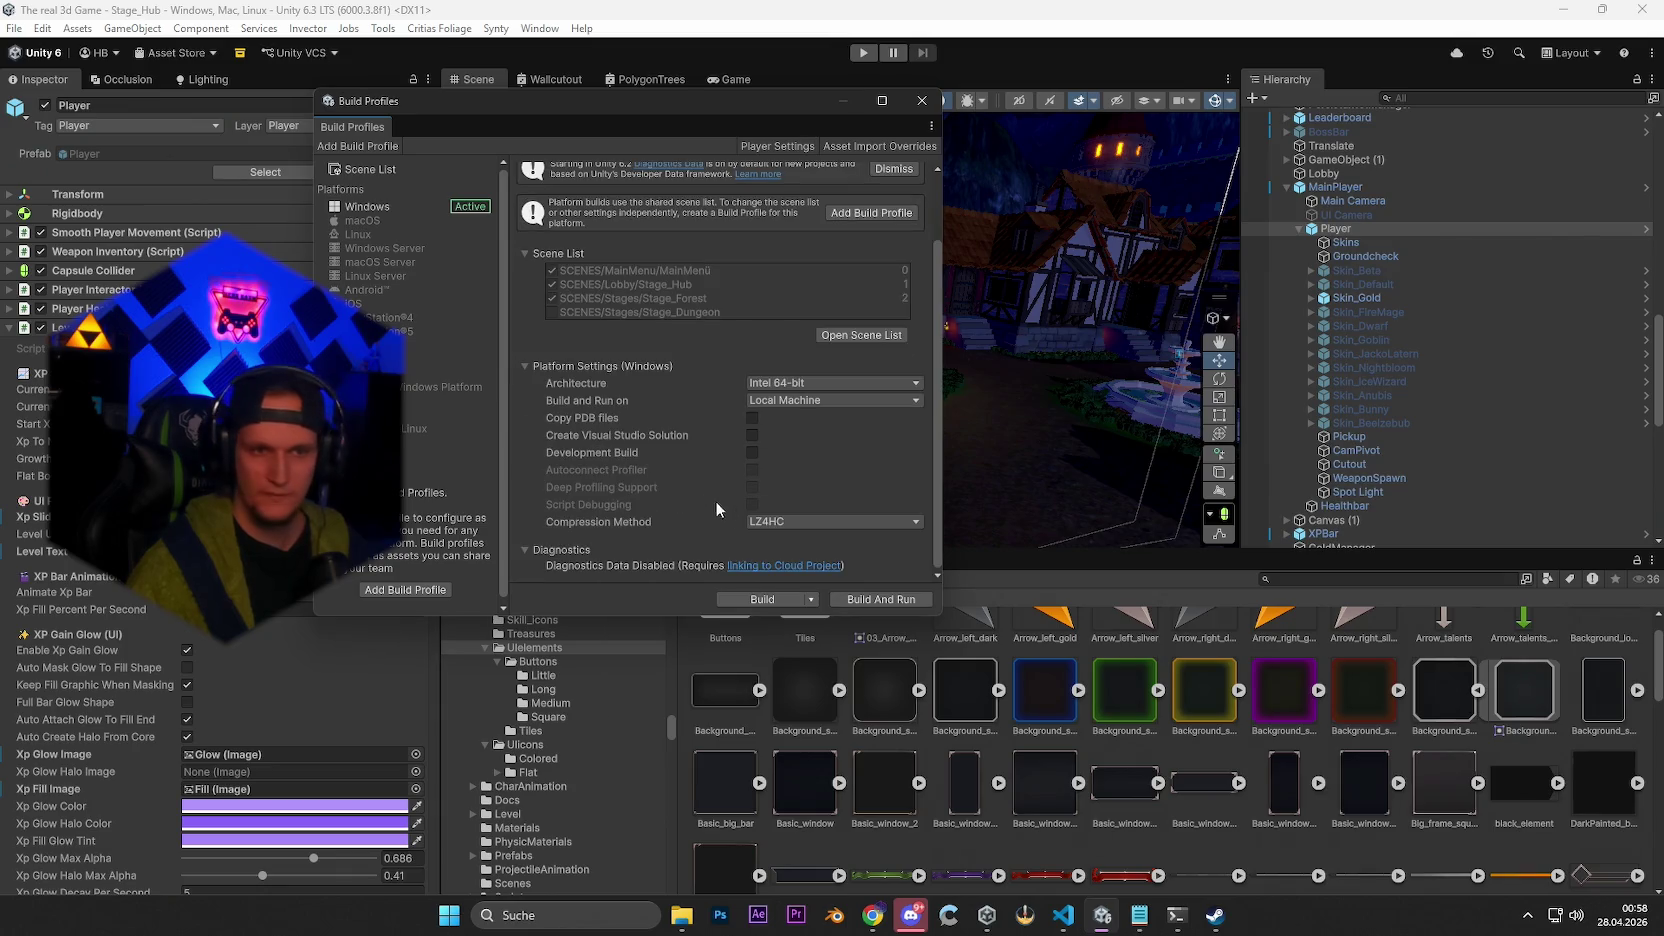
click(760, 600)
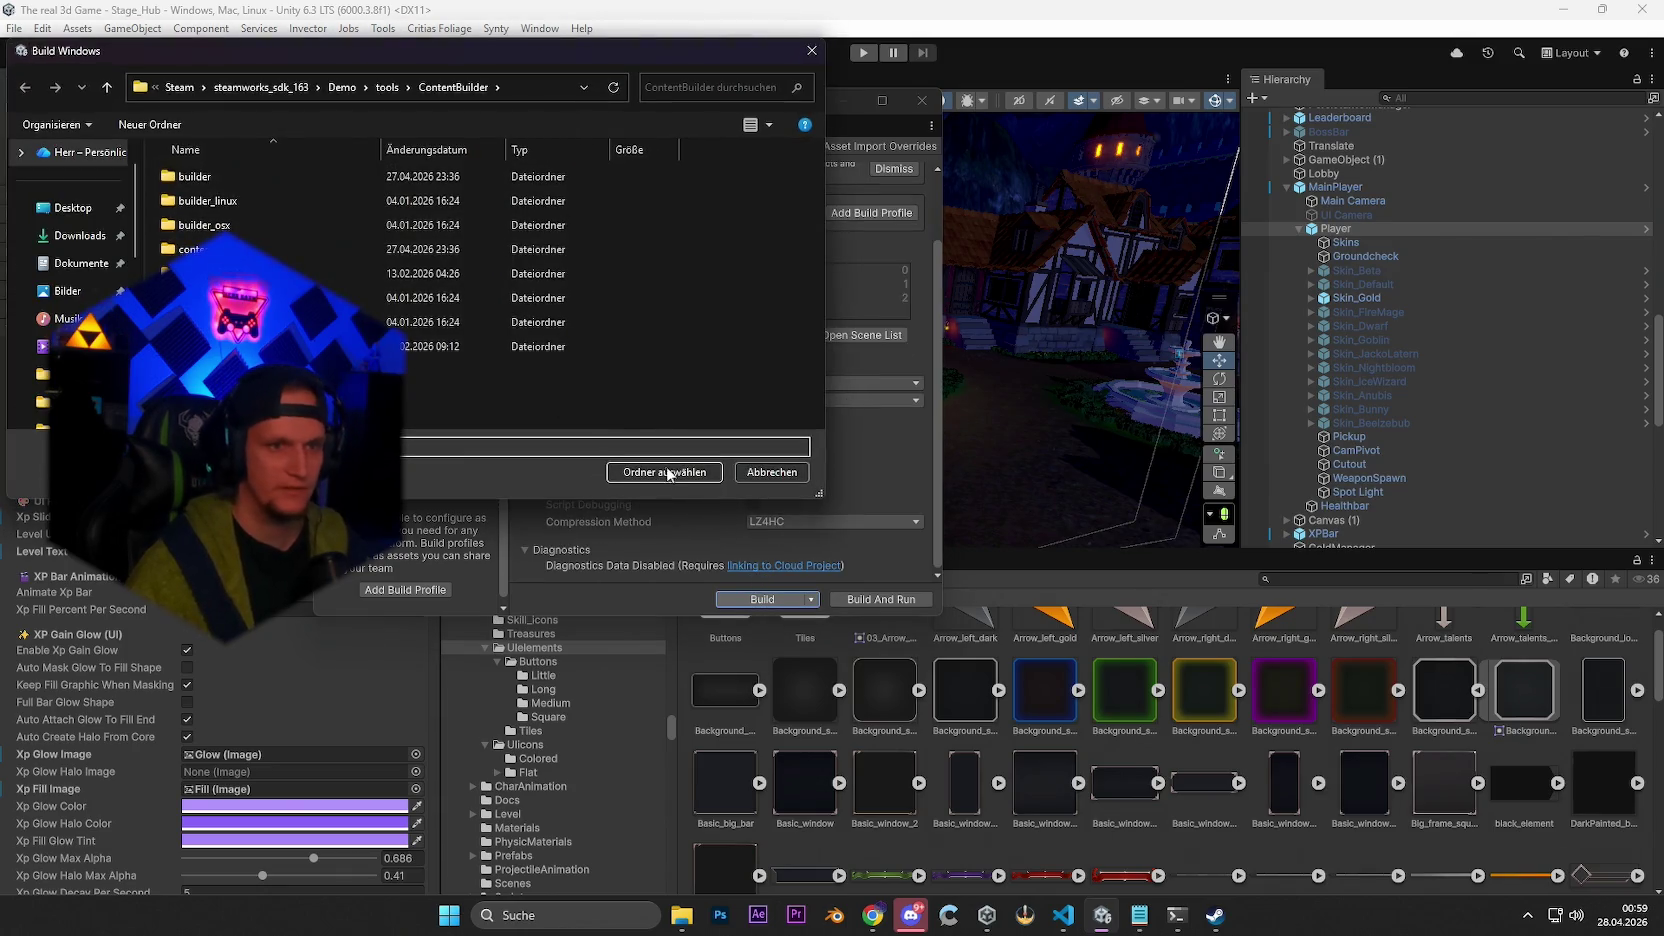
click(668, 474)
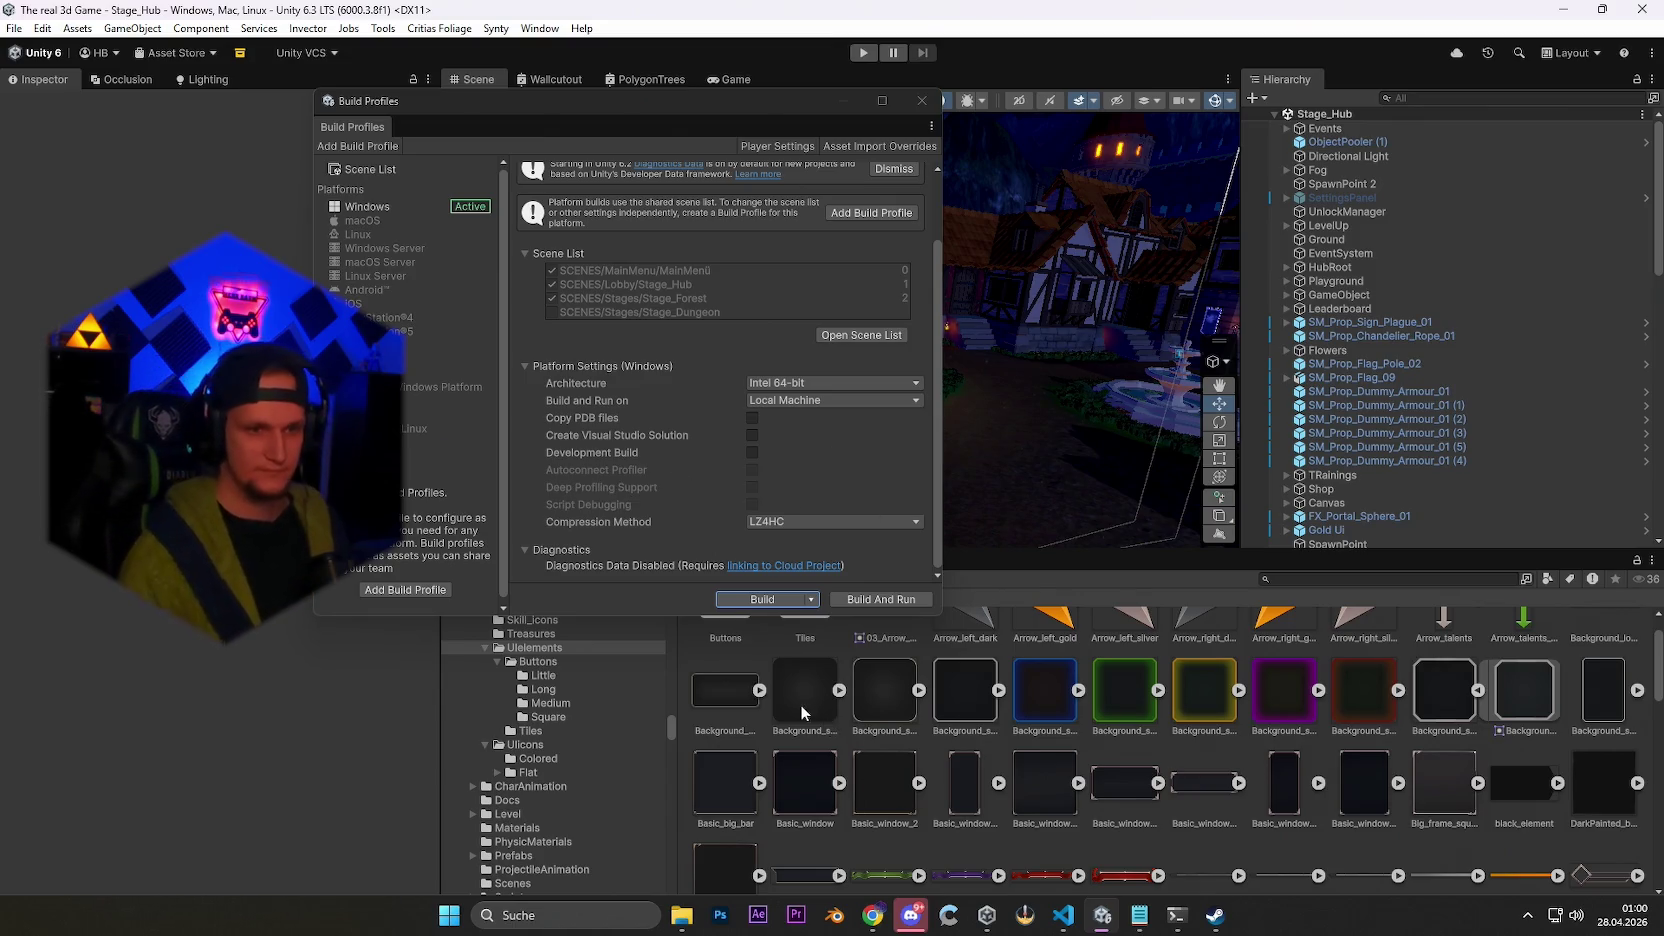
Close Build Profiles and clear the failed build's errors from the Console
click(921, 100)
click(553, 561)
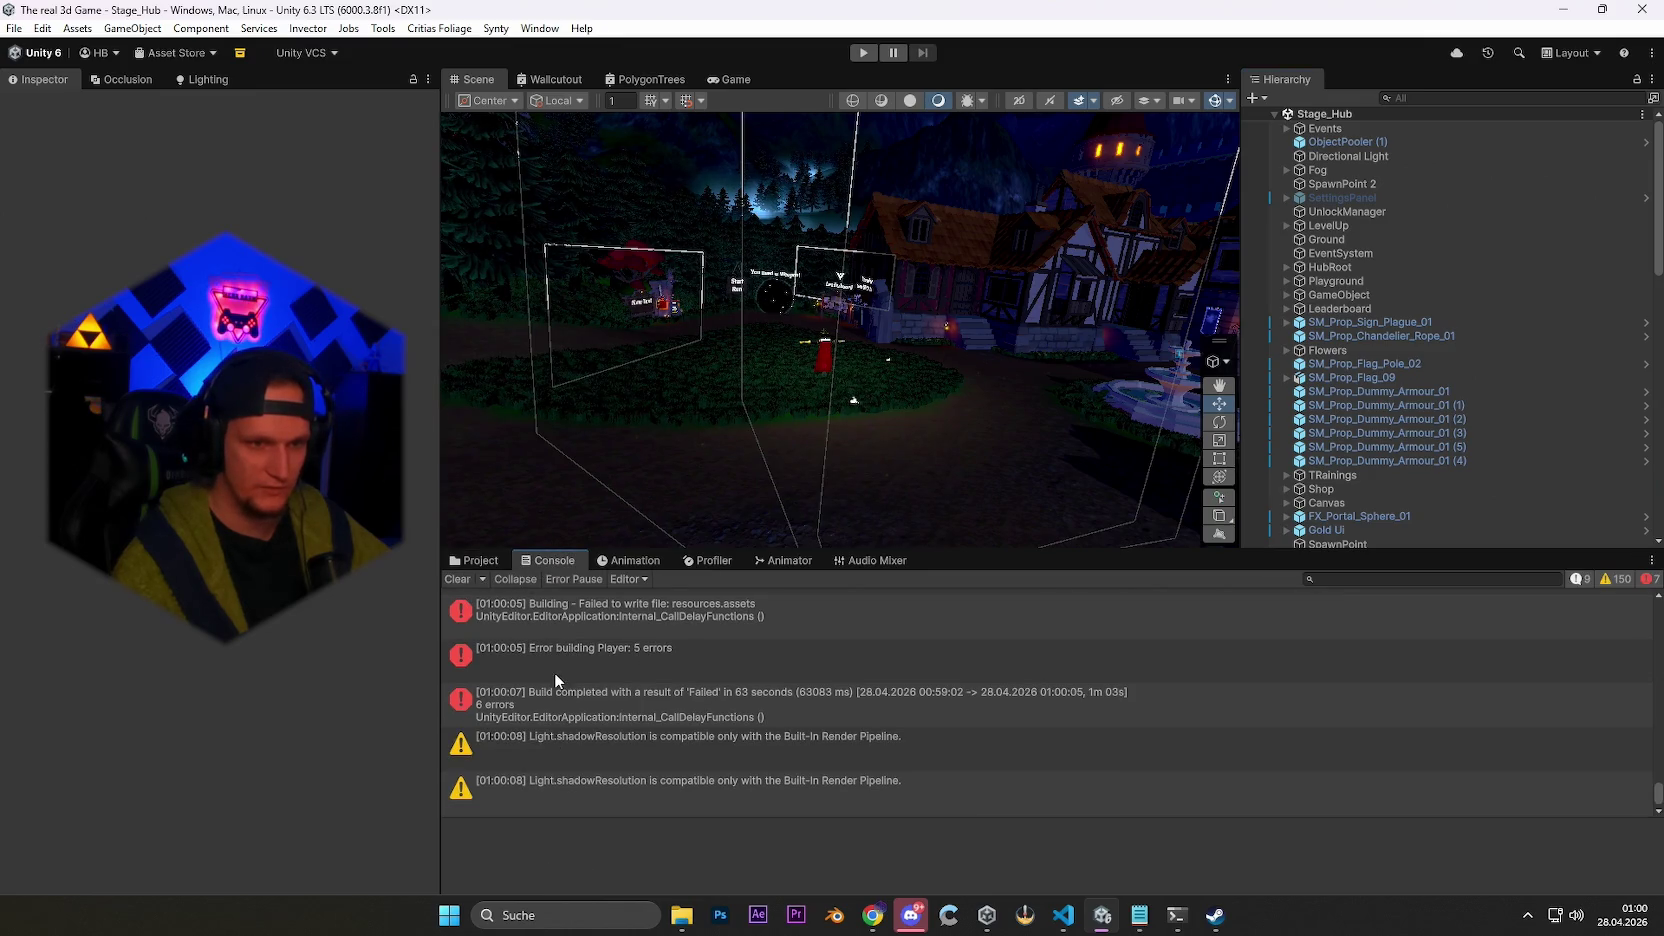
click(466, 580)
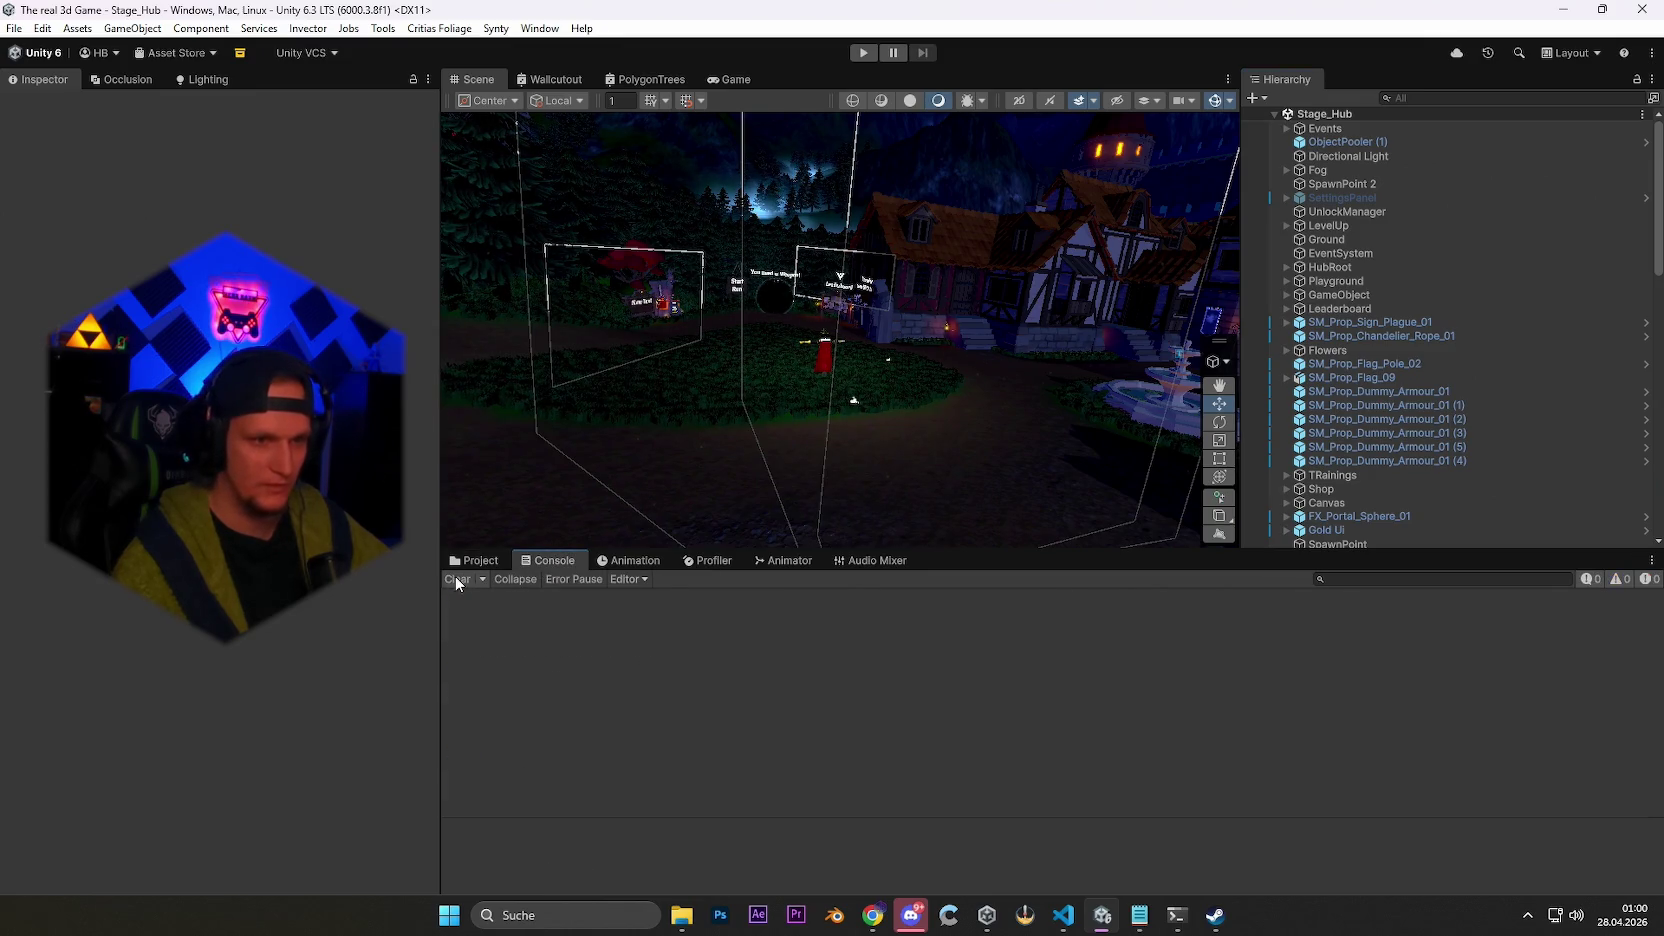
Save the scene and the whole project, then close the Unity editor
click(14, 28)
click(33, 112)
click(14, 28)
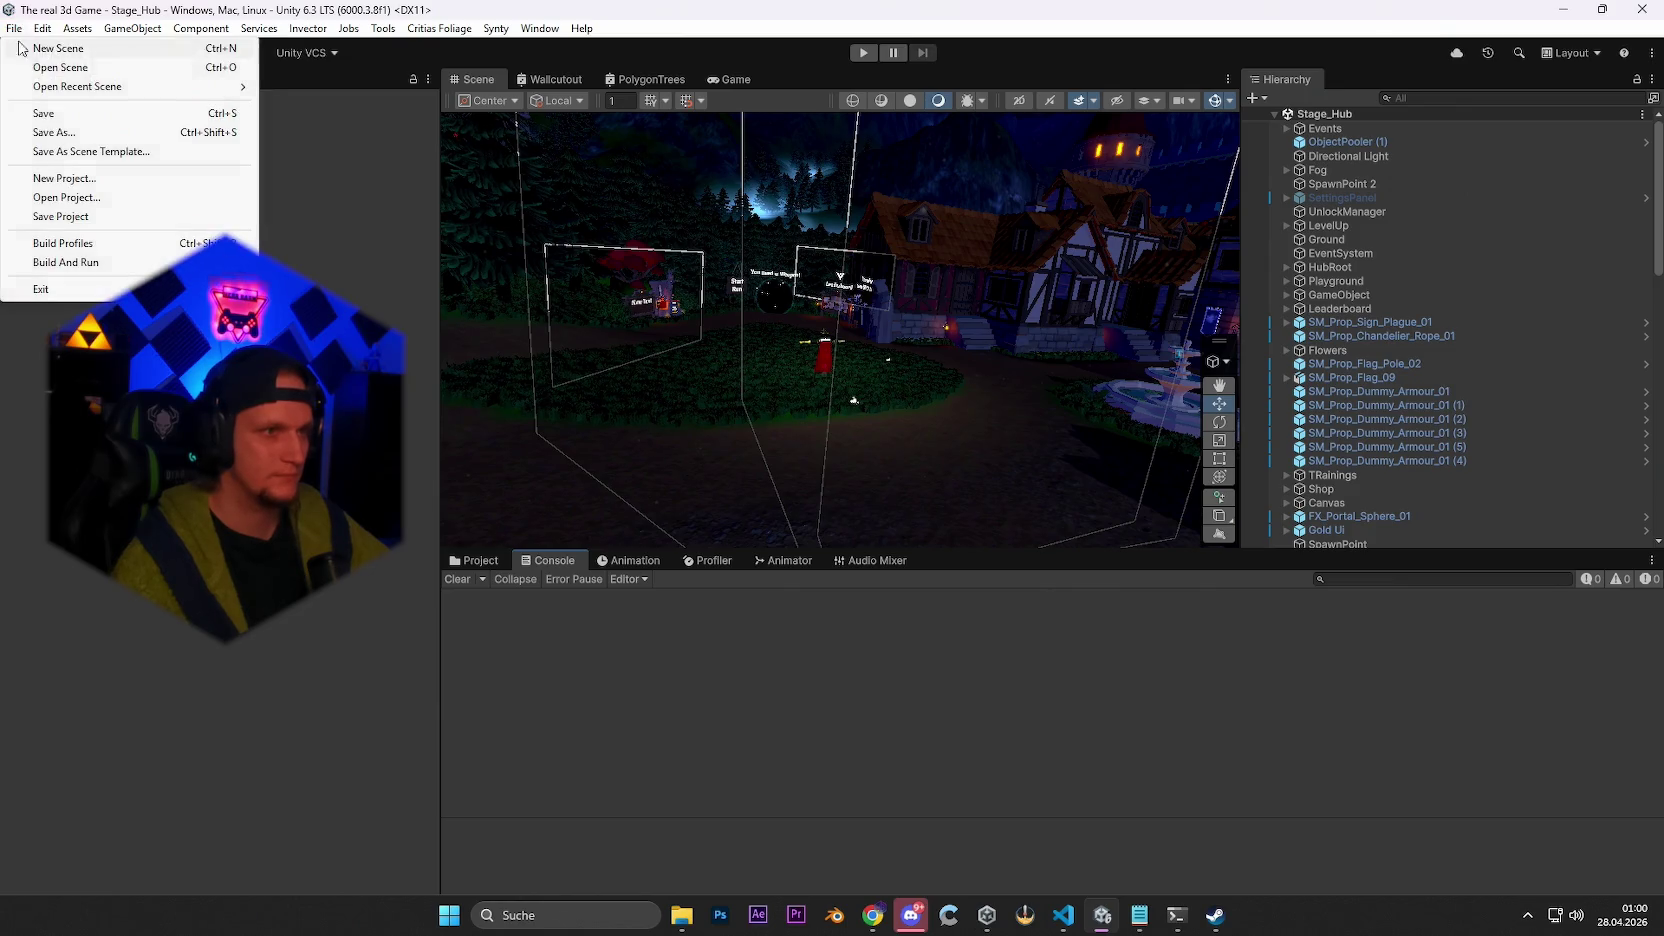
click(45, 215)
click(1641, 9)
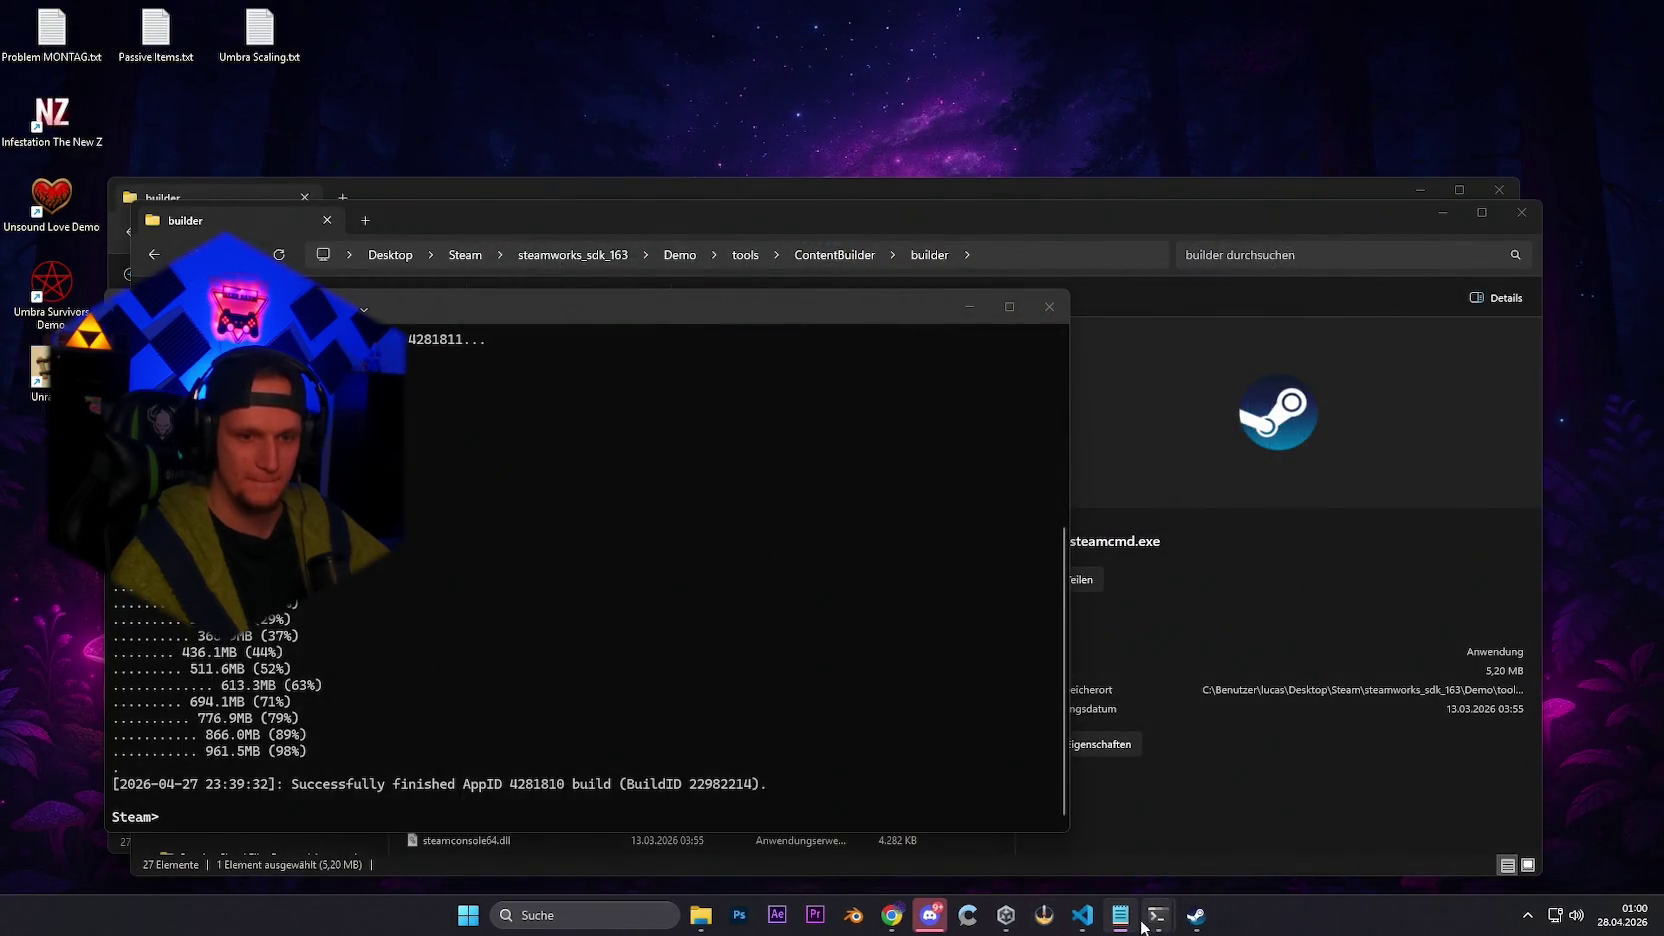
Relaunch the game project in the editor from the Unity Hub project list
click(1006, 915)
click(760, 615)
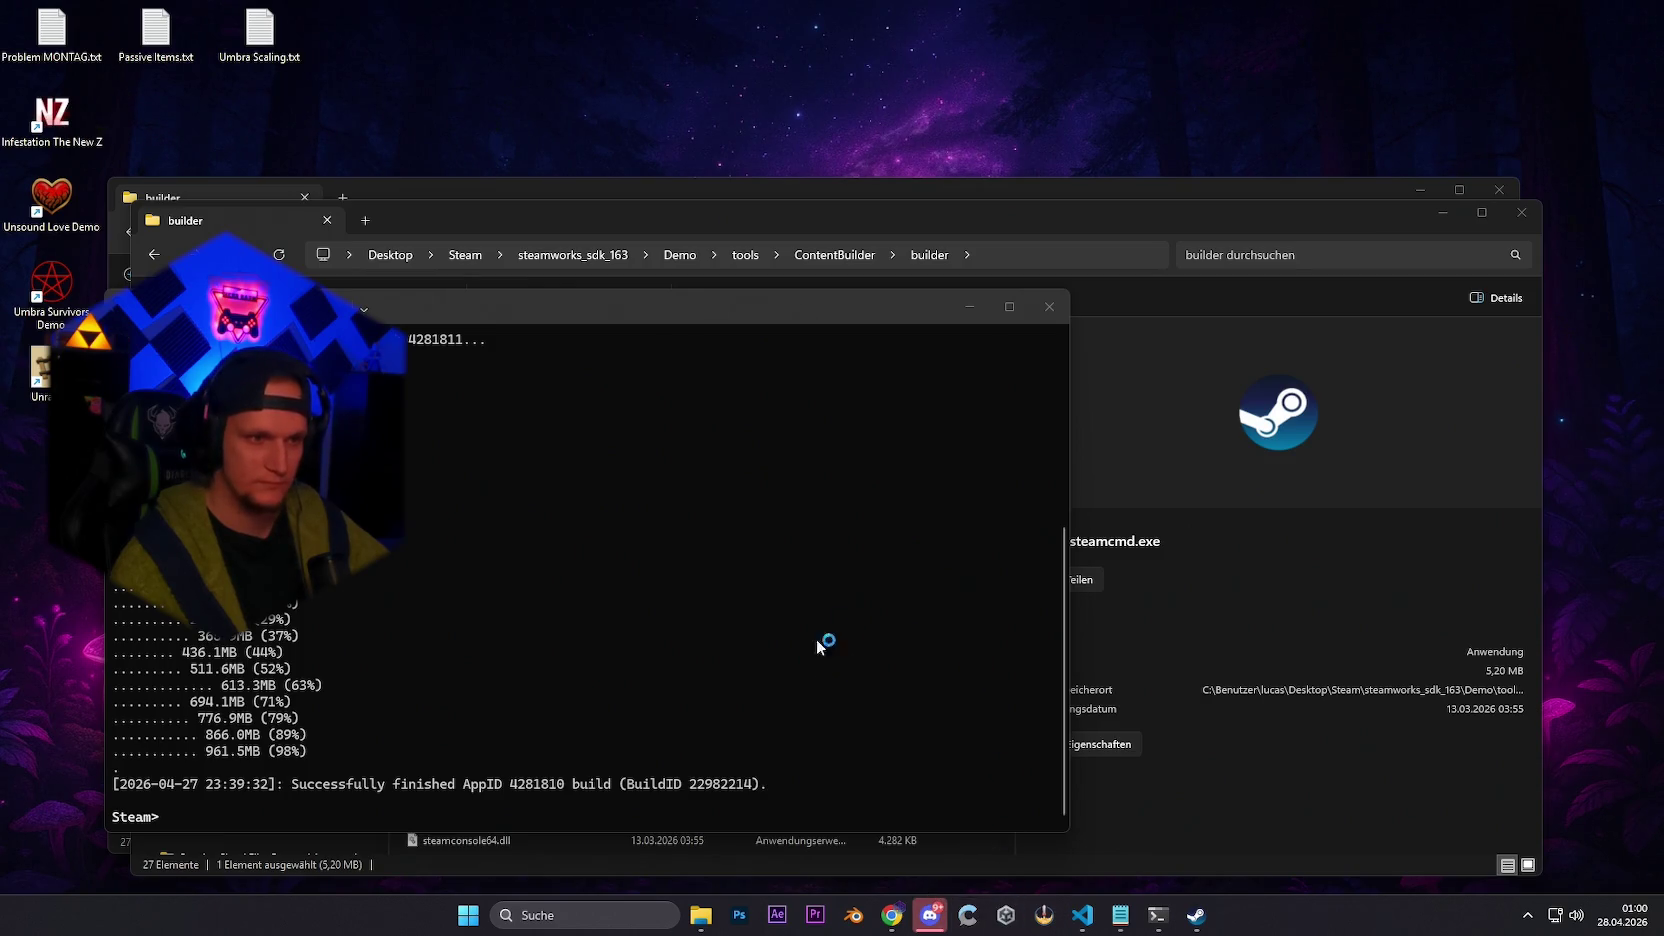
click(1006, 915)
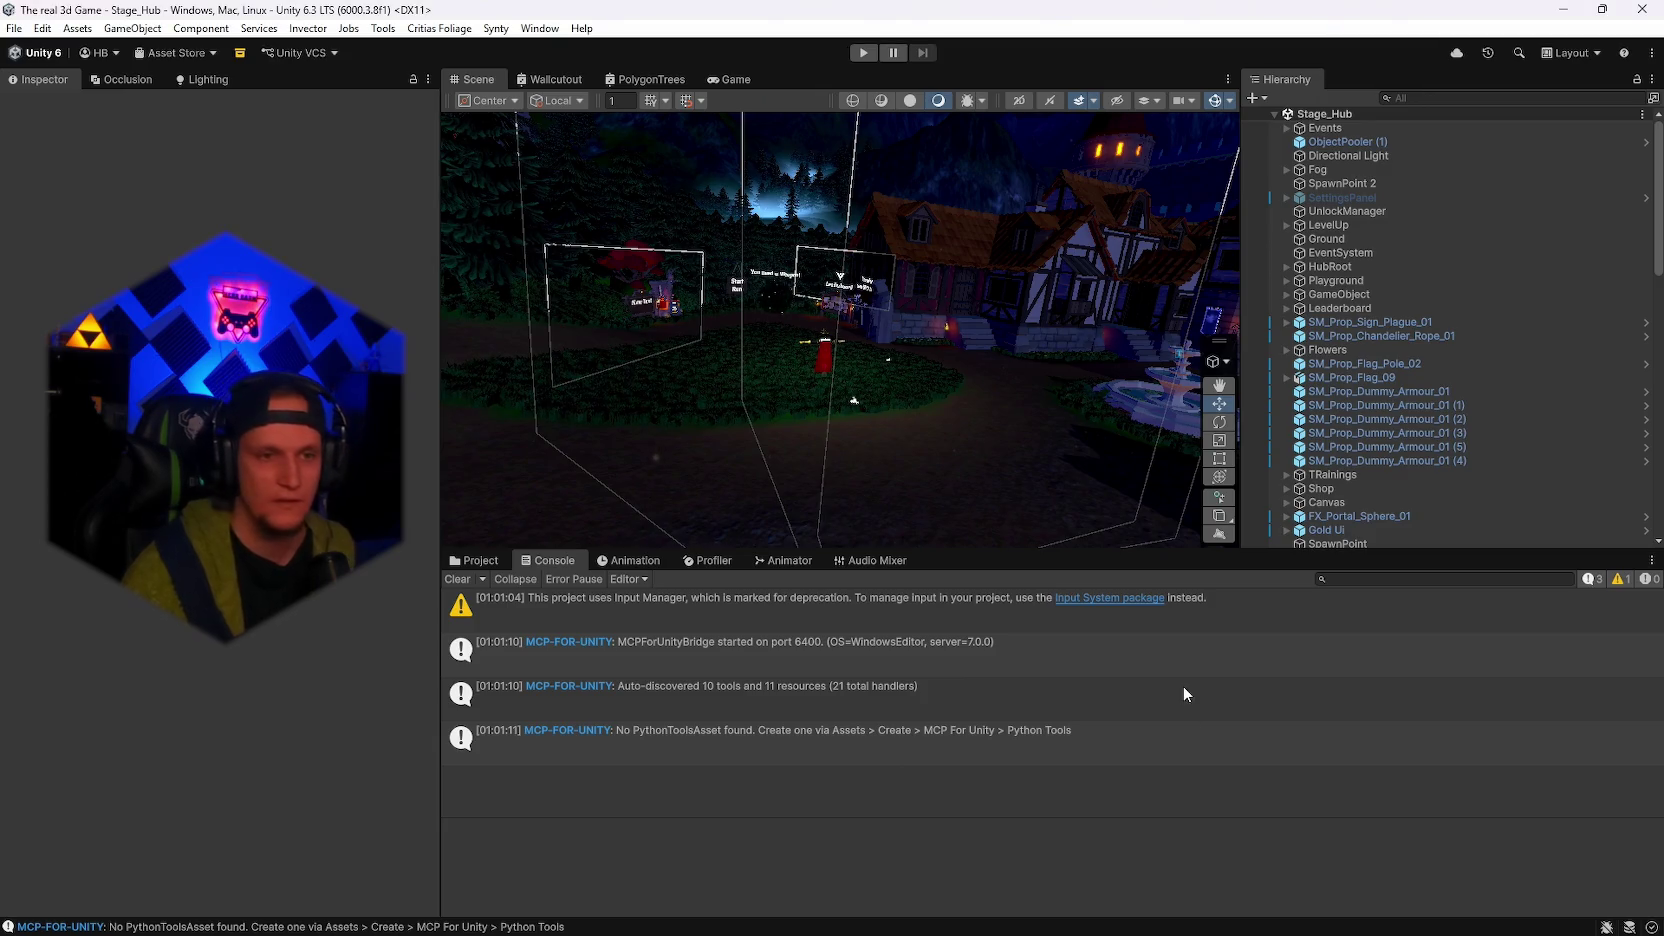
Clear the Console and start a new Windows build into the ContentBuilder folder
click(457, 580)
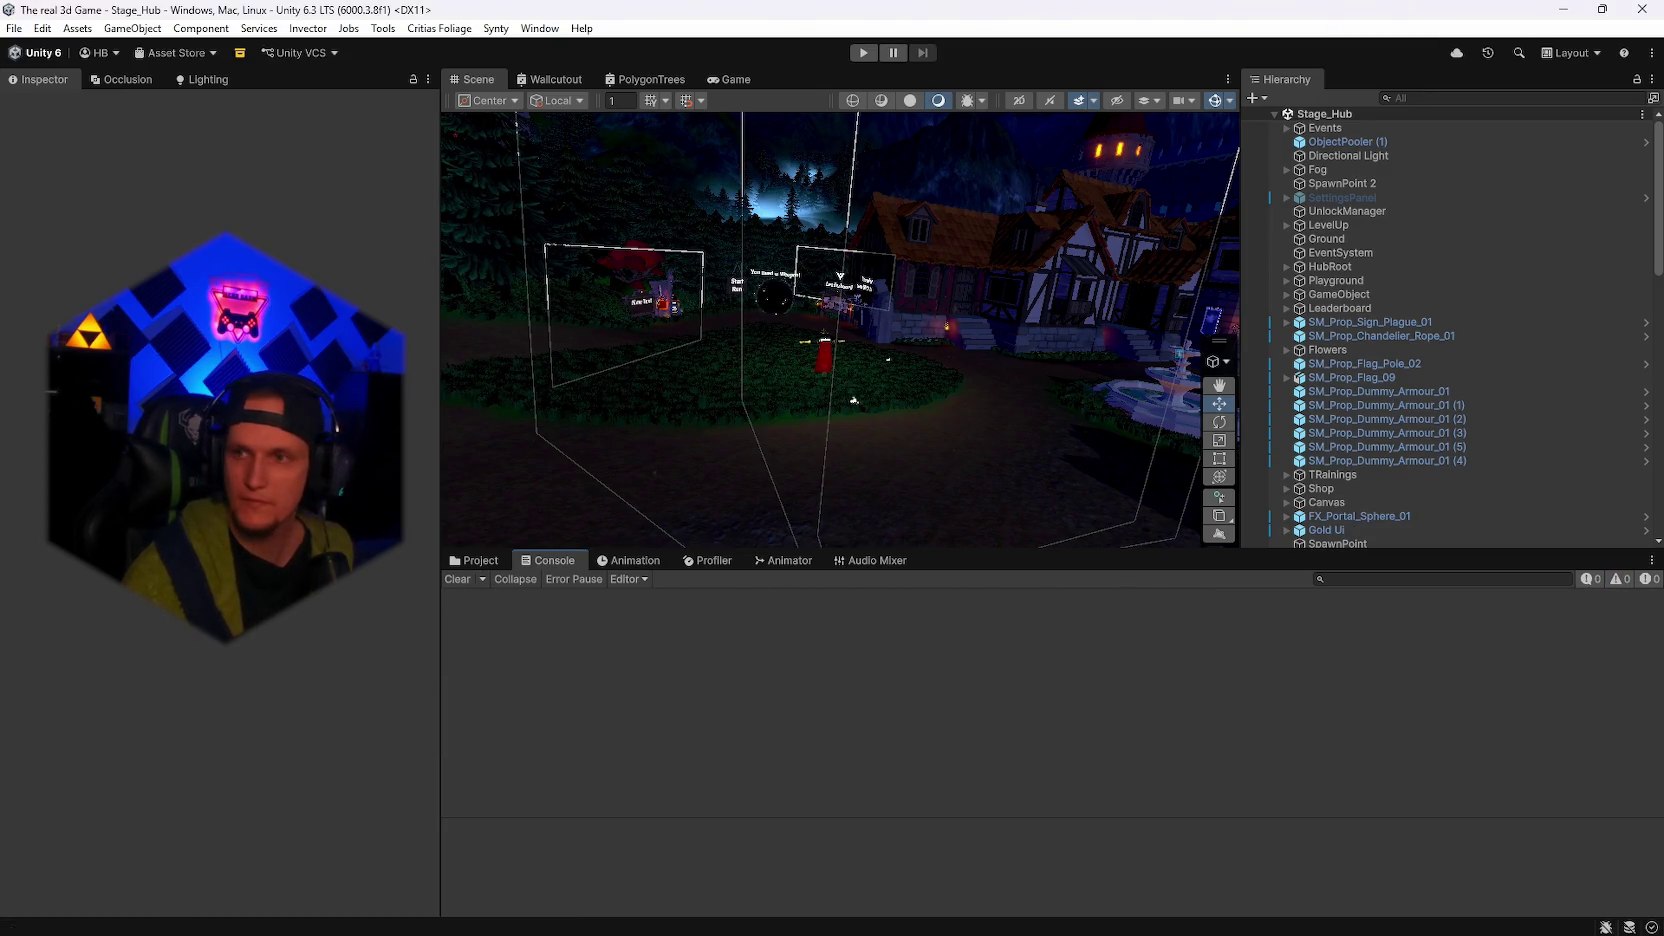
click(14, 28)
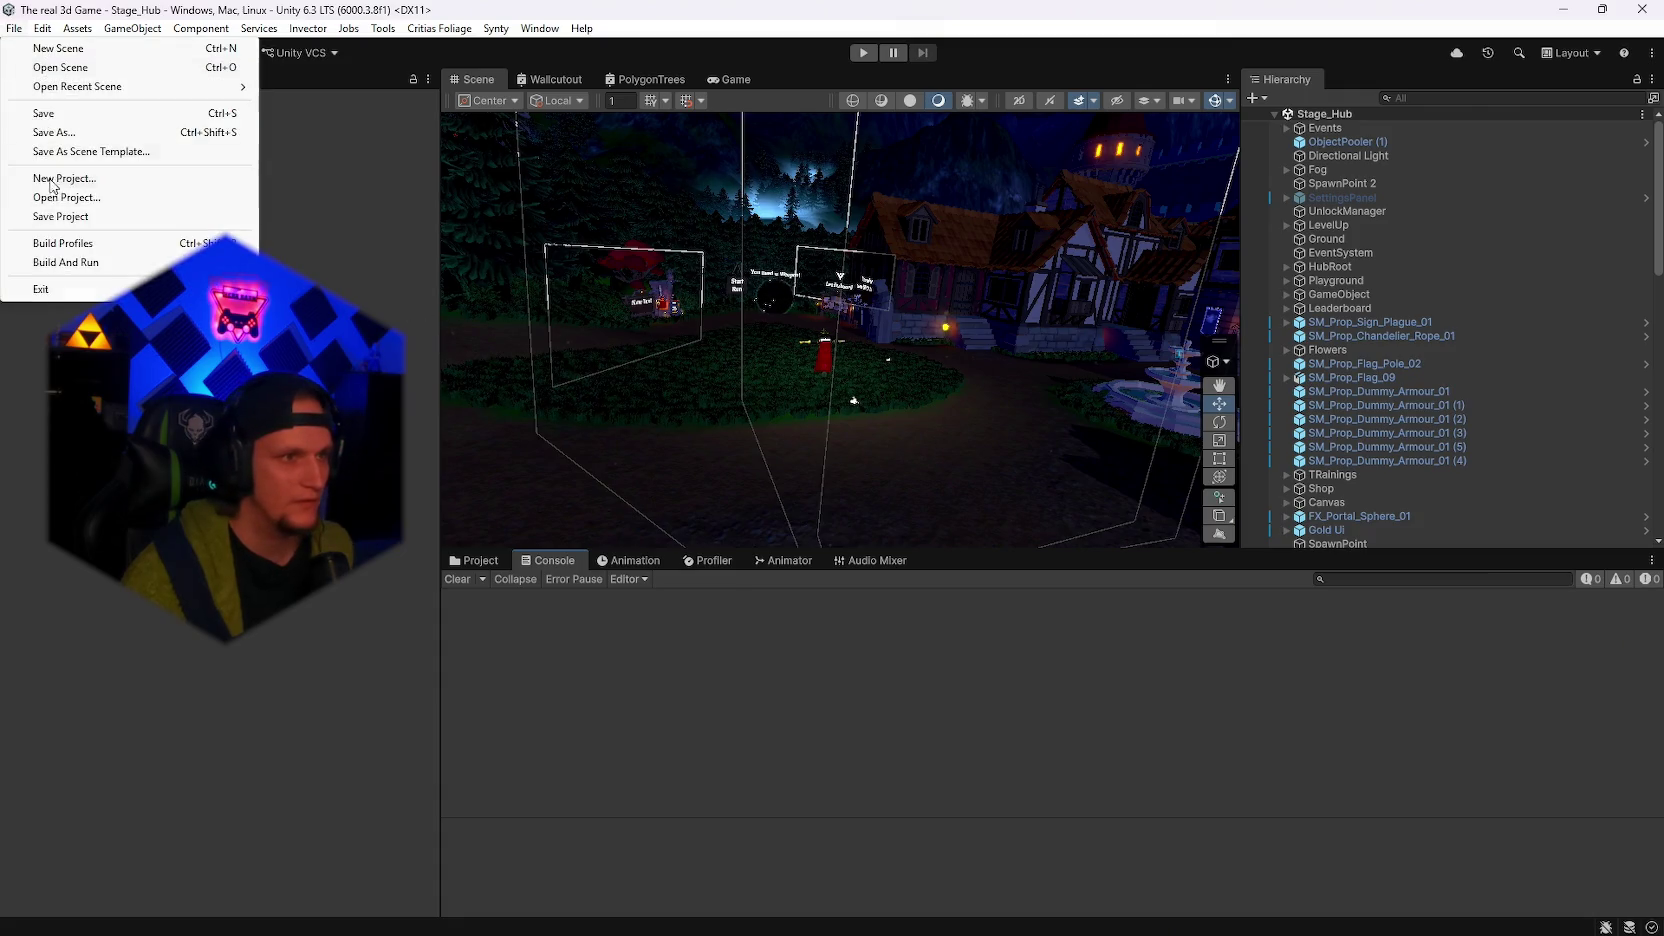
click(62, 243)
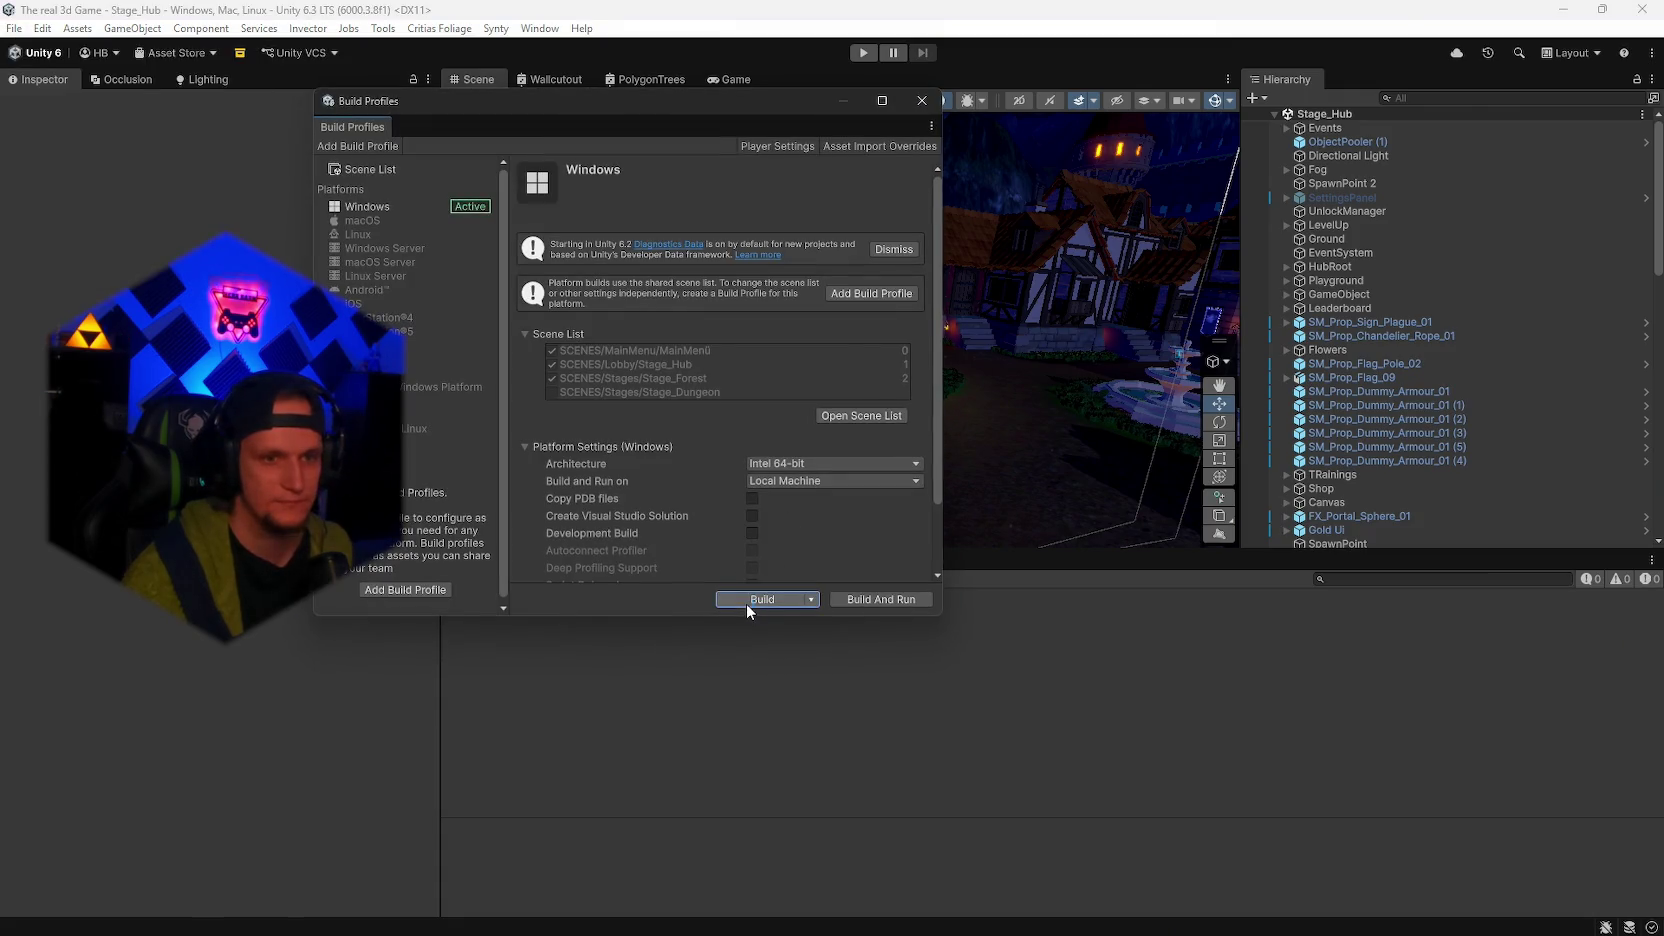
click(746, 603)
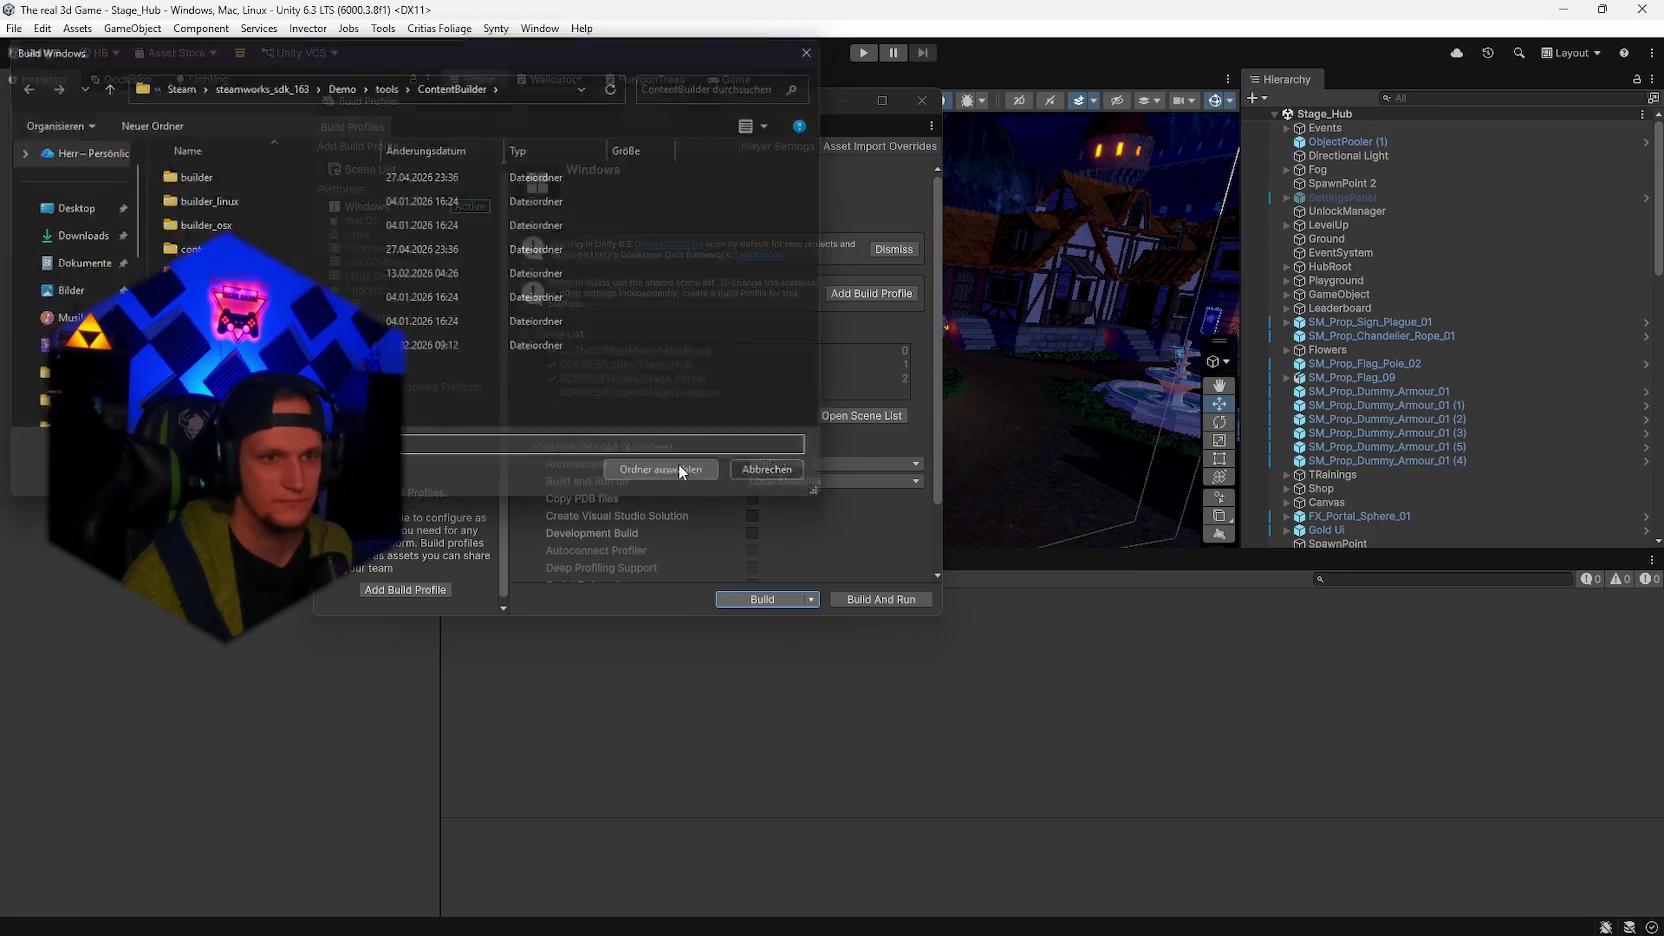
click(681, 470)
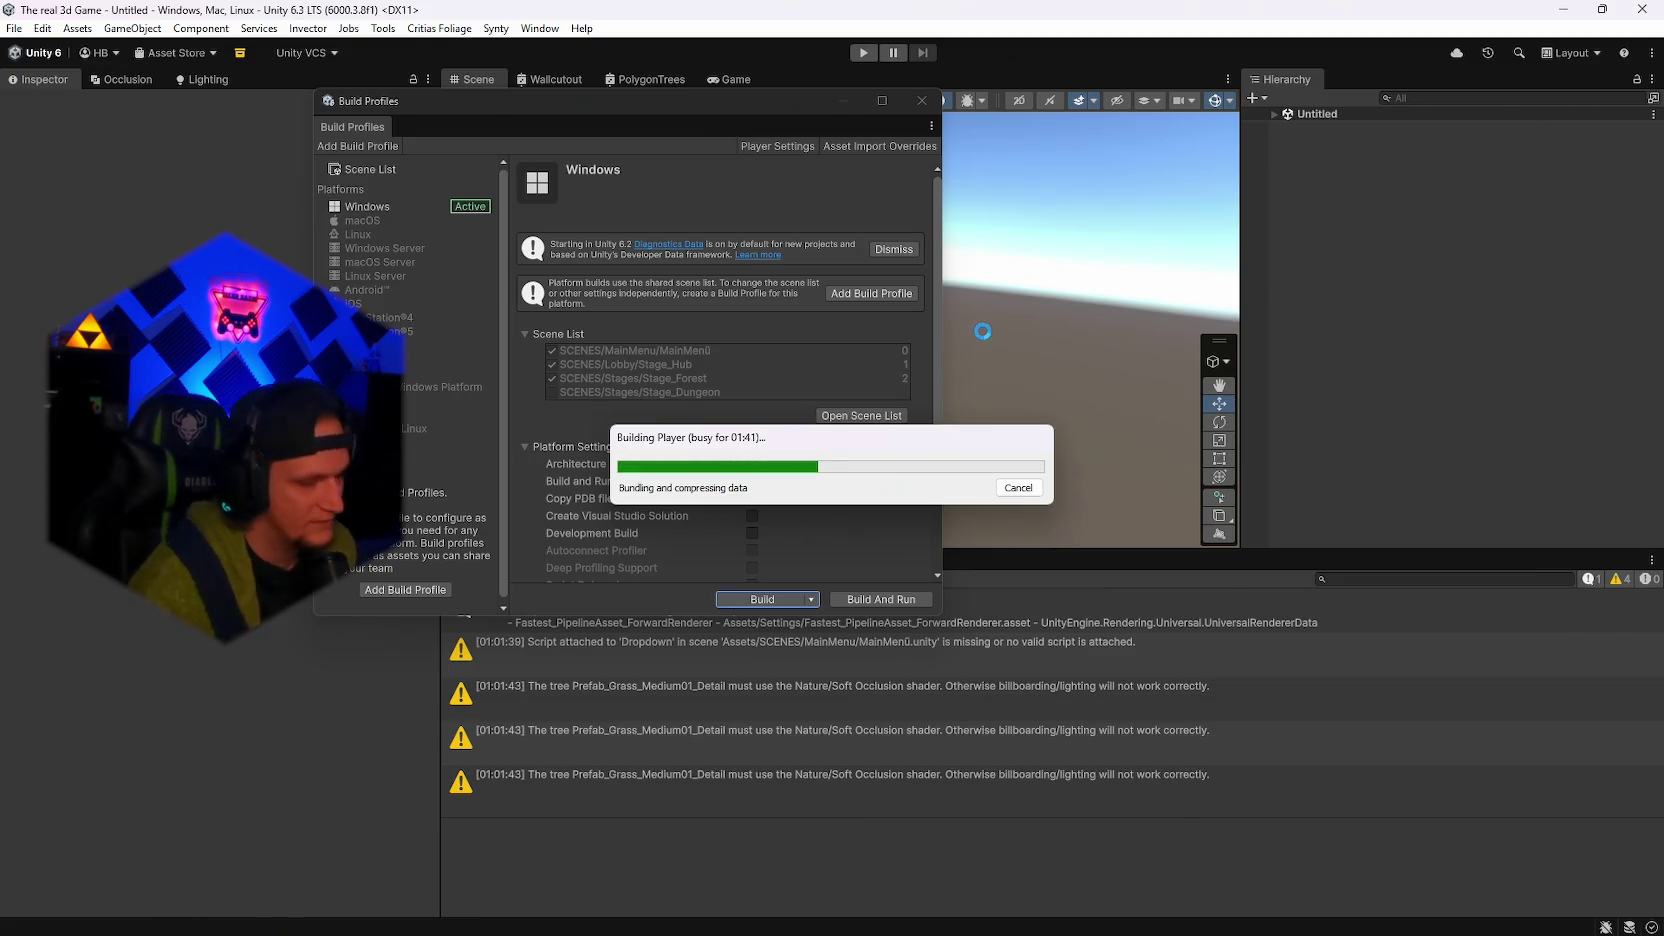
mouse_move(900, 925)
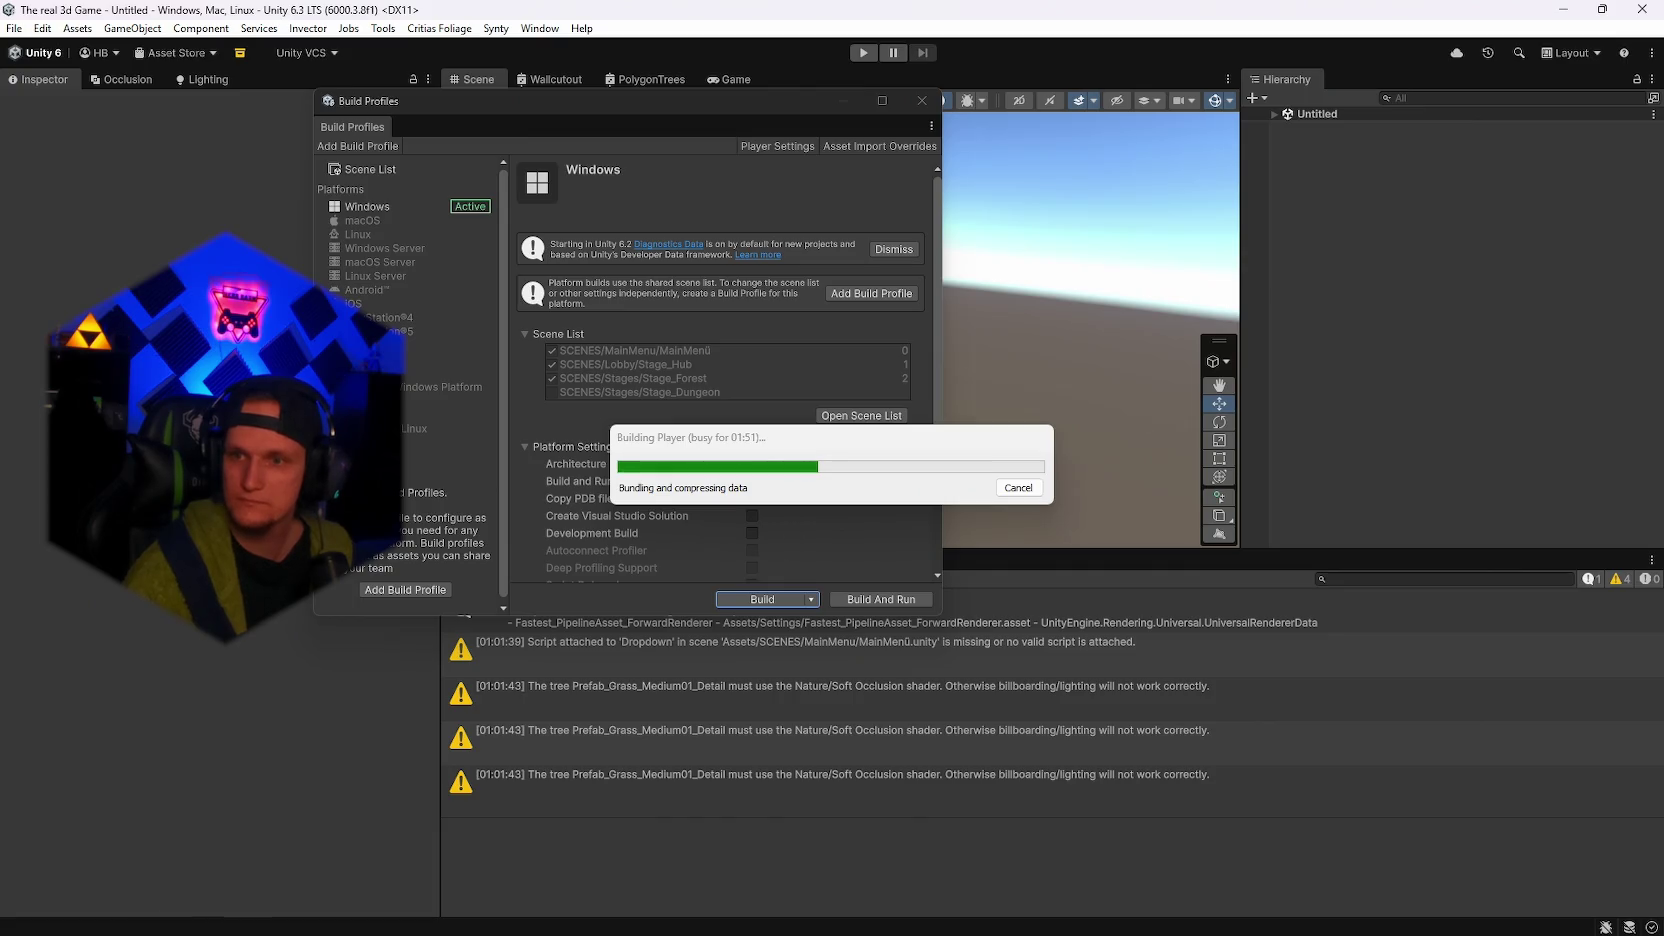
key(alt+Tab)
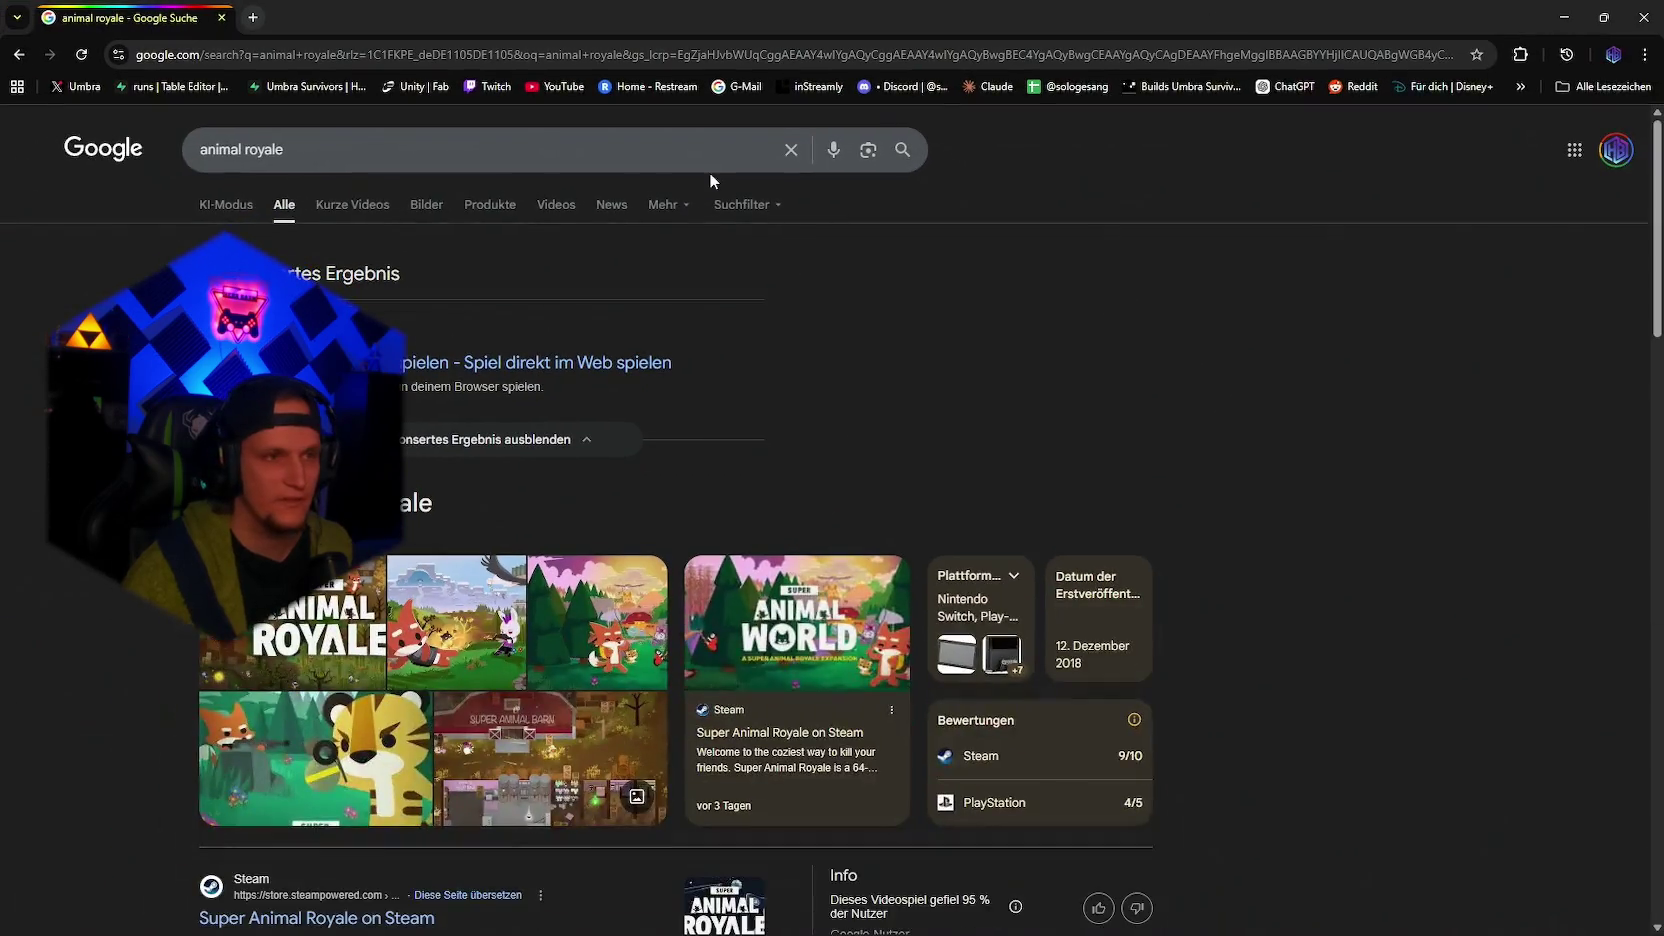
Preview 'animal royale' images from PlayStation Store, KeyForSteam, Lifestyle Trier and GamersGlobal
click(415, 212)
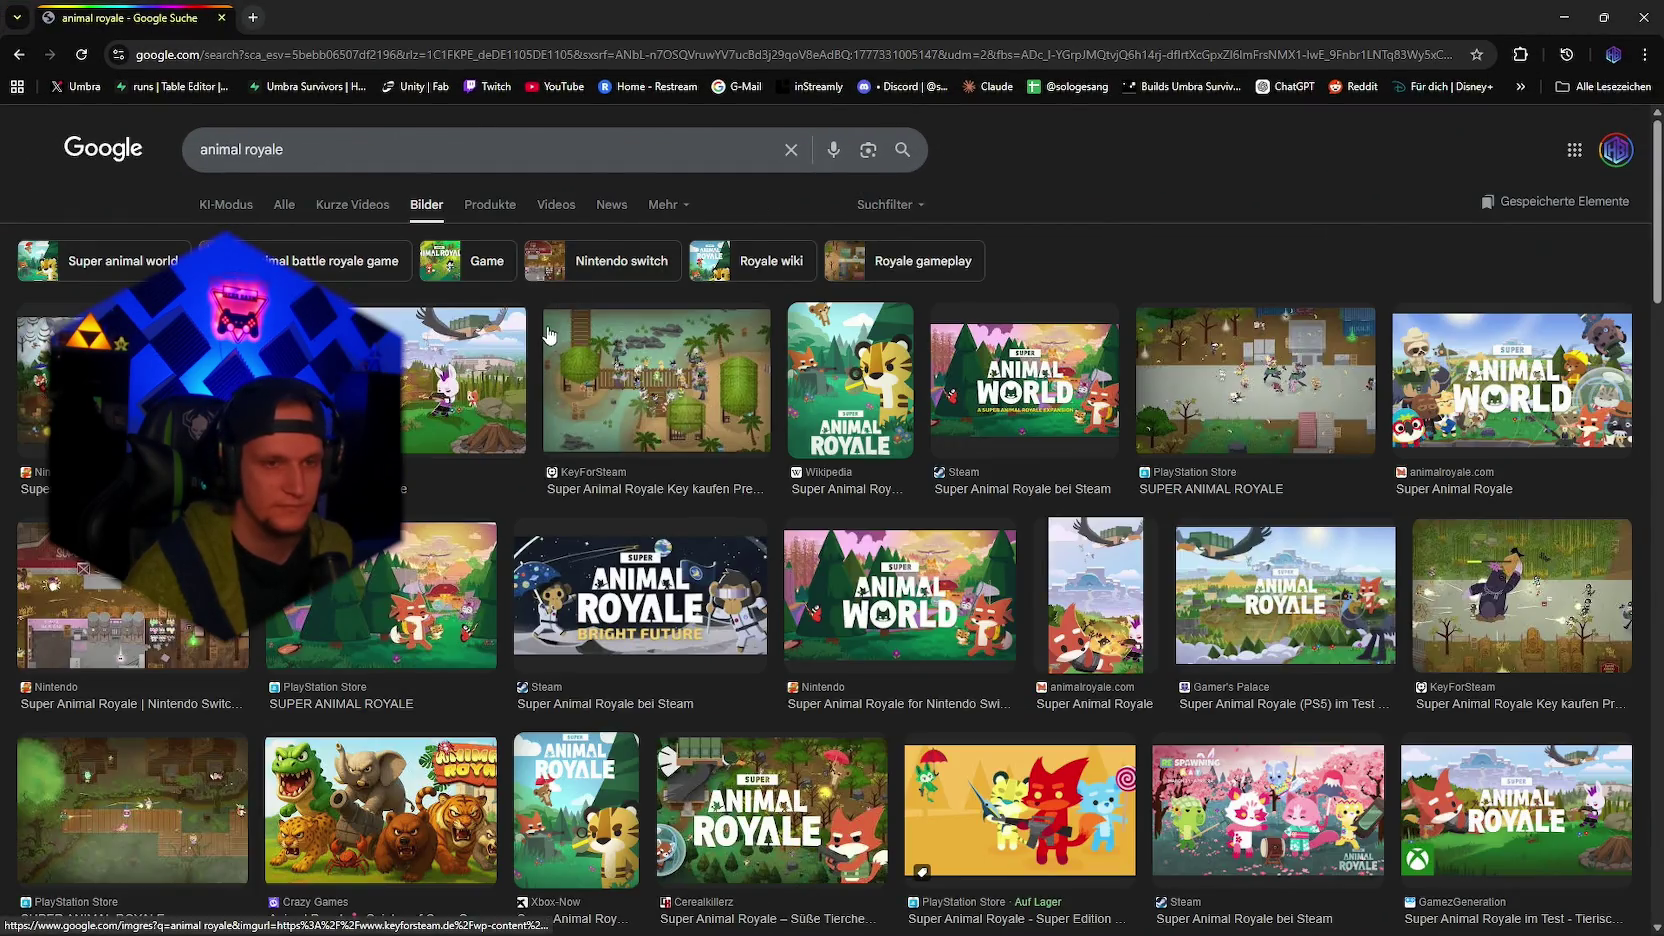
scroll(545, 338, down, 2)
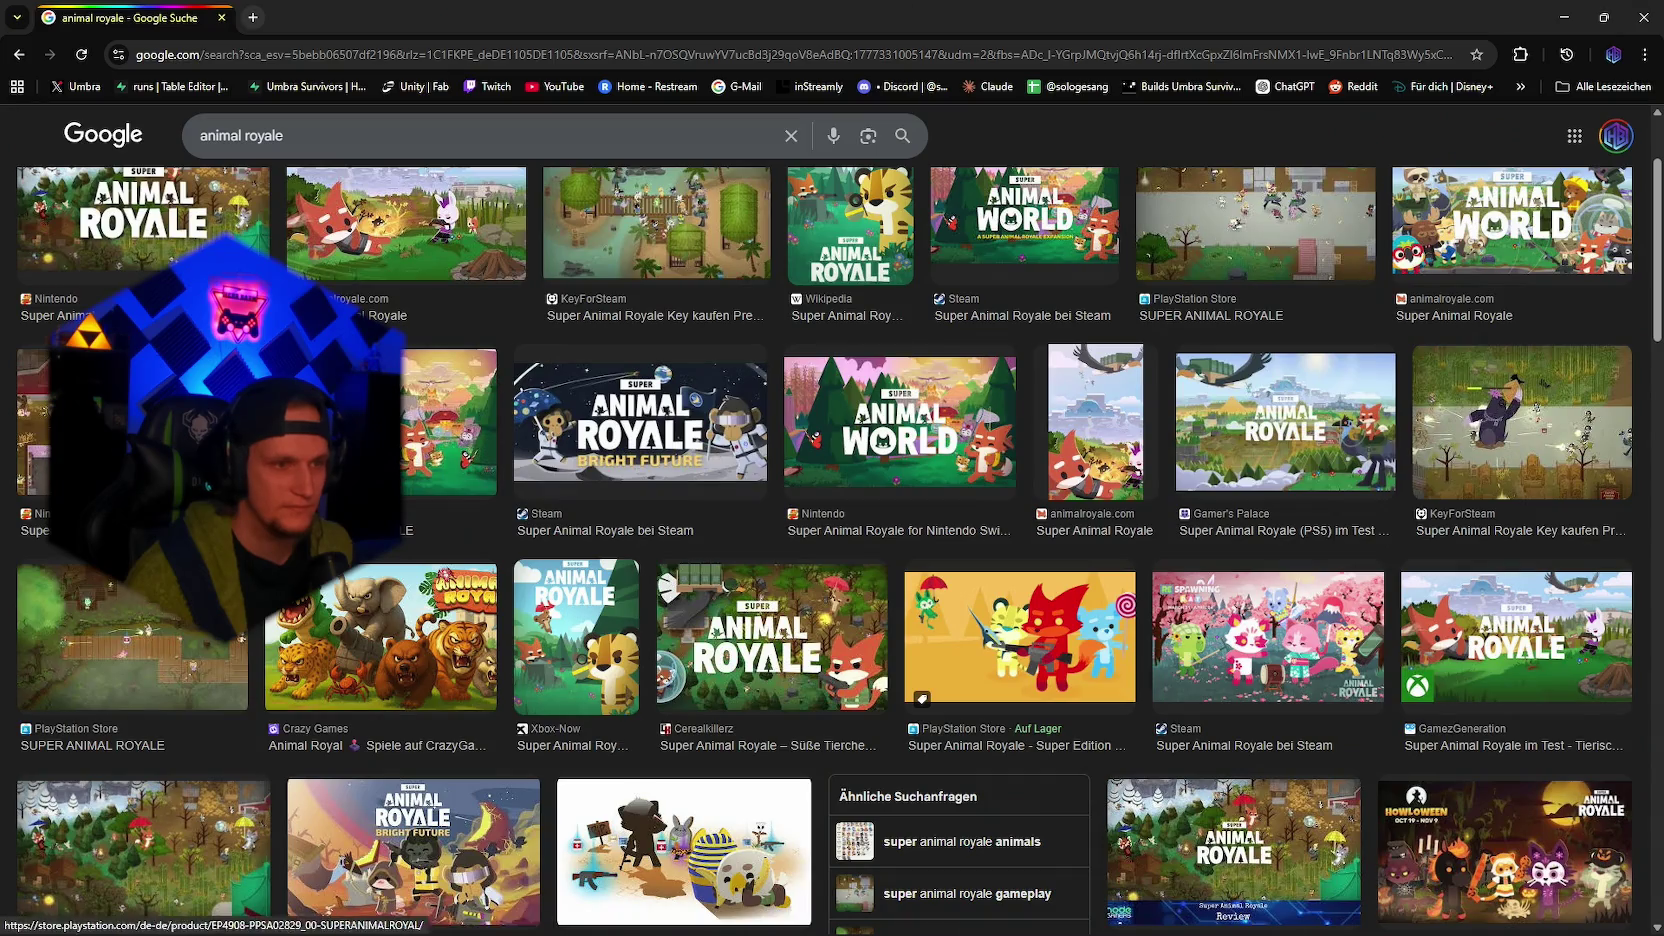
click(132, 640)
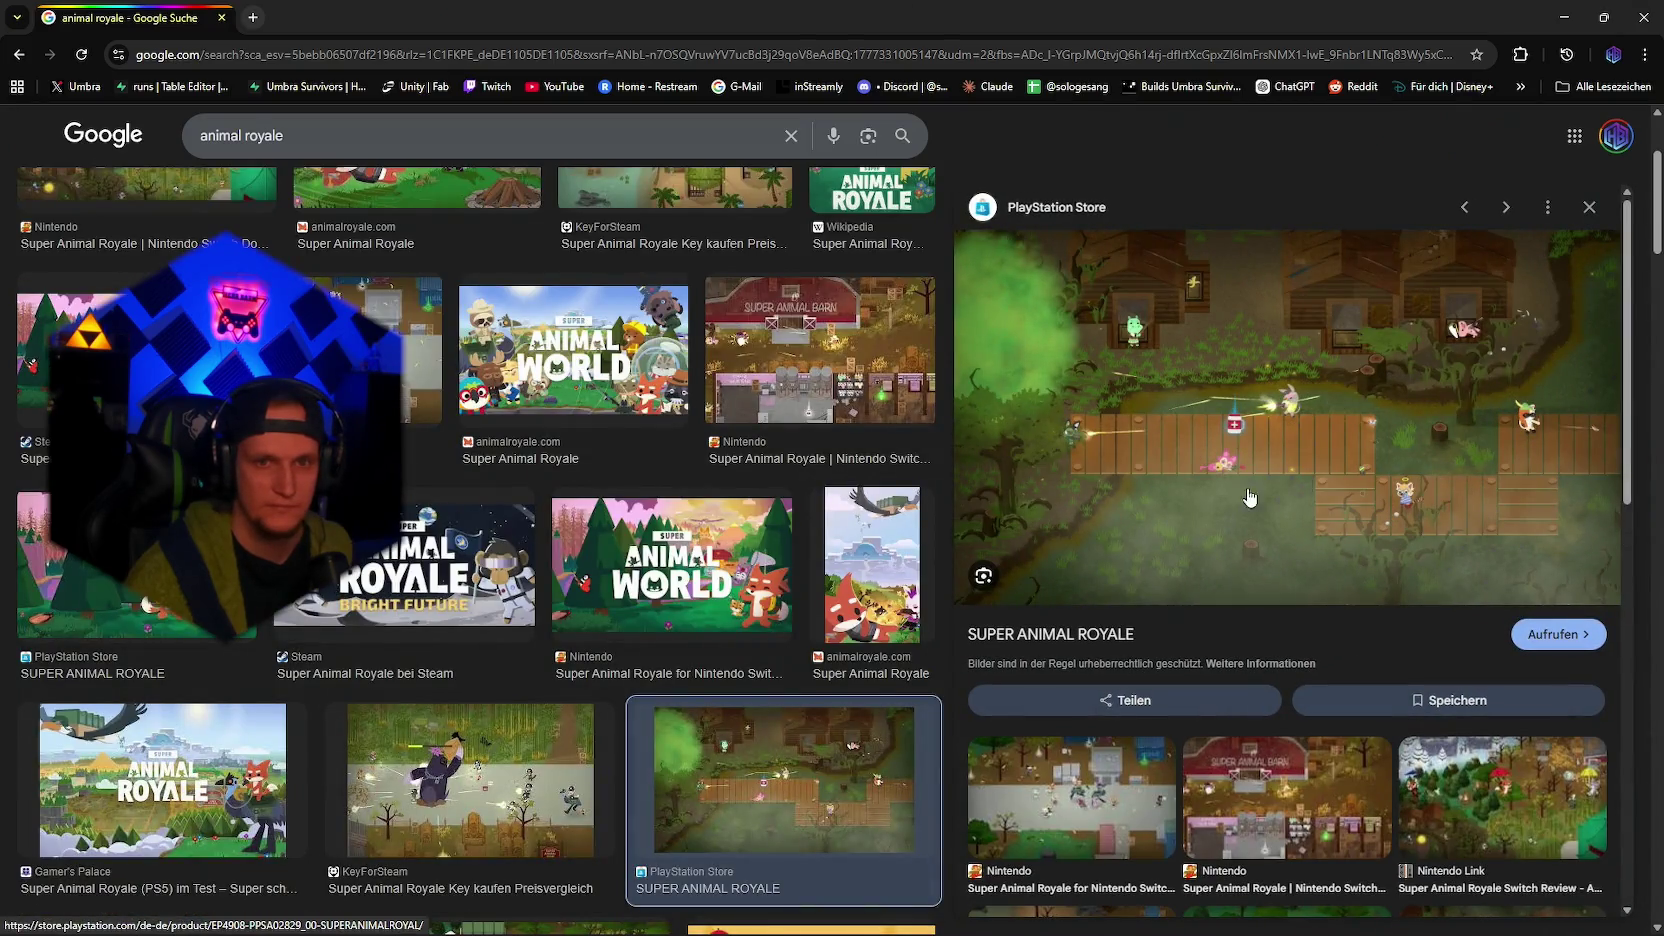
scroll(418, 574, up, 2)
scroll(418, 574, up, 1)
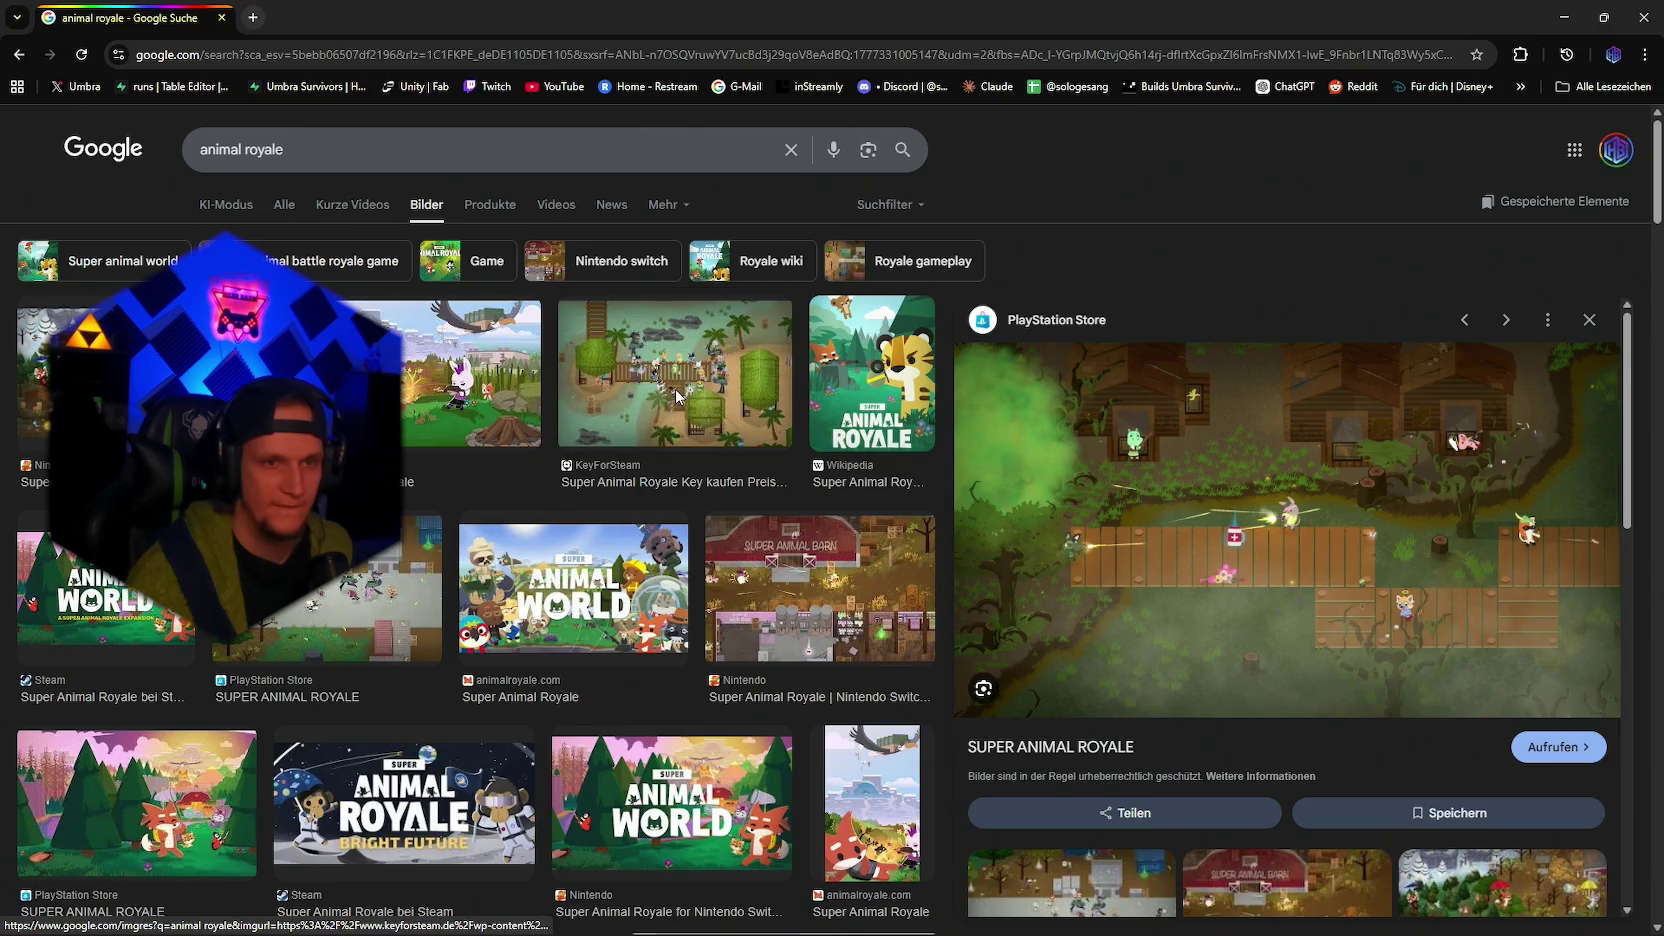
click(677, 395)
scroll(680, 503, down, 3)
scroll(680, 503, down, 3)
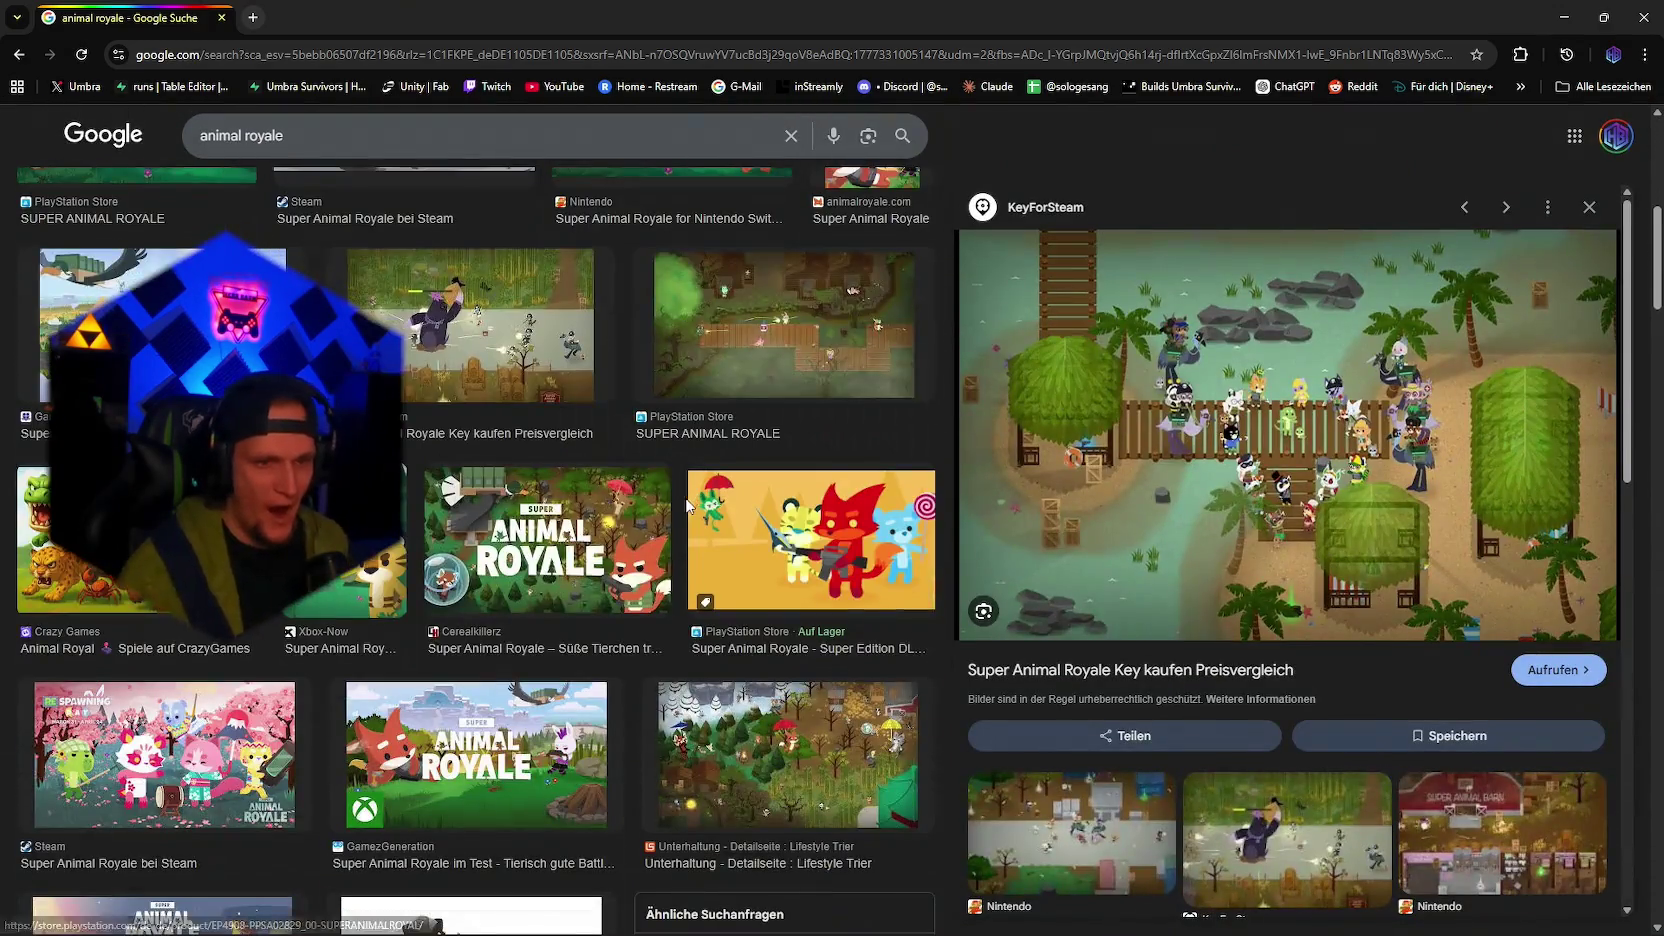
click(784, 747)
scroll(780, 740, down, 6)
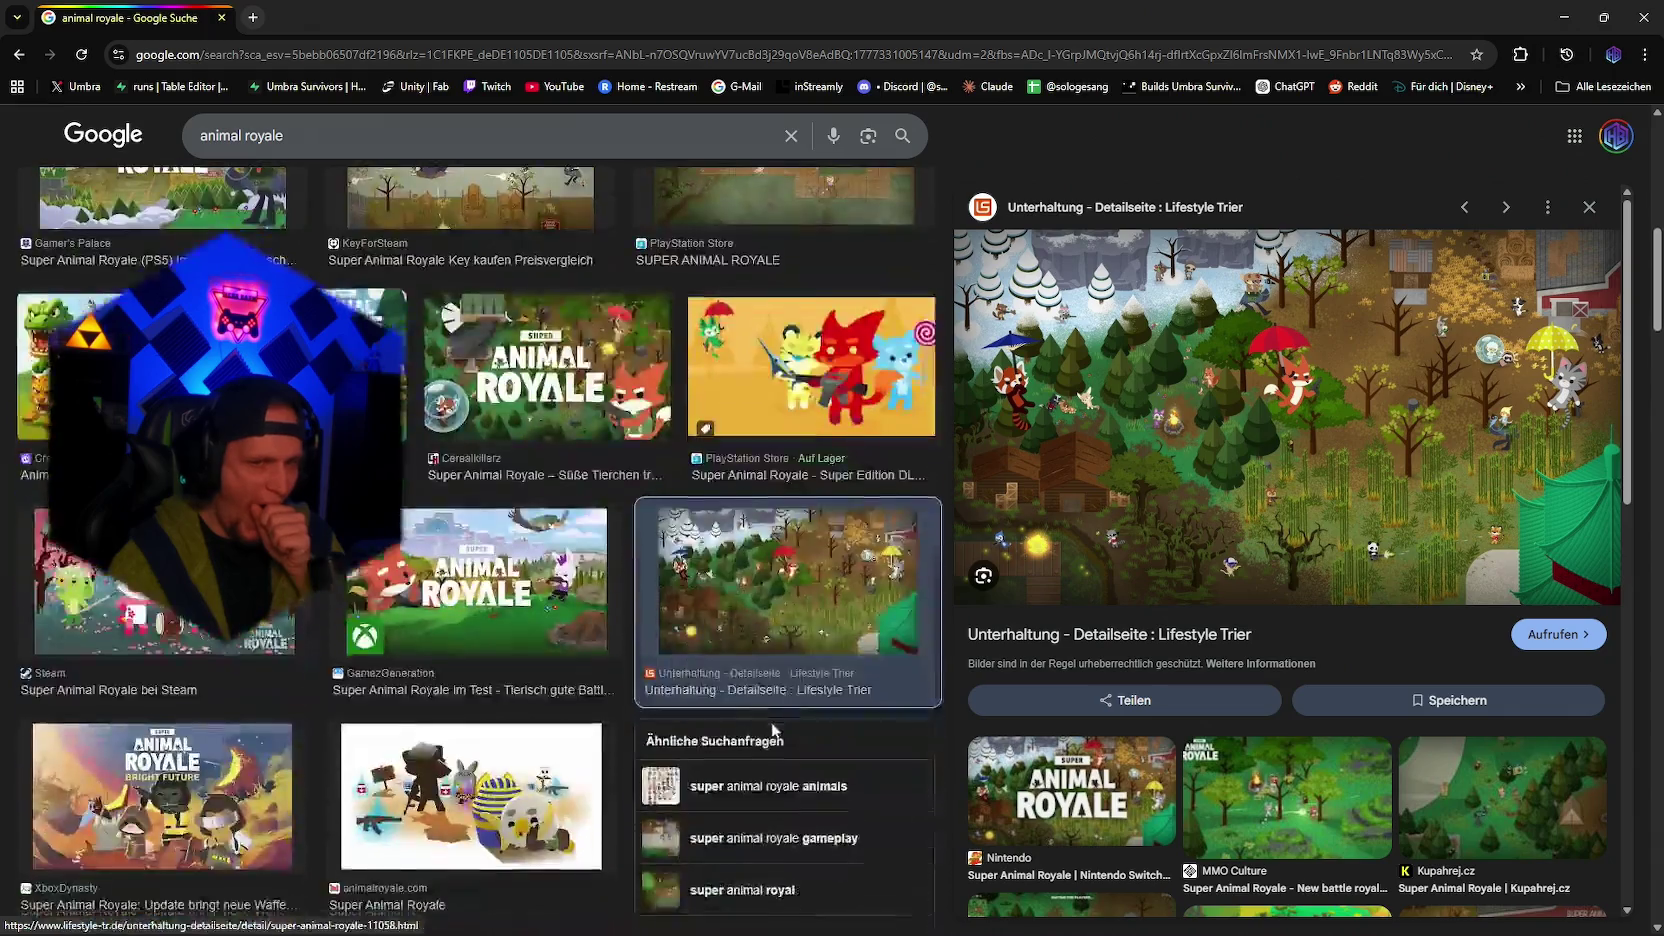
scroll(700, 670, down, 3)
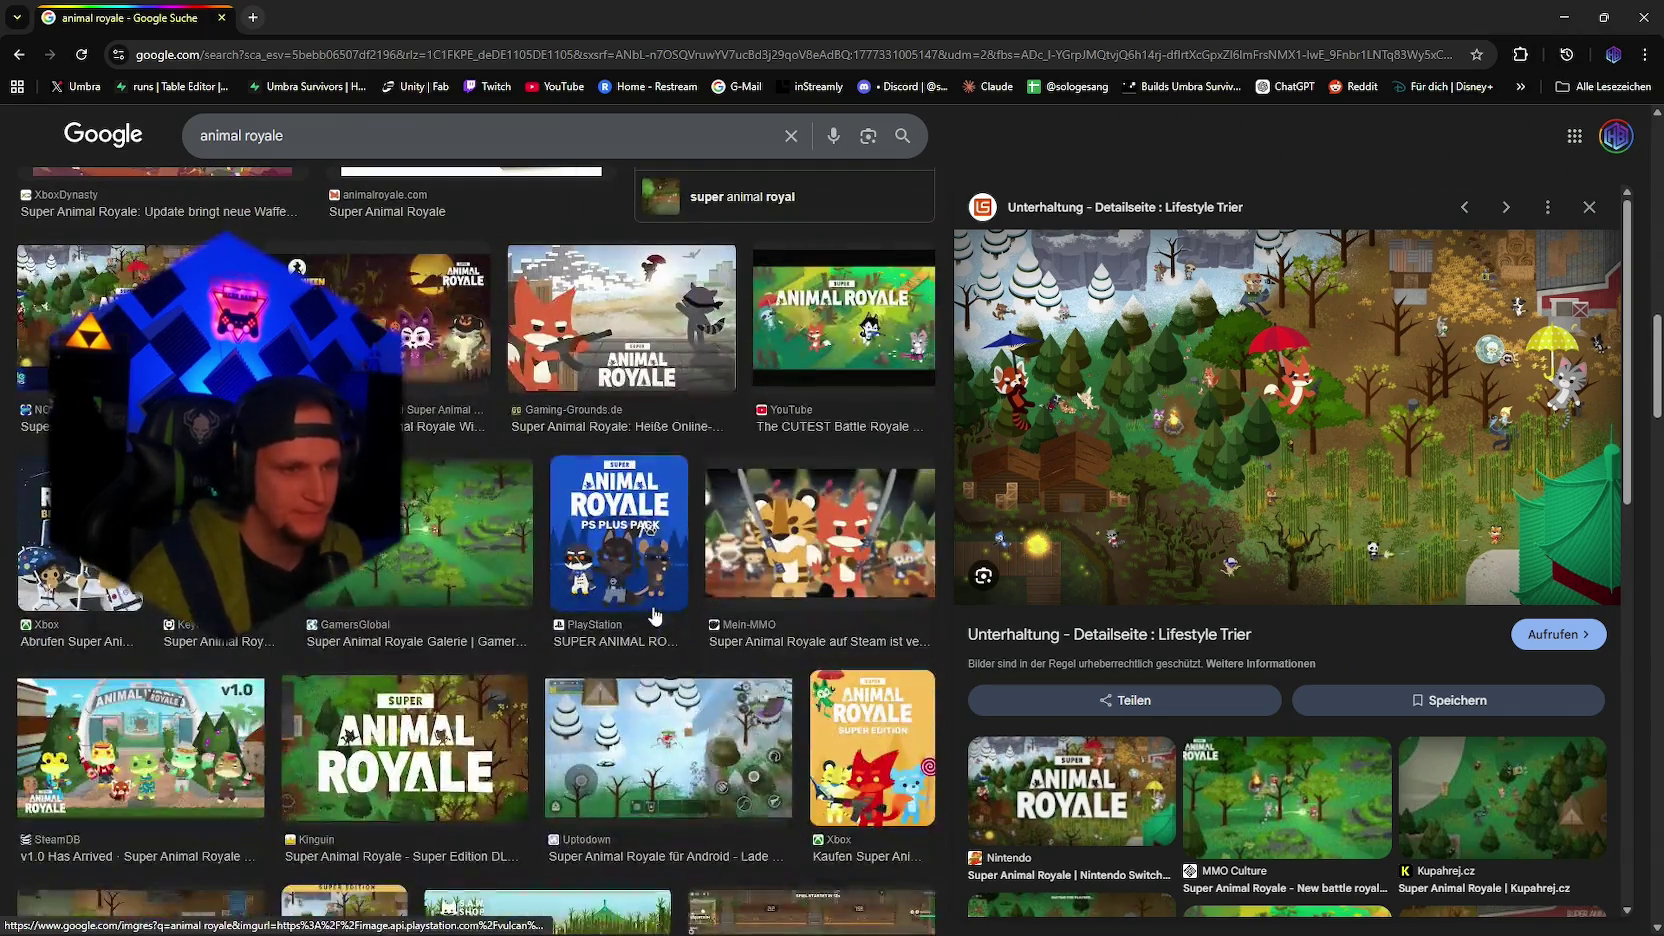
click(510, 560)
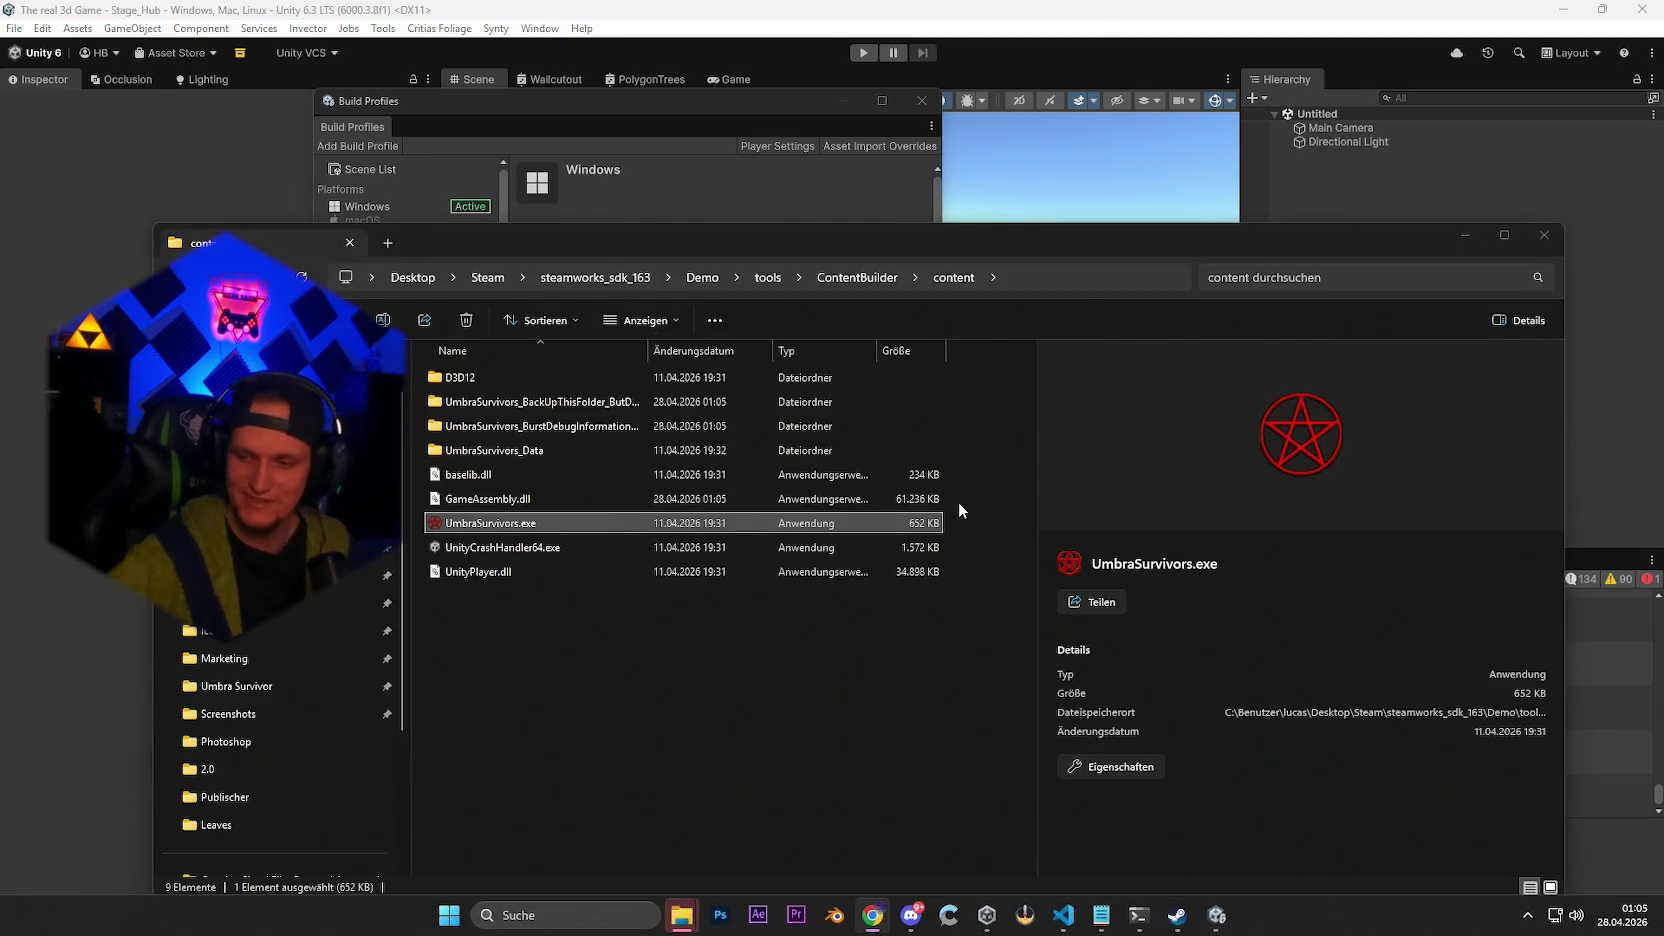
Delete the BackUpThisFolder and BurstDebugInformation folders, then open the ContentBuilder builder folder
click(540, 426)
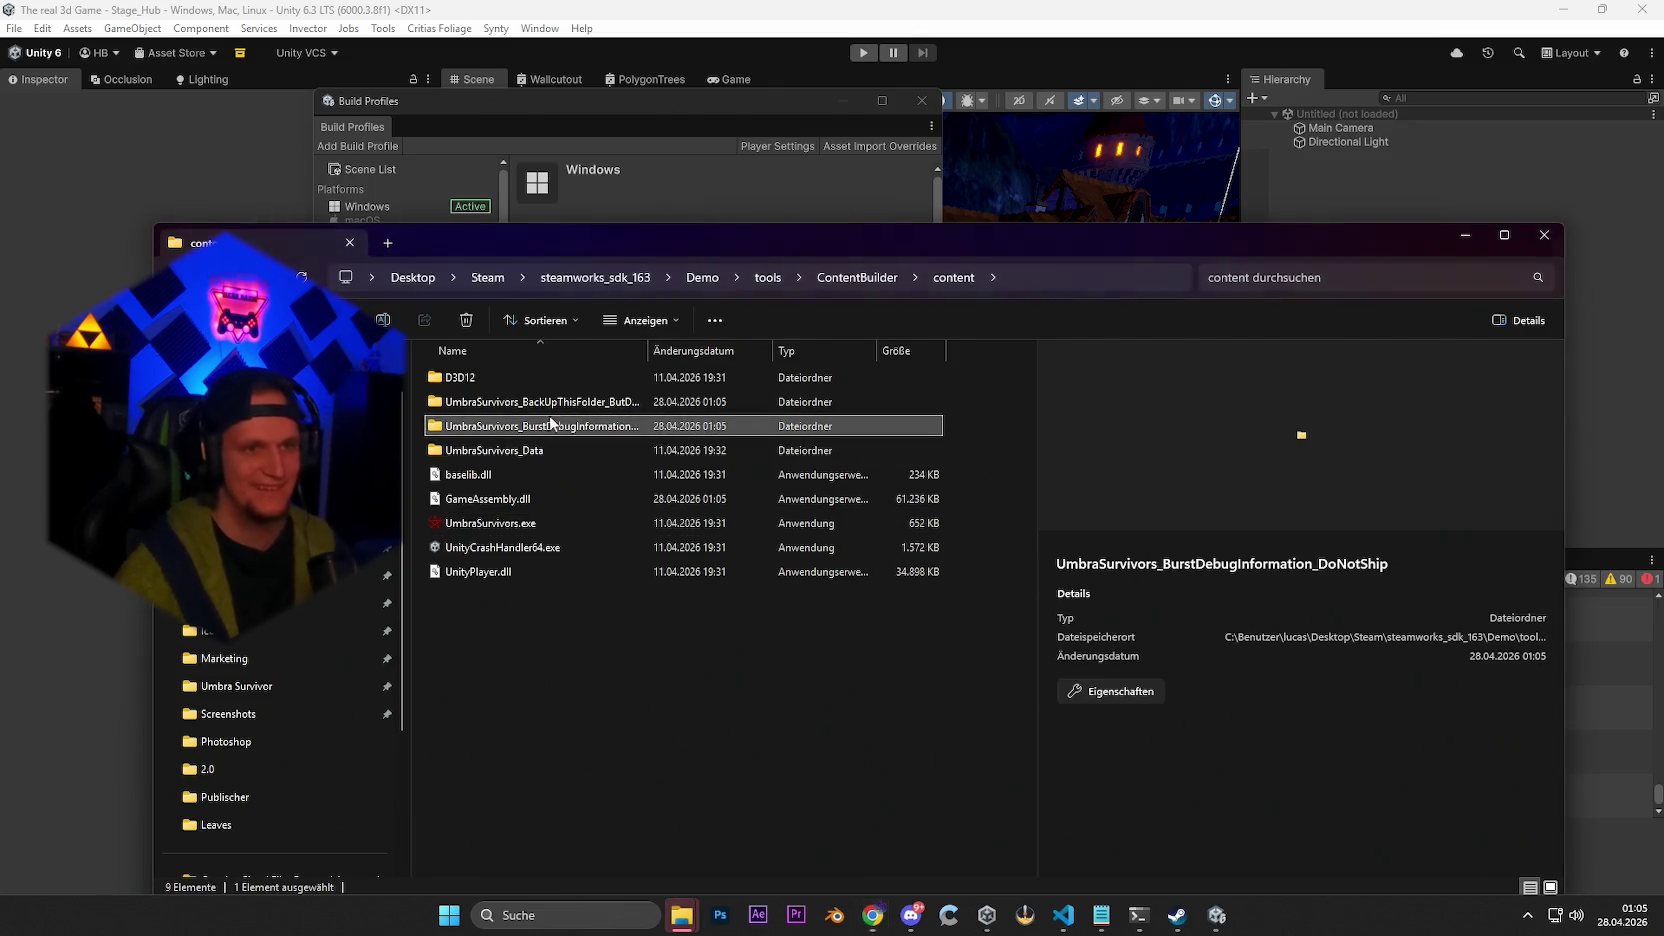
ctrl+click(540, 401)
key(Delete)
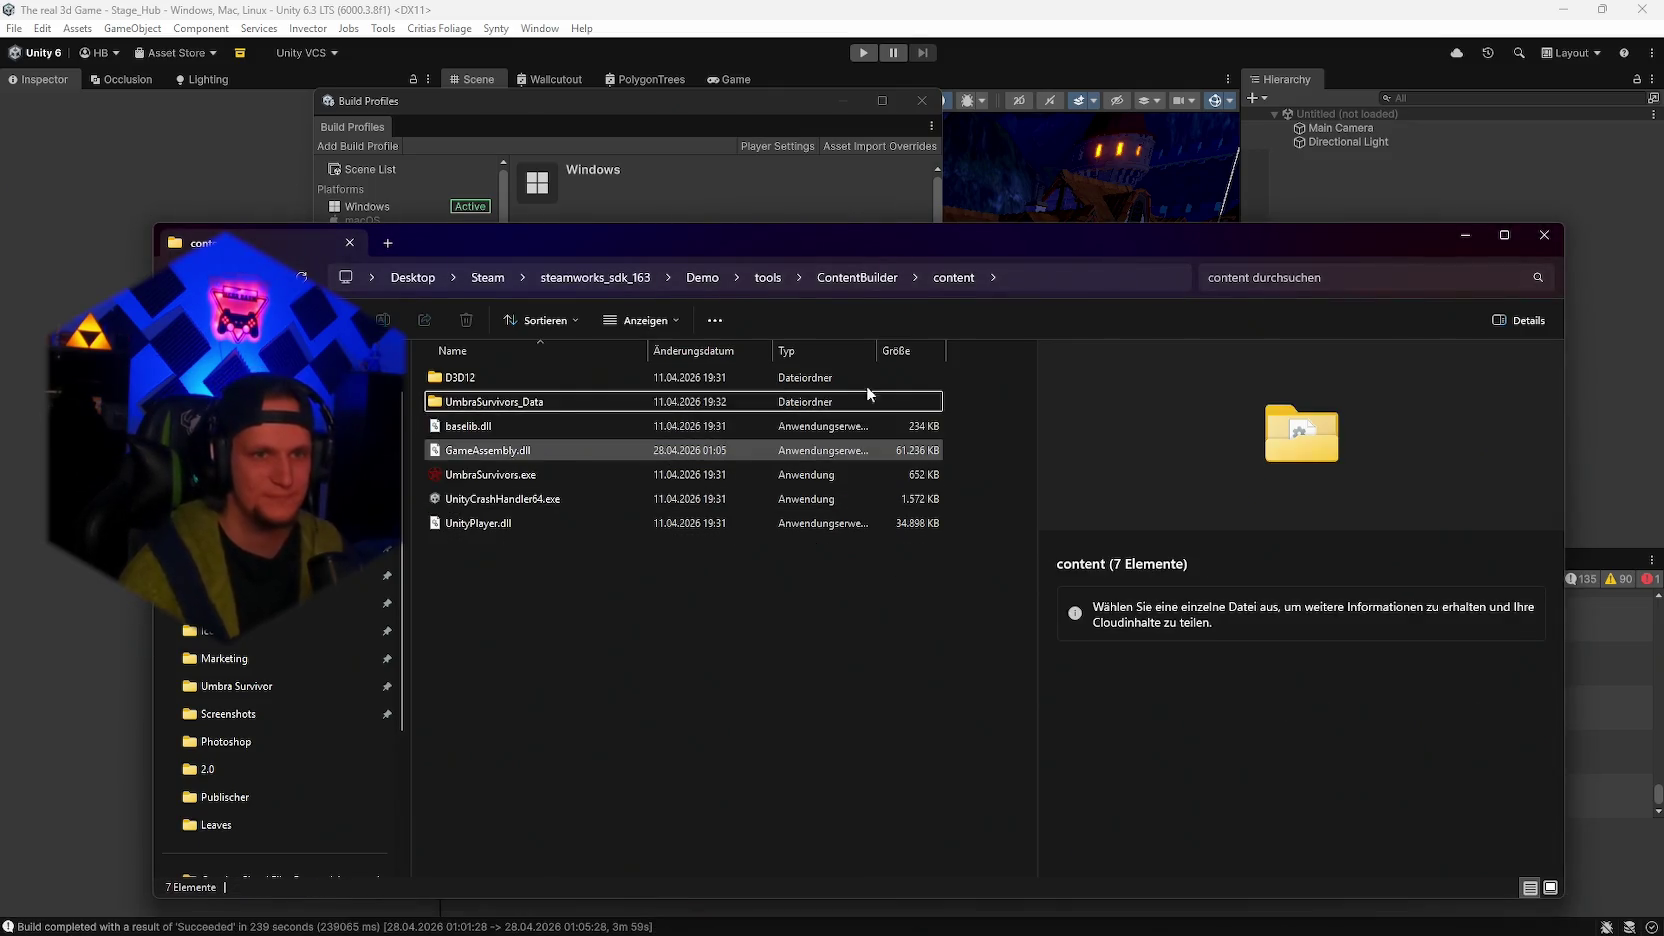
click(848, 285)
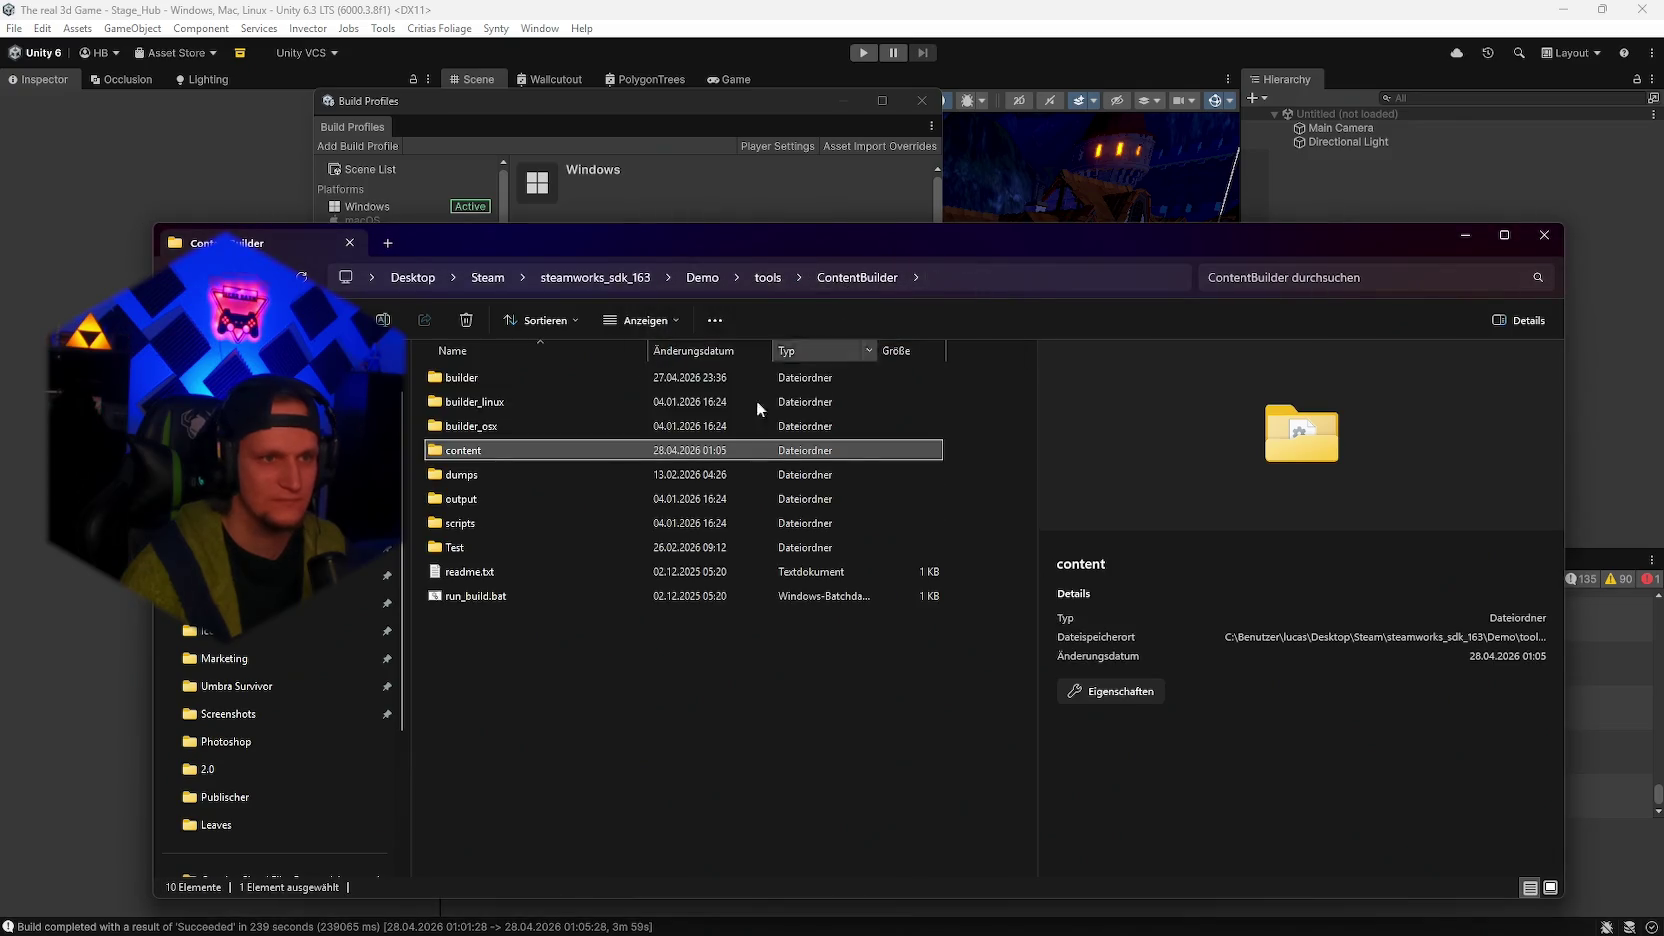
double_click(494, 378)
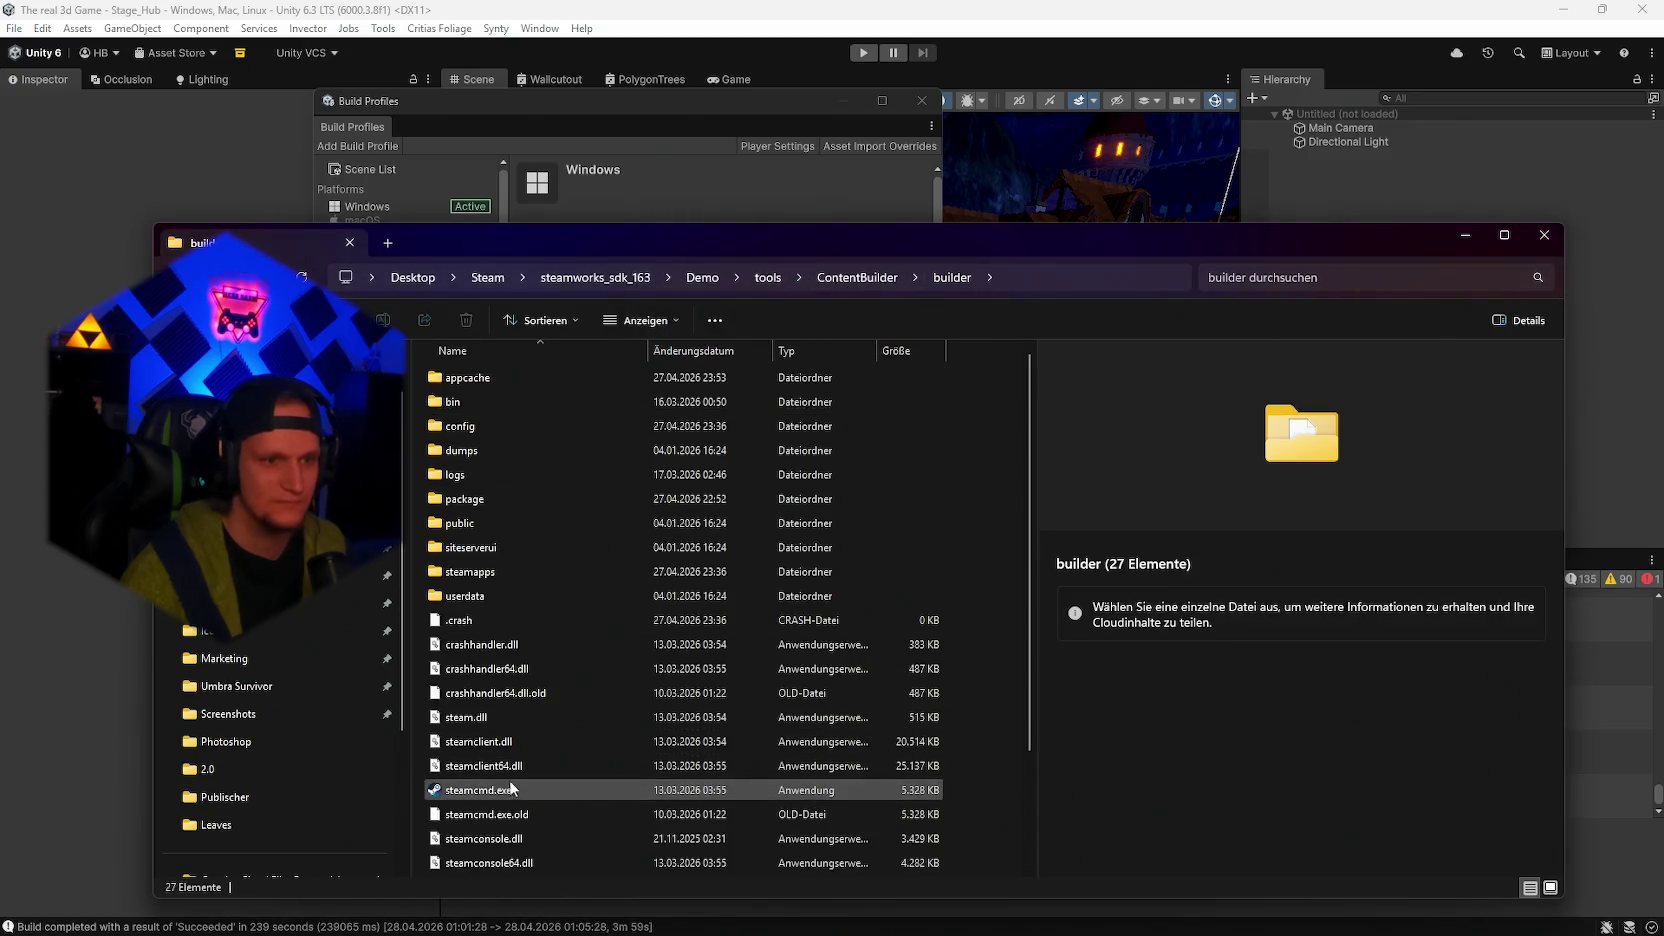
Return to the existing SteamCMD console and recall the run_app_build simple_app_build.vdf command
click(502, 791)
double_click(502, 791)
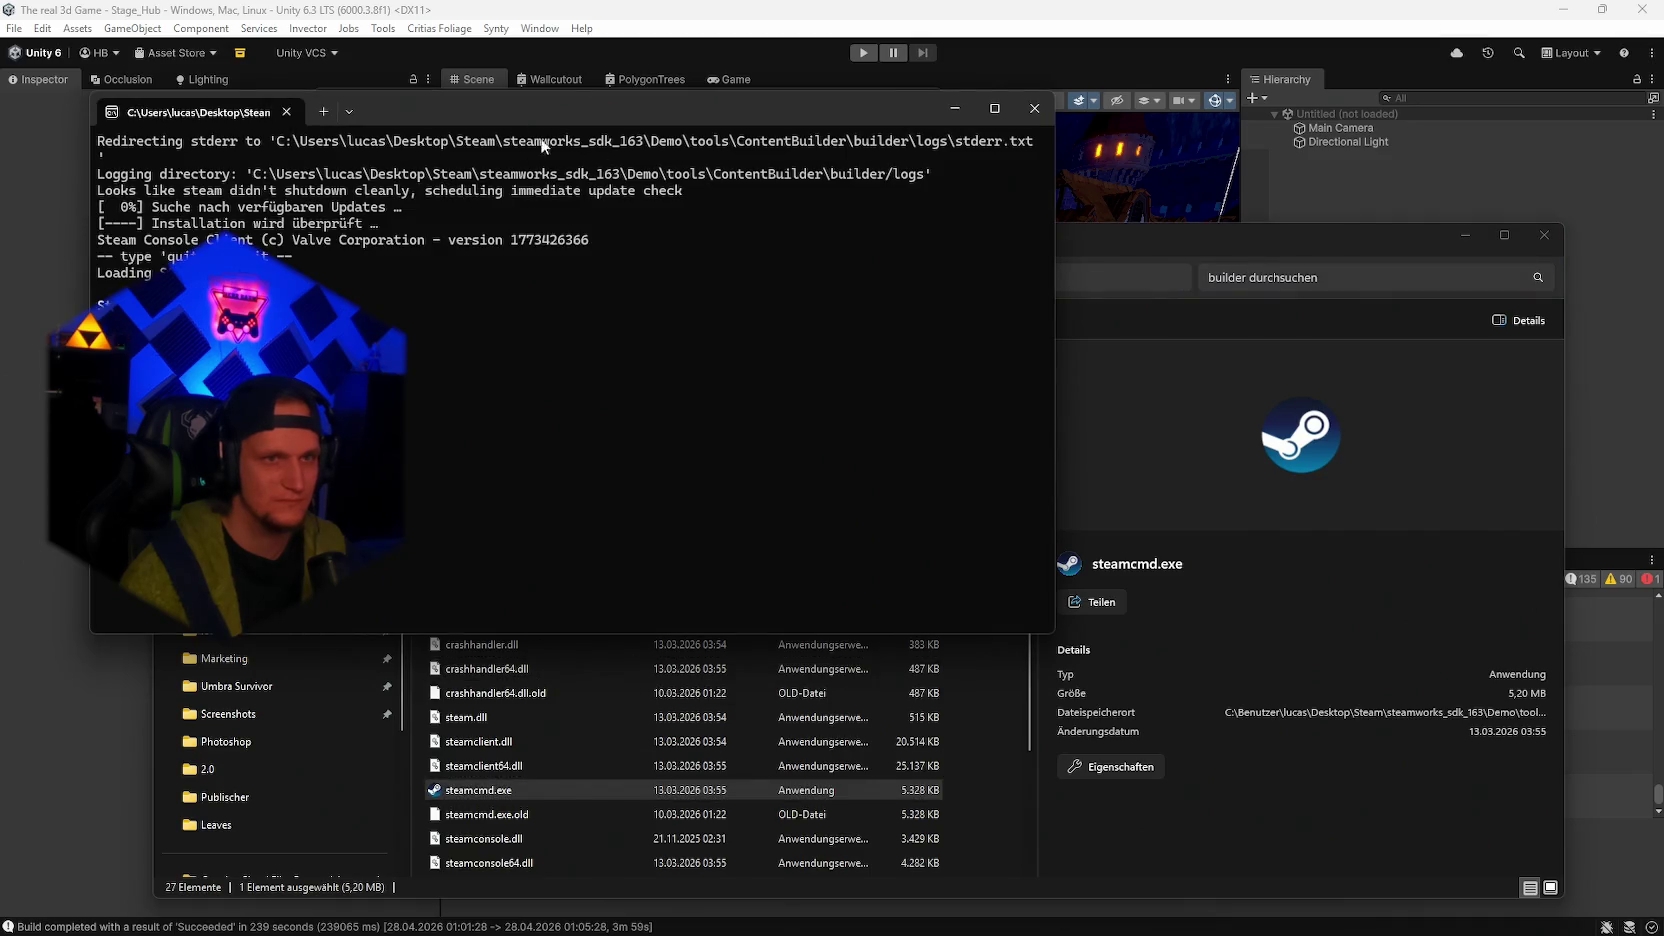
click(1036, 107)
mouse_move(1139, 915)
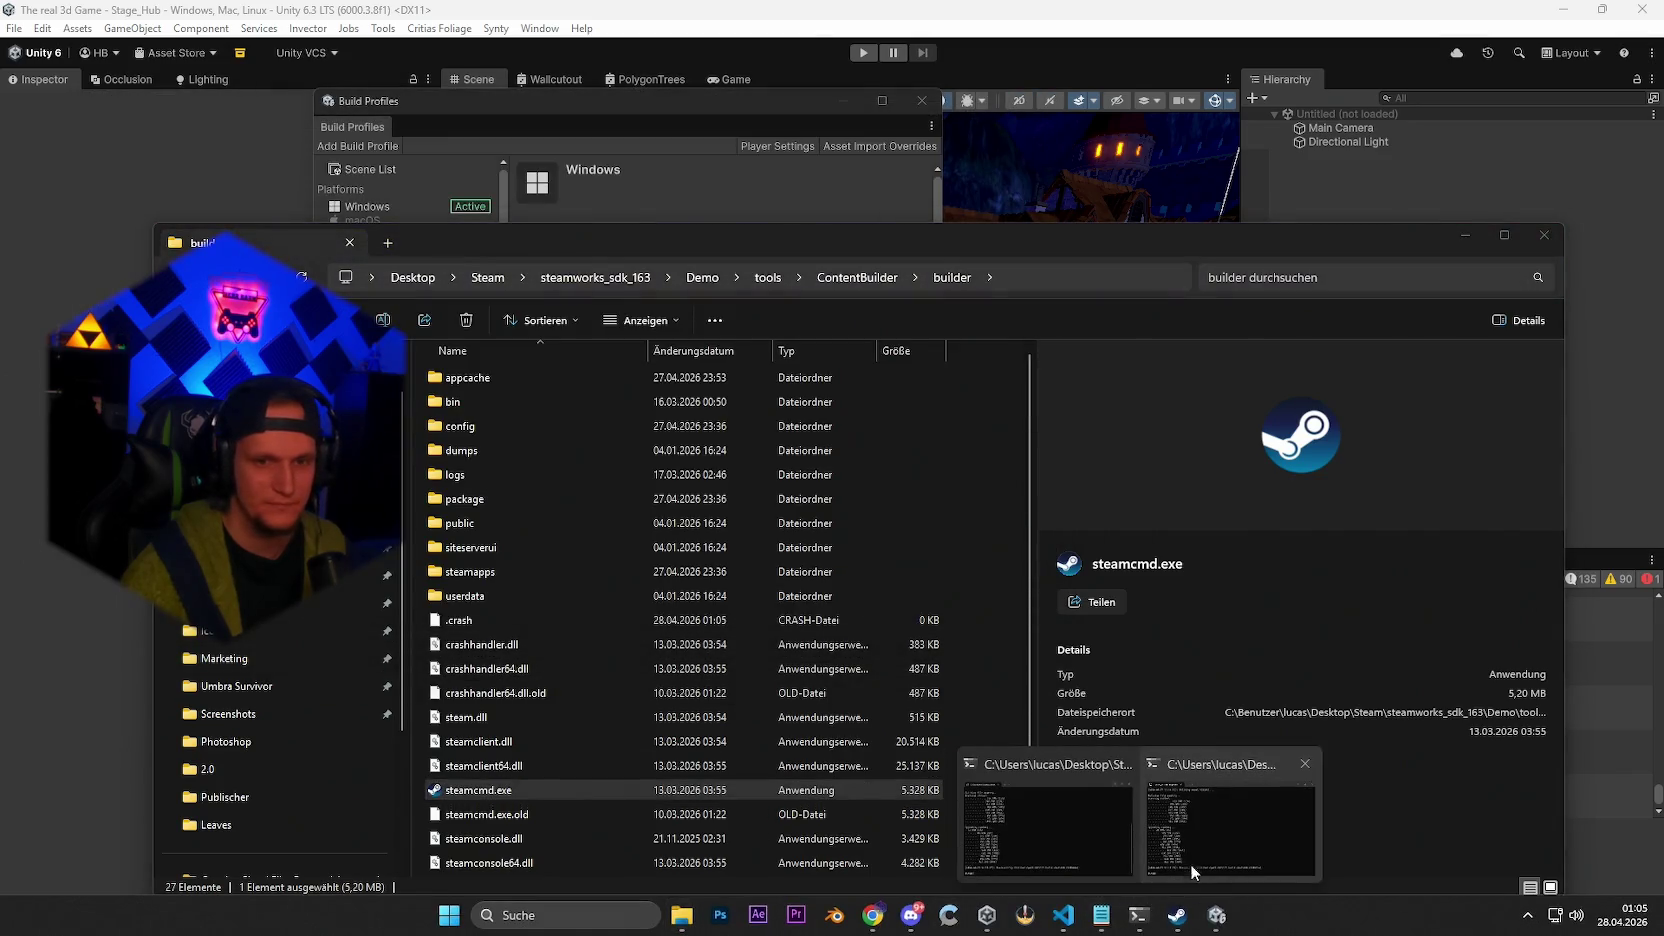
click(1190, 858)
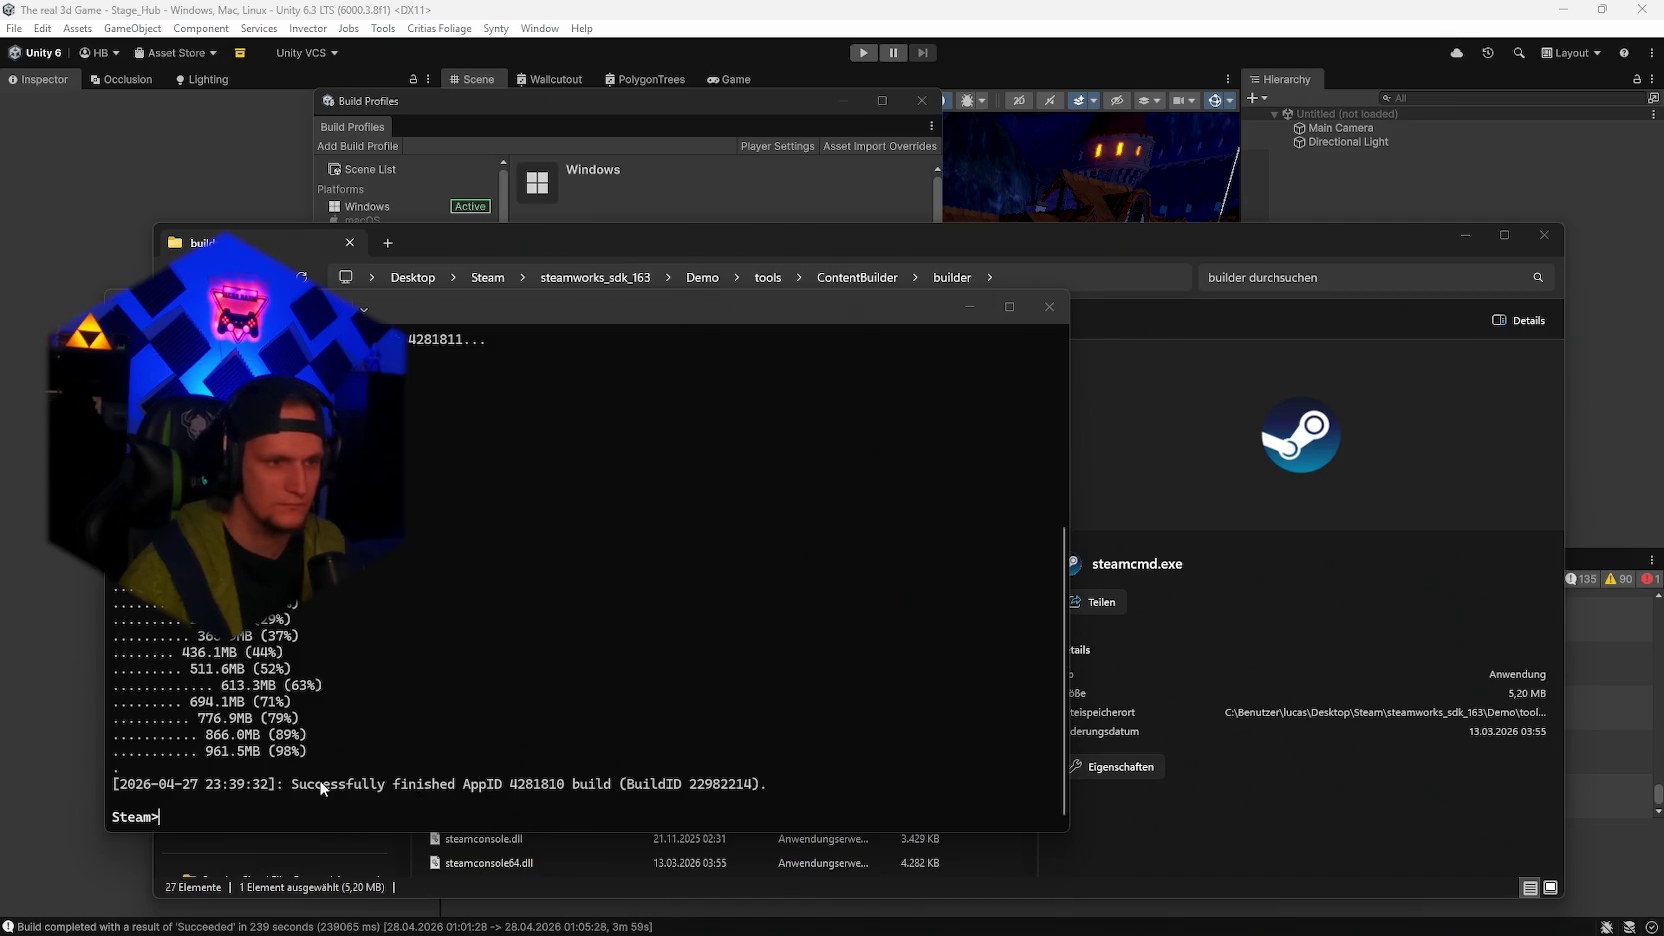
click(291, 798)
key(Up)
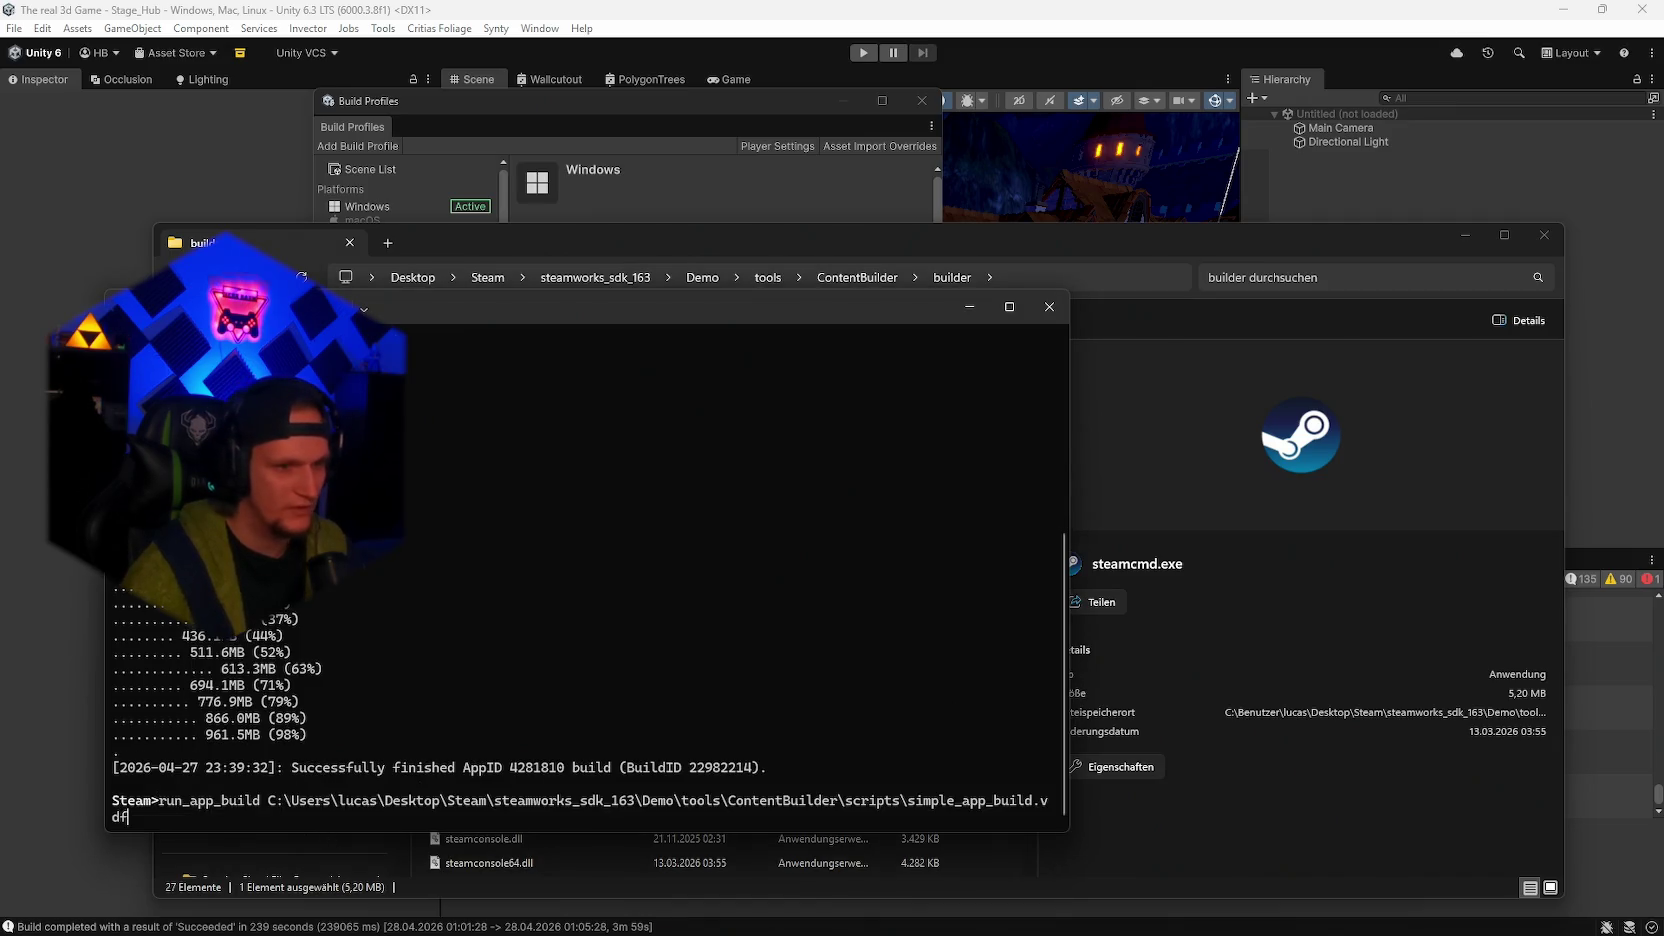
Run the upload build, producing AppID 4281810 BuildID 22983236
key(Return)
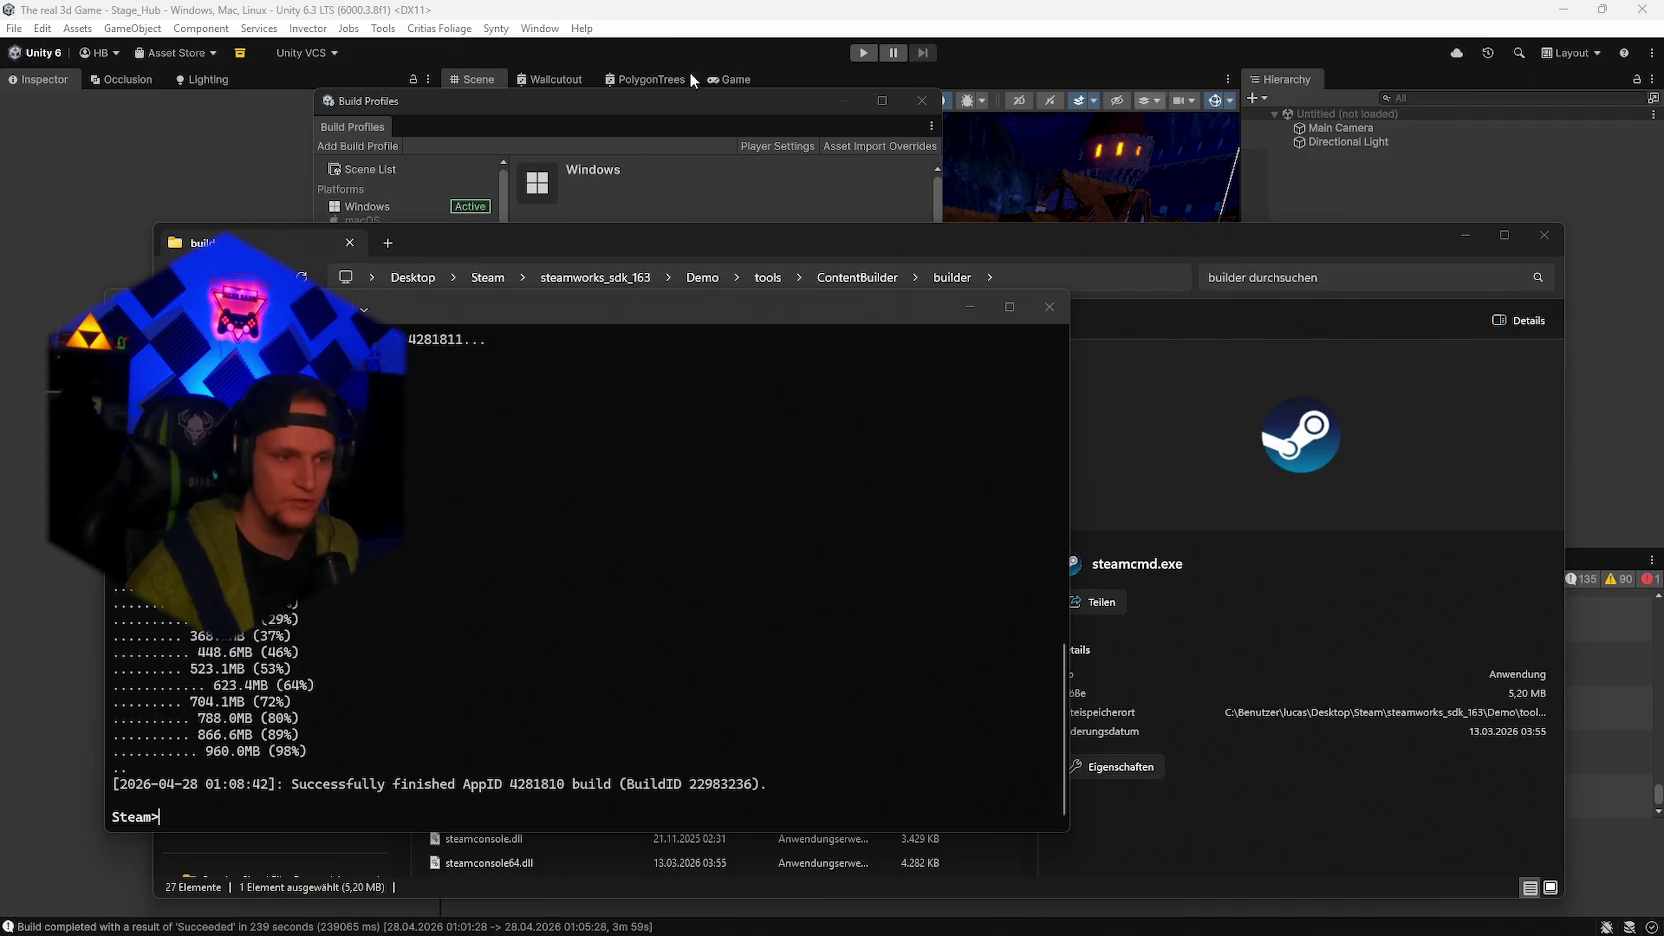
Close the SteamCMD console, Build Profiles window and the Unity editor
click(1046, 307)
click(1466, 237)
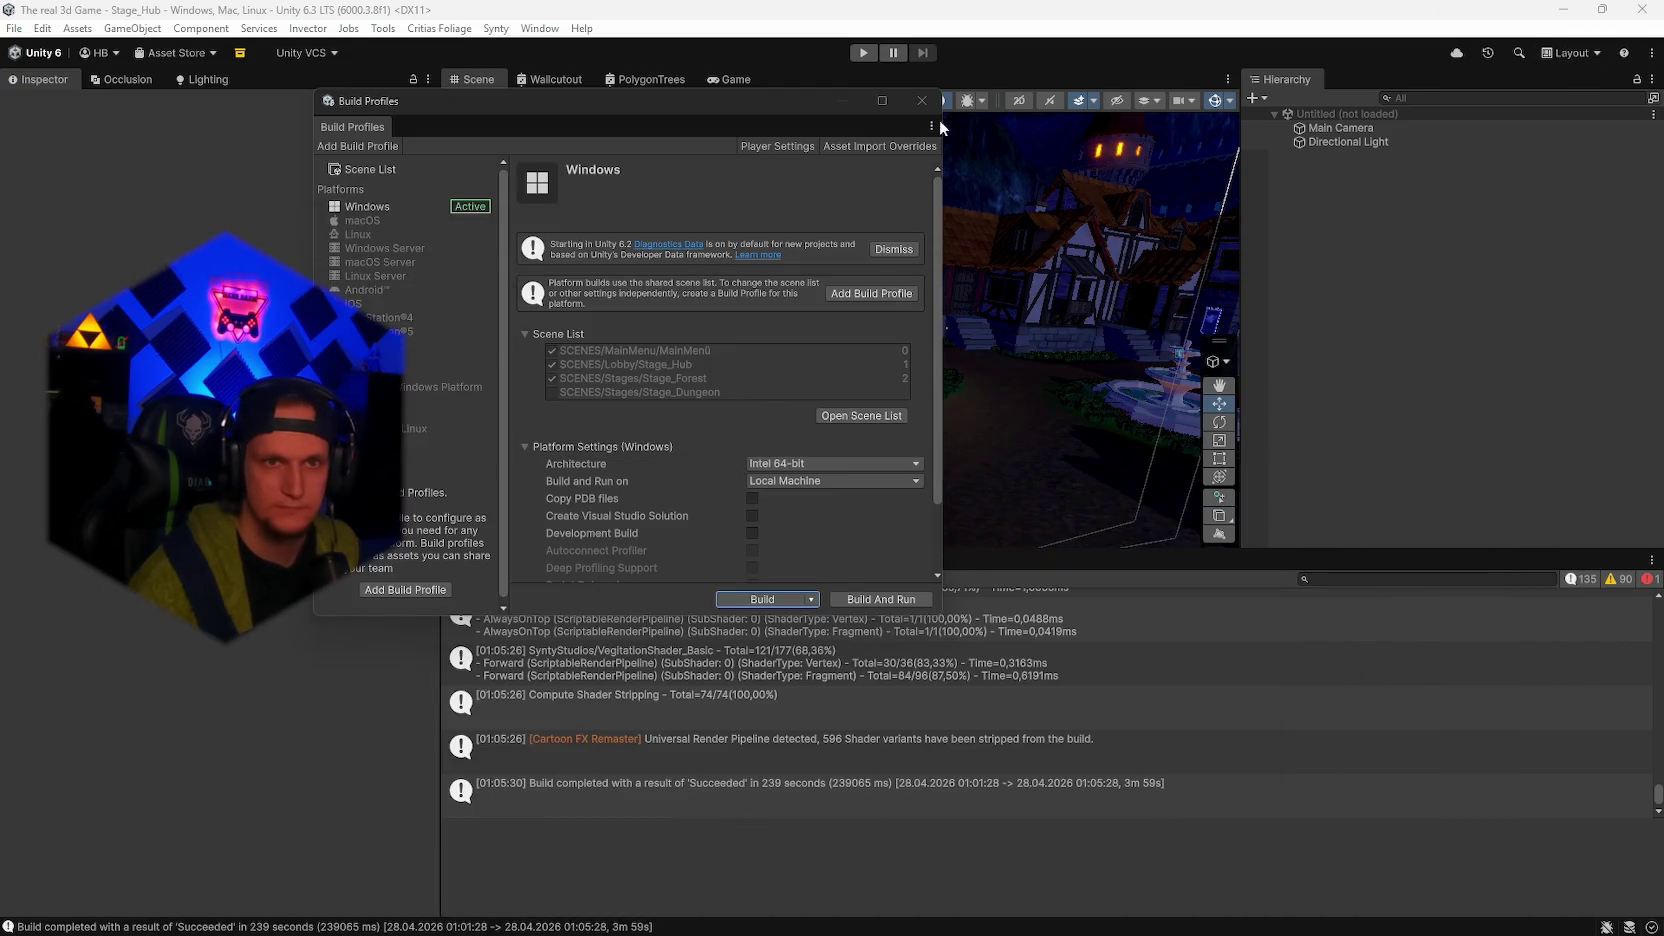
click(921, 100)
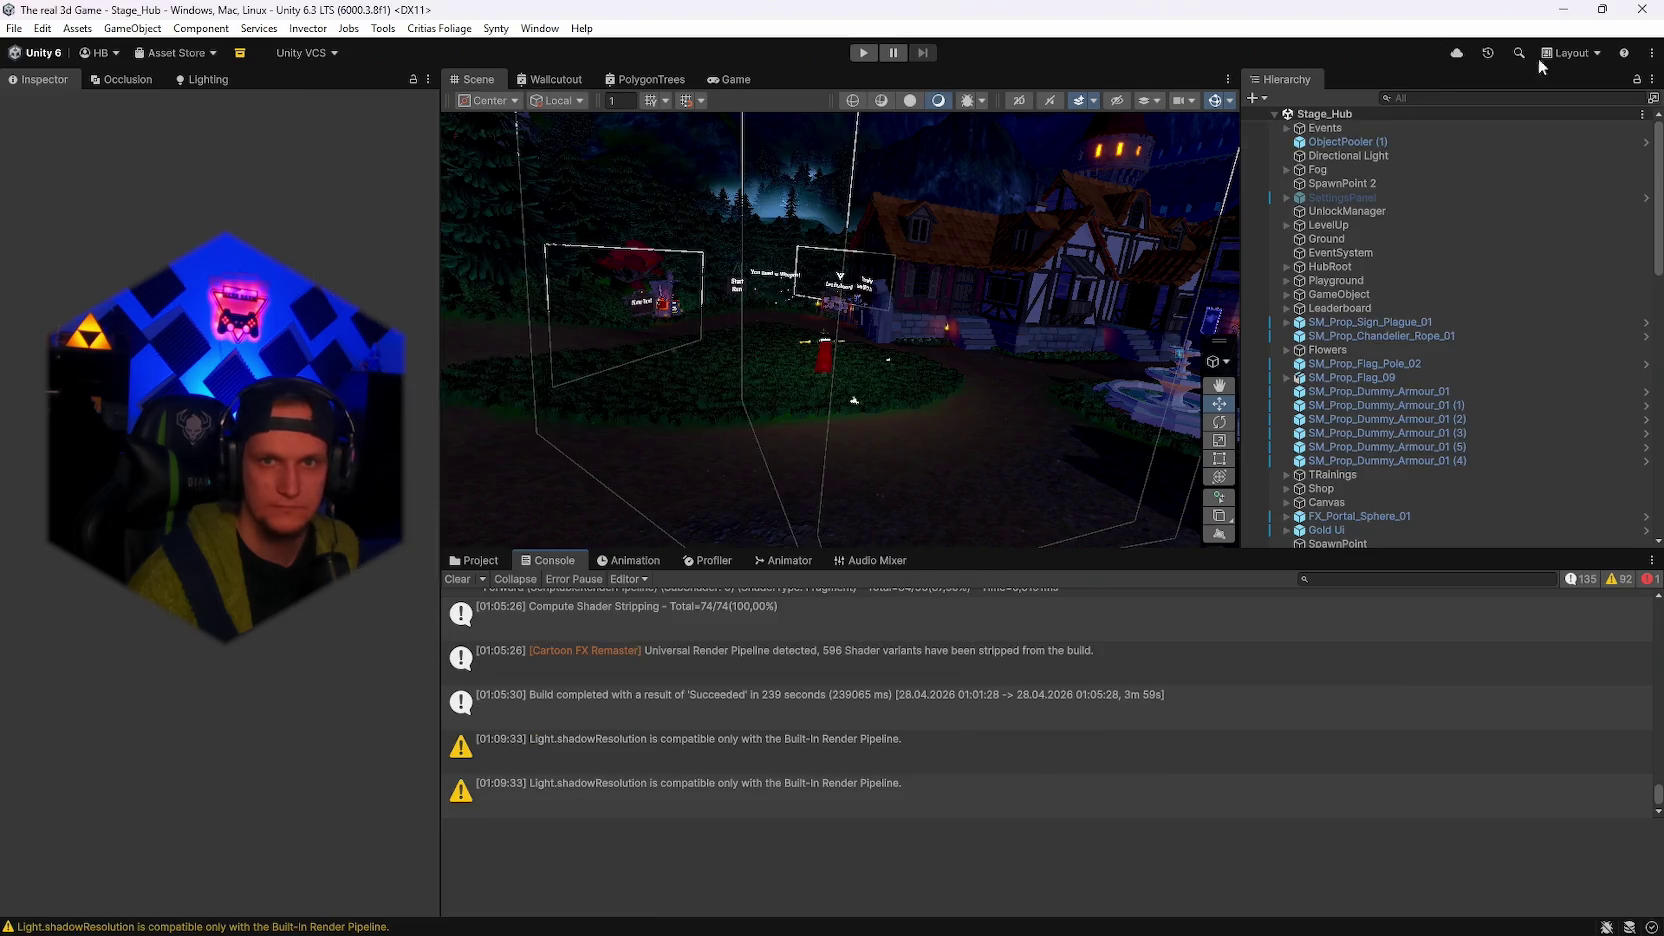
click(1624, 14)
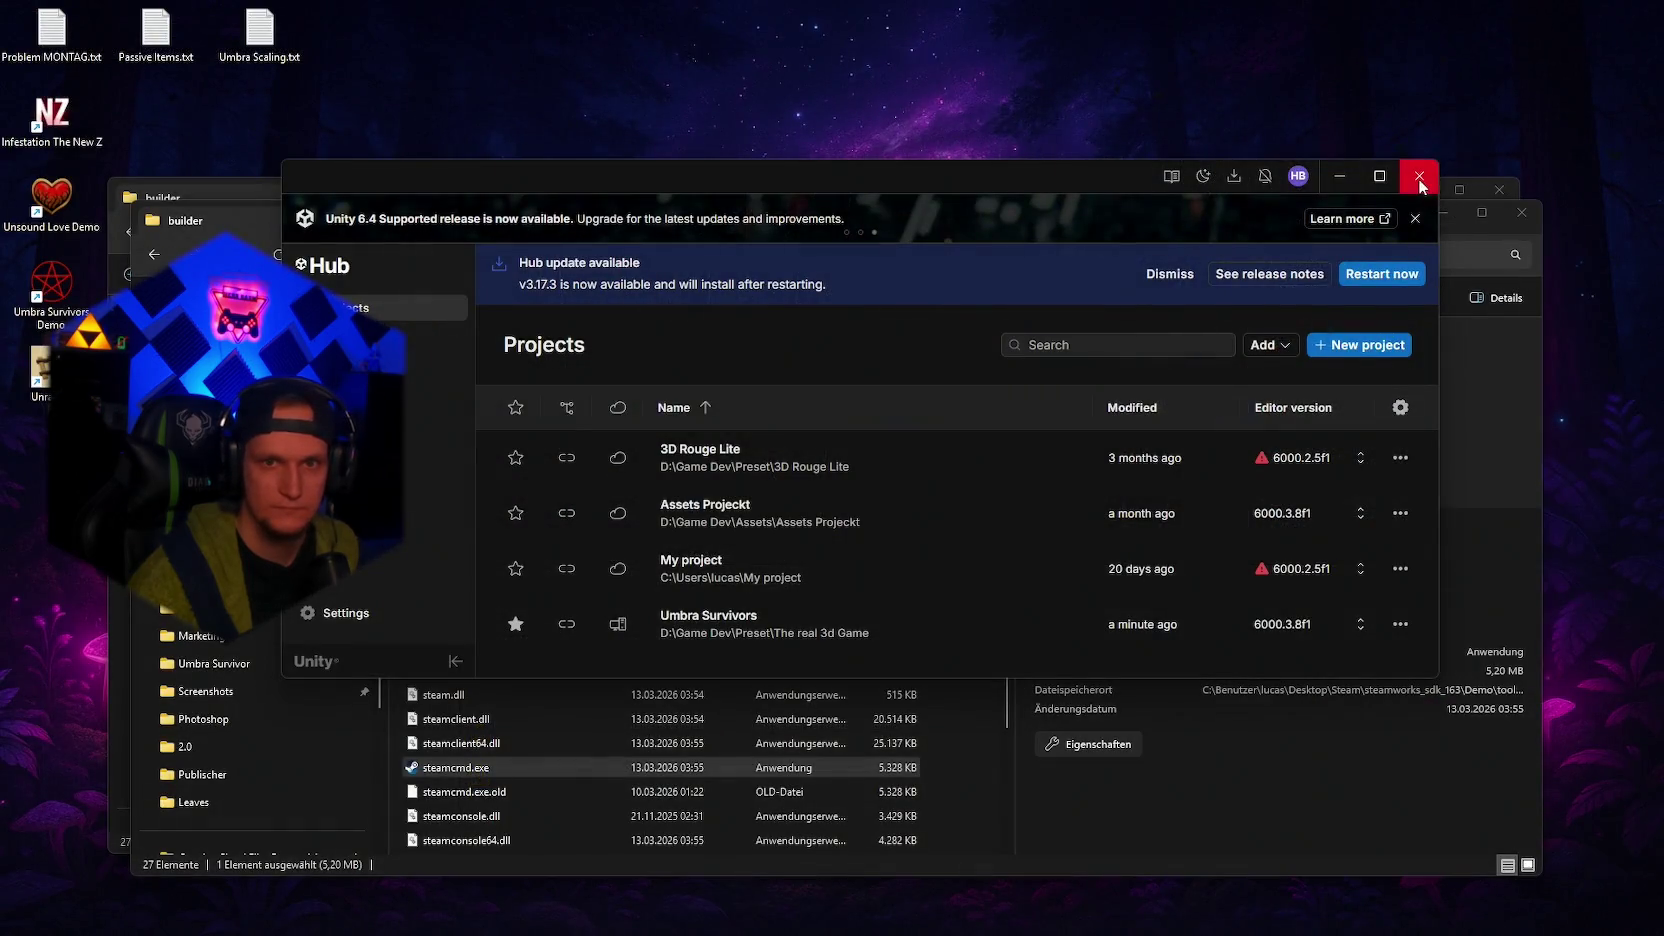
Close Unity Hub and both File Explorer windows, then bring Steam to the front
click(1419, 176)
click(1525, 224)
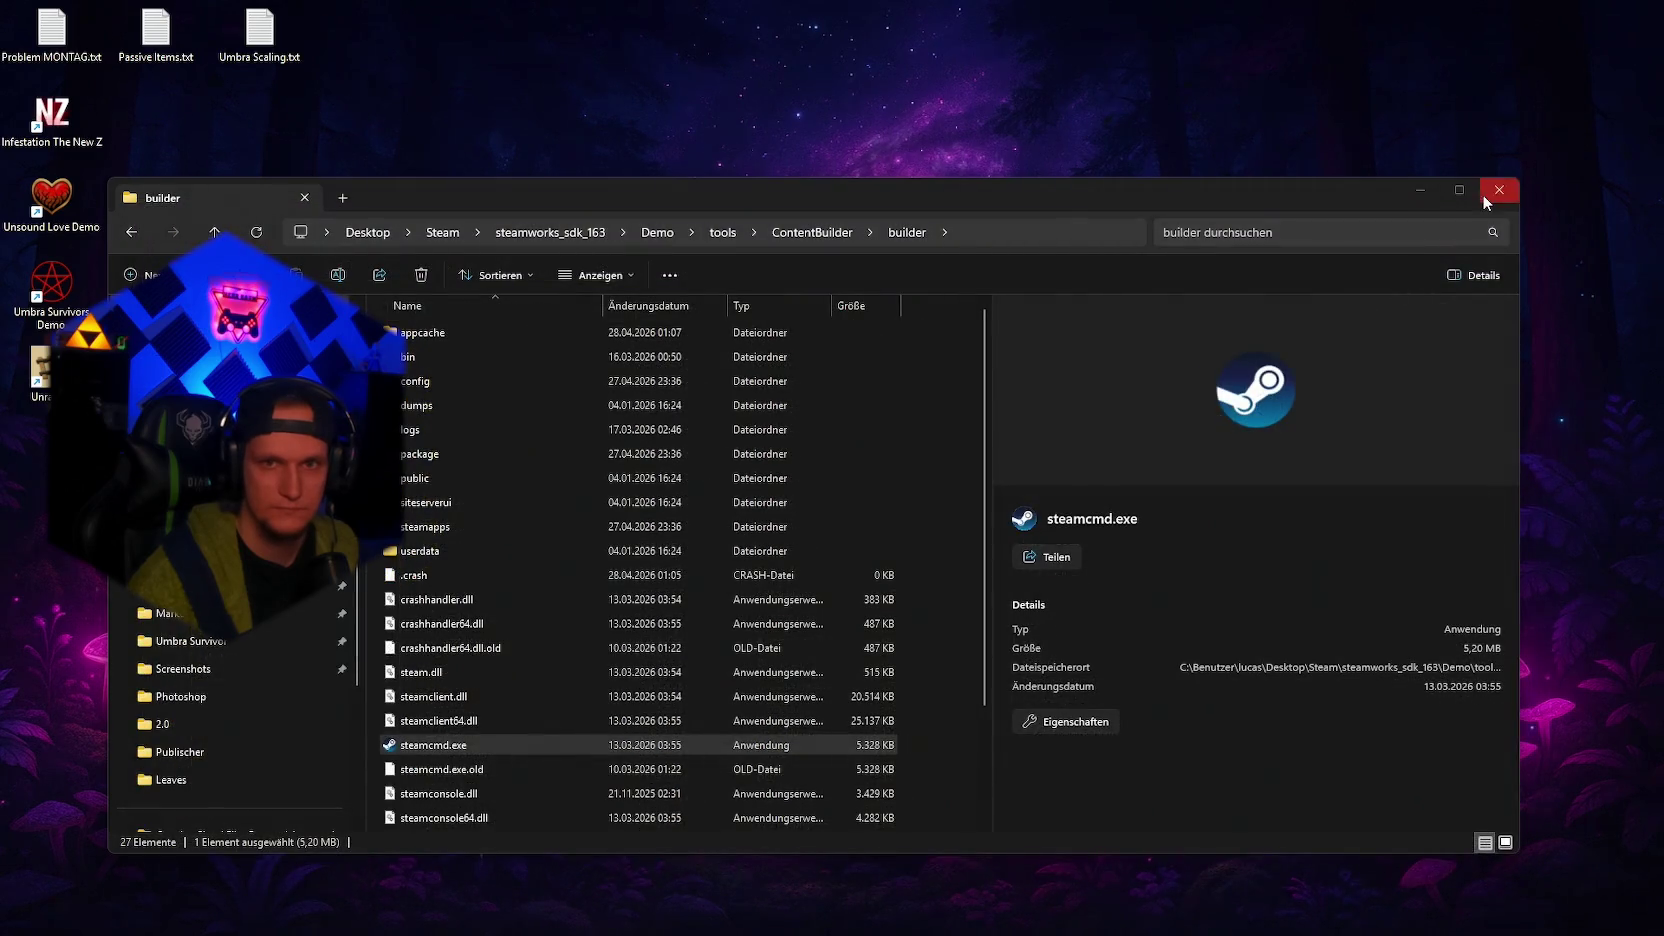
click(1484, 197)
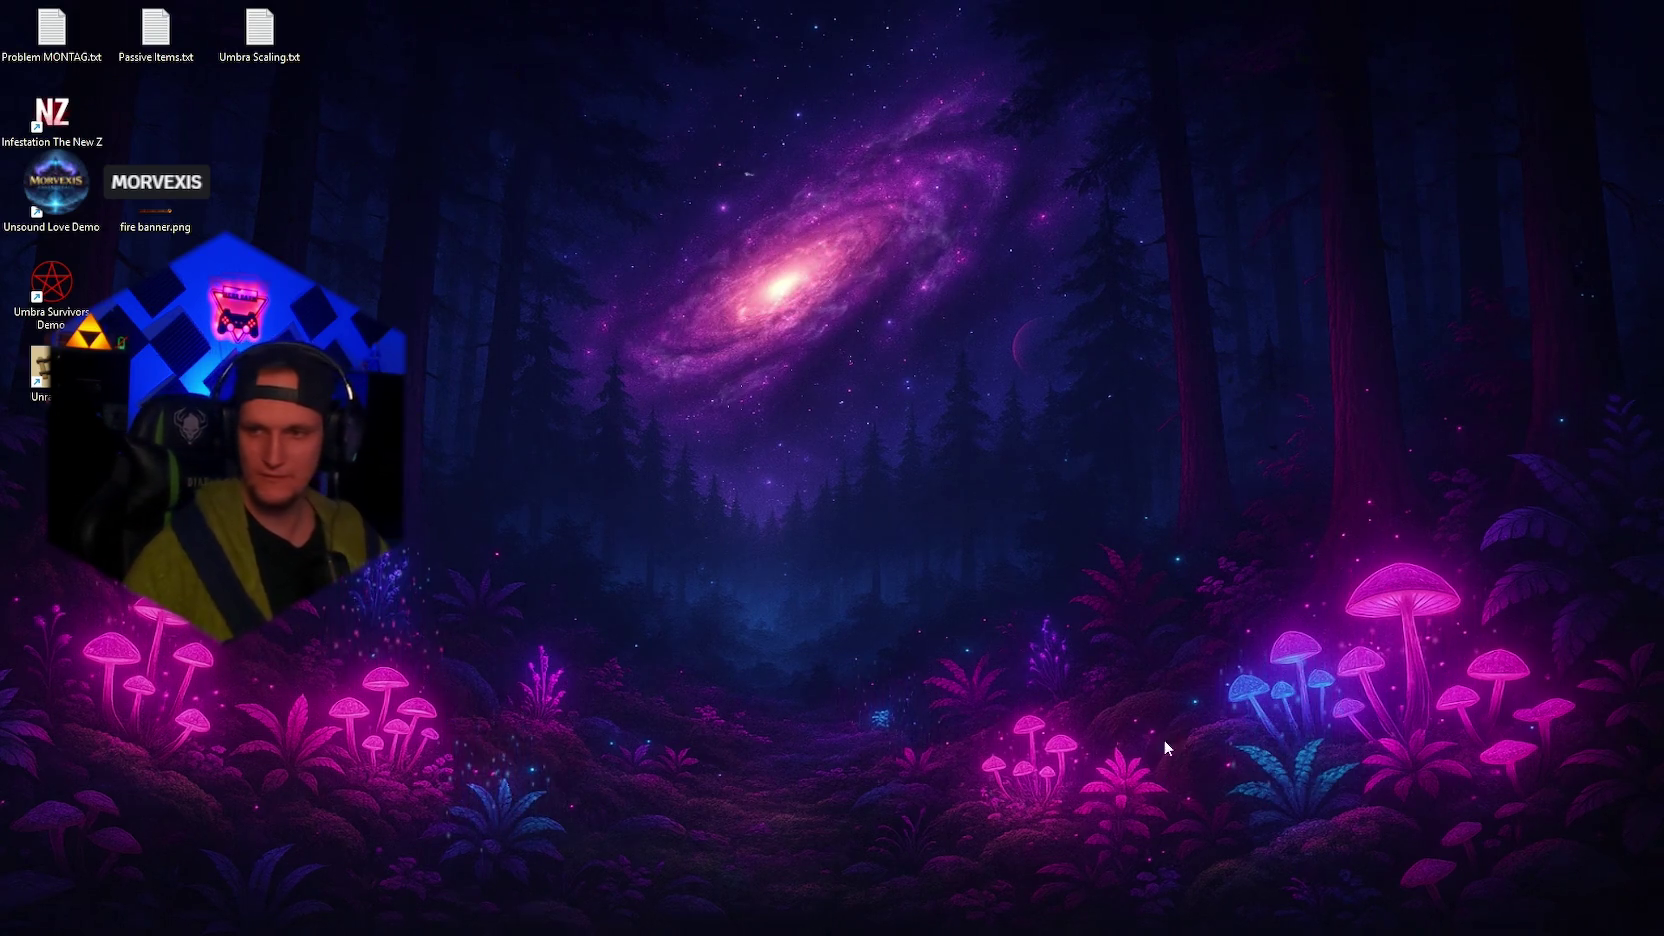
mouse_move(1082, 918)
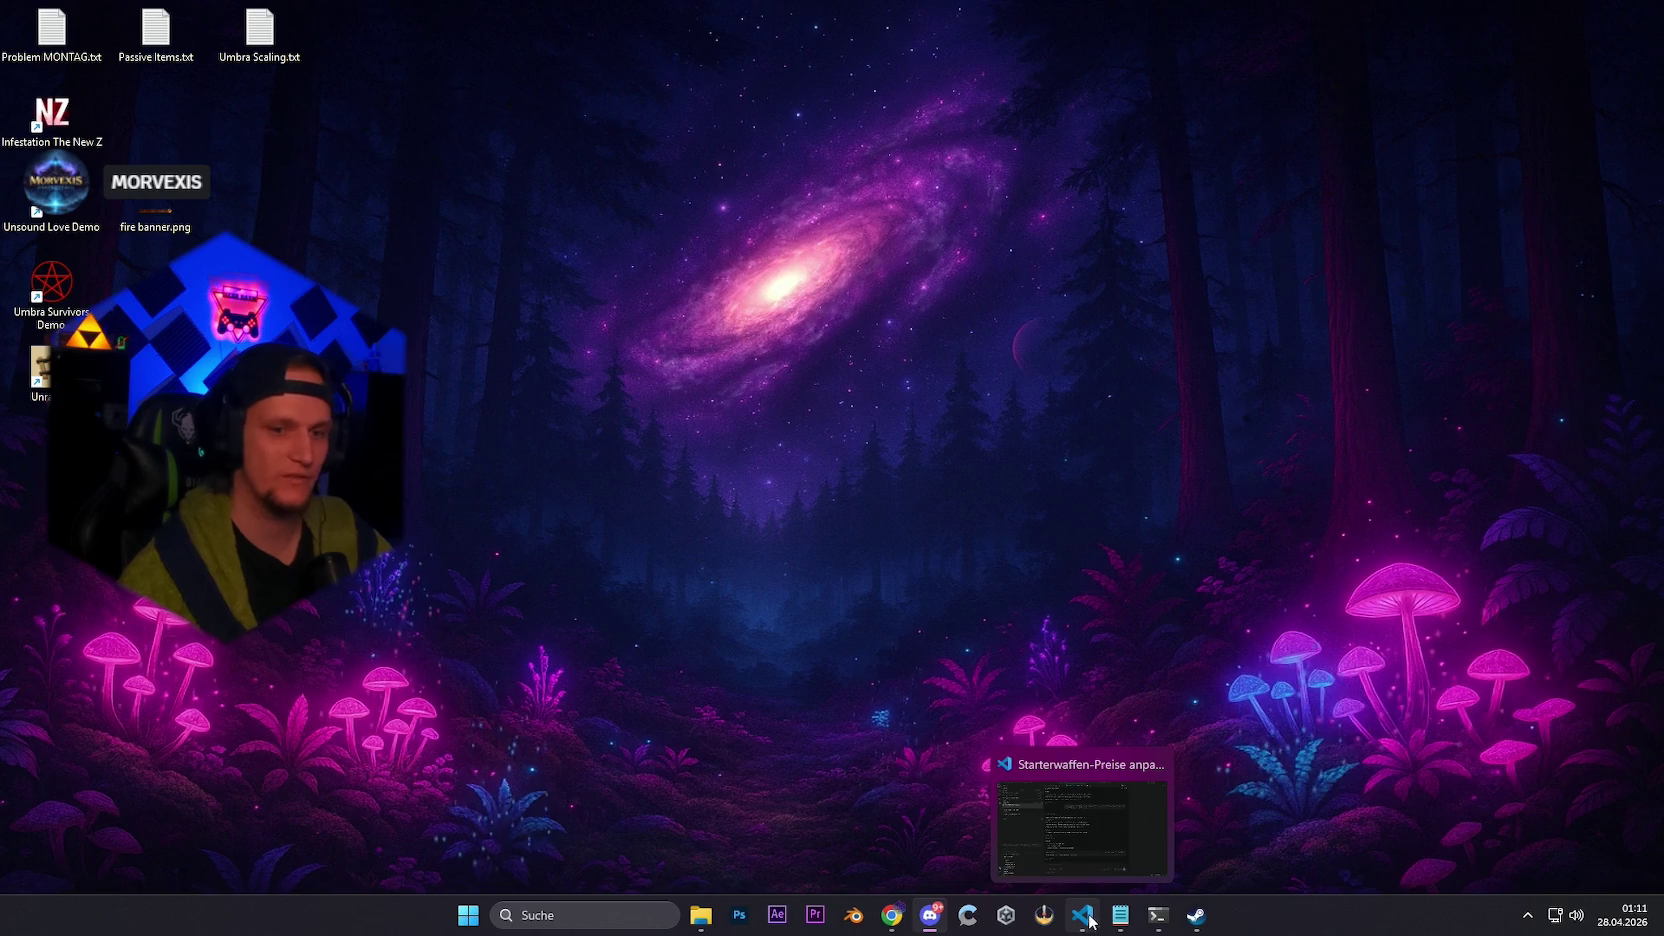
click(1187, 922)
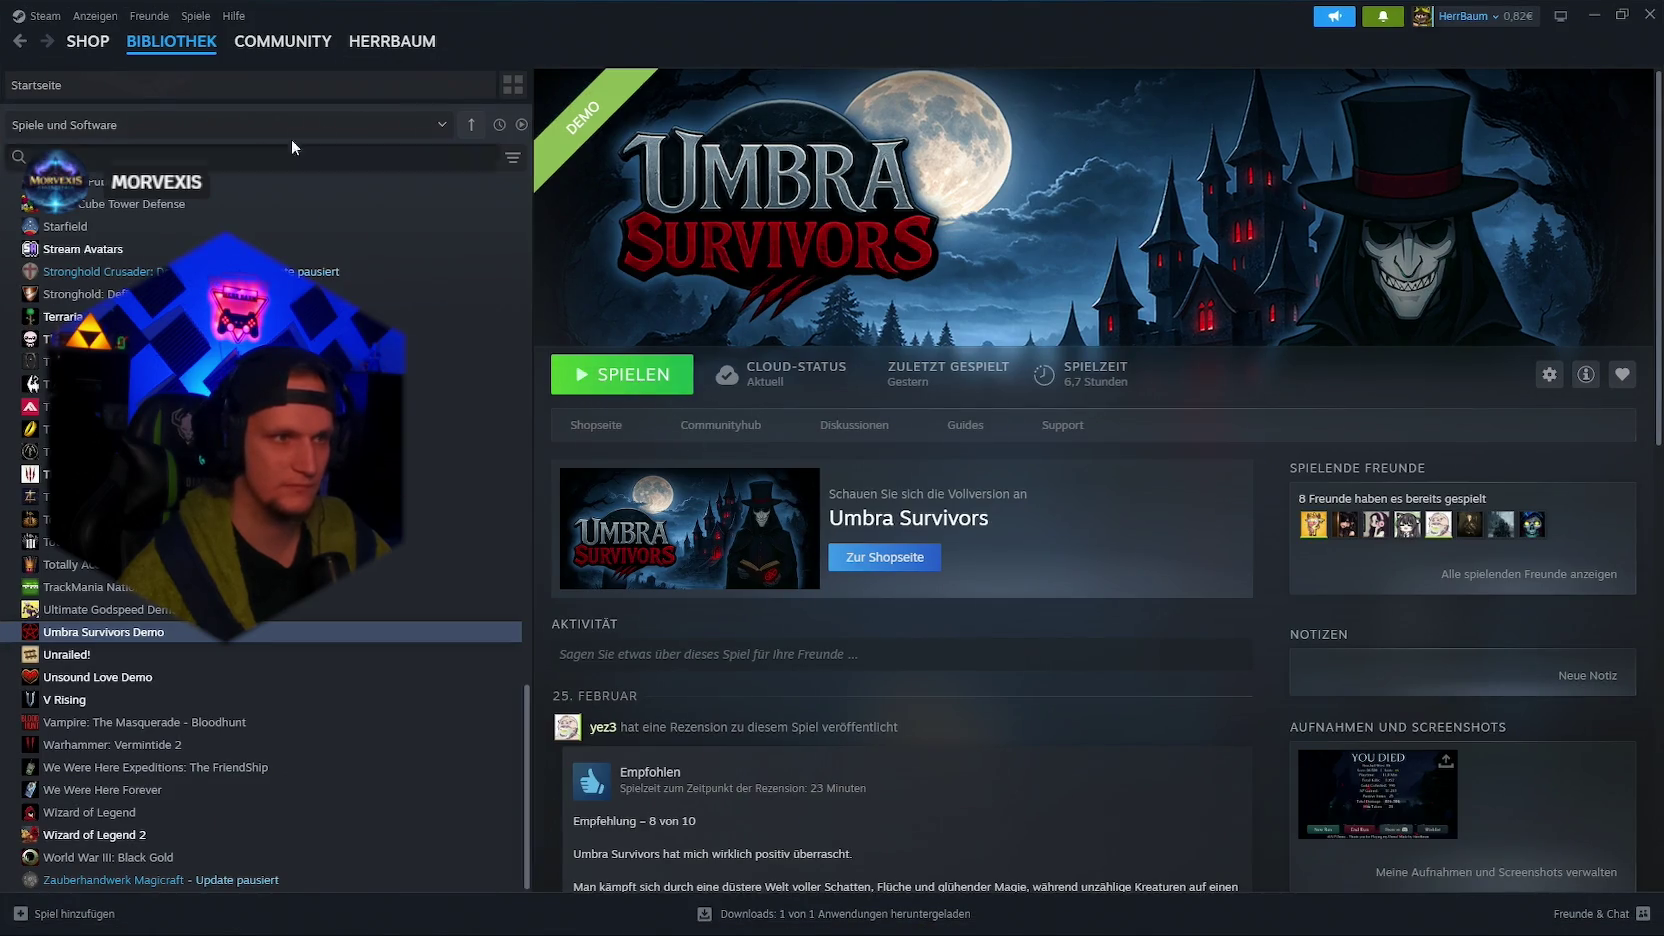
Quit the Steam client via Steam > Beenden
click(40, 16)
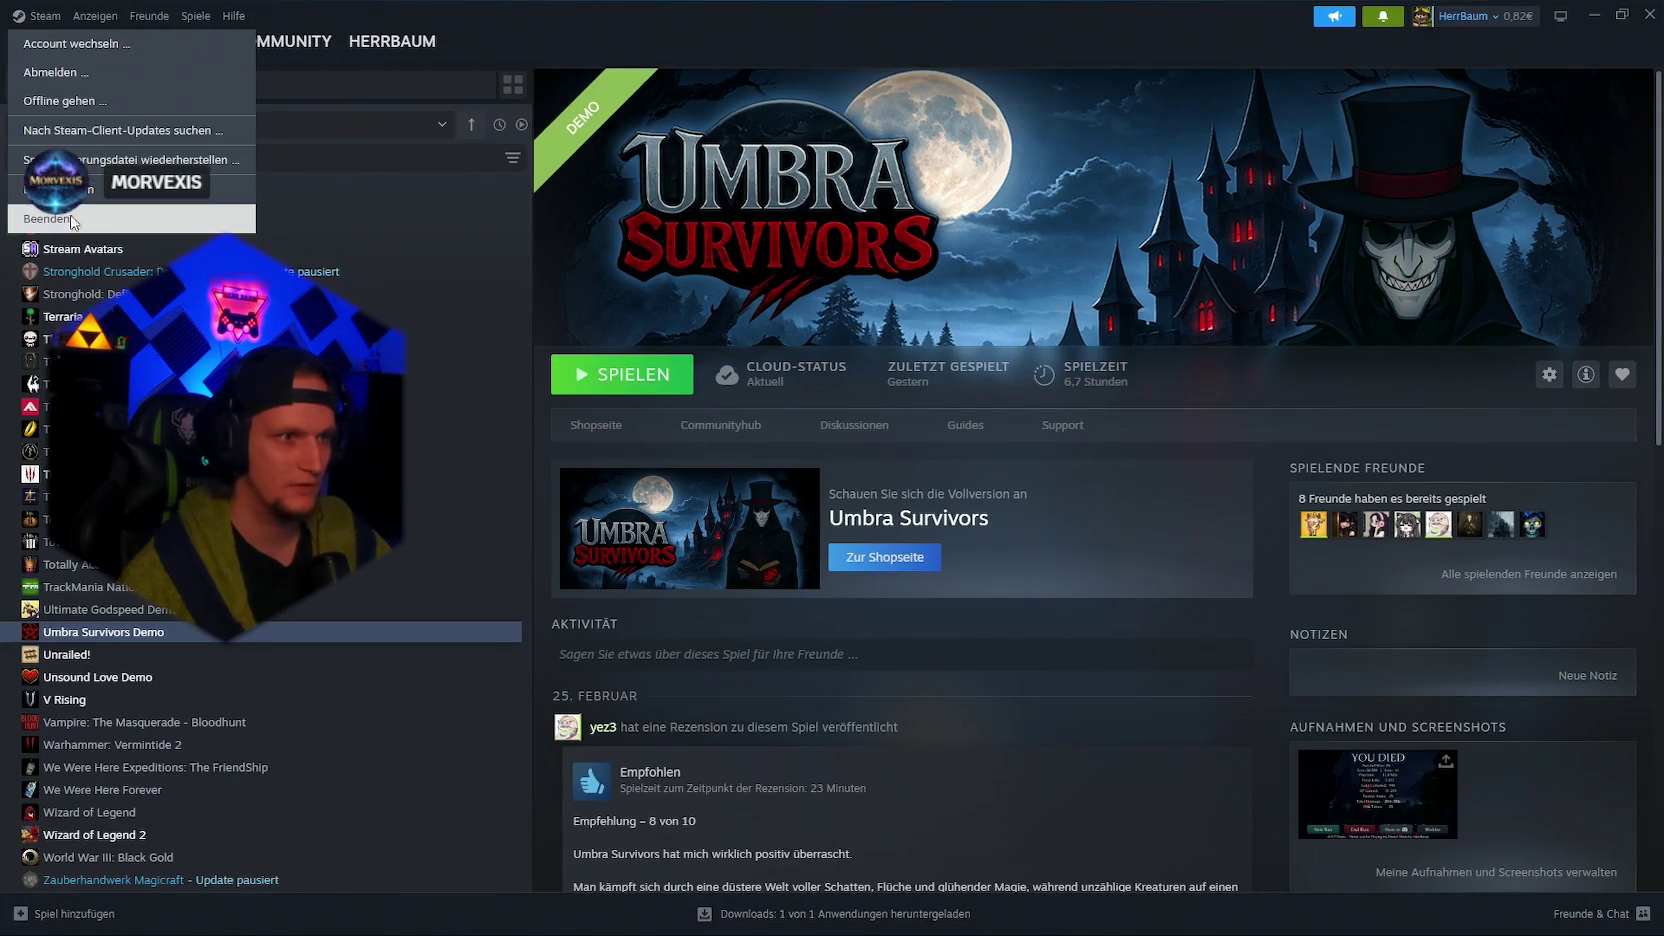
click(72, 215)
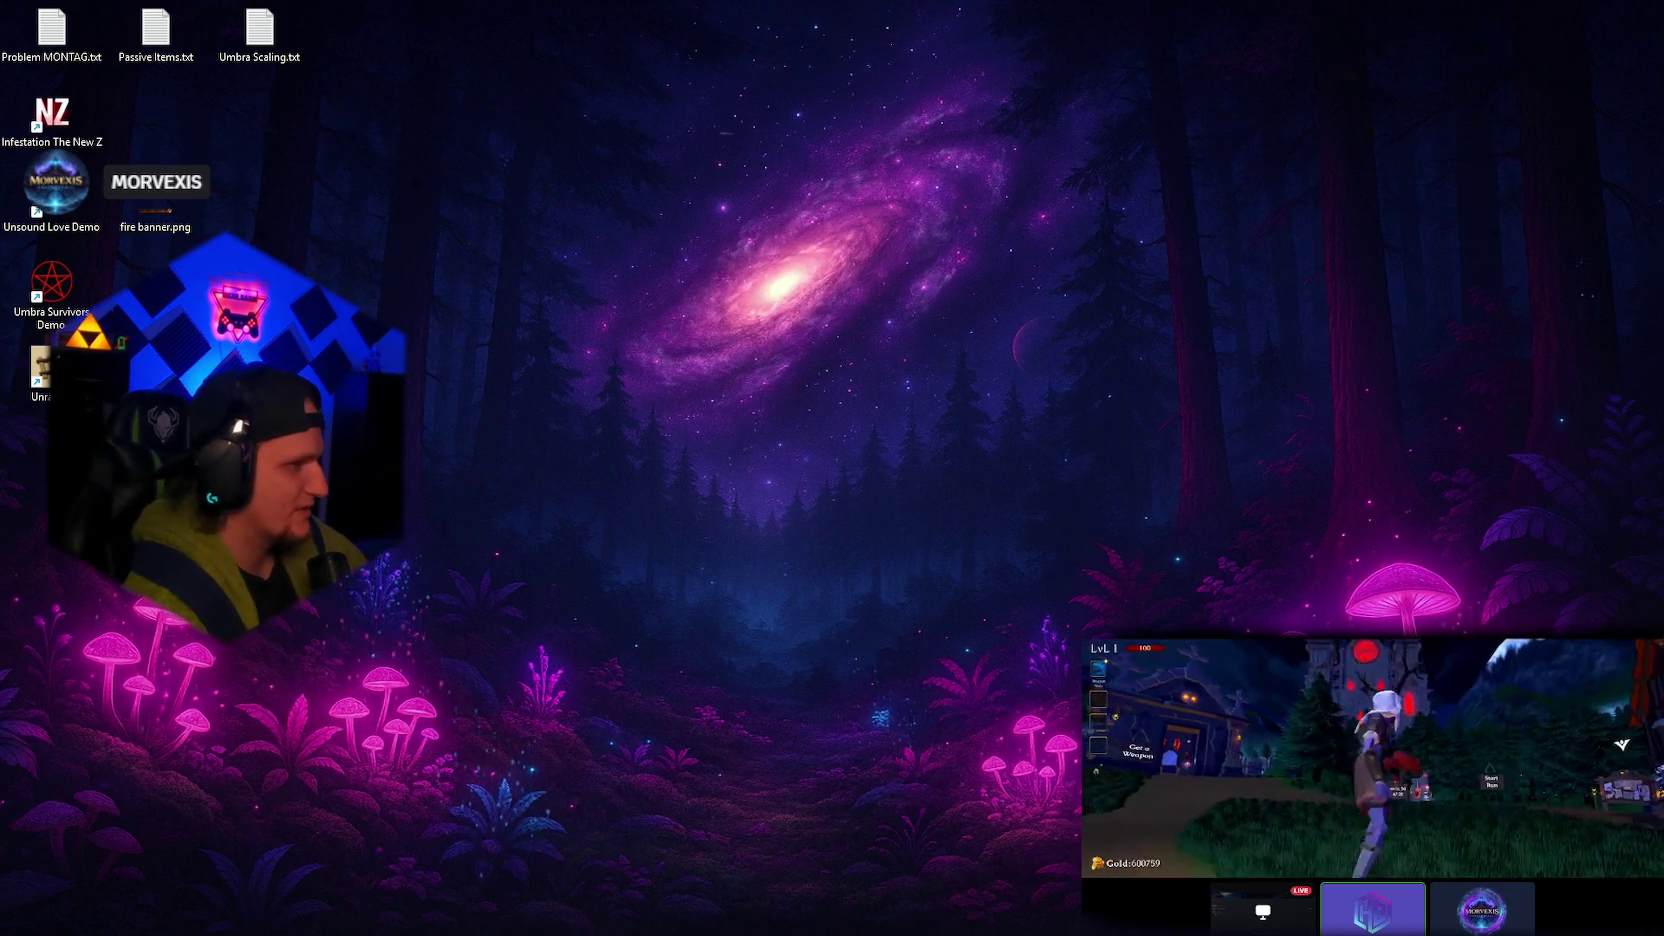
From the Pause menu, try redeeming a pasted code, then resume the Umbra Survivors run
key(Escape)
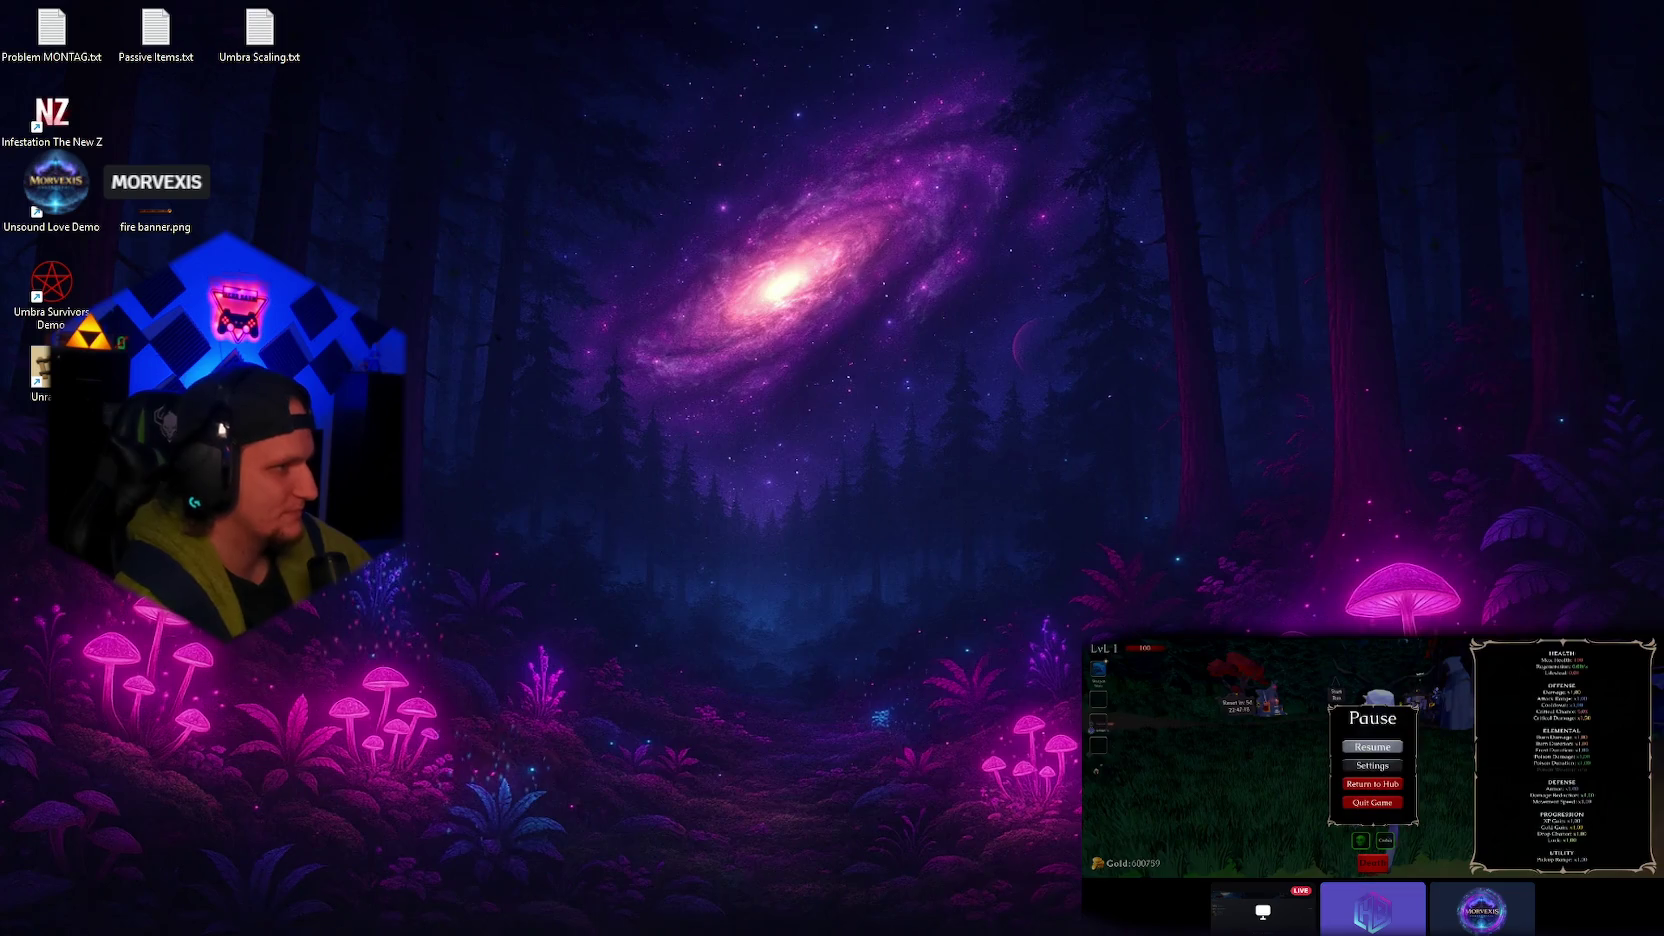
key(ctrl+v)
key(Return)
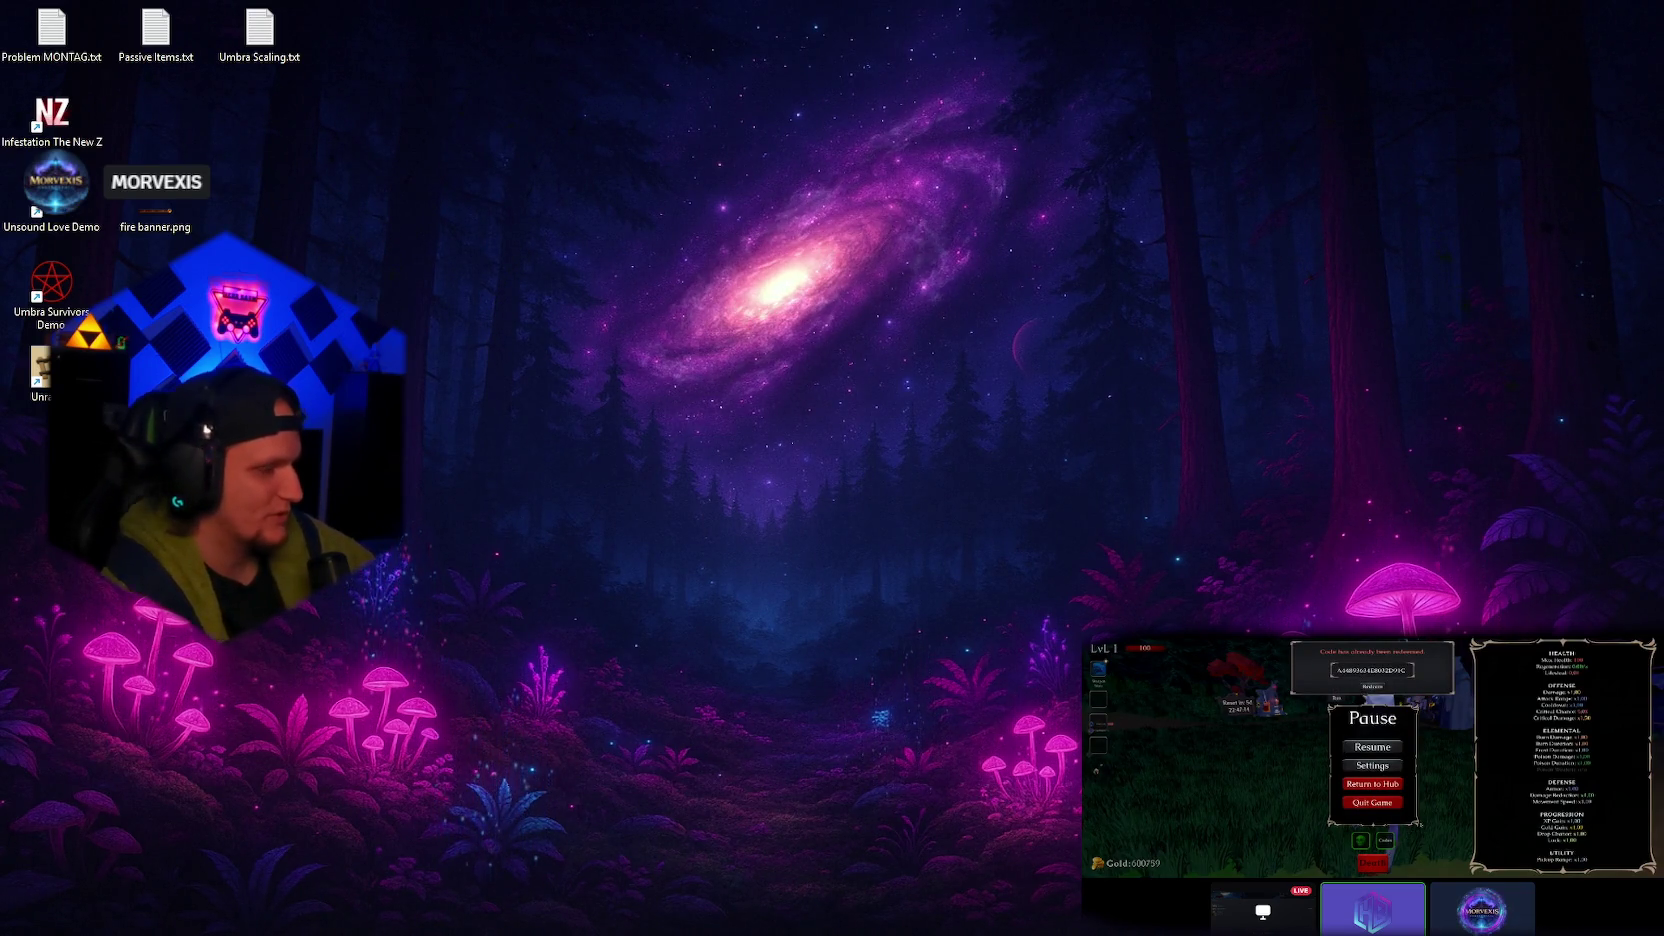
key(Escape)
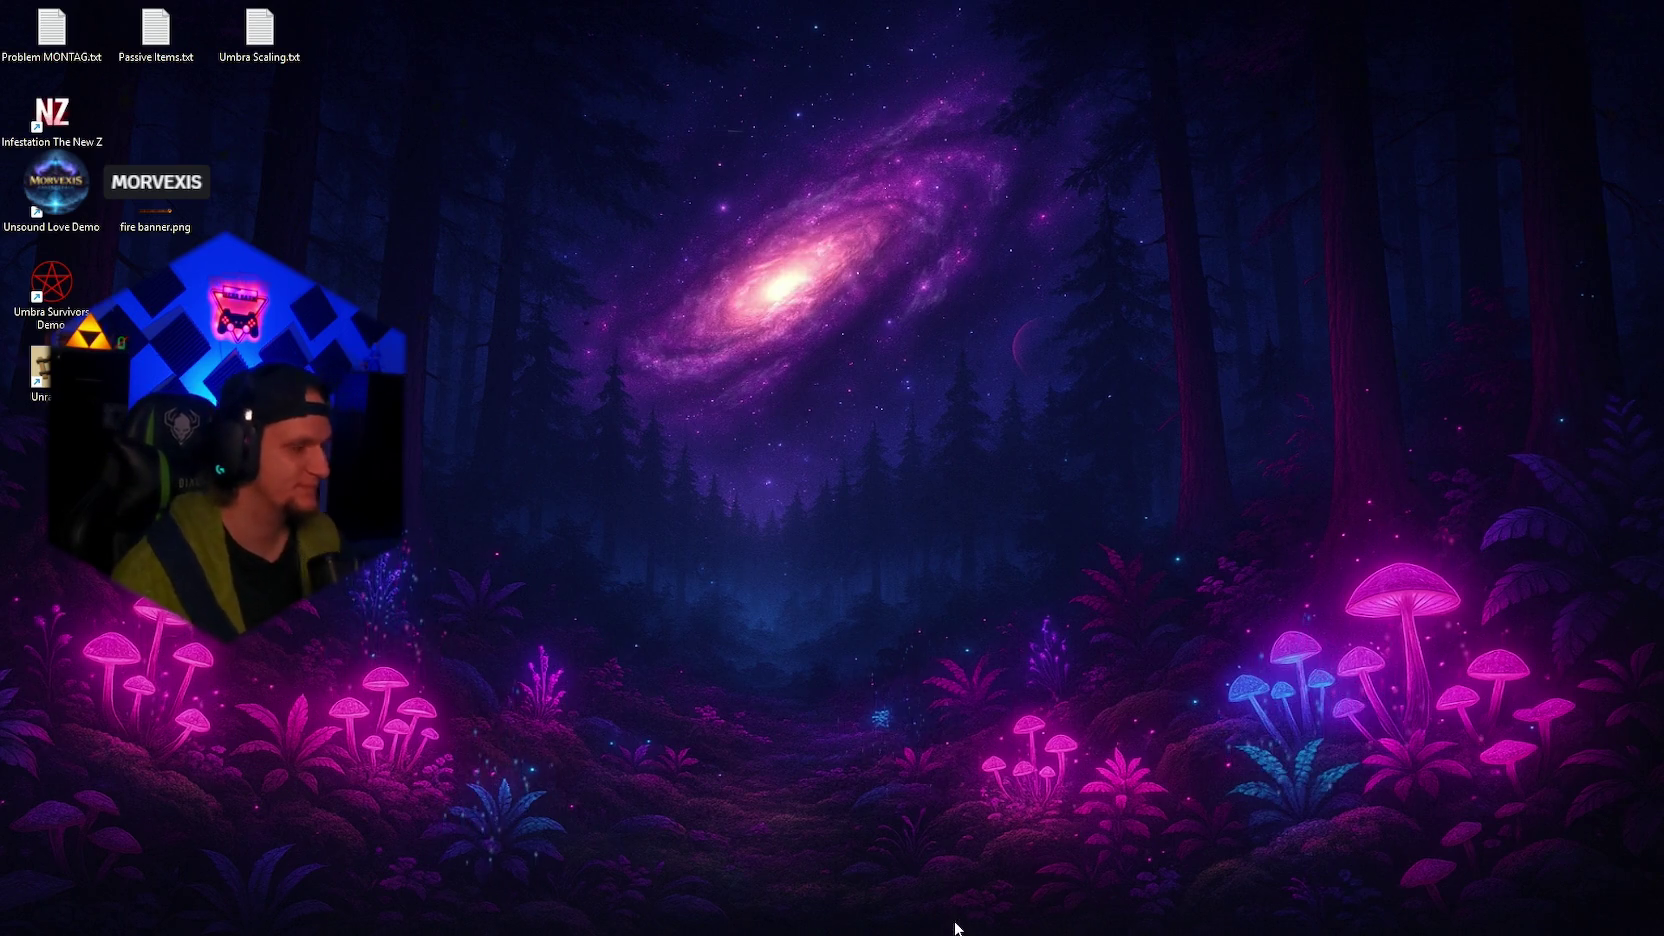
mouse_move(955, 930)
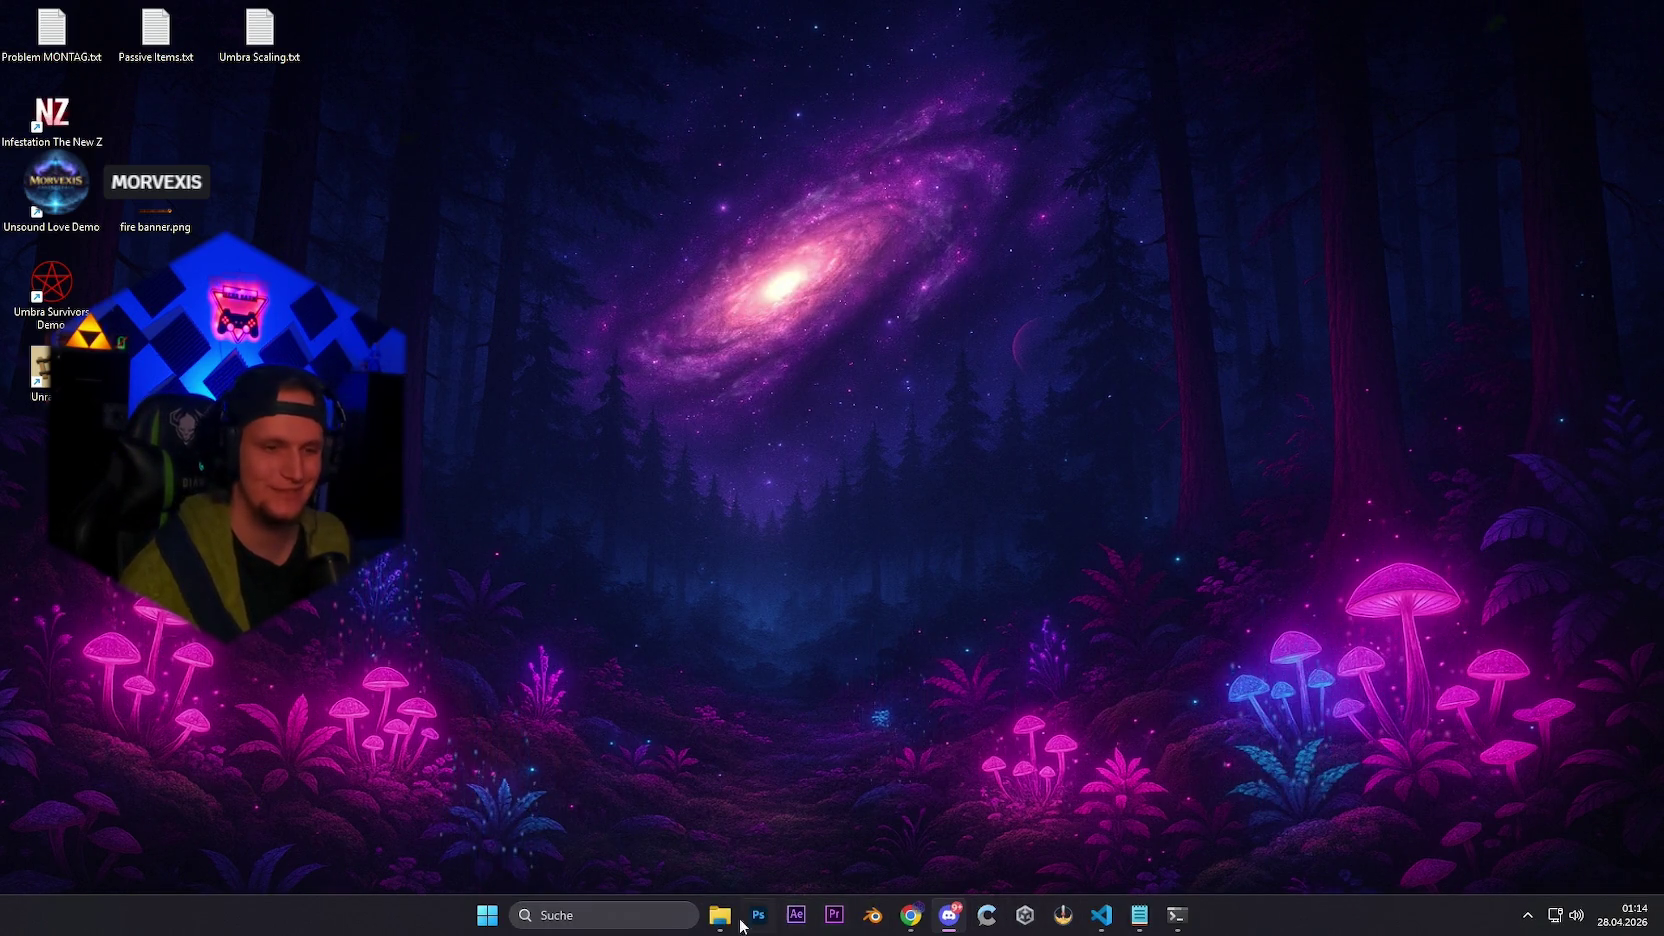
key(super+s)
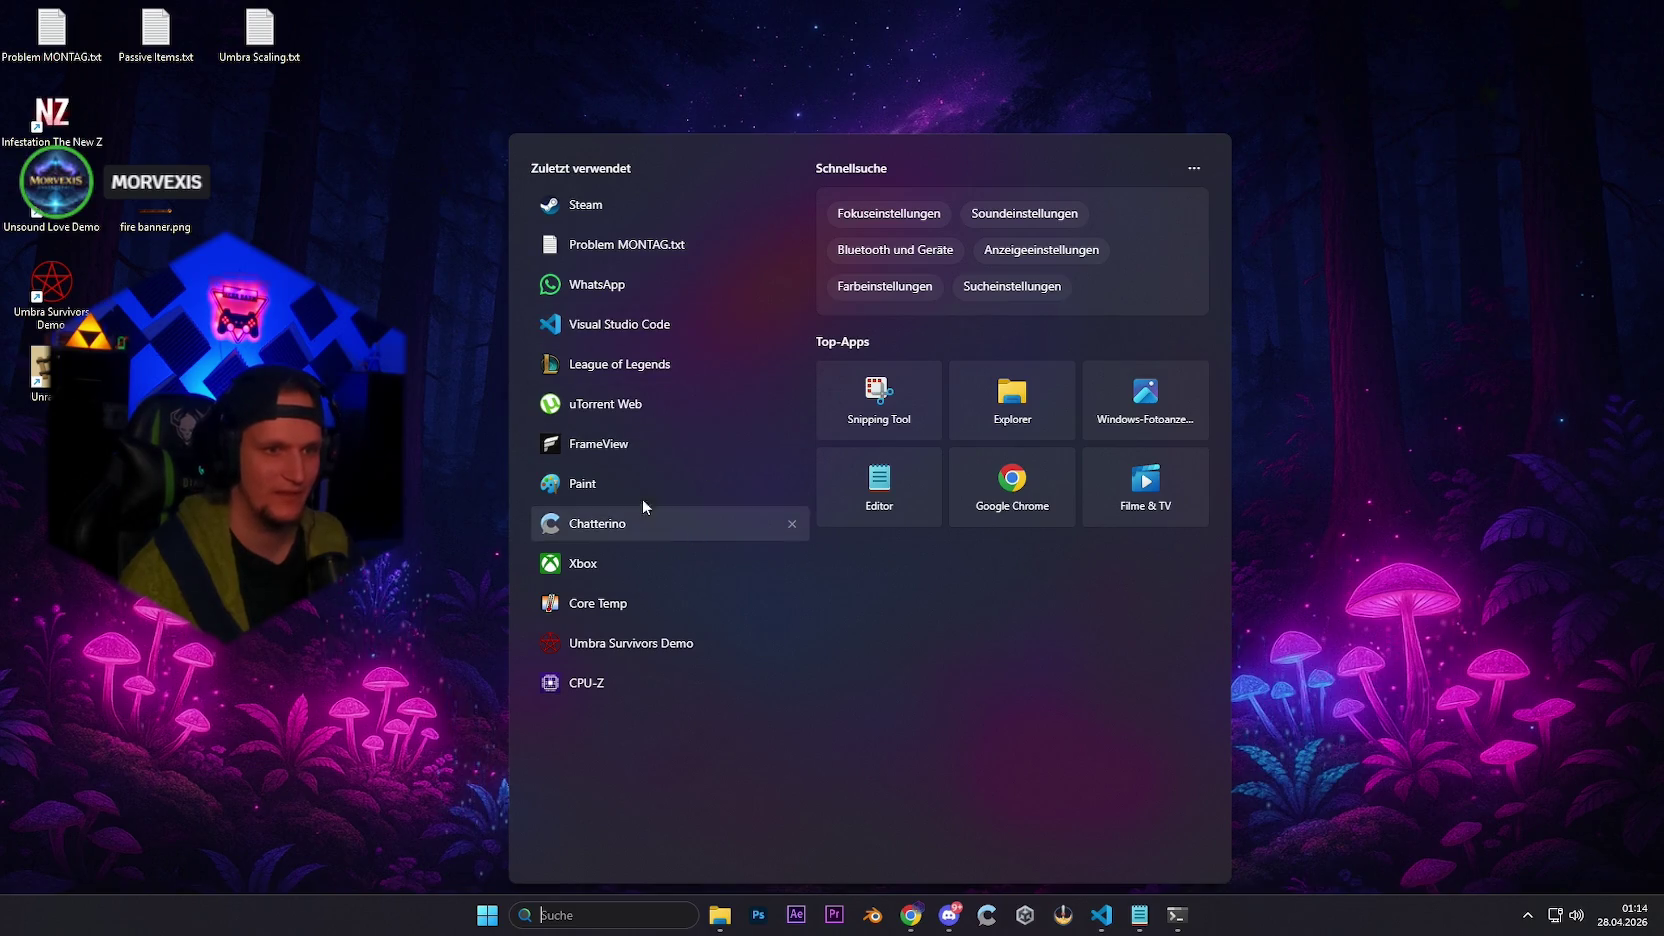
click(1180, 408)
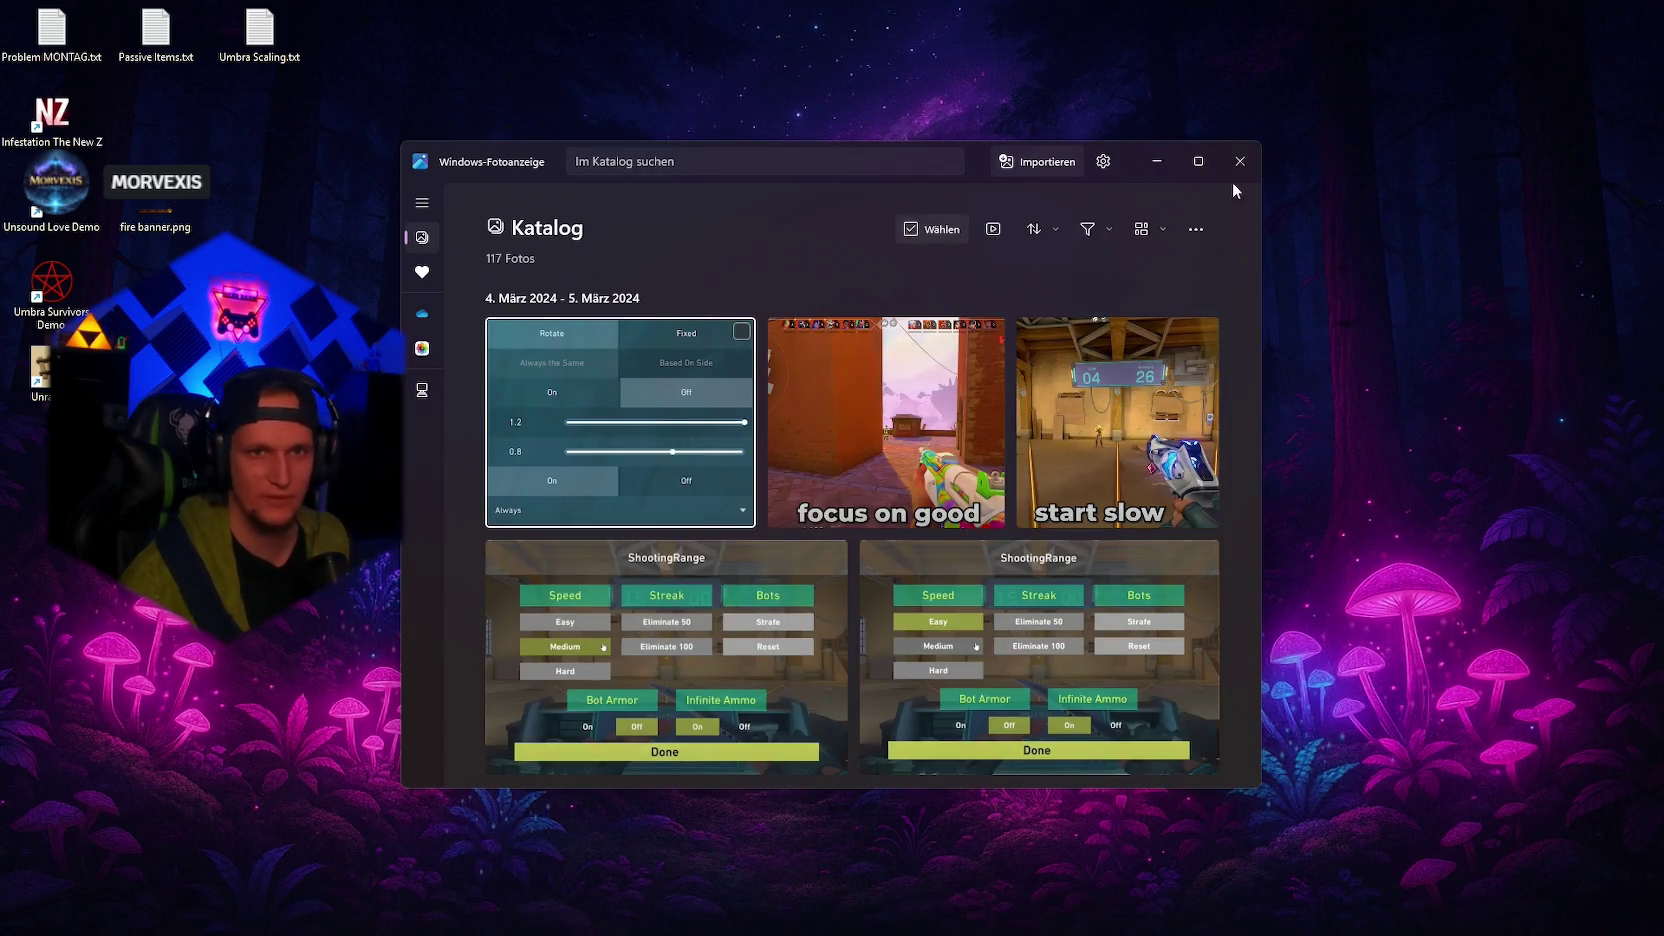
click(1238, 167)
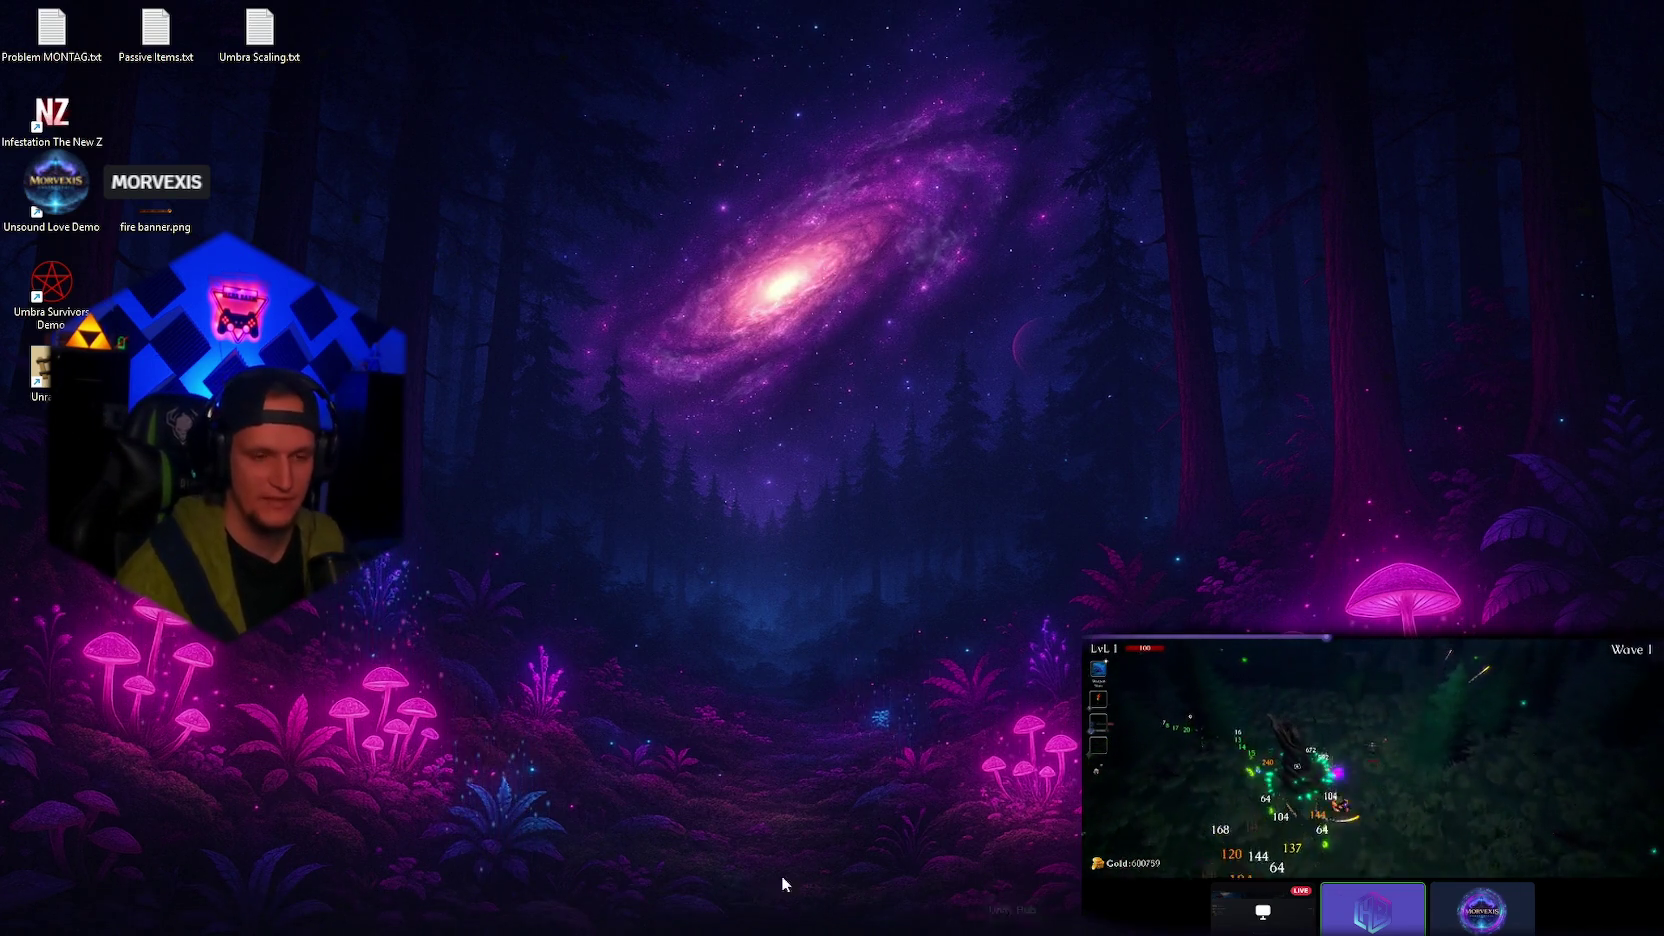
Relaunch Steam from Windows search's recent apps and sign in with the chosen profile
click(696, 915)
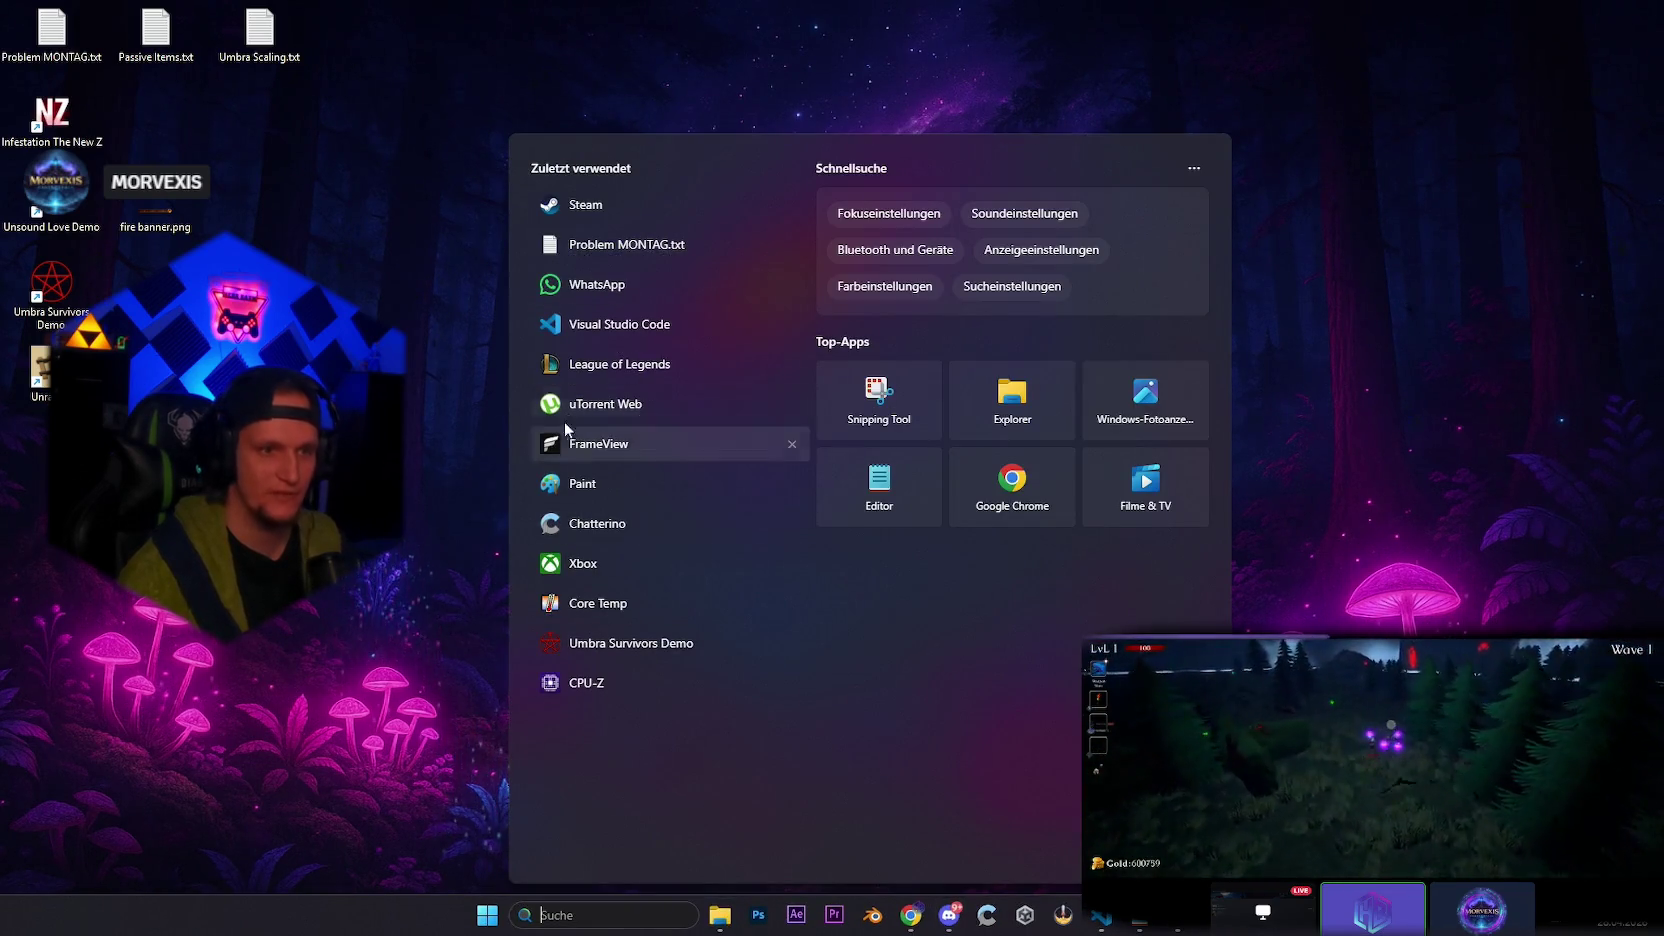
click(610, 205)
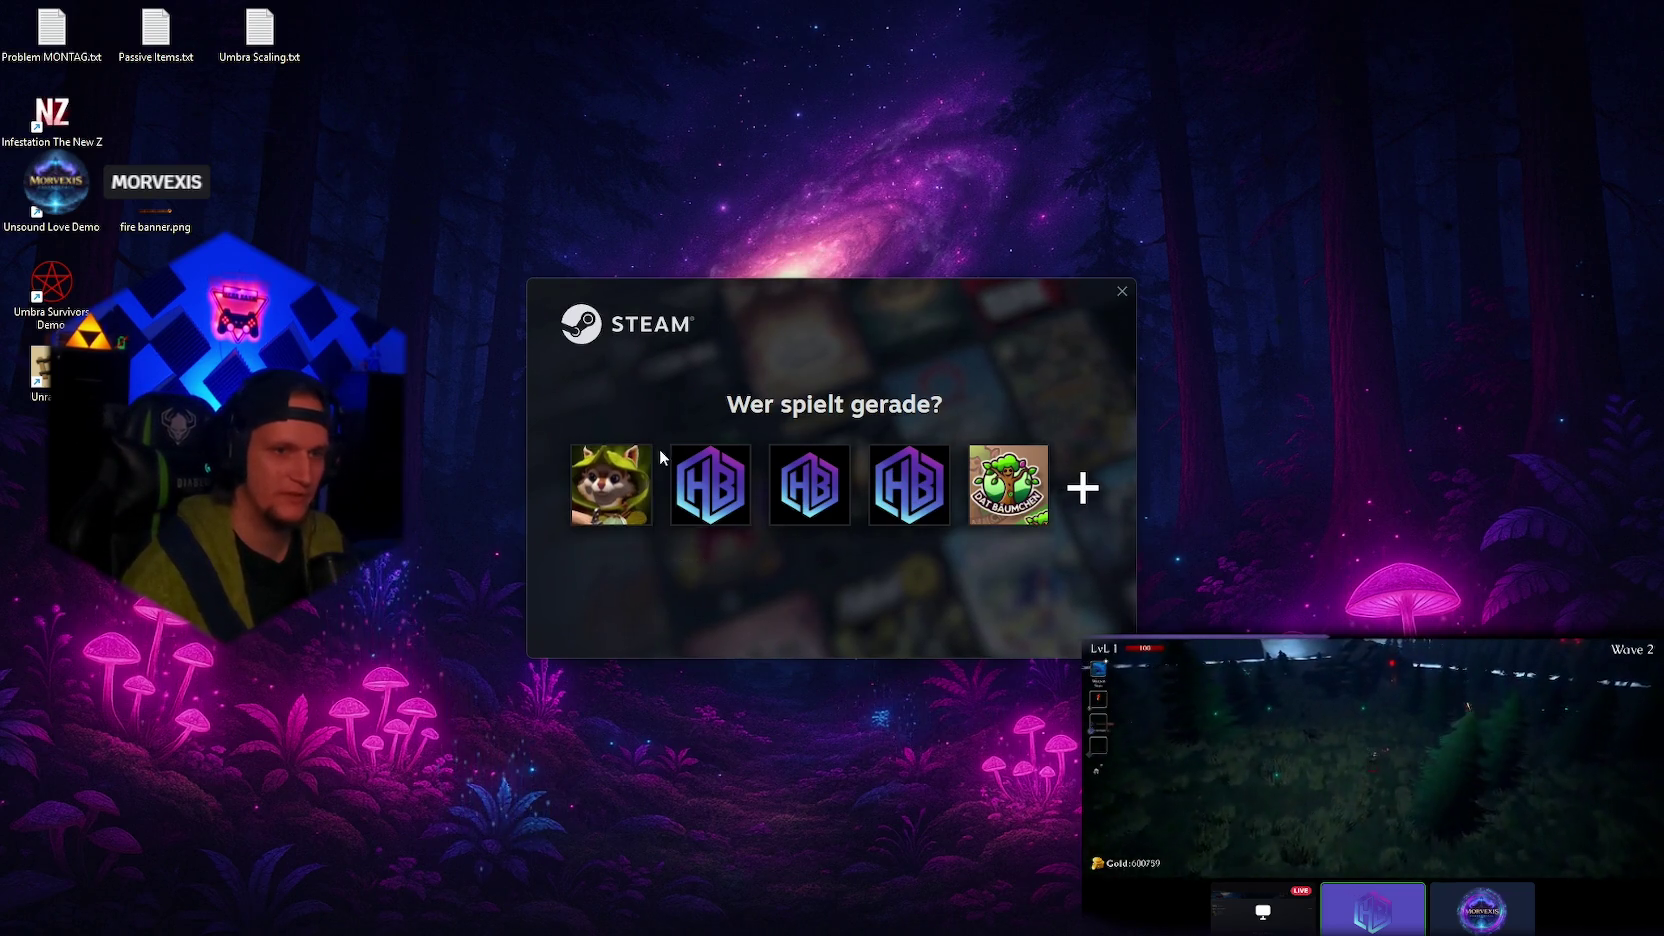
click(628, 466)
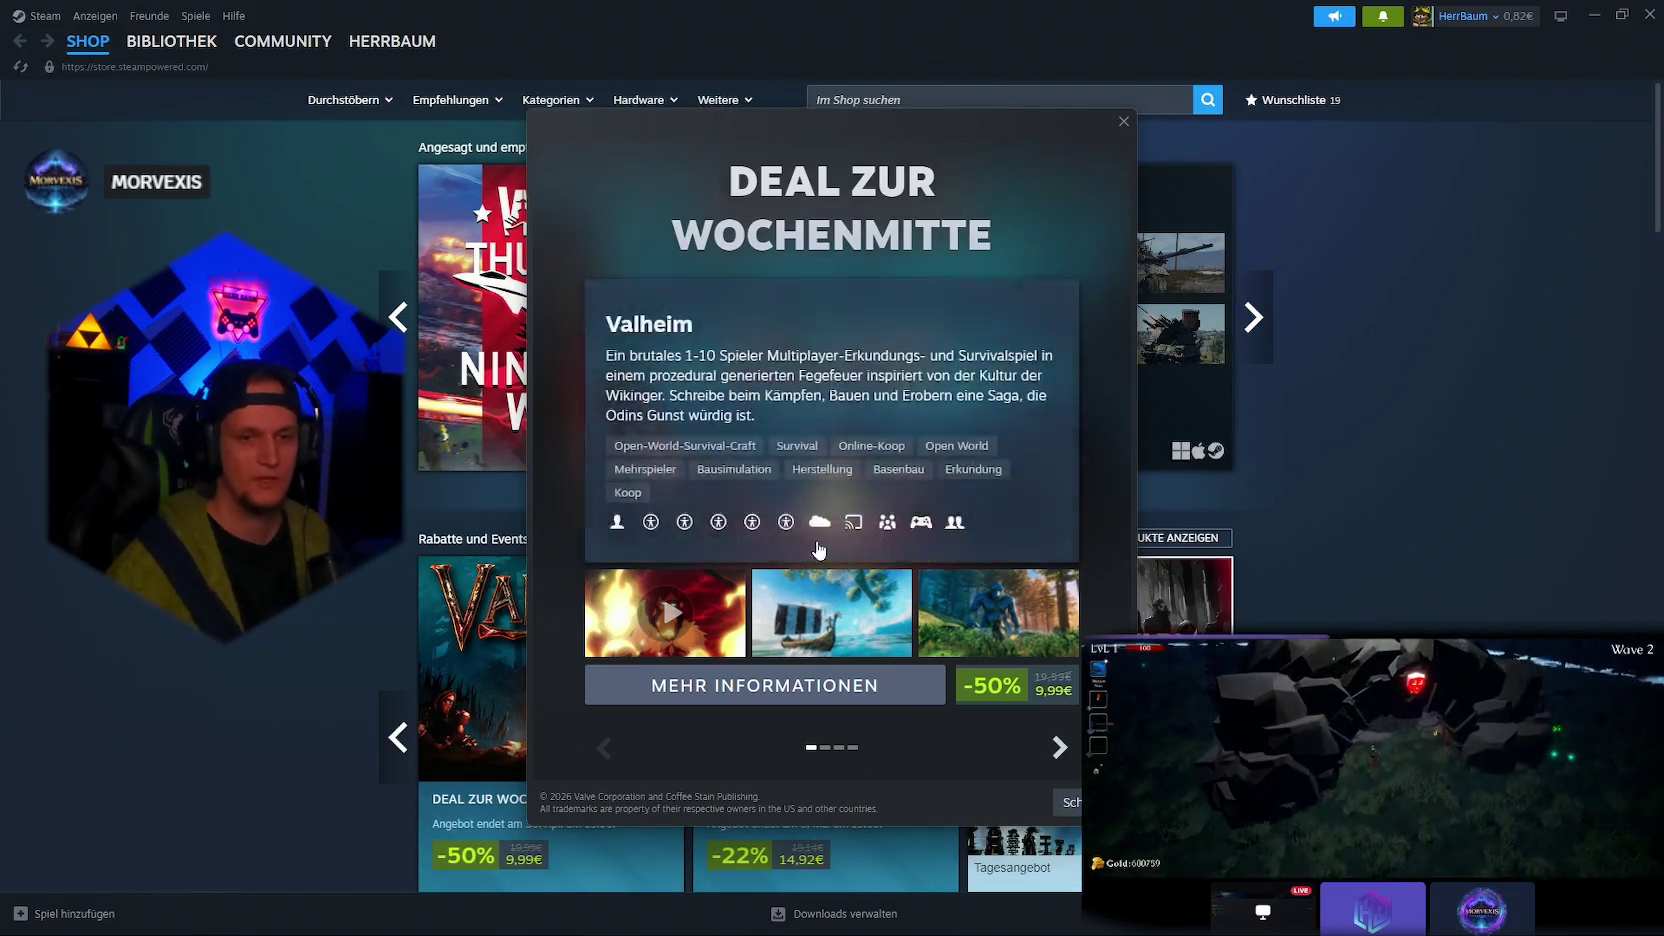
Dismiss the midweek Valheim deal popup and switch to the Library home page
click(300, 180)
click(153, 72)
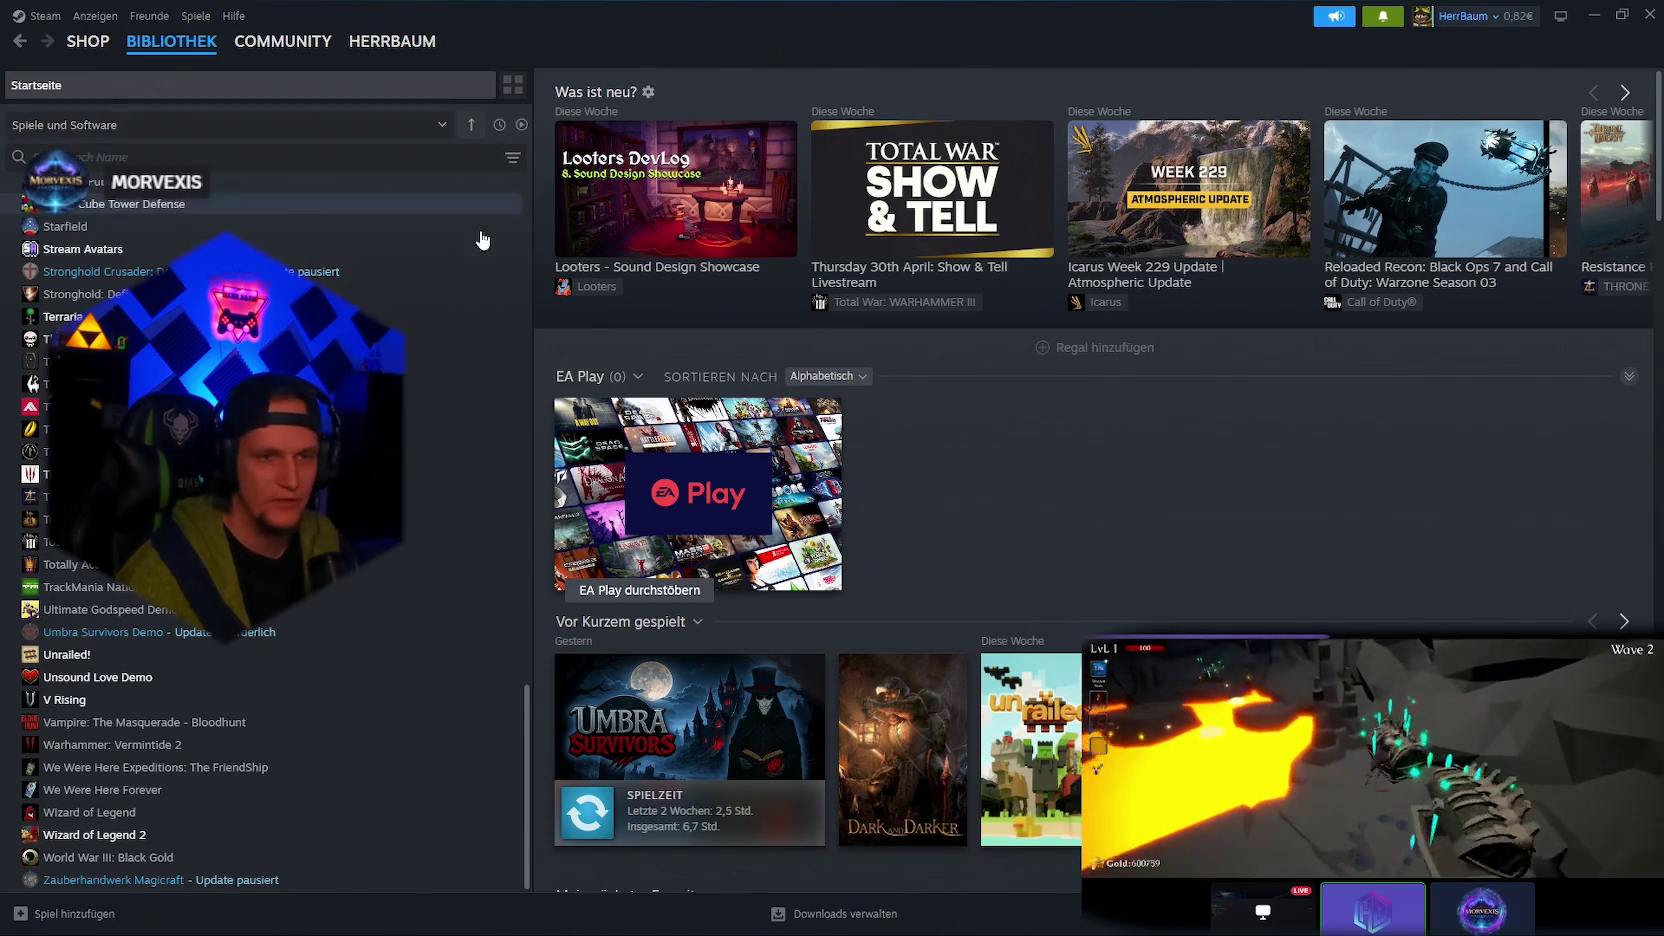
mouse_move(789, 780)
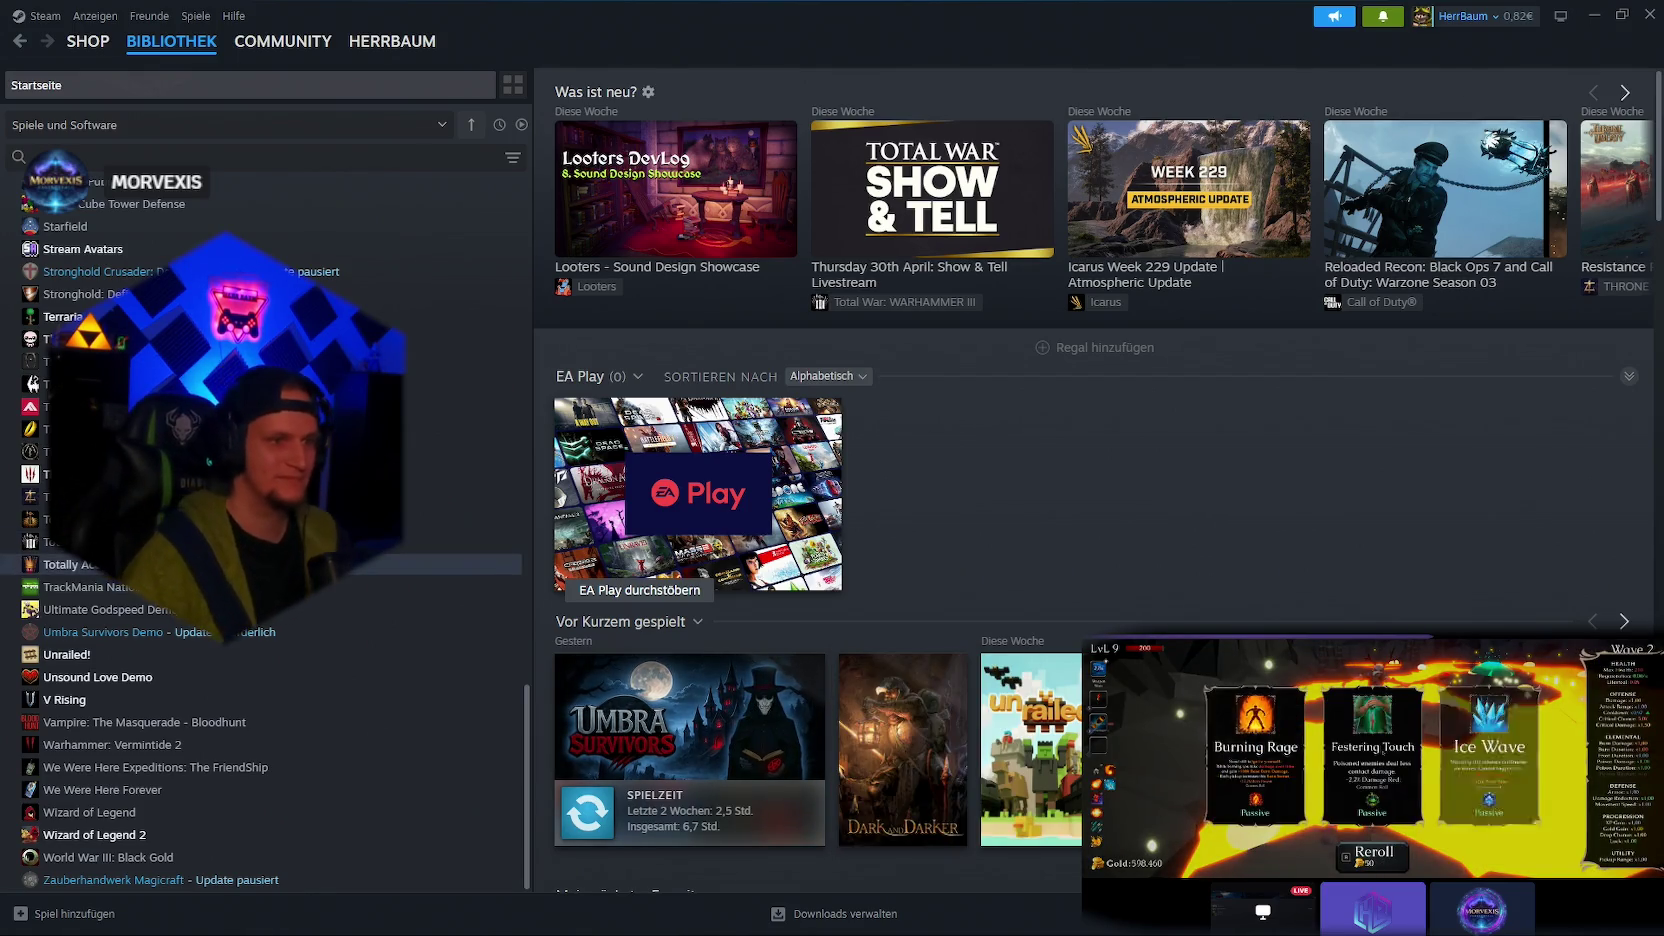
scroll(221, 654, up, 10)
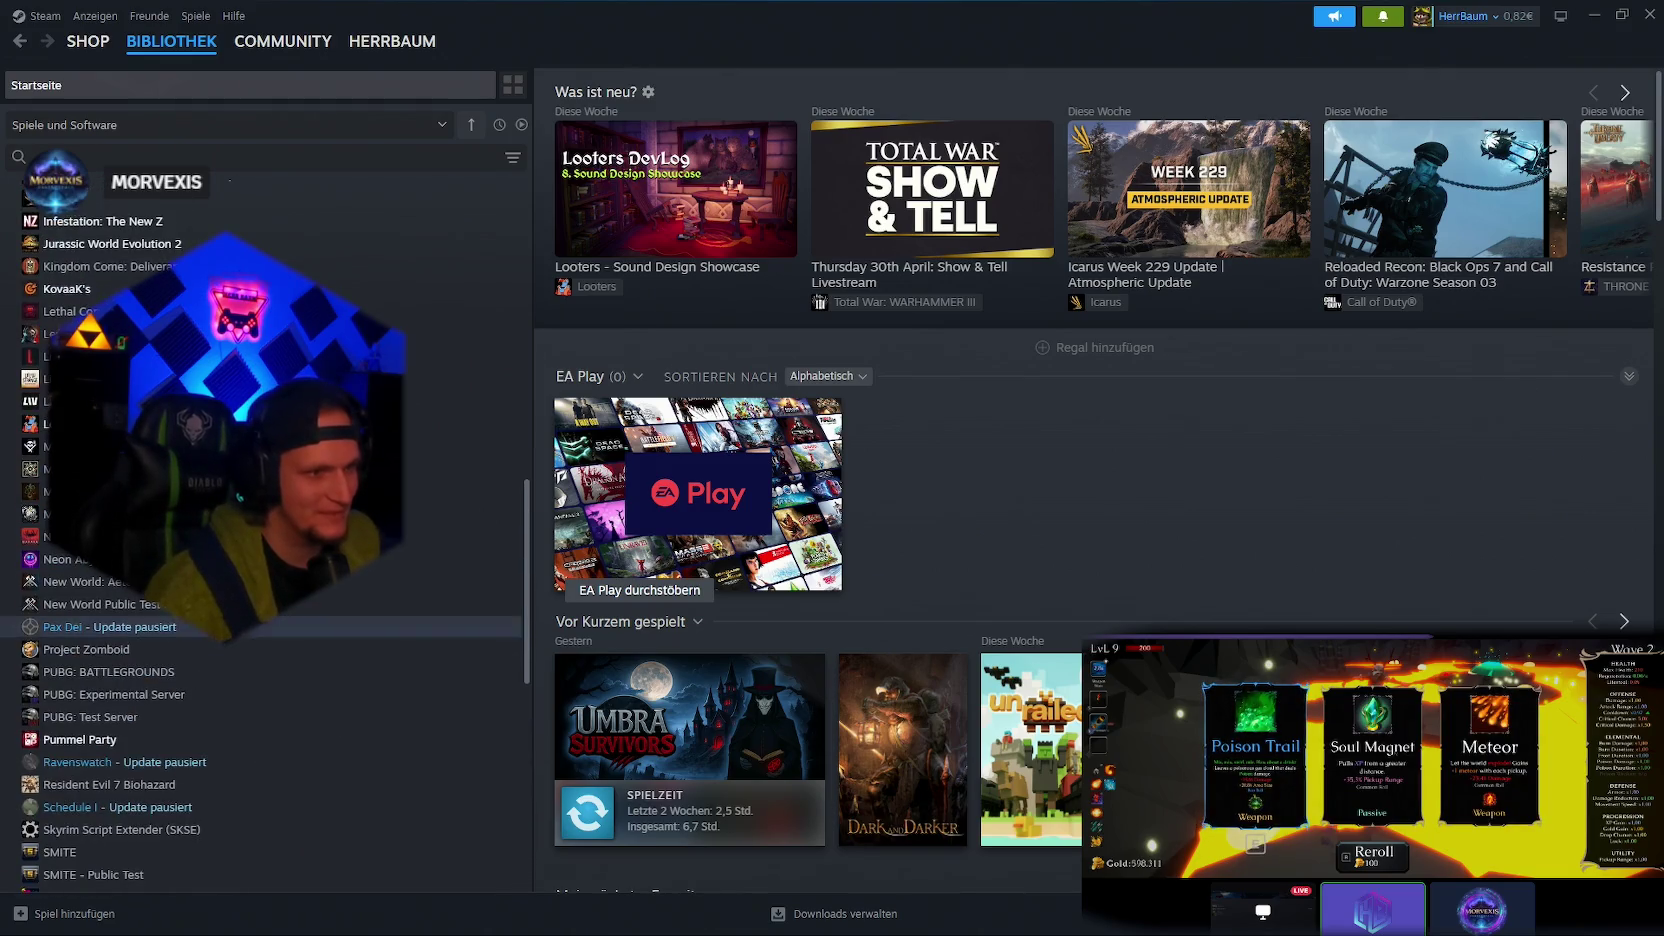
scroll(221, 610, up, 3)
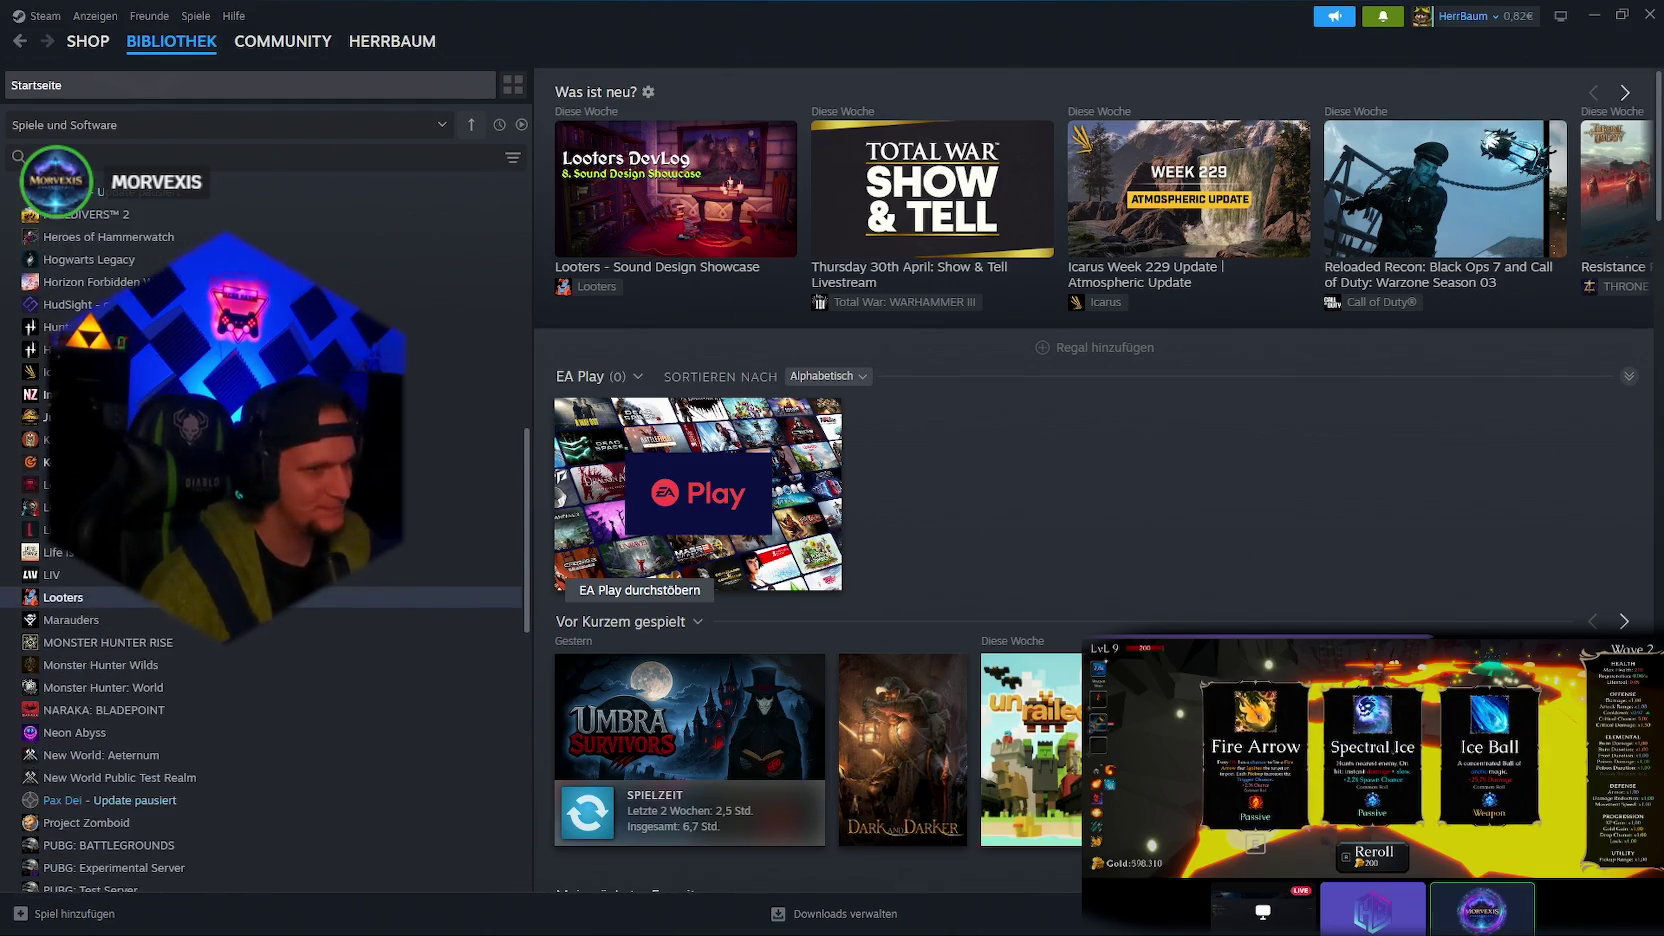
scroll(221, 590, up, 3)
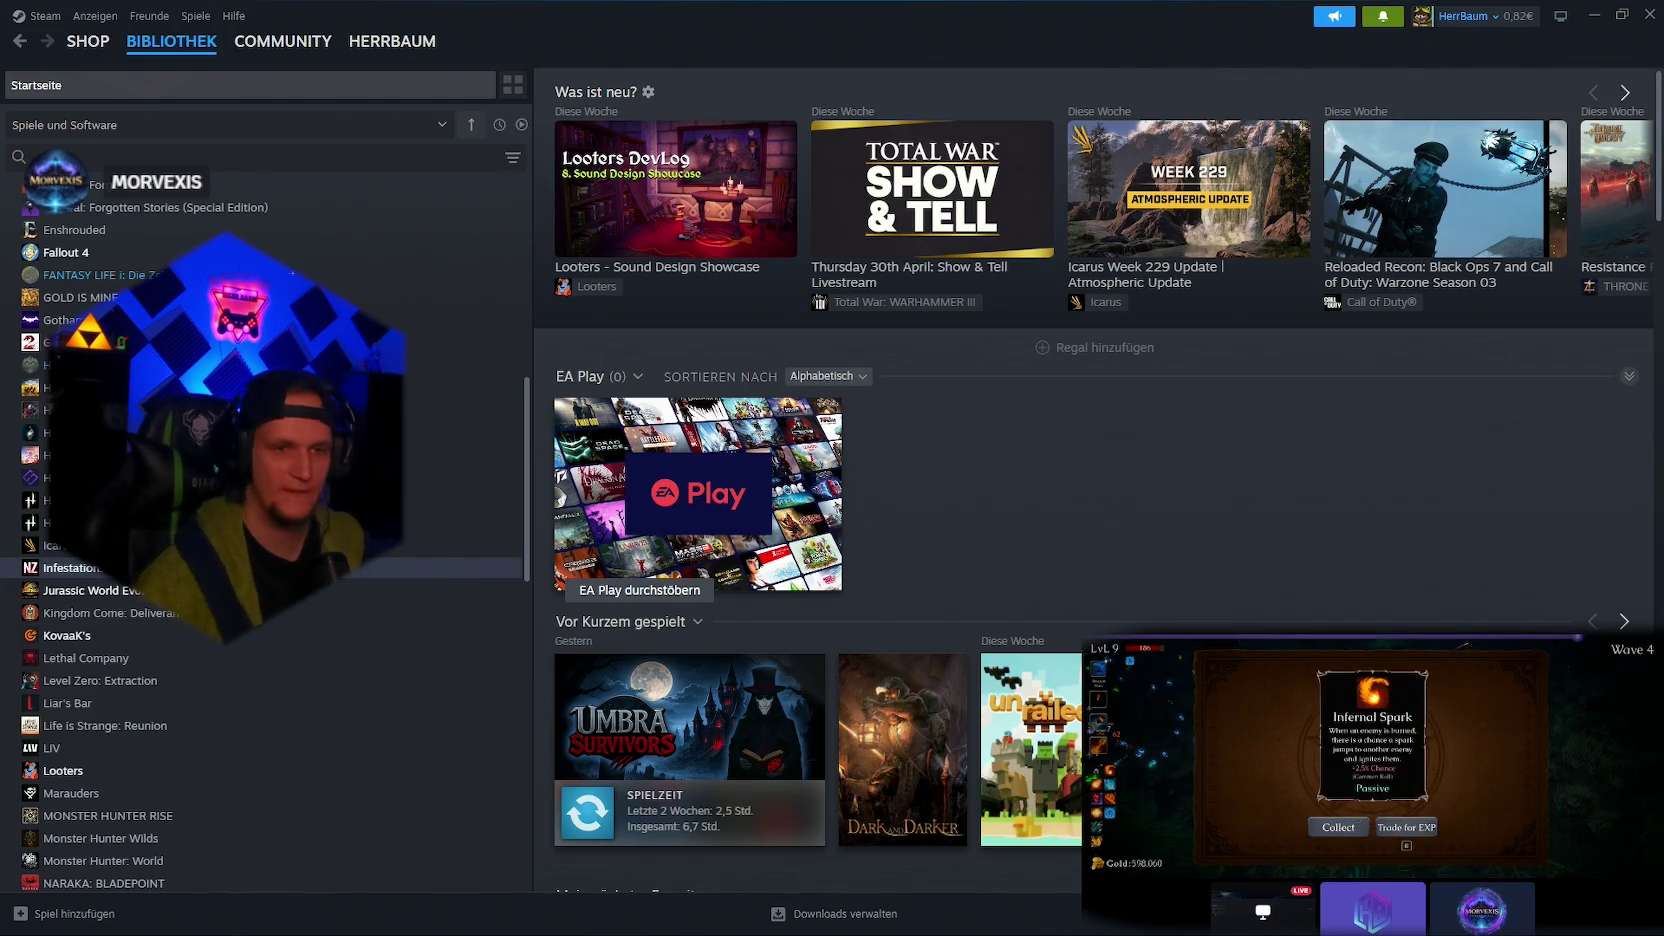
scroll(470, 500, down, 3)
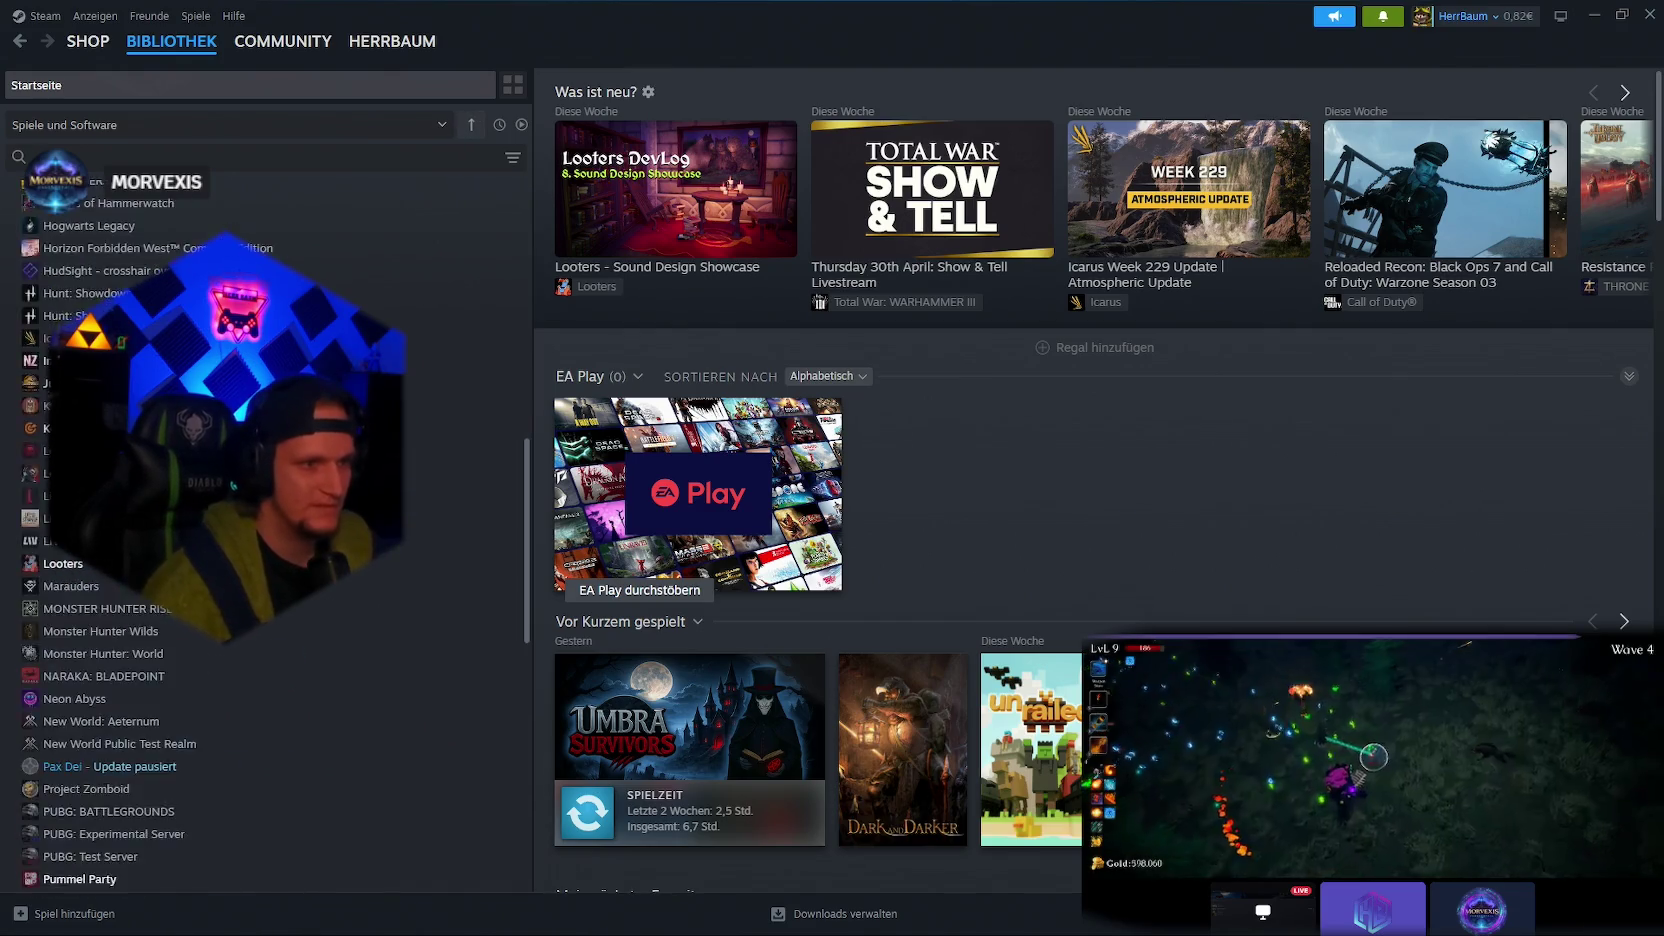
scroll(230, 645, down, 12)
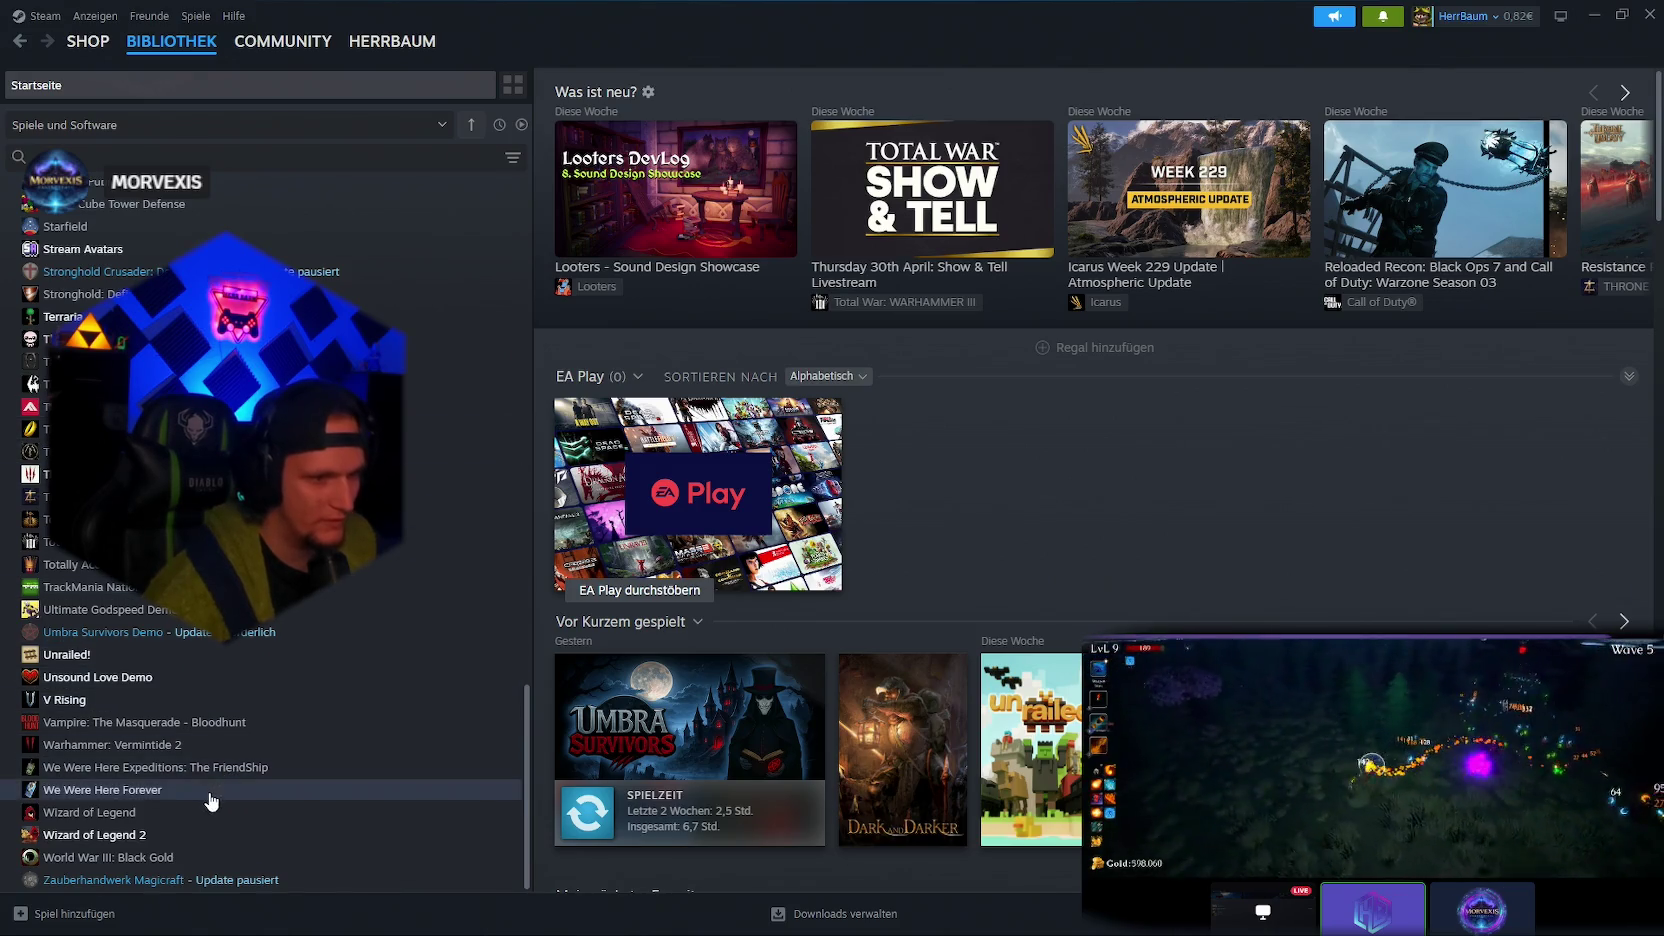
scroll(210, 800, up, 5)
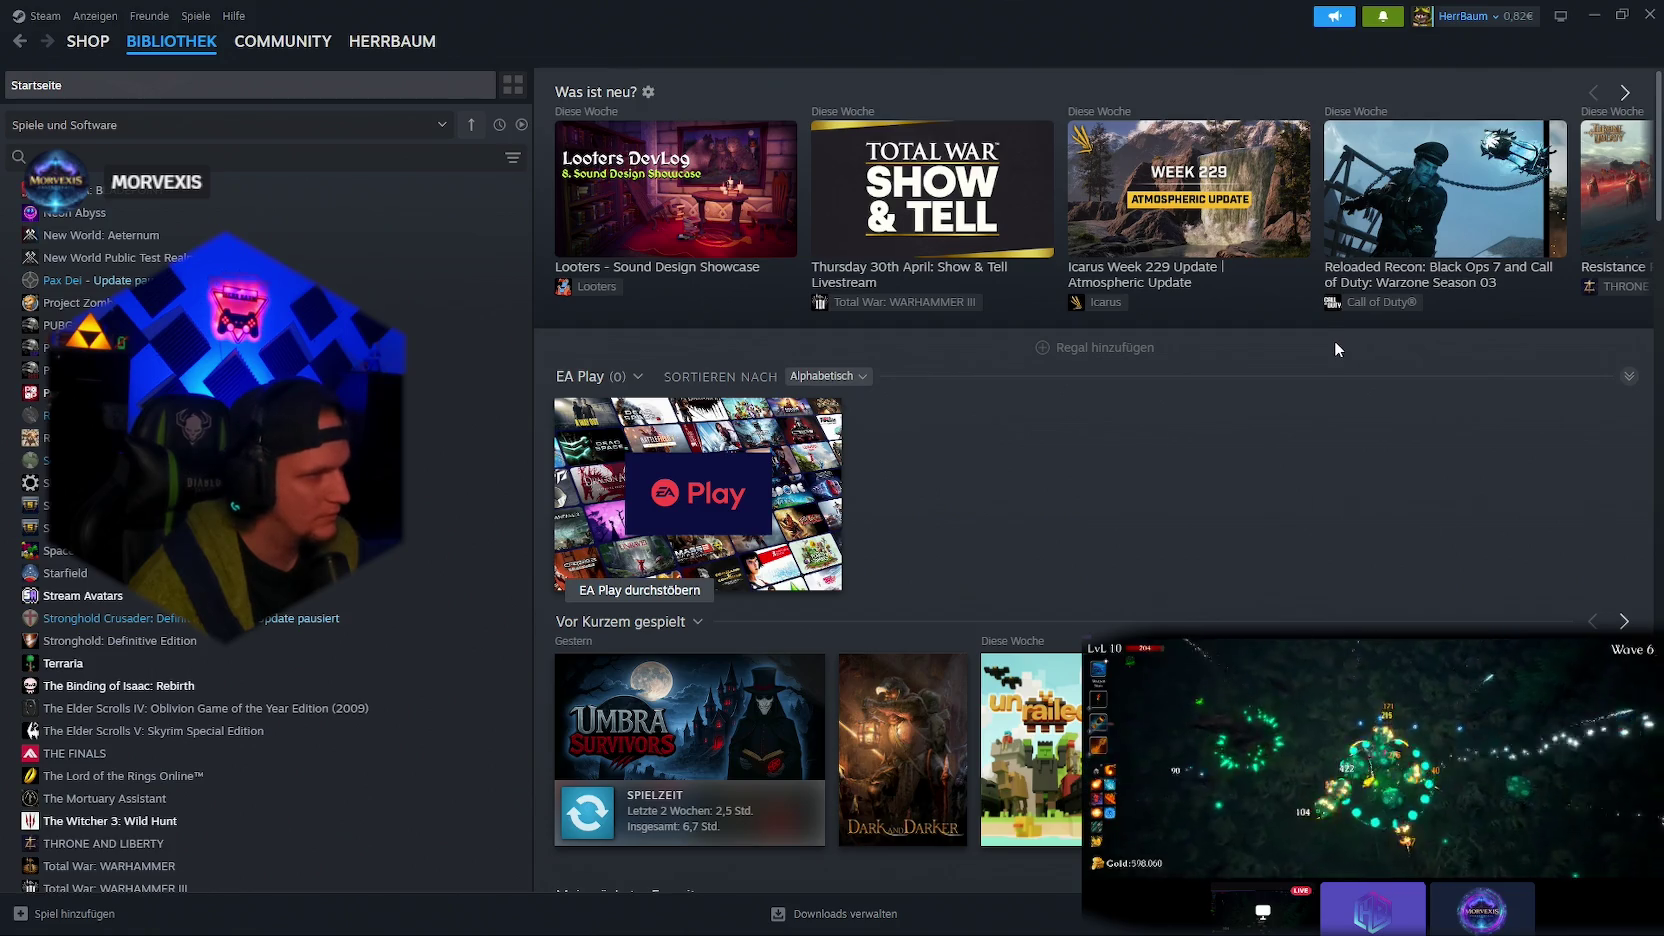
scroll(292, 605, down, 3)
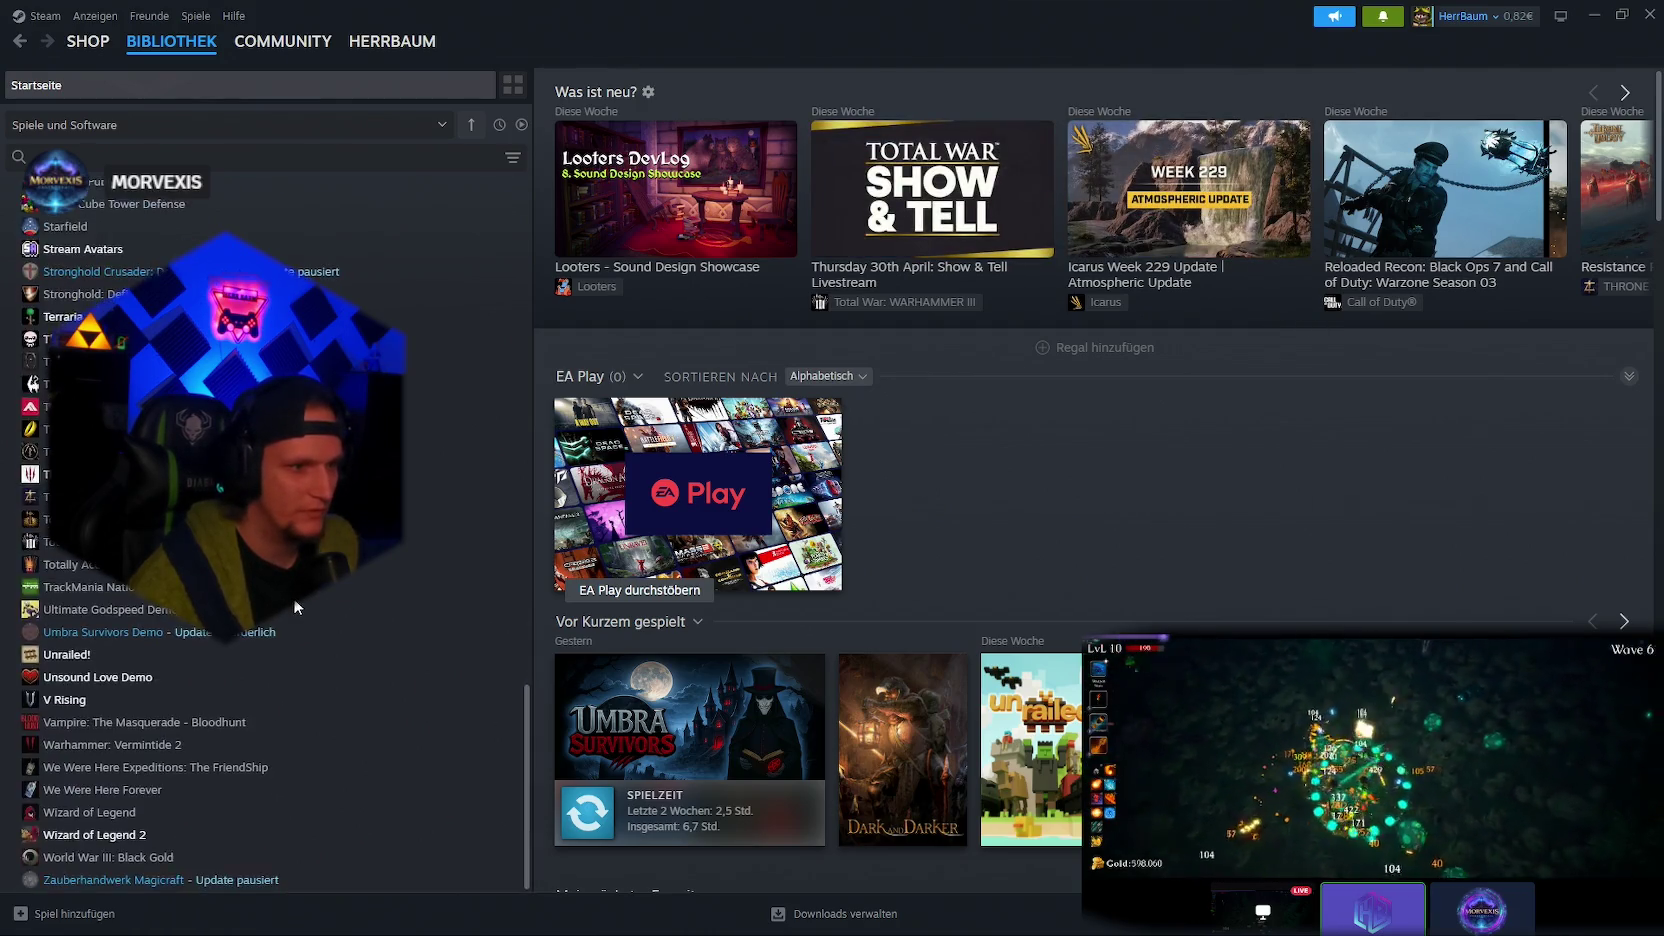
scroll(295, 606, up, 10)
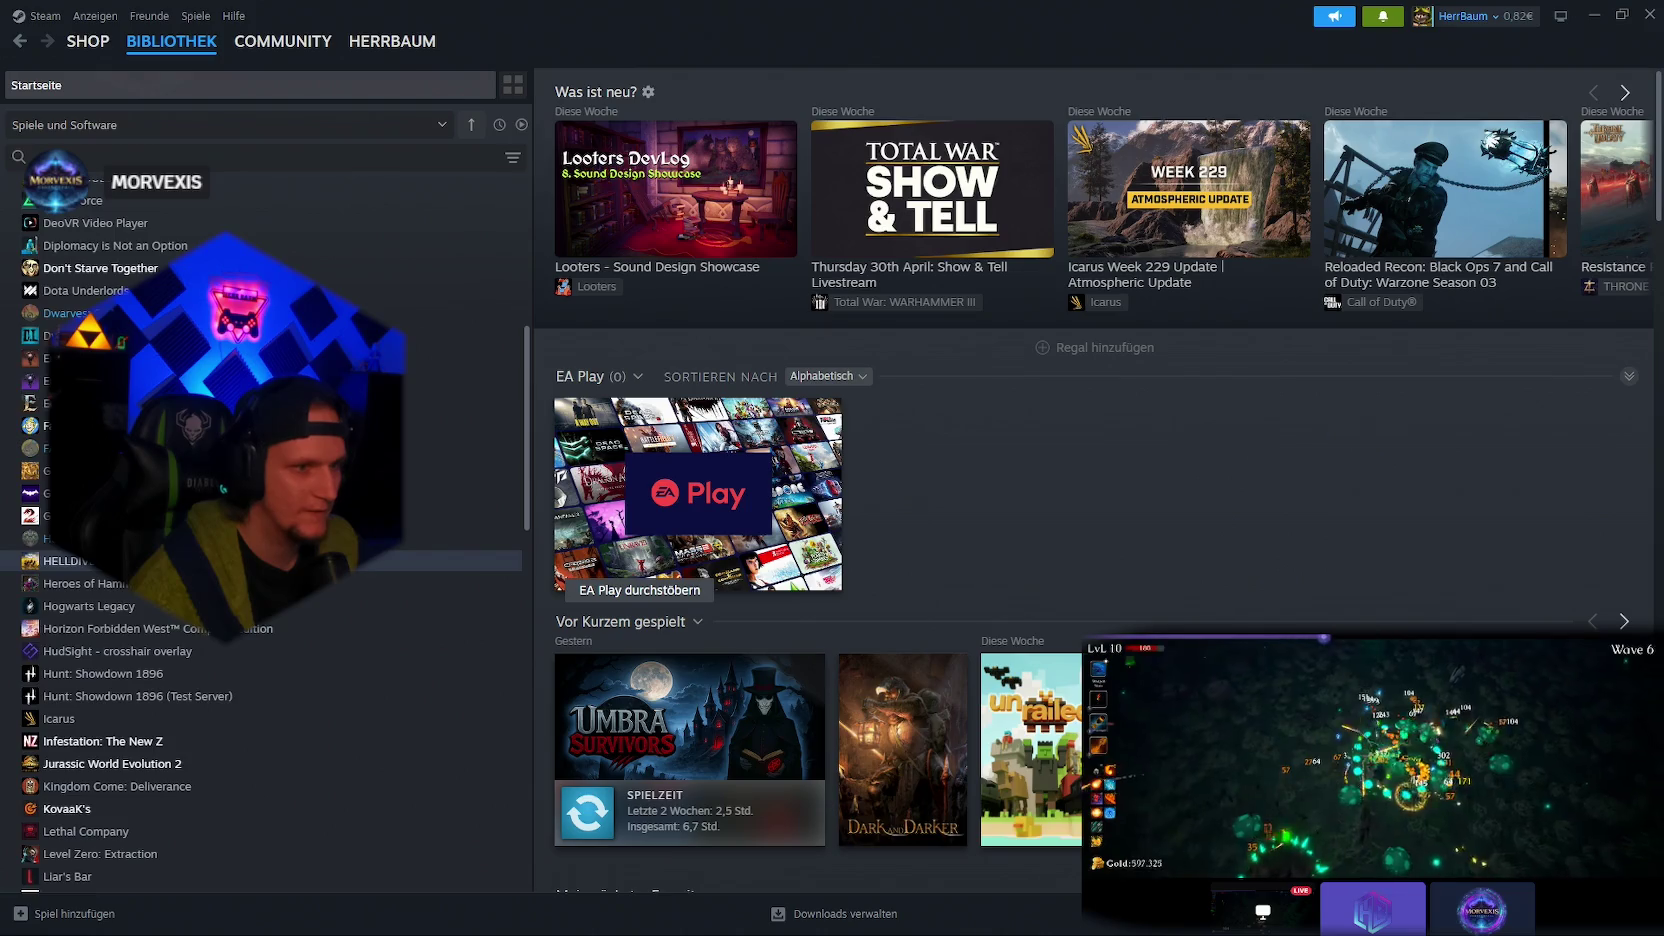
scroll(295, 600, down, 10)
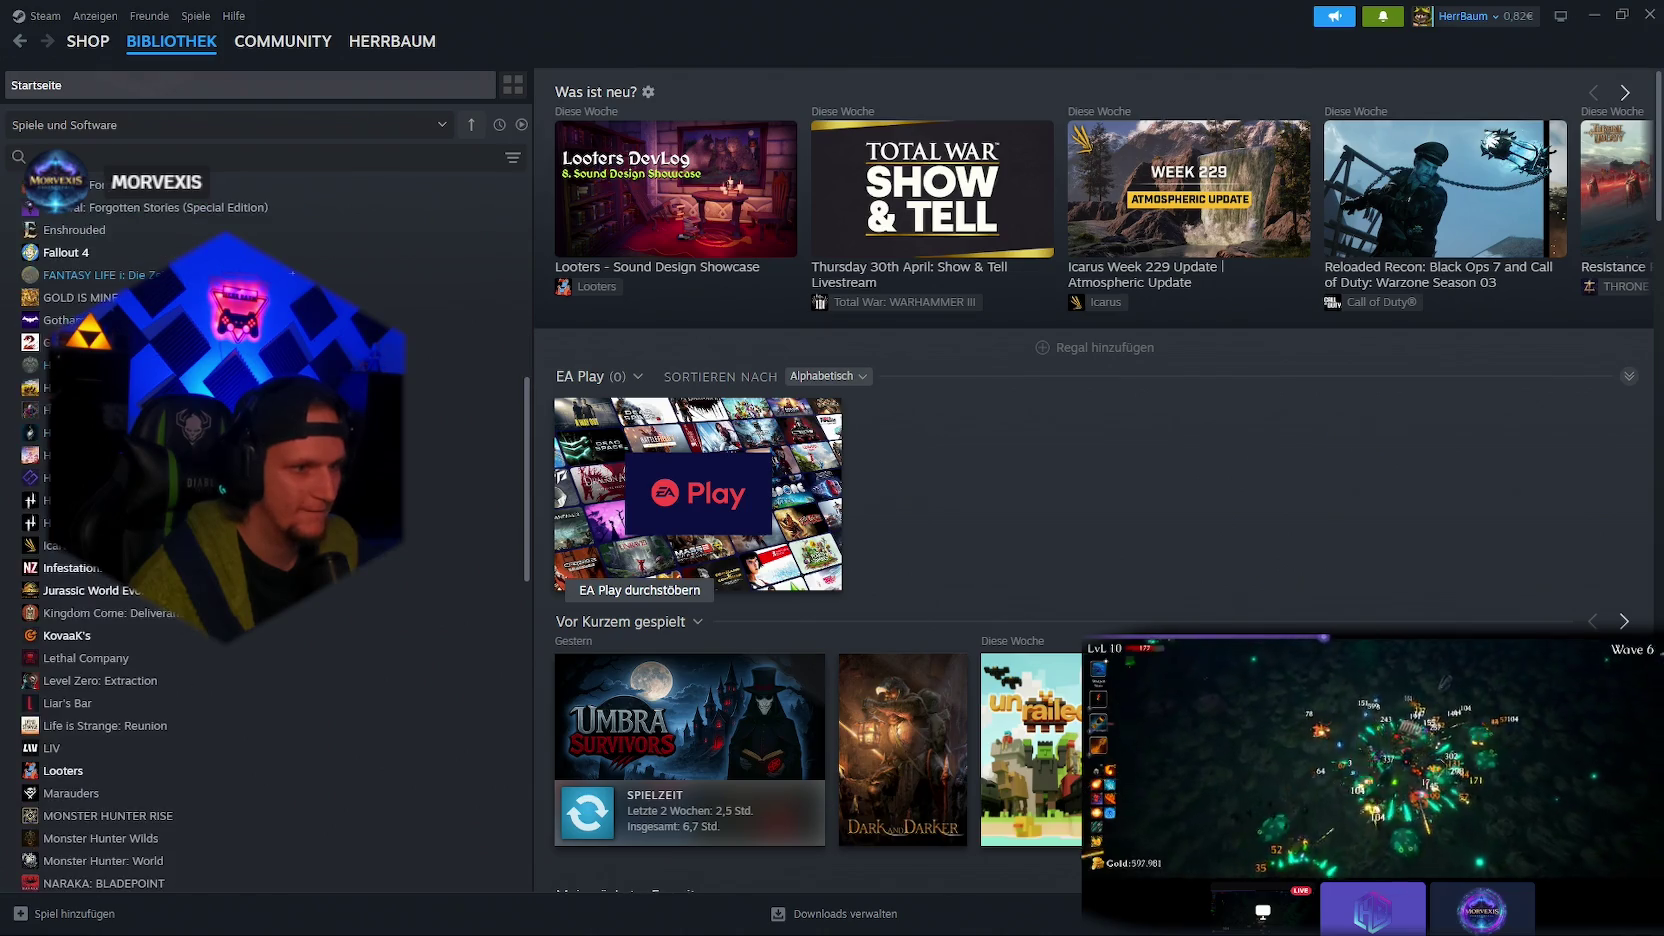
click(520, 126)
Select Dark and Darker in the Steam library and launch it
click(440, 281)
click(608, 376)
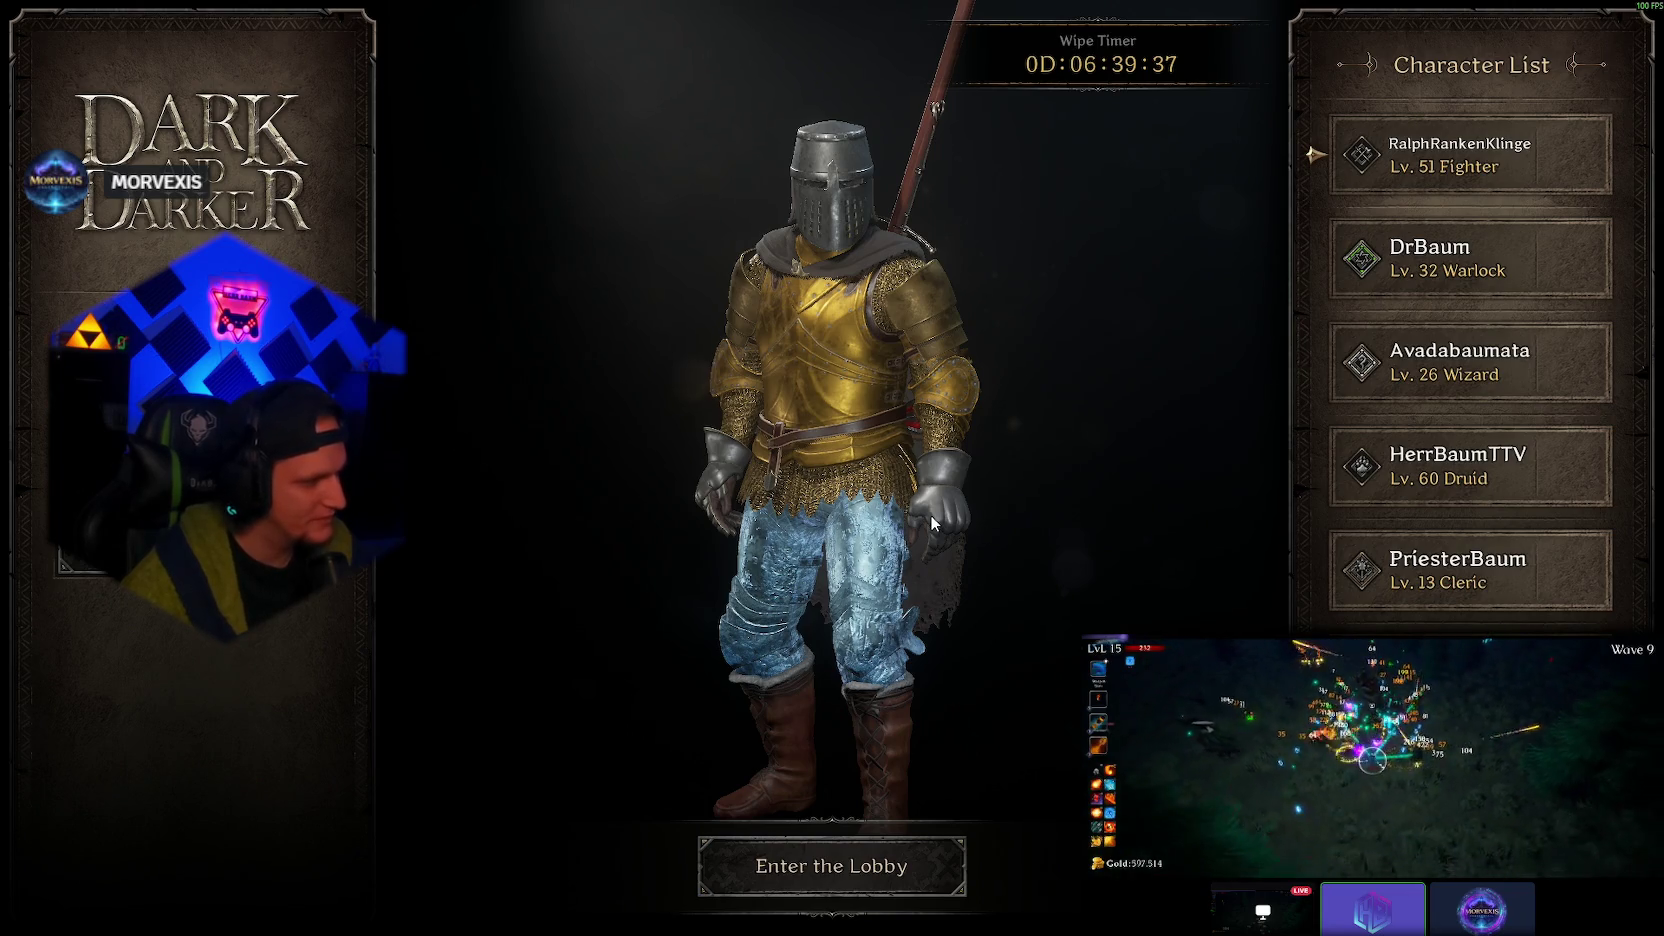
Enter the lobby with the level 51 fighter and open the marketplace's My Listings
key(Return)
click(1040, 35)
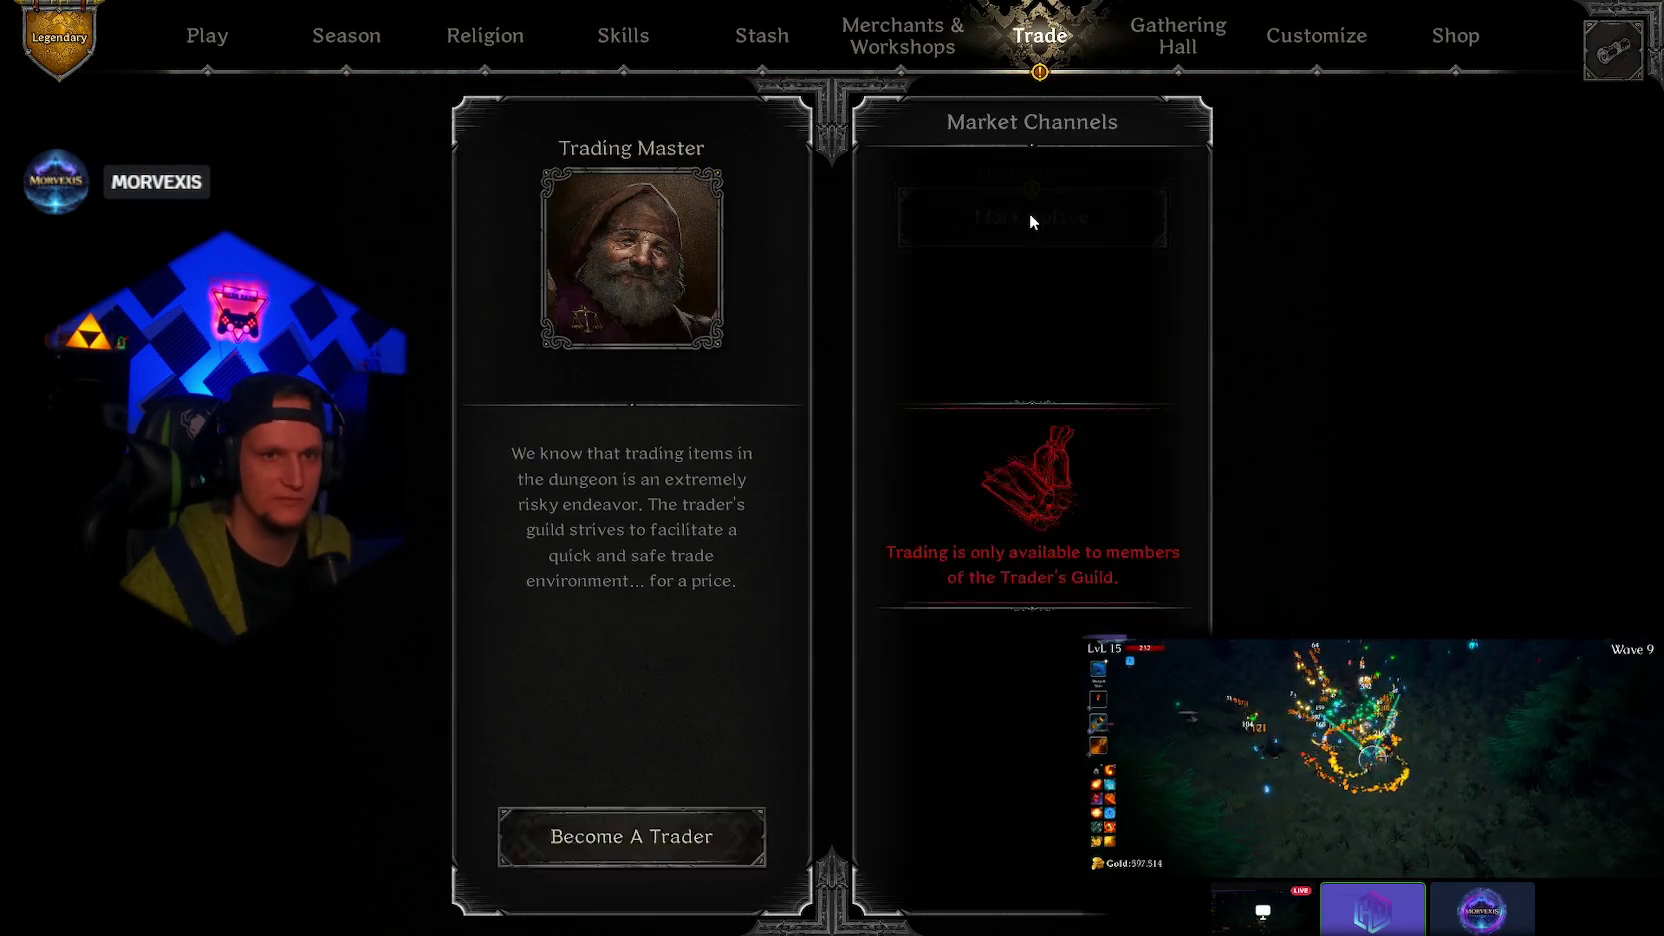
click(1003, 215)
Collect payouts for the sold Mystic Gloves, Ring of Wisdom, Occultist Pants, two Grimsmile Rings, Bear Pendant and Broken Glasses
click(300, 620)
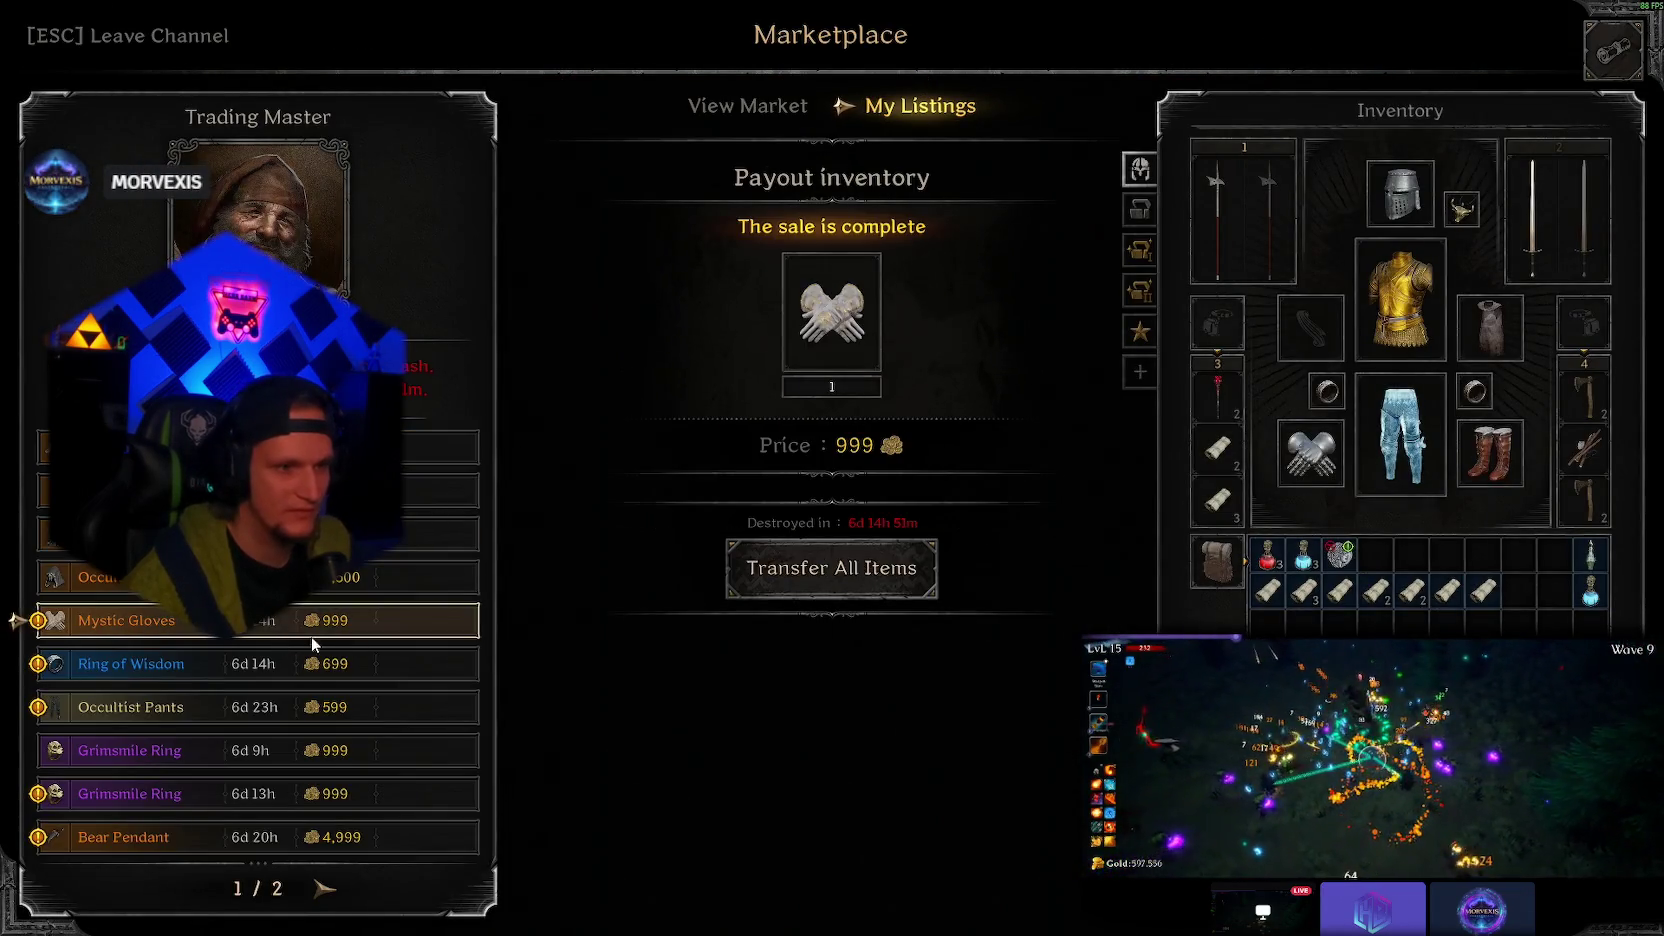
right_click(311, 630)
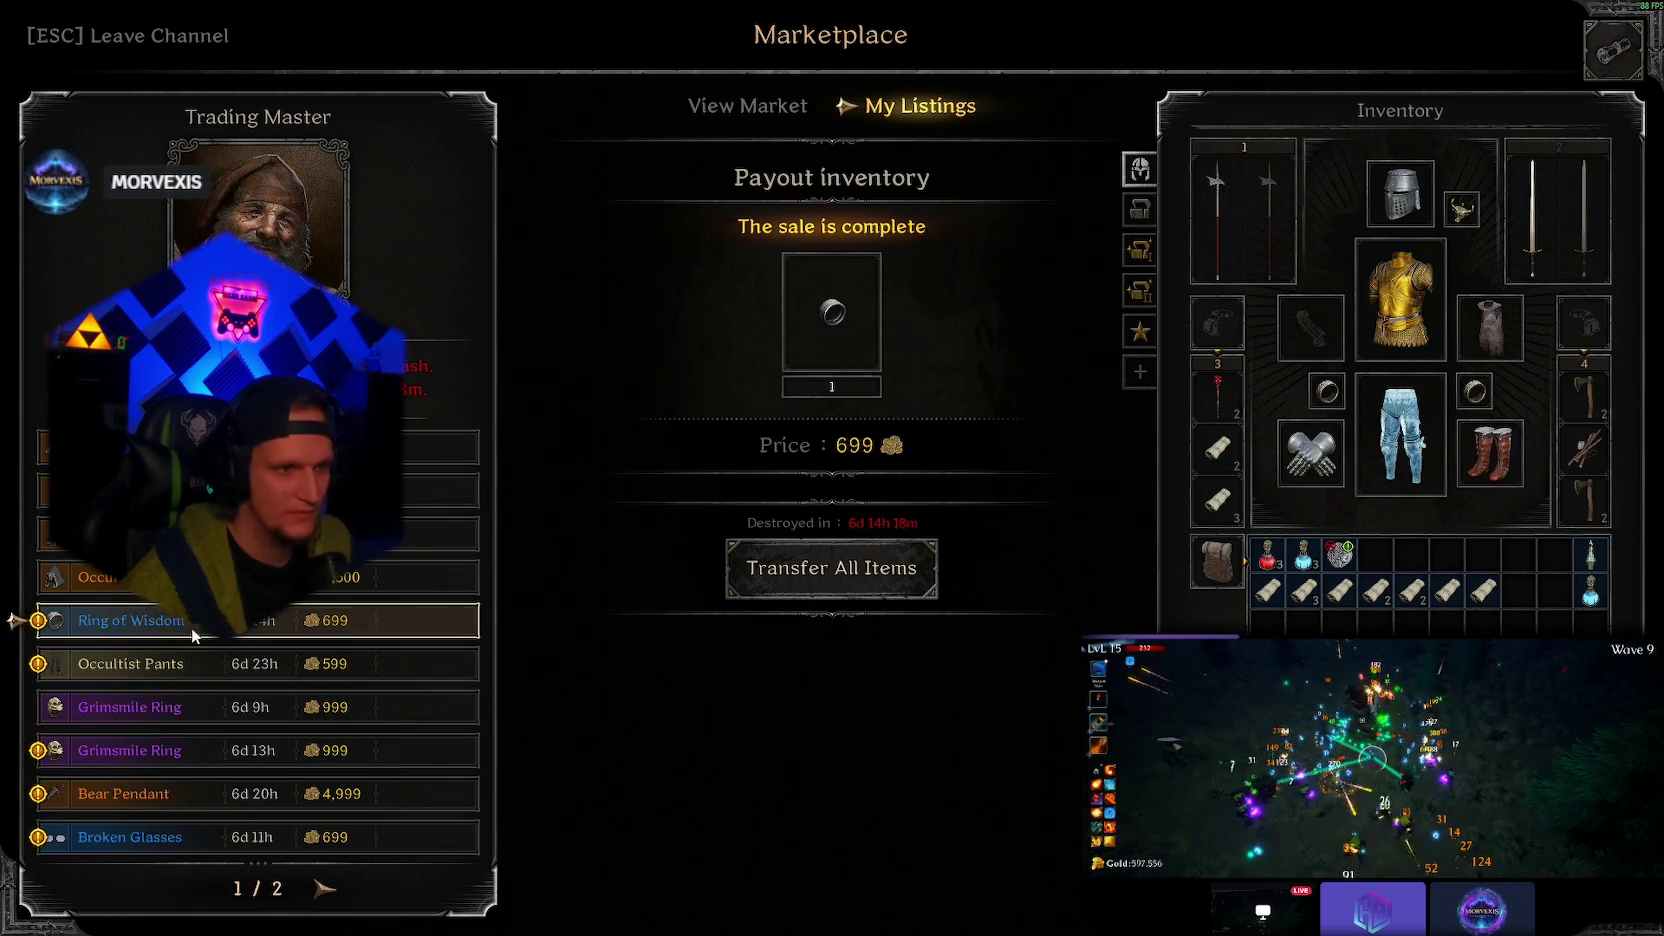
right_click(180, 628)
click(822, 571)
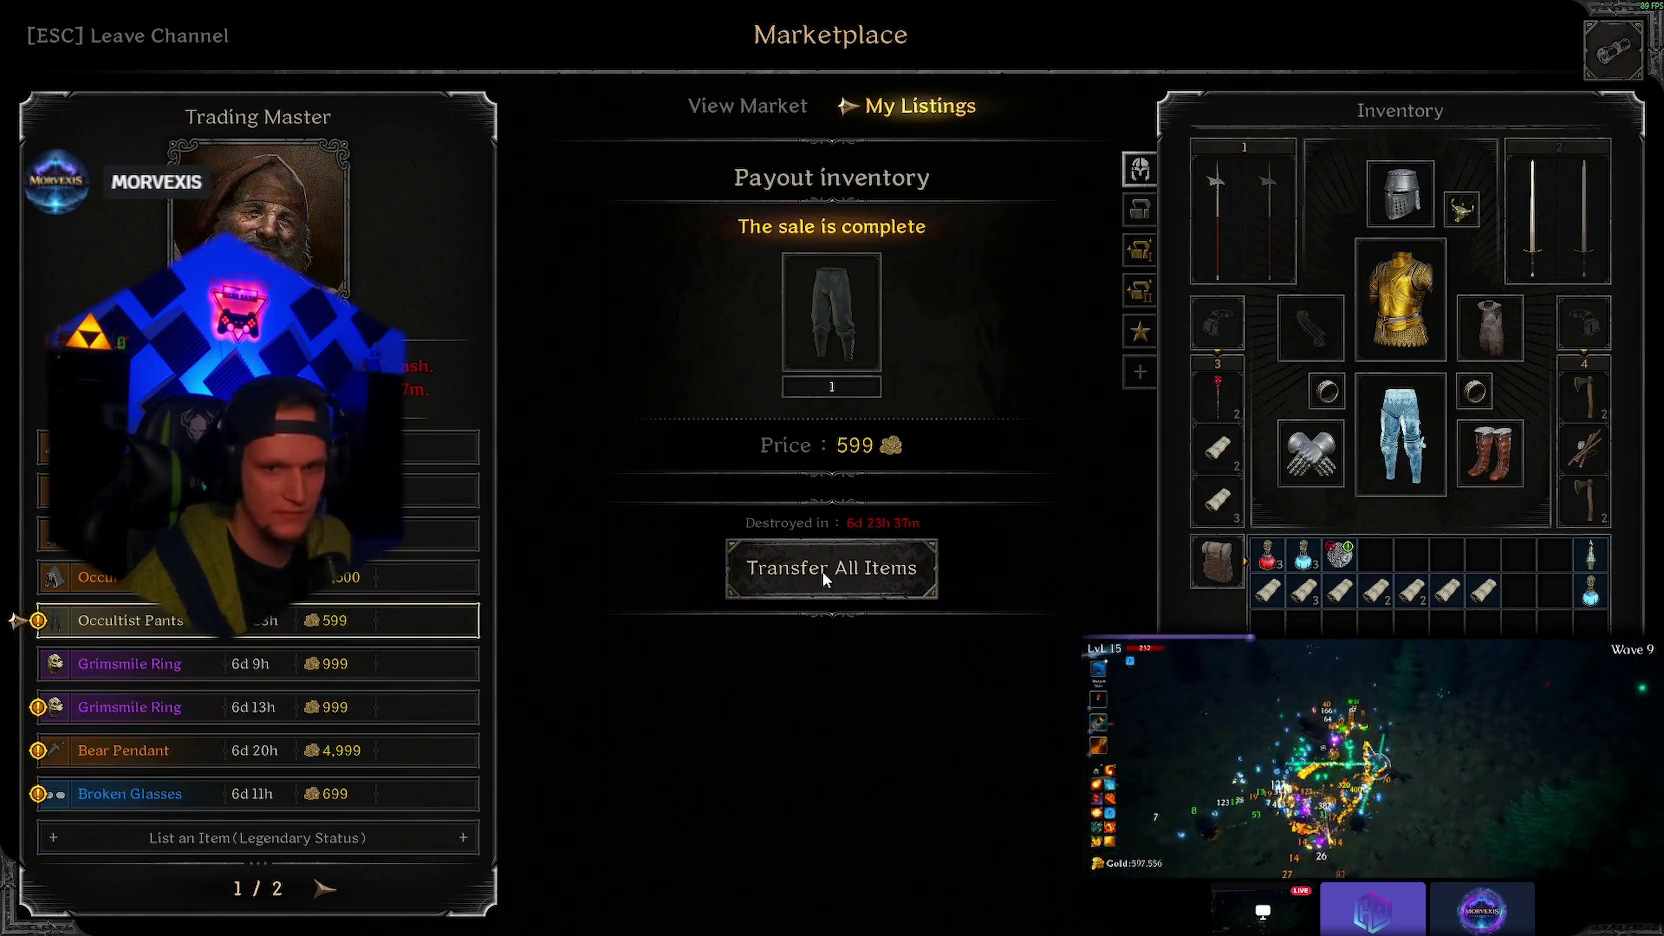
click(184, 684)
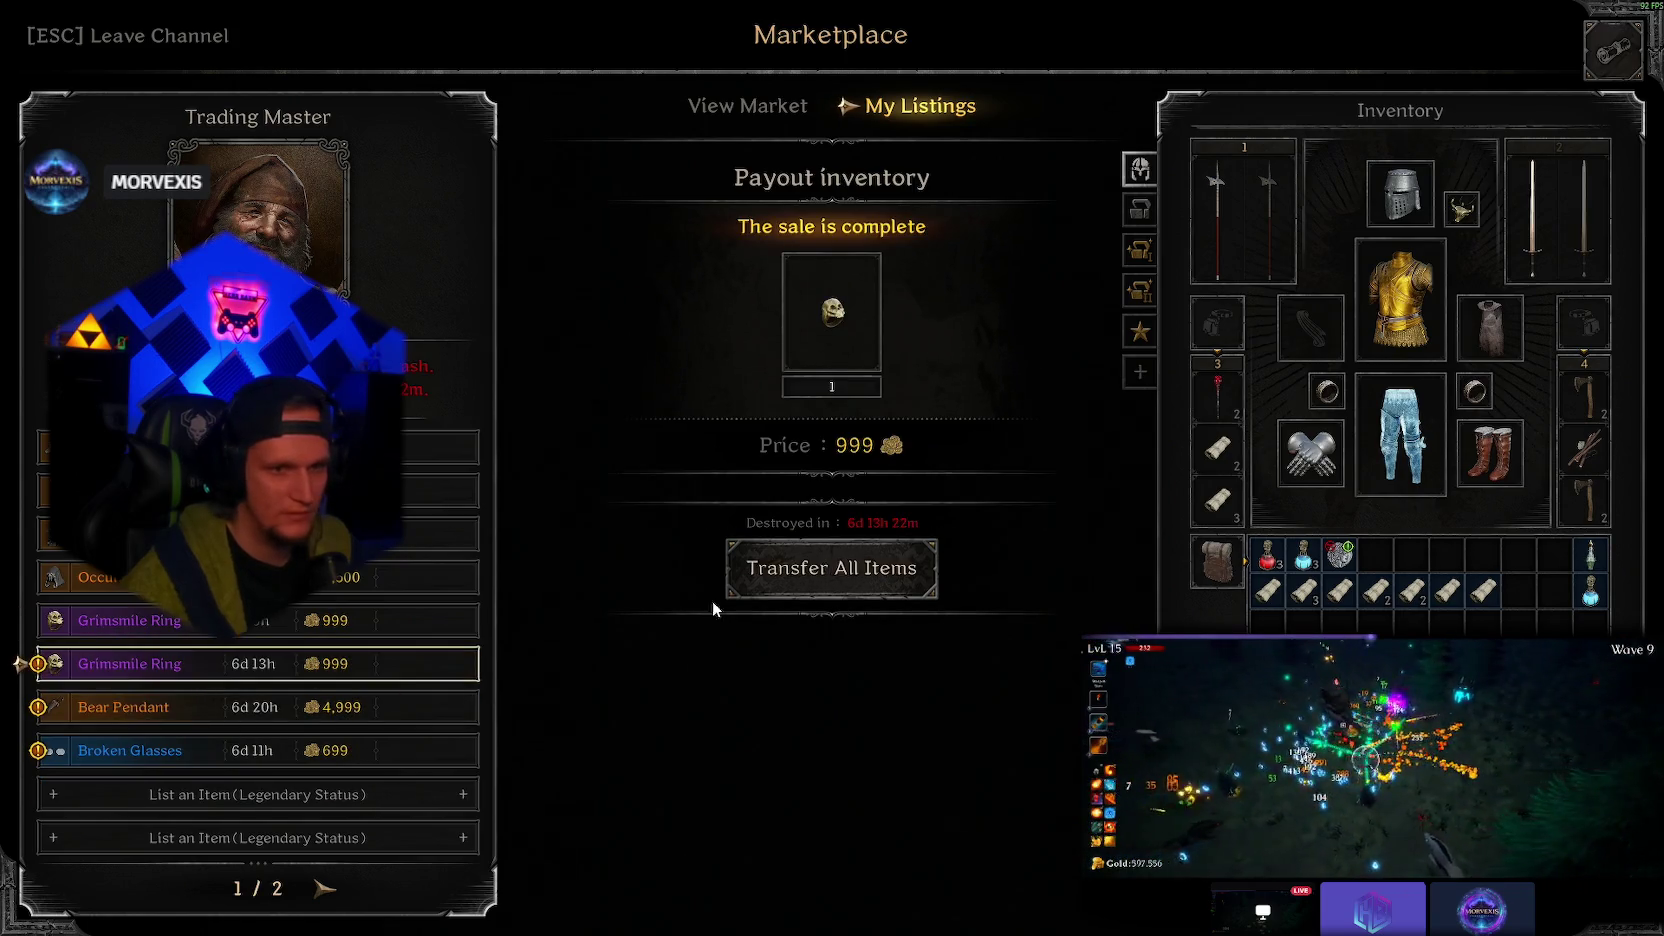
right_click(289, 675)
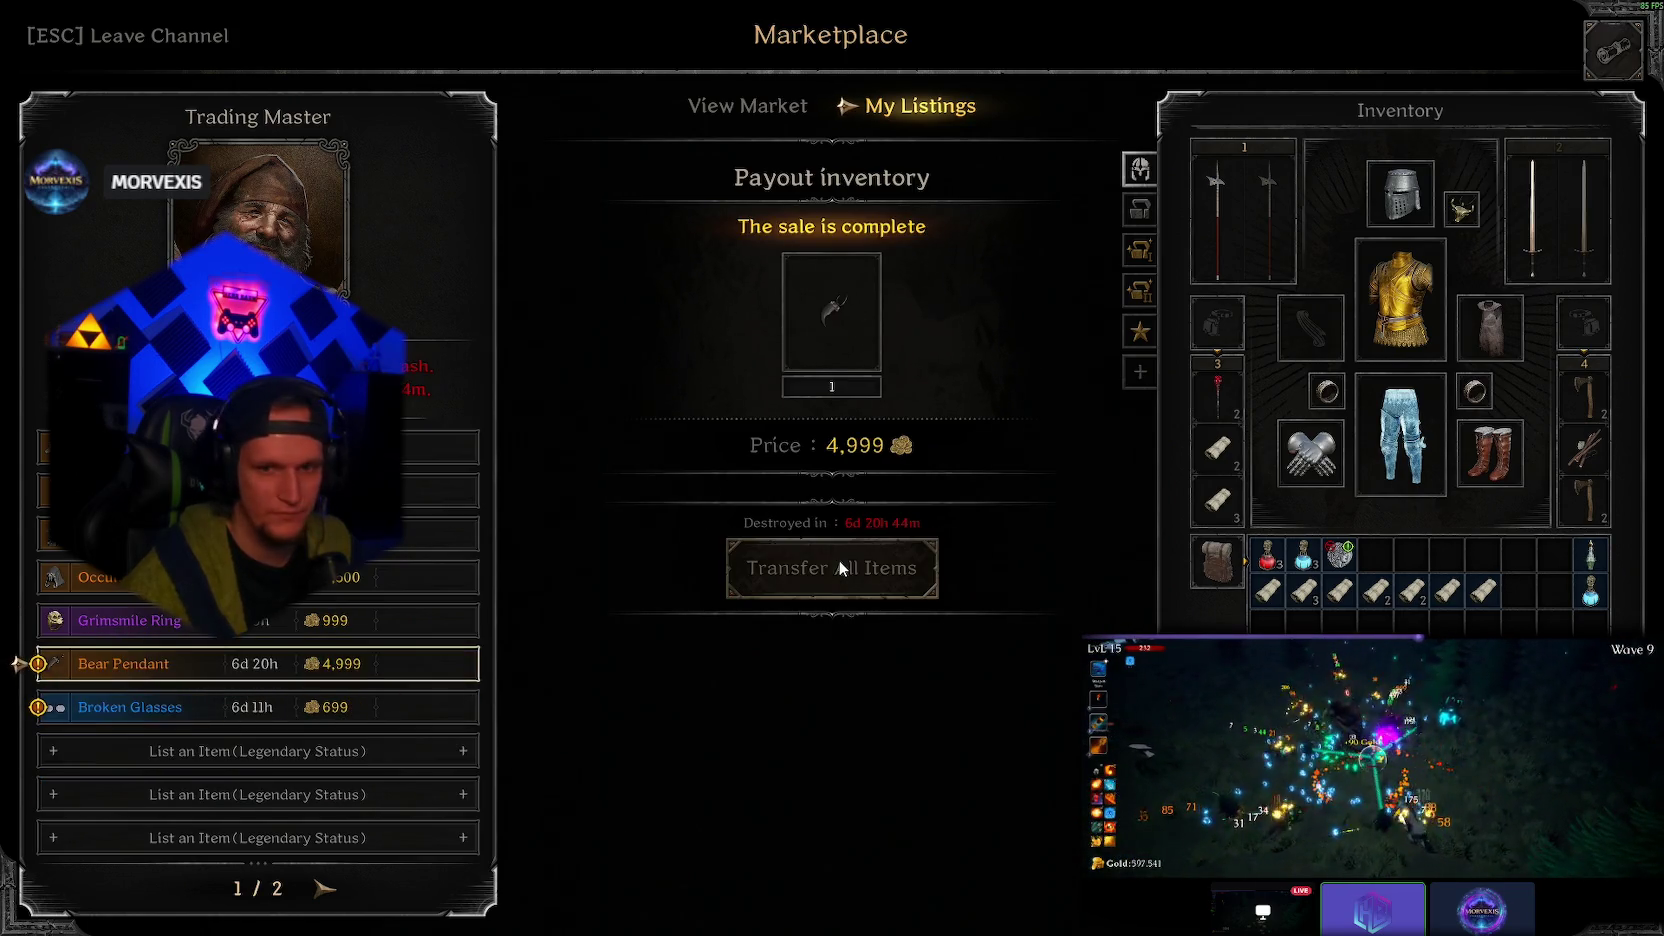
click(810, 560)
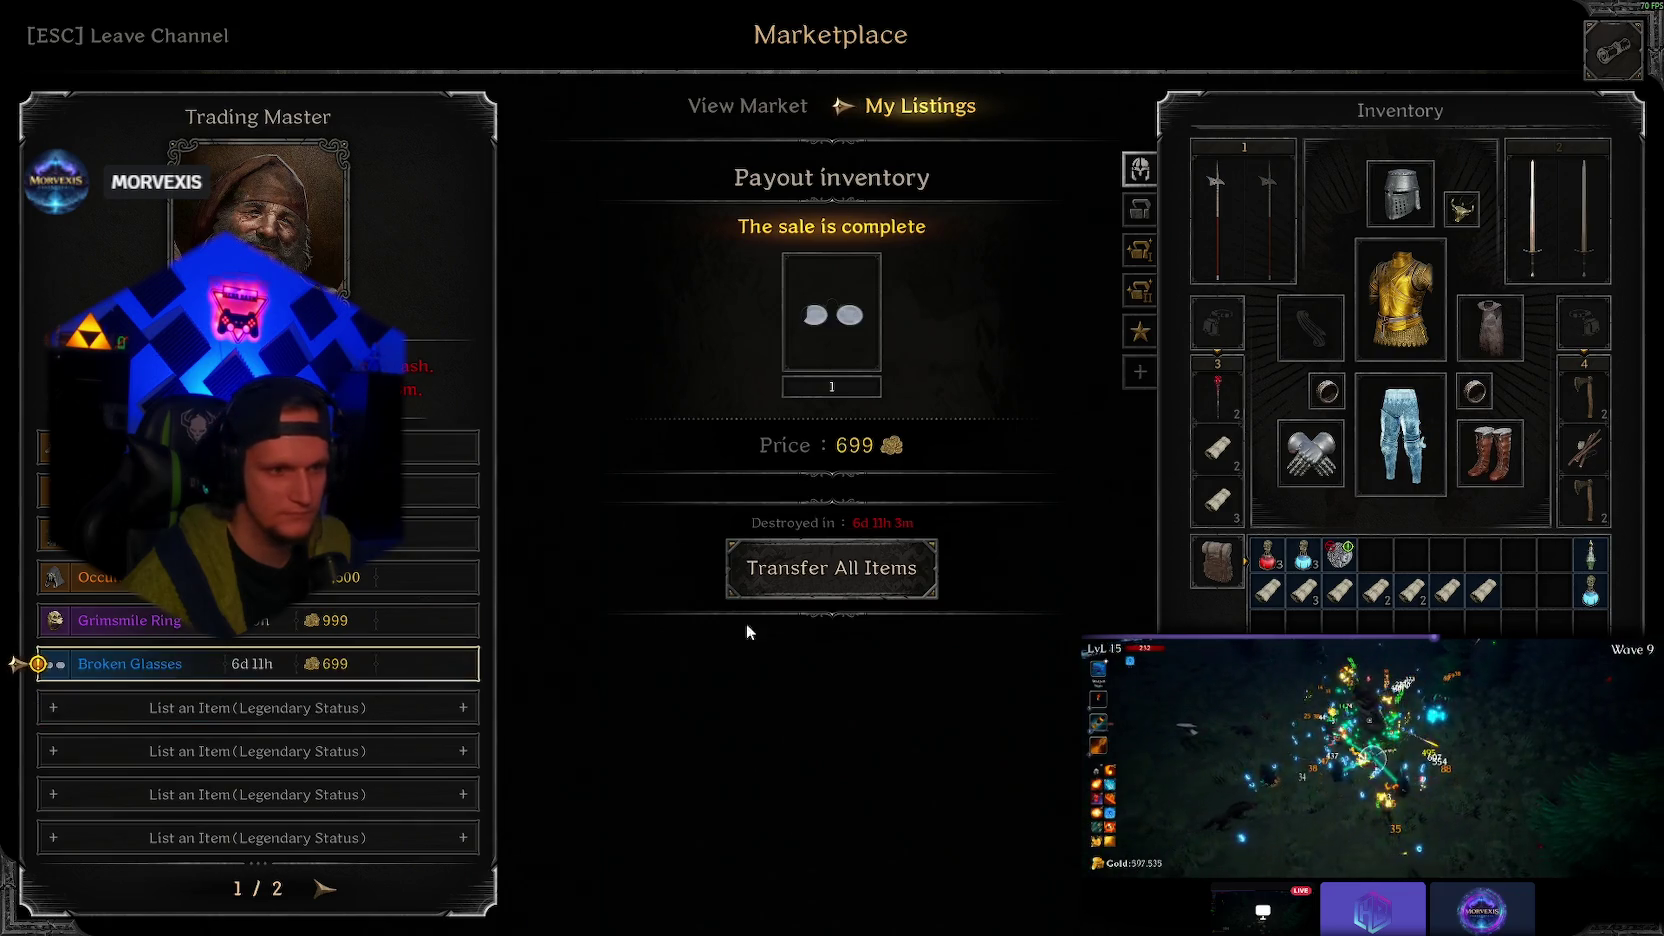
click(832, 582)
click(1138, 334)
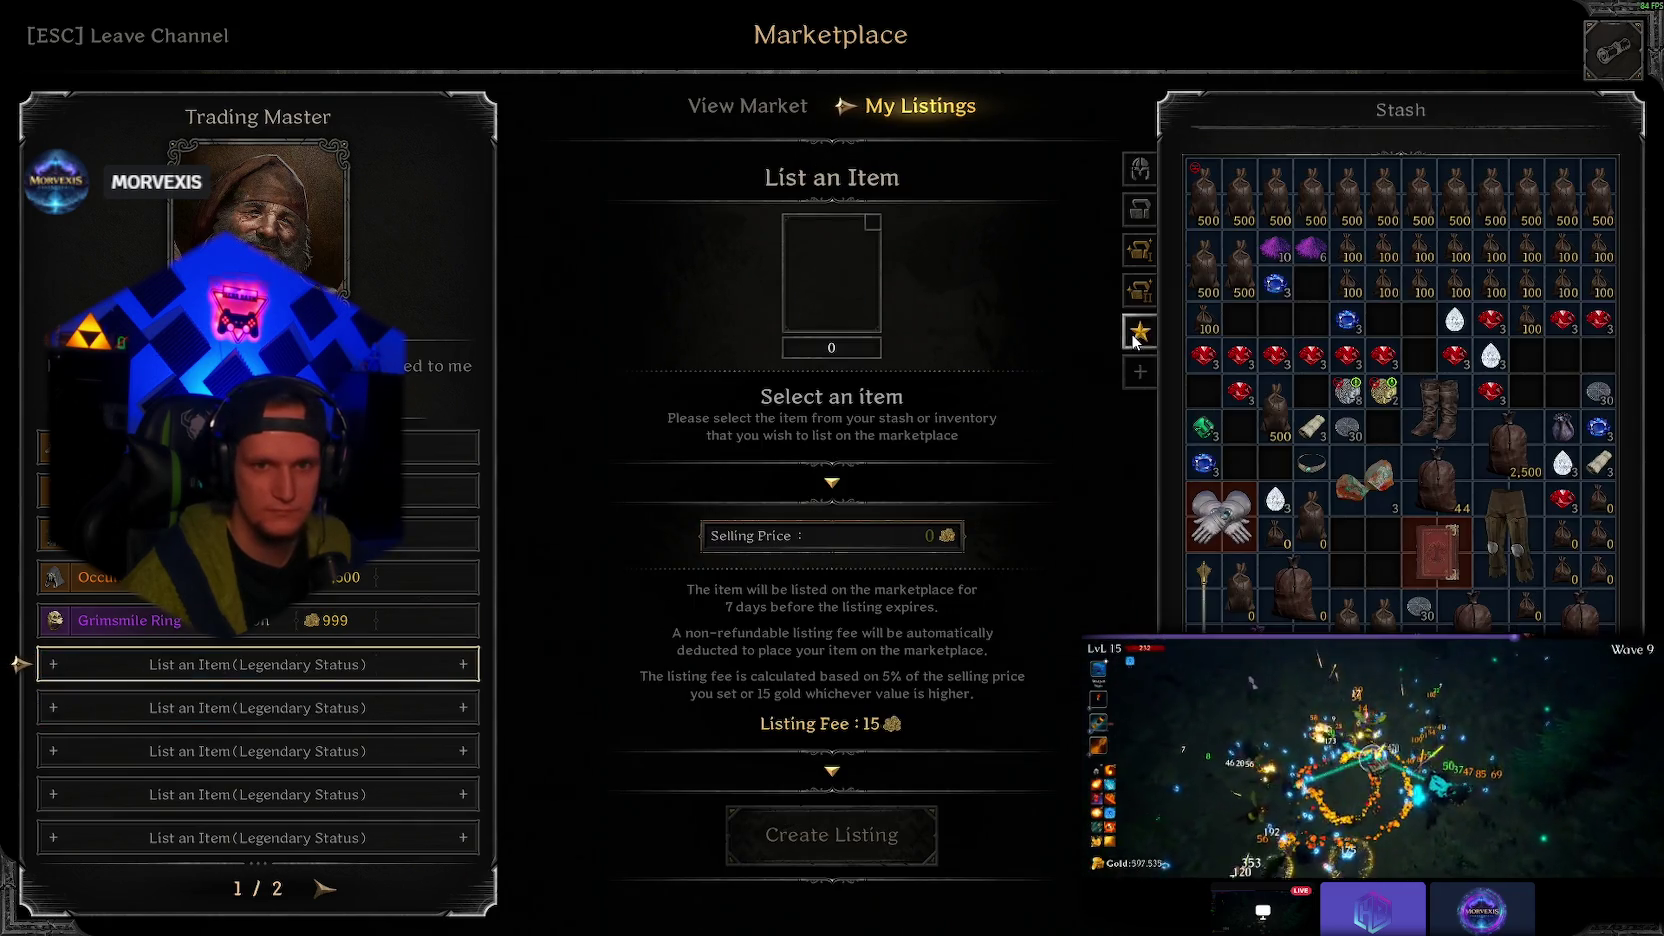
Browse the stash sections to find the tab holding the gold pouches
click(1140, 295)
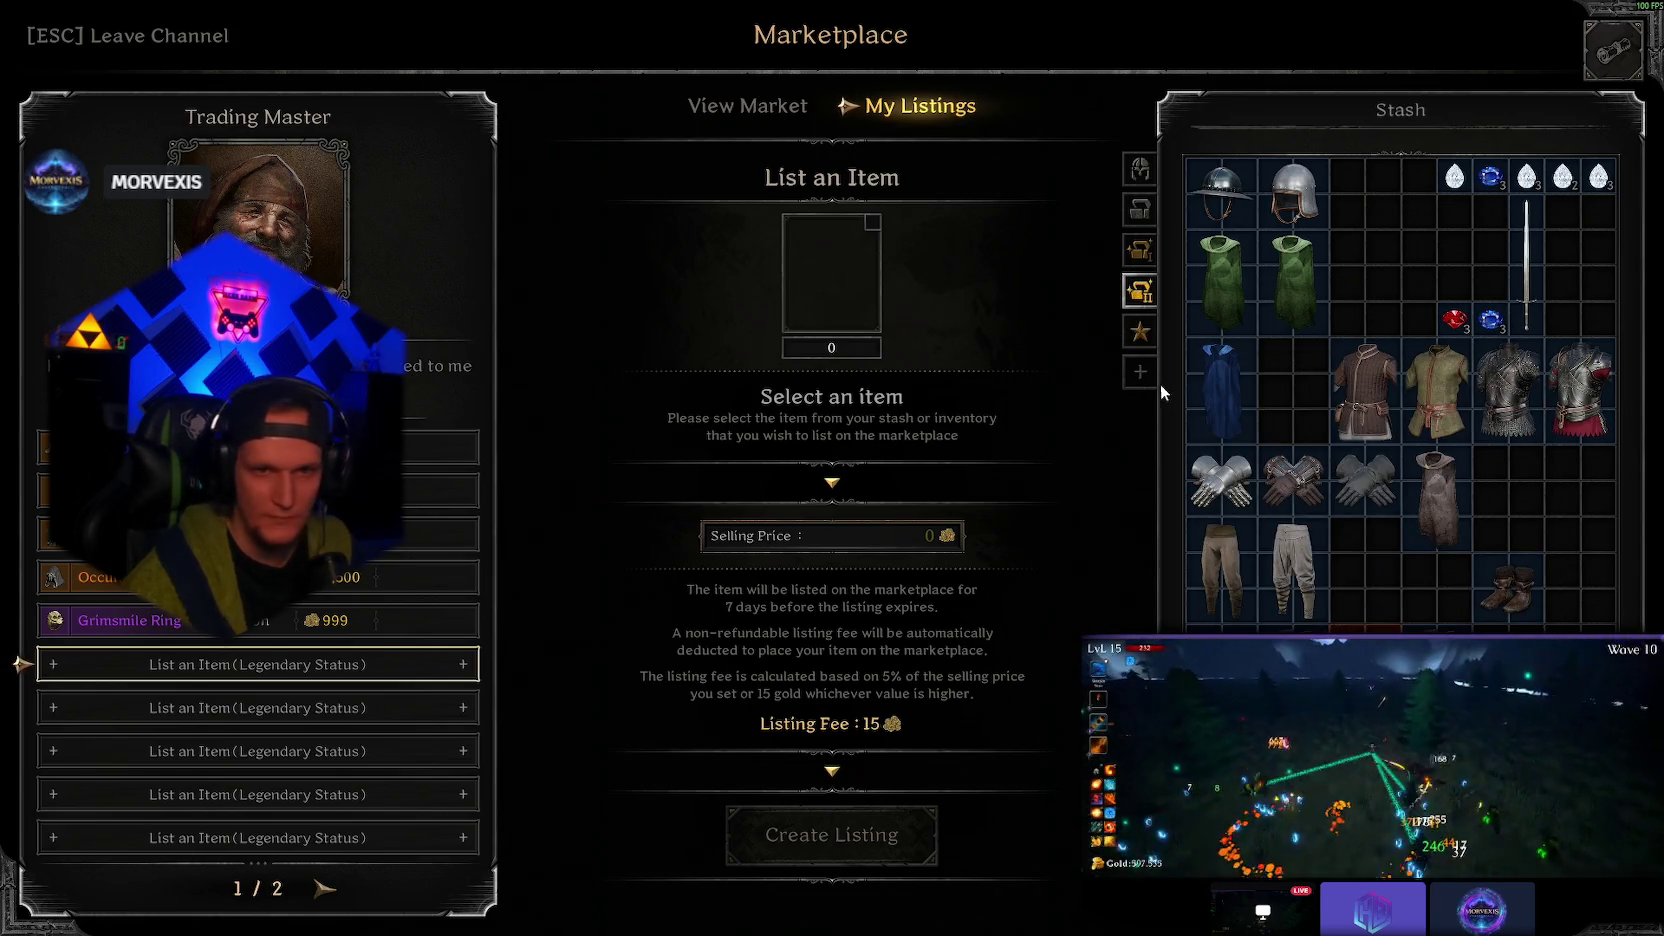
click(1147, 332)
click(1140, 170)
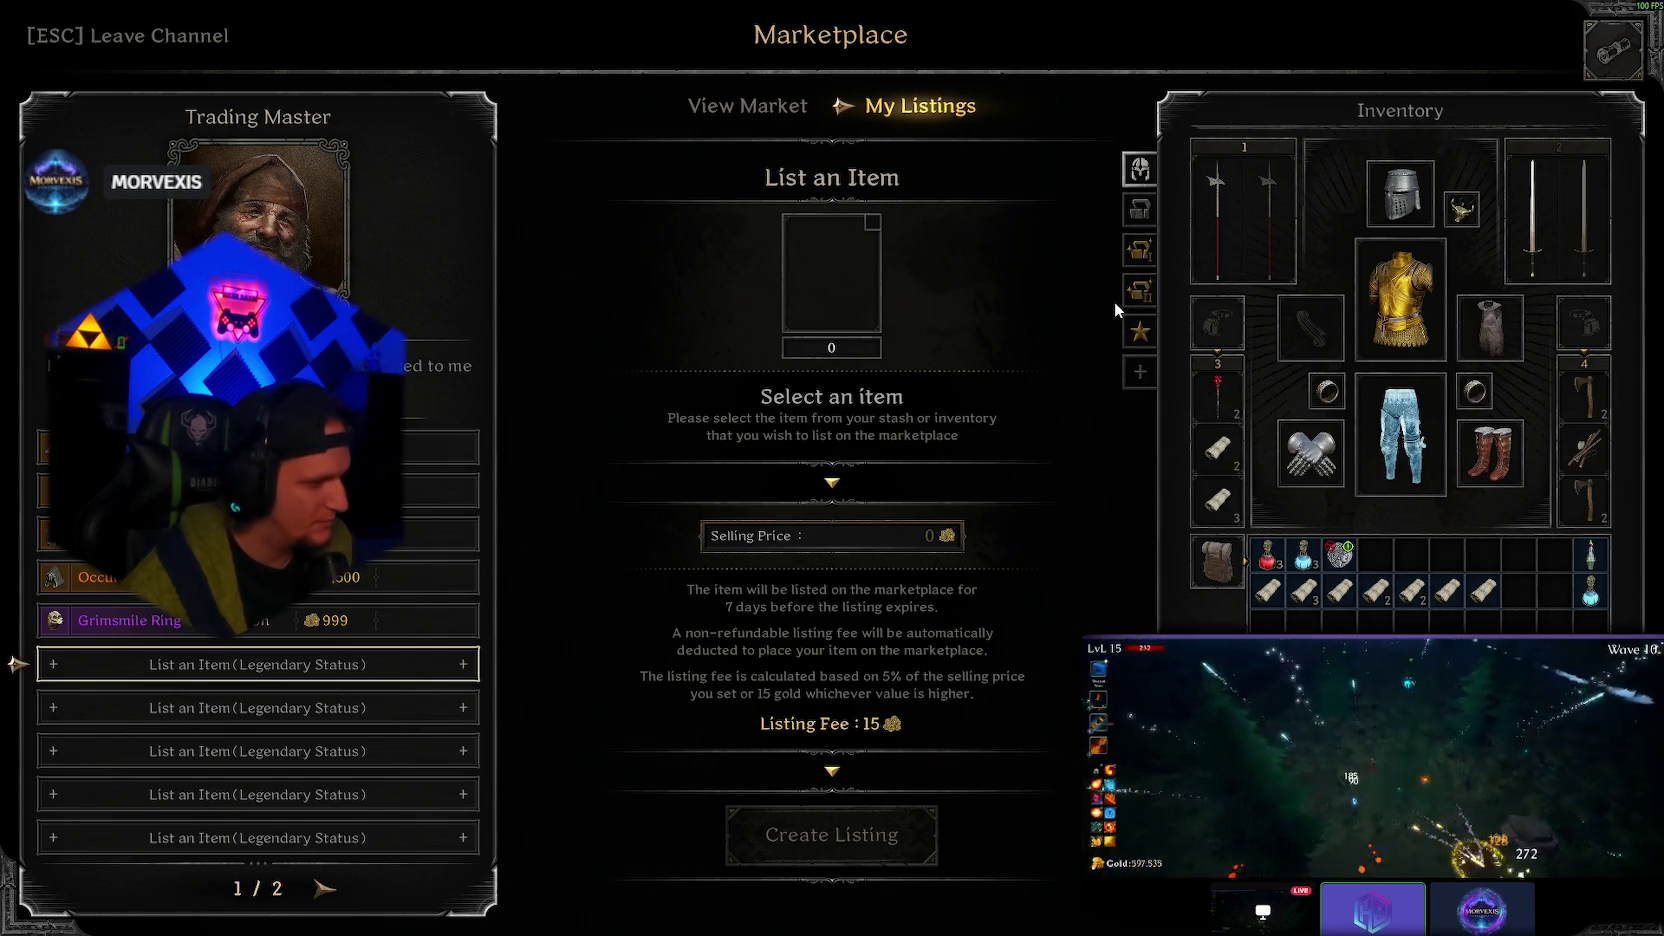
click(1148, 292)
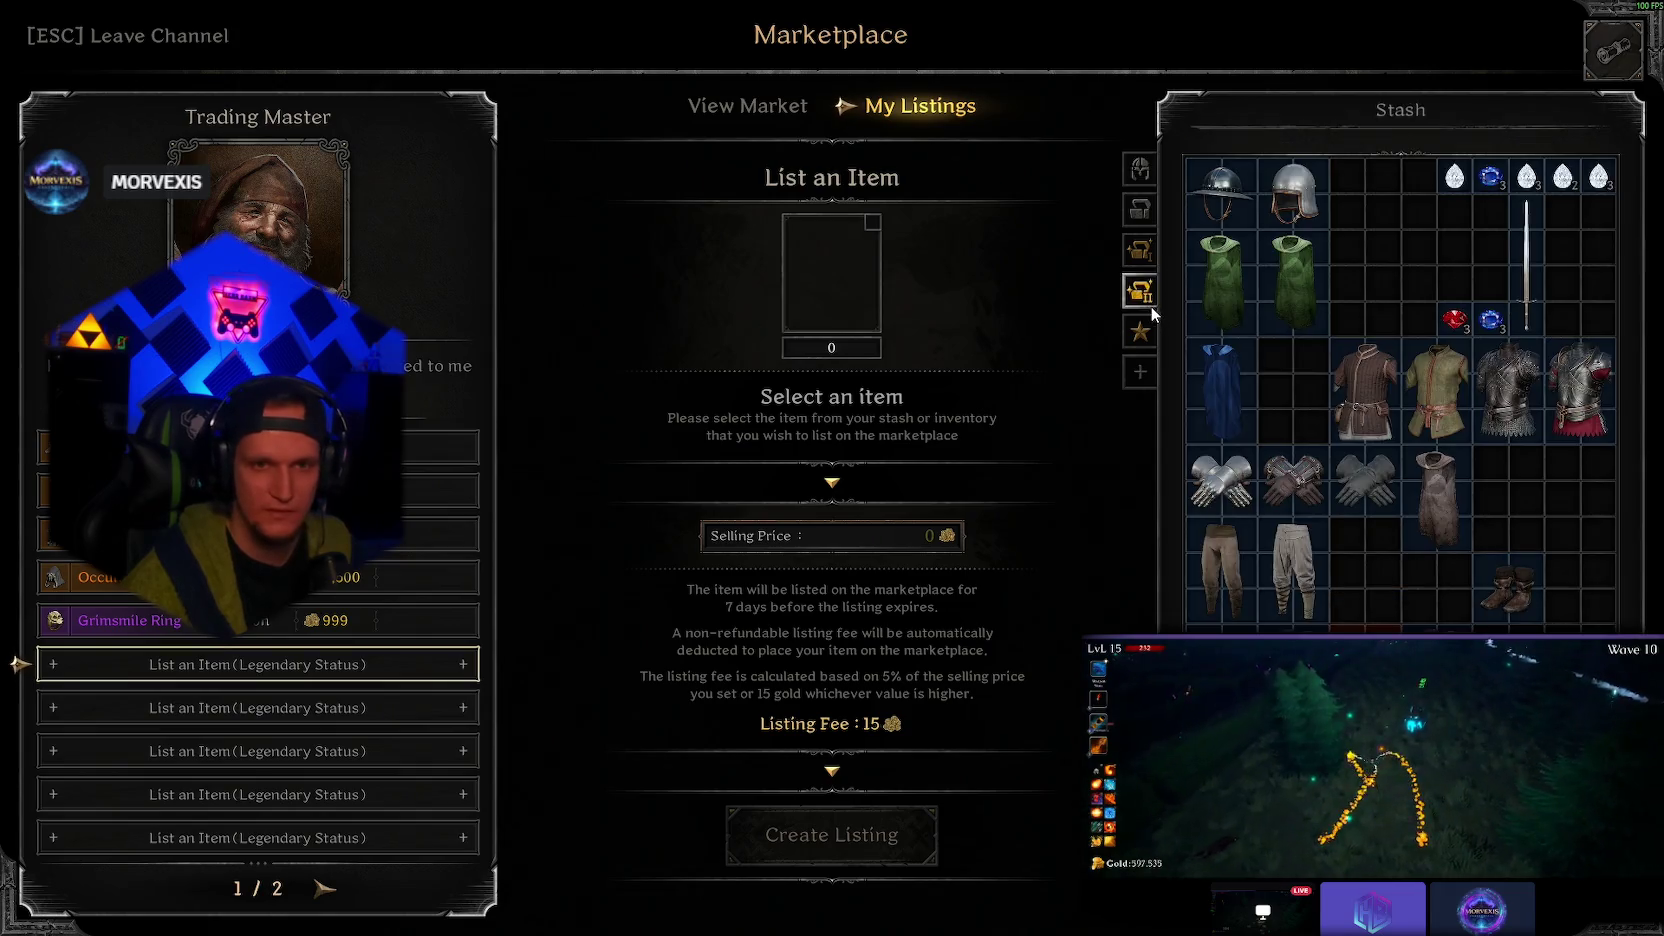
click(1150, 326)
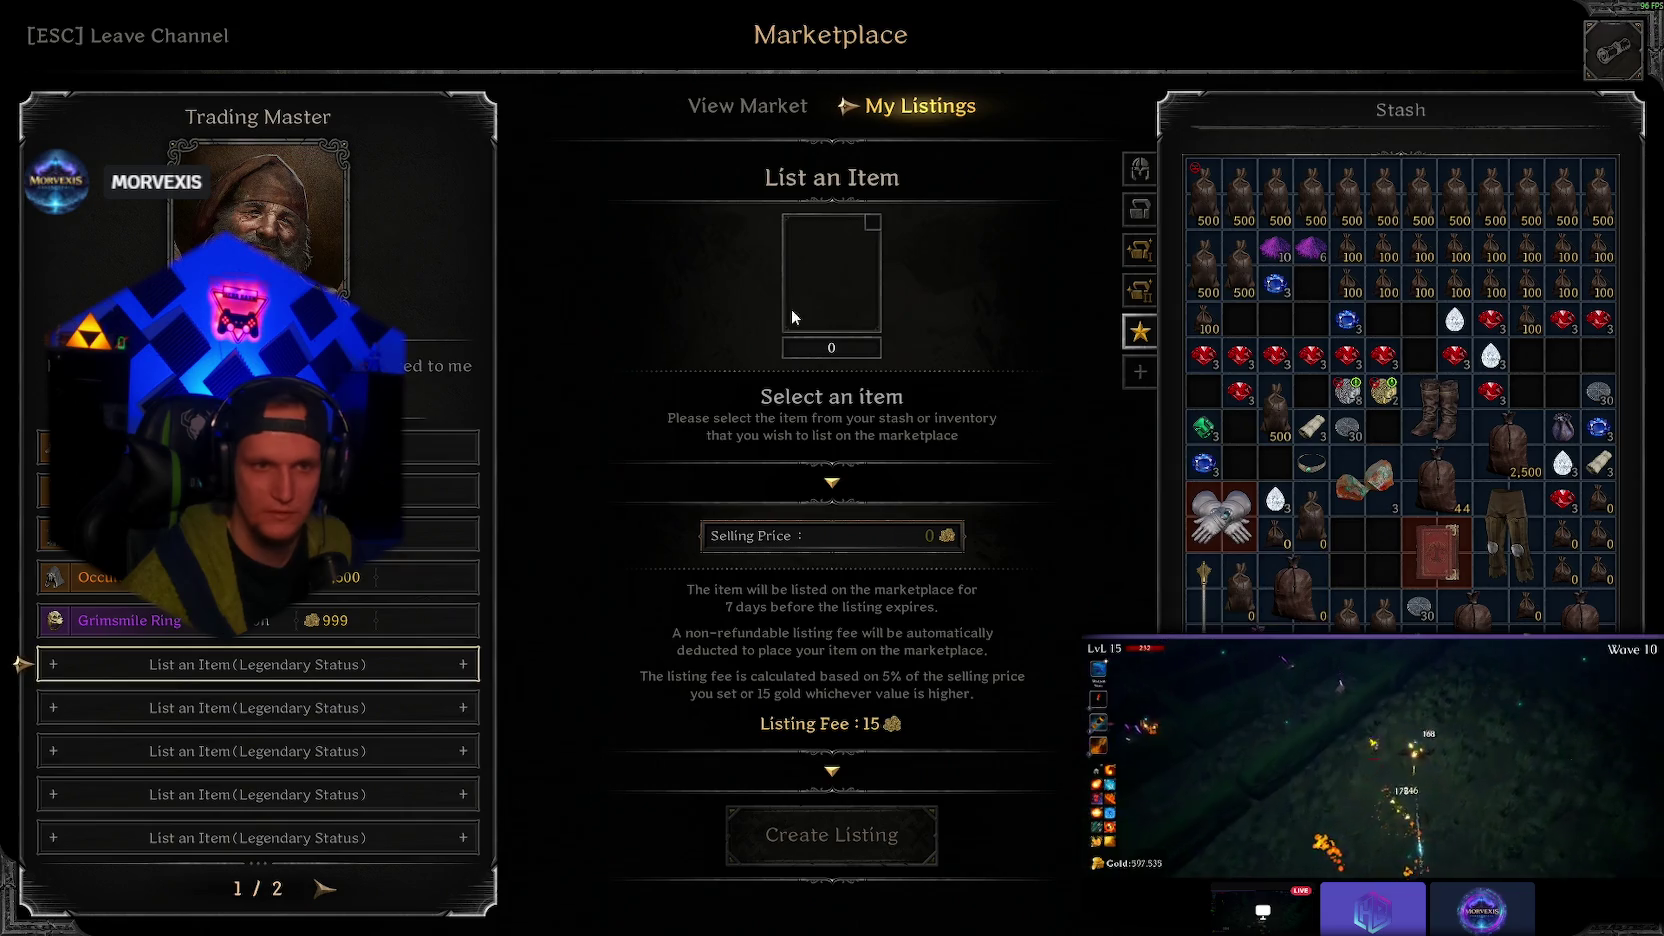
Check market prices and list the Spectral Coinbag for 1,999 gold
click(1563, 427)
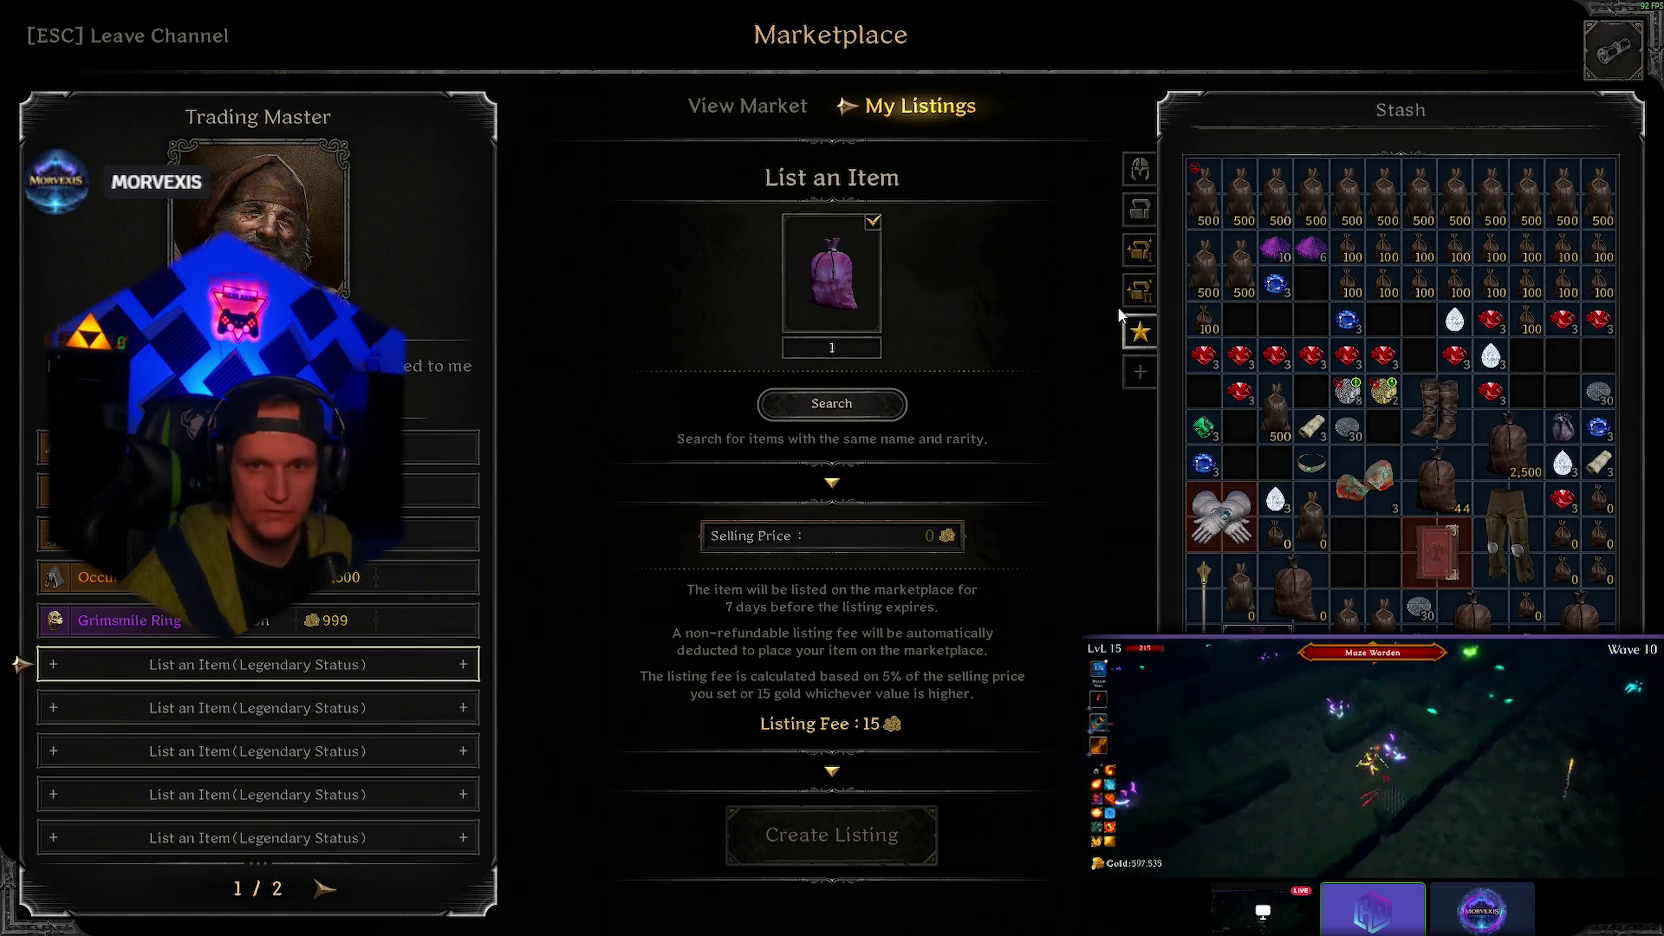
click(831, 403)
click(868, 106)
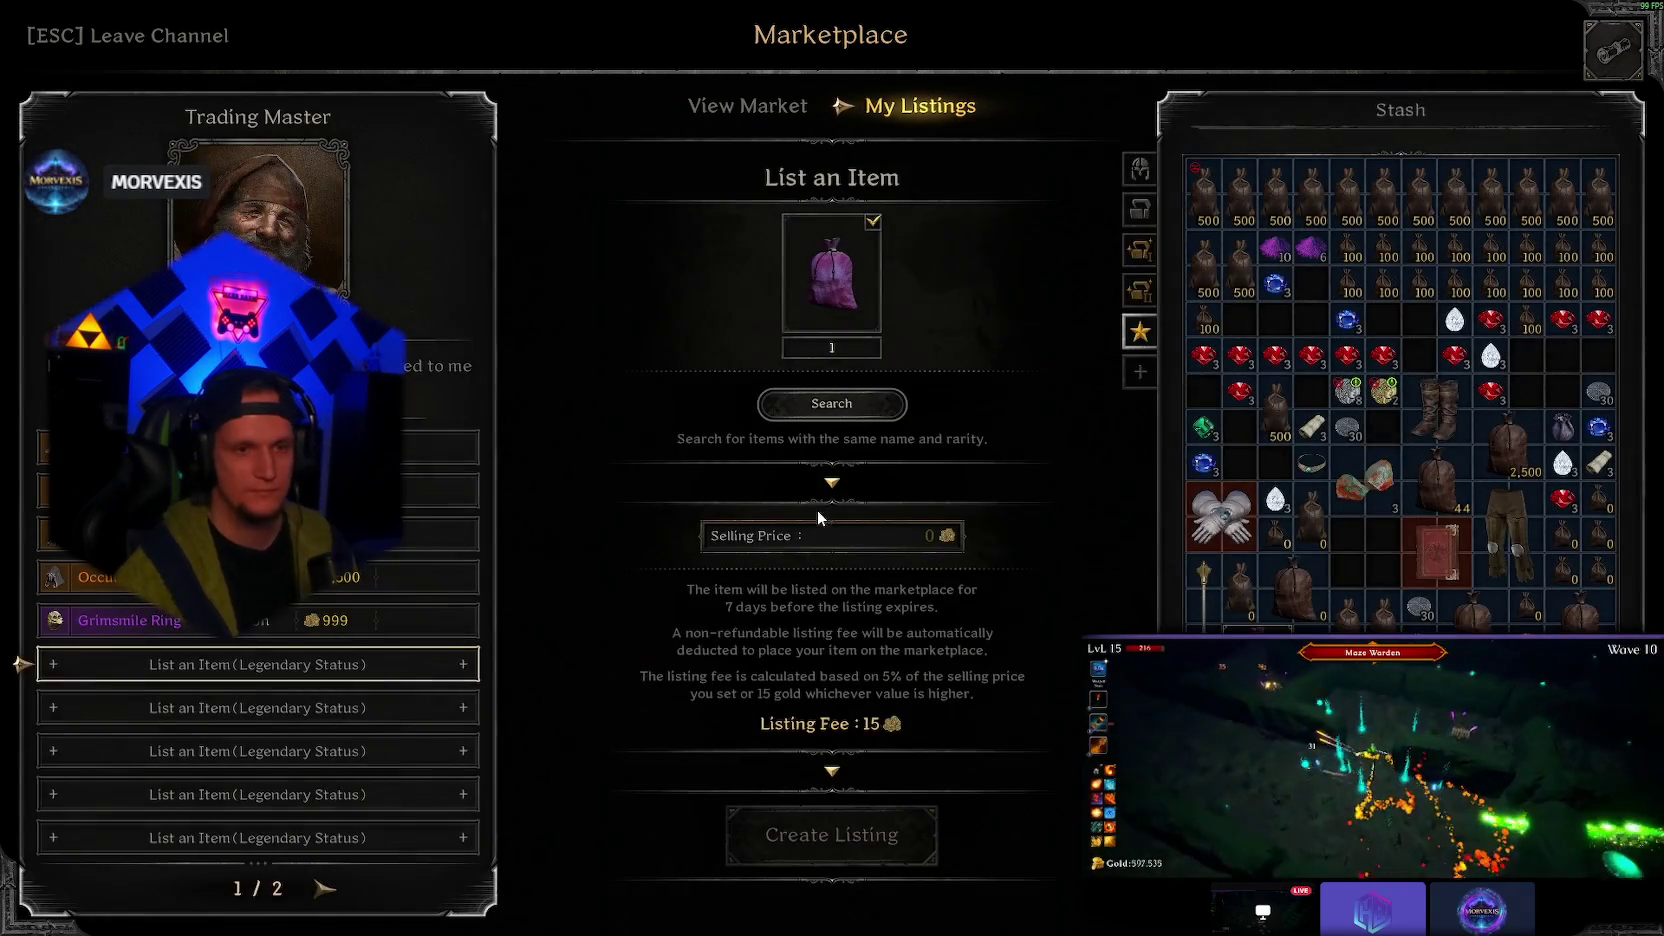
text(1999)
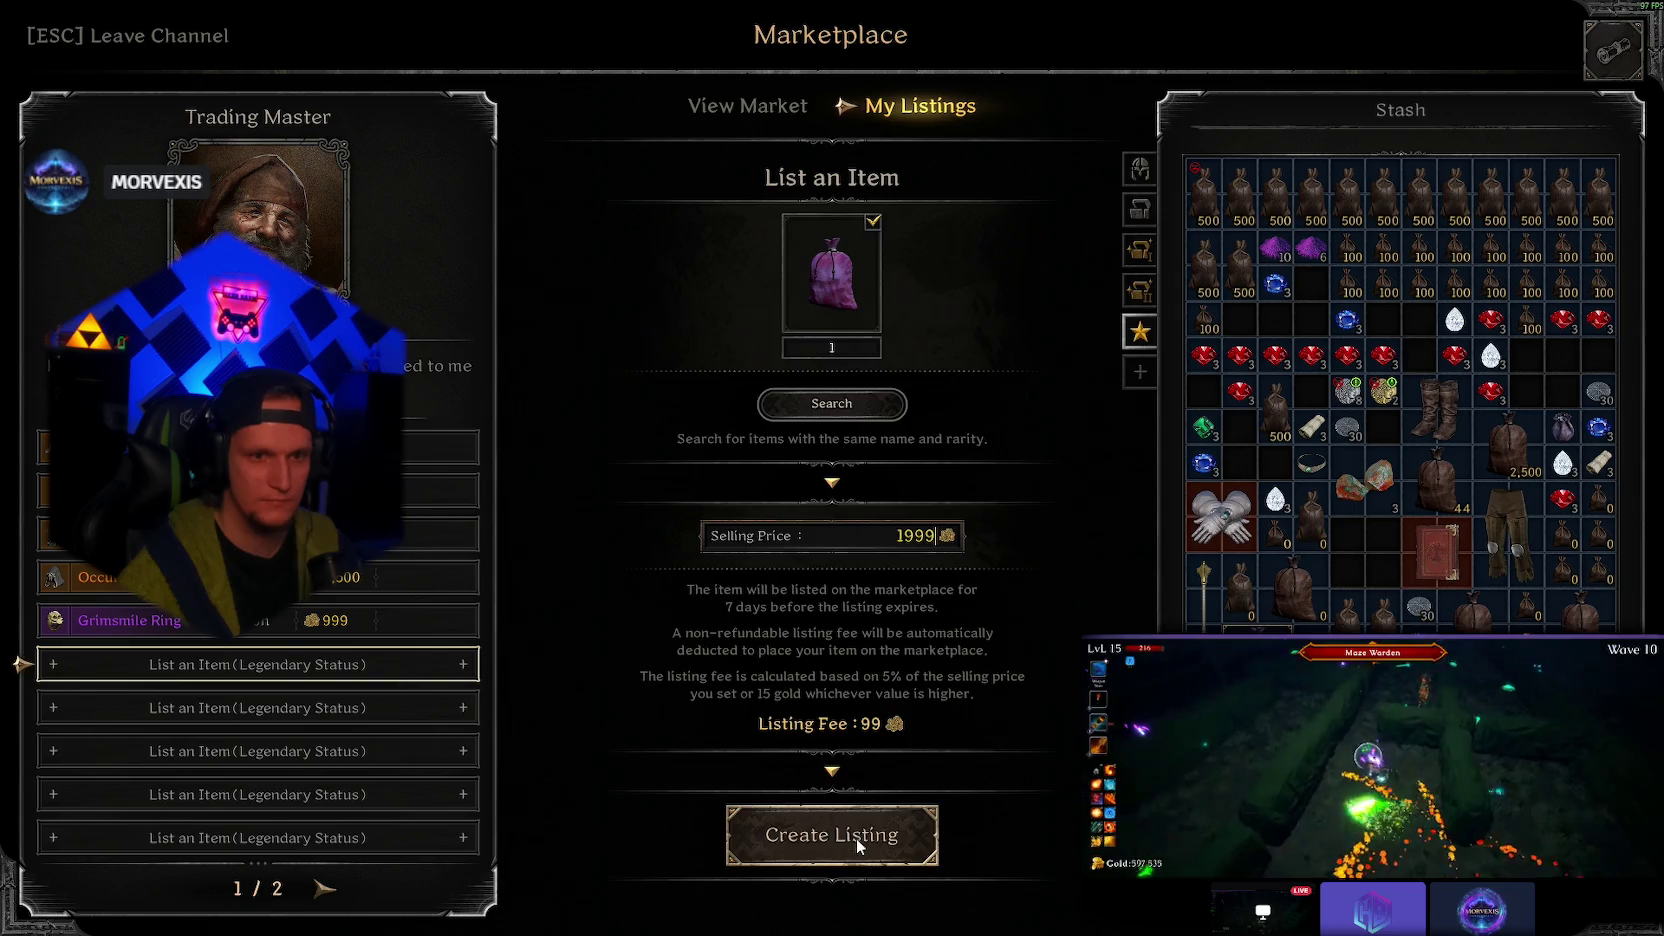
click(855, 838)
click(741, 541)
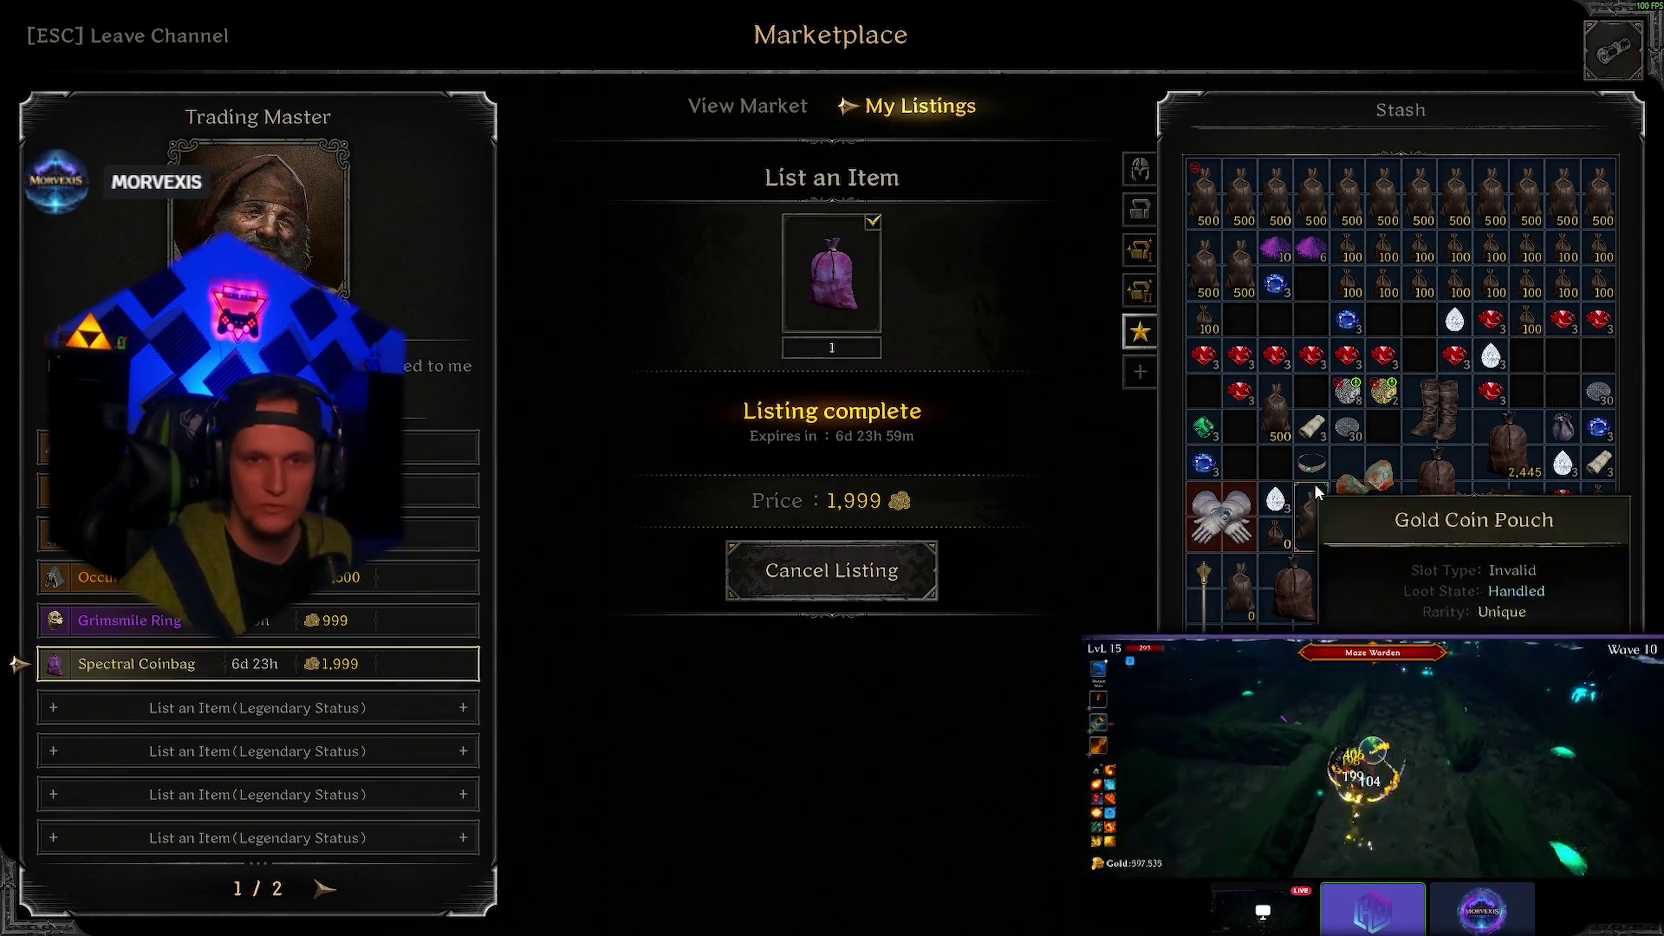
mouse_move(1245, 520)
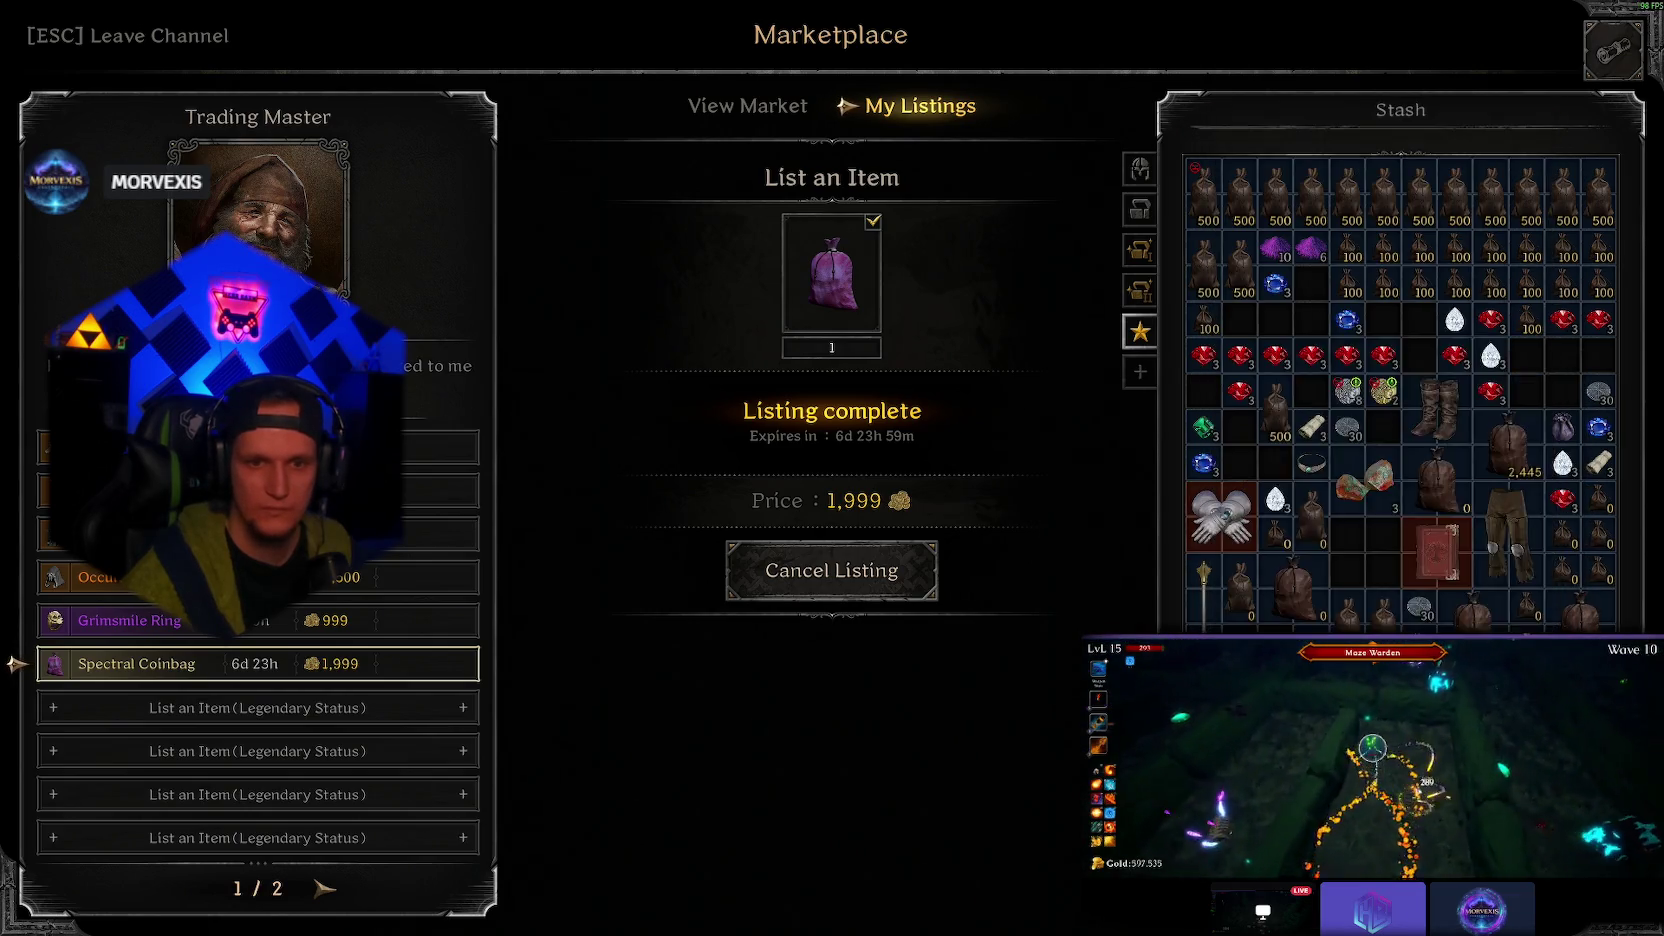
Leave the marketplace, then reopen it and return to My Listings
key(Escape)
click(744, 535)
click(793, 36)
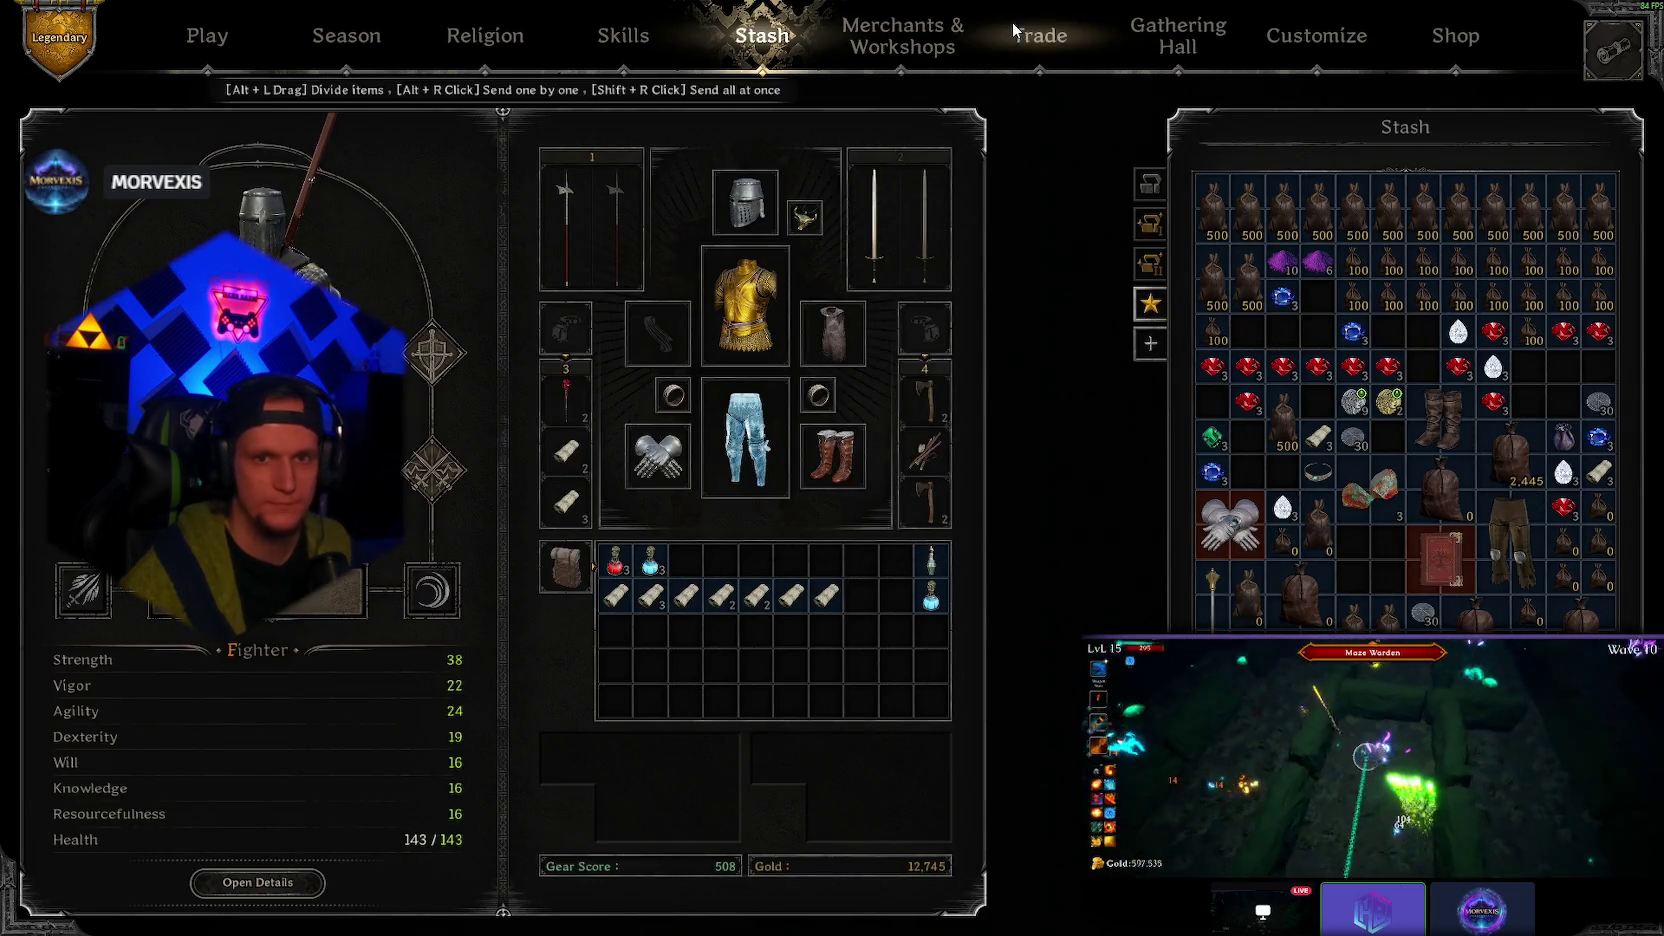
click(1041, 47)
click(1063, 203)
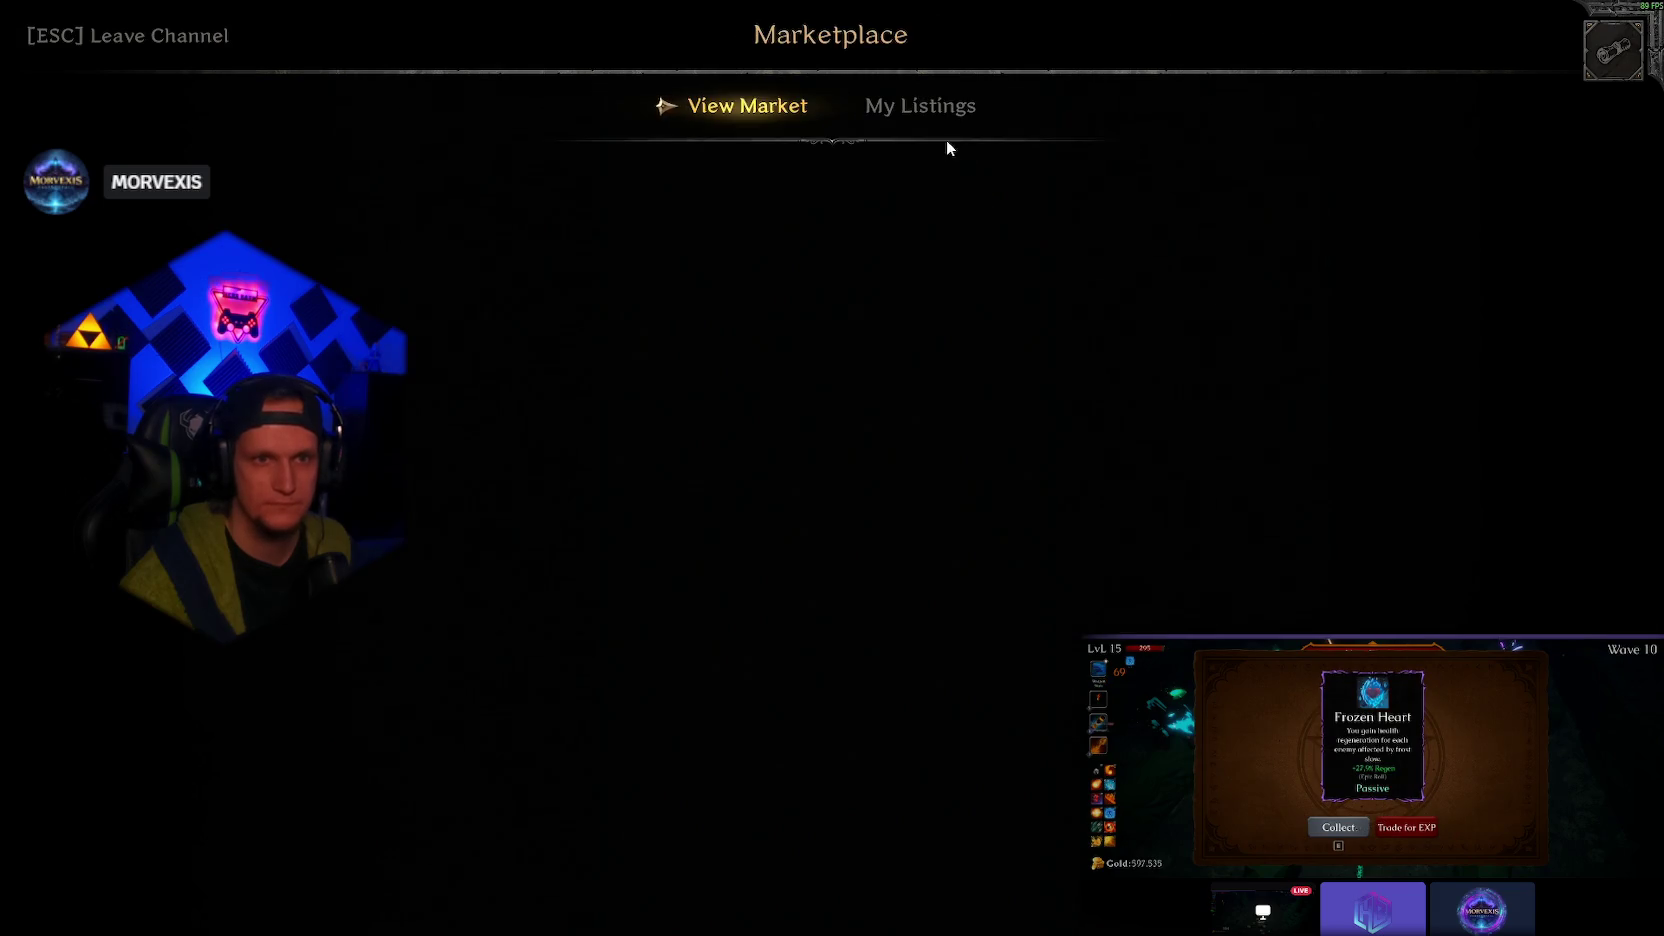
click(946, 135)
Put the Heater Shield from the stash's weapons and armour tab into the listing slot
click(1140, 290)
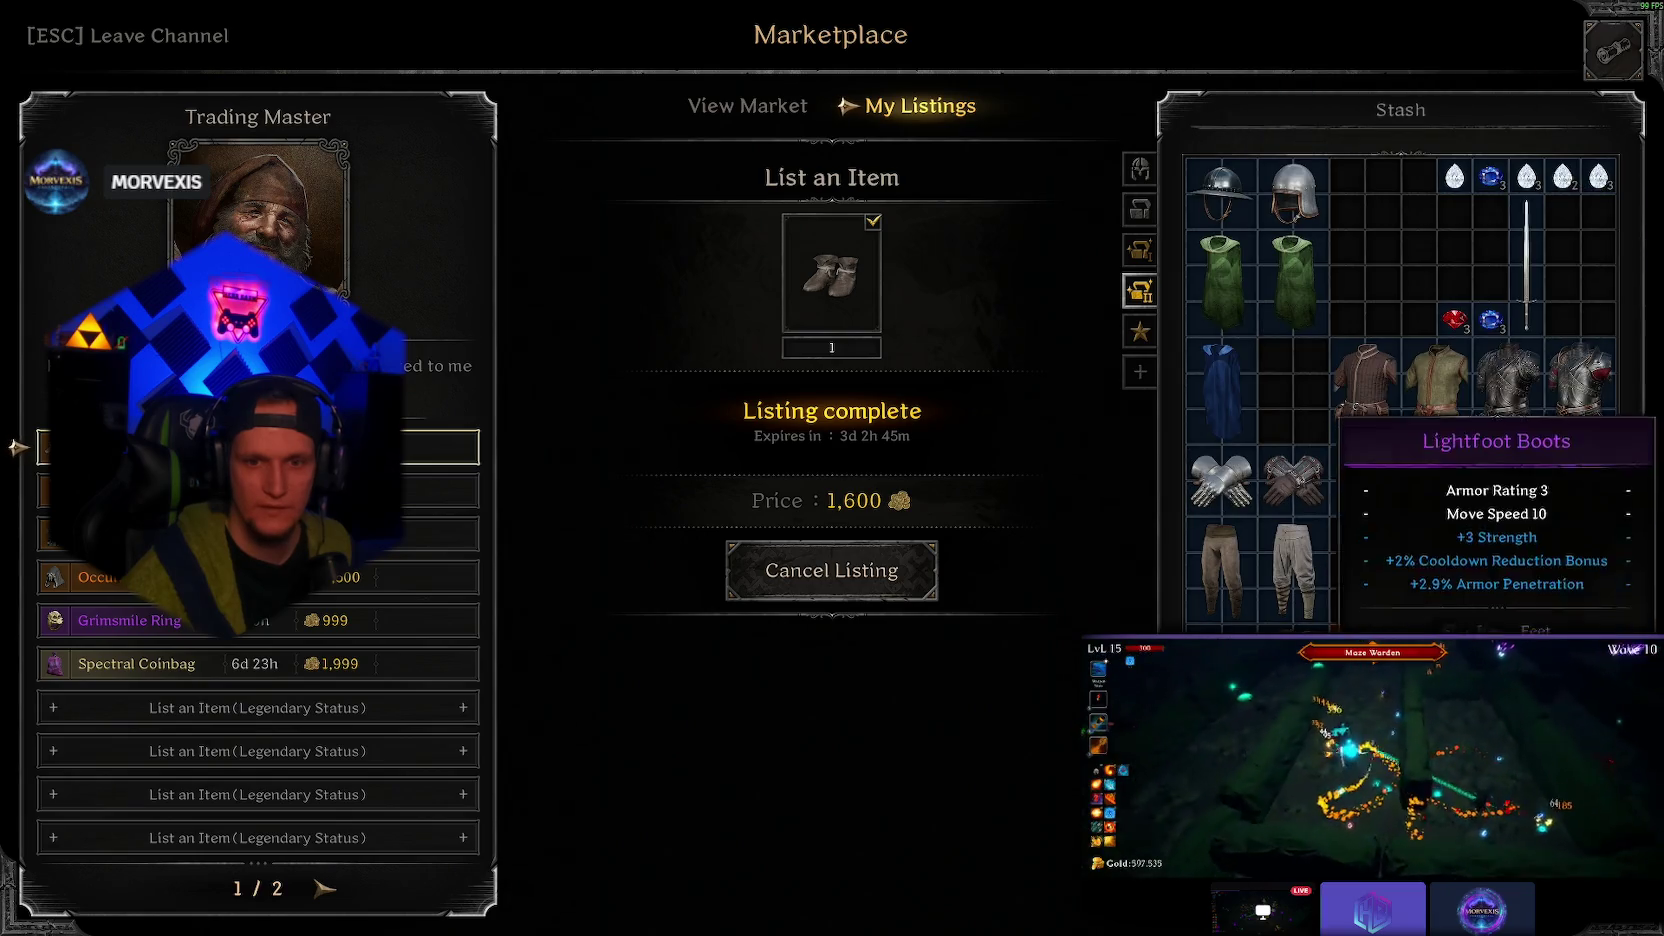
mouse_move(1293, 570)
click(1140, 250)
mouse_move(1329, 377)
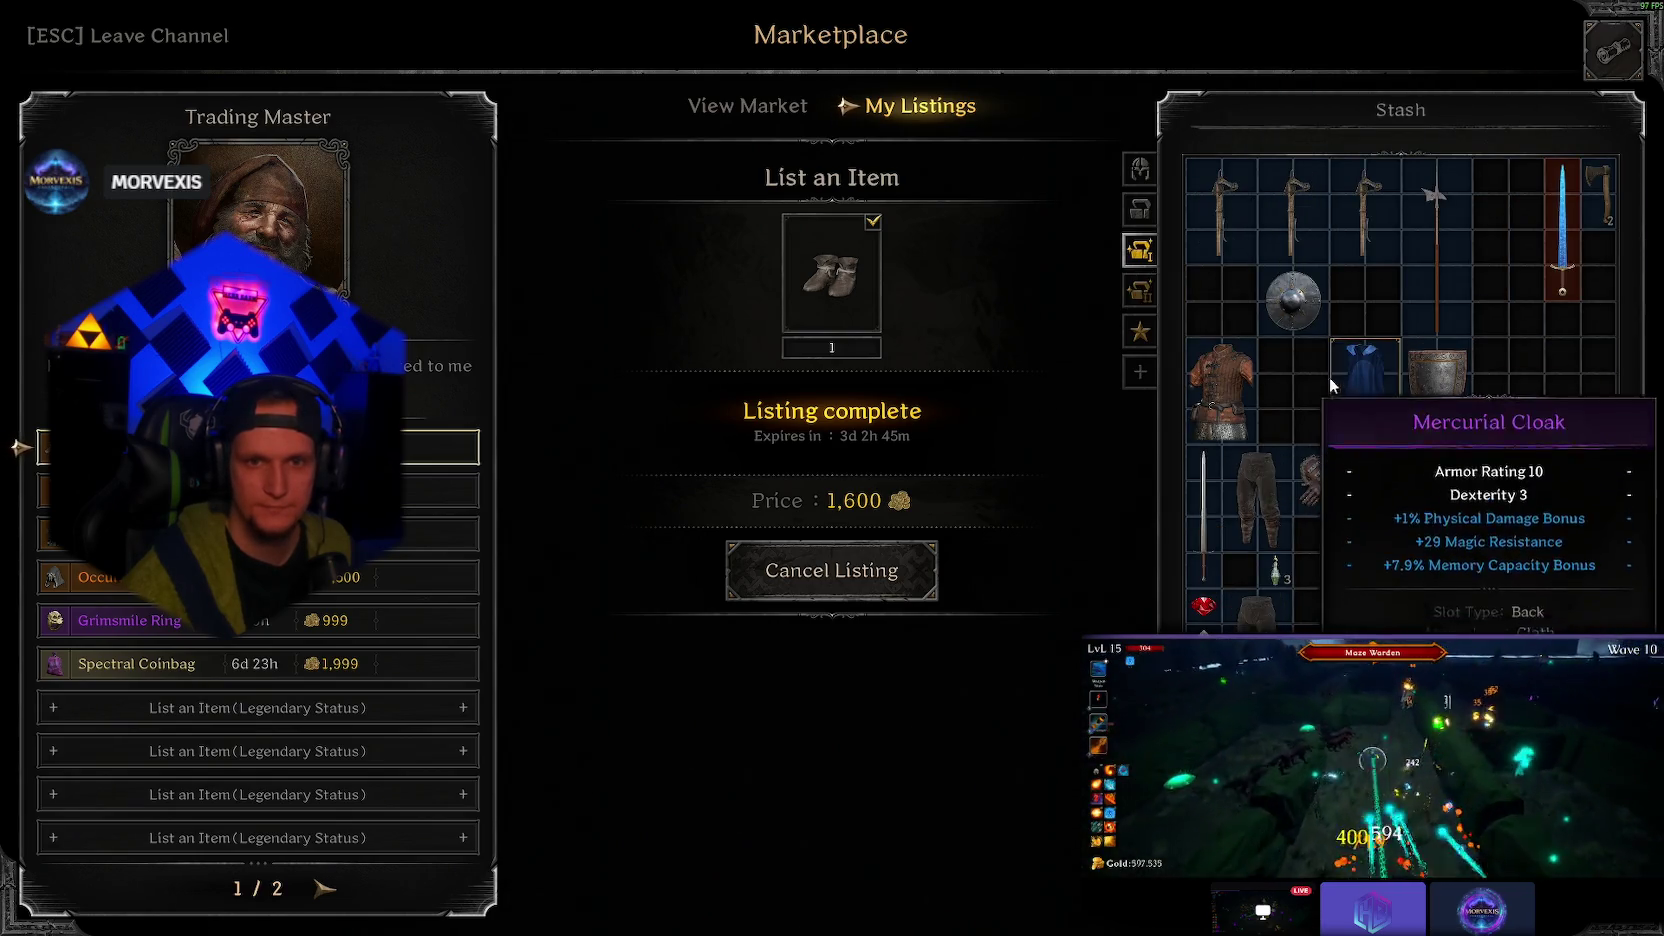
click(1424, 400)
Compare Heater Shield prices and list the Heater Shield for 5,999 gold
click(838, 402)
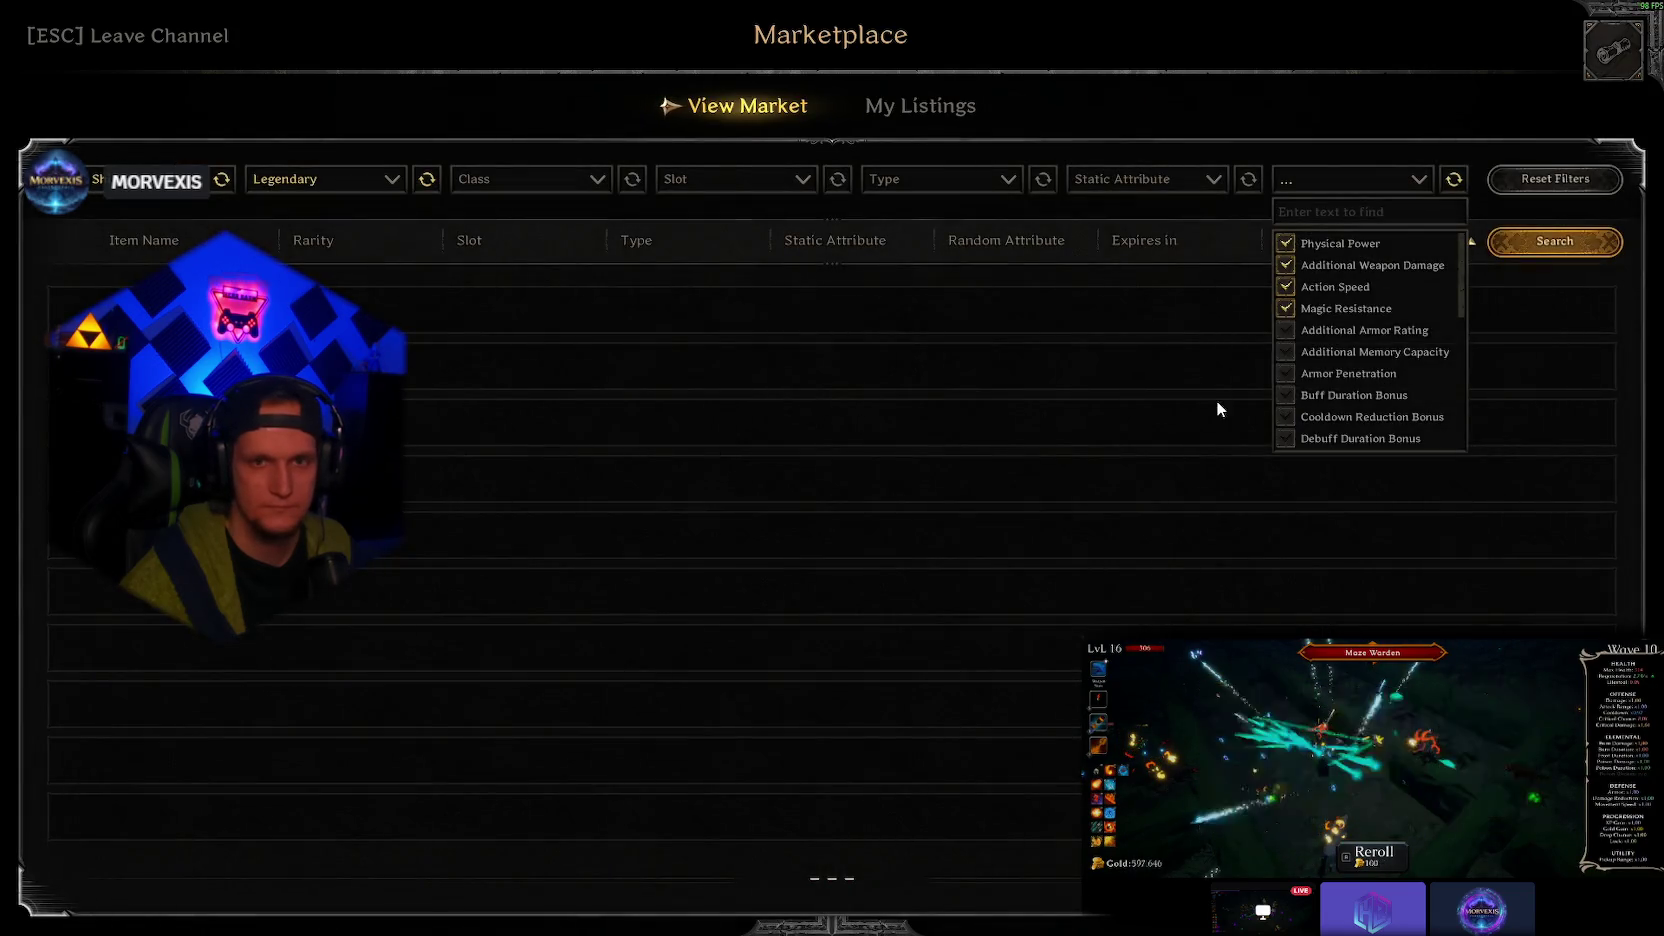
click(1582, 248)
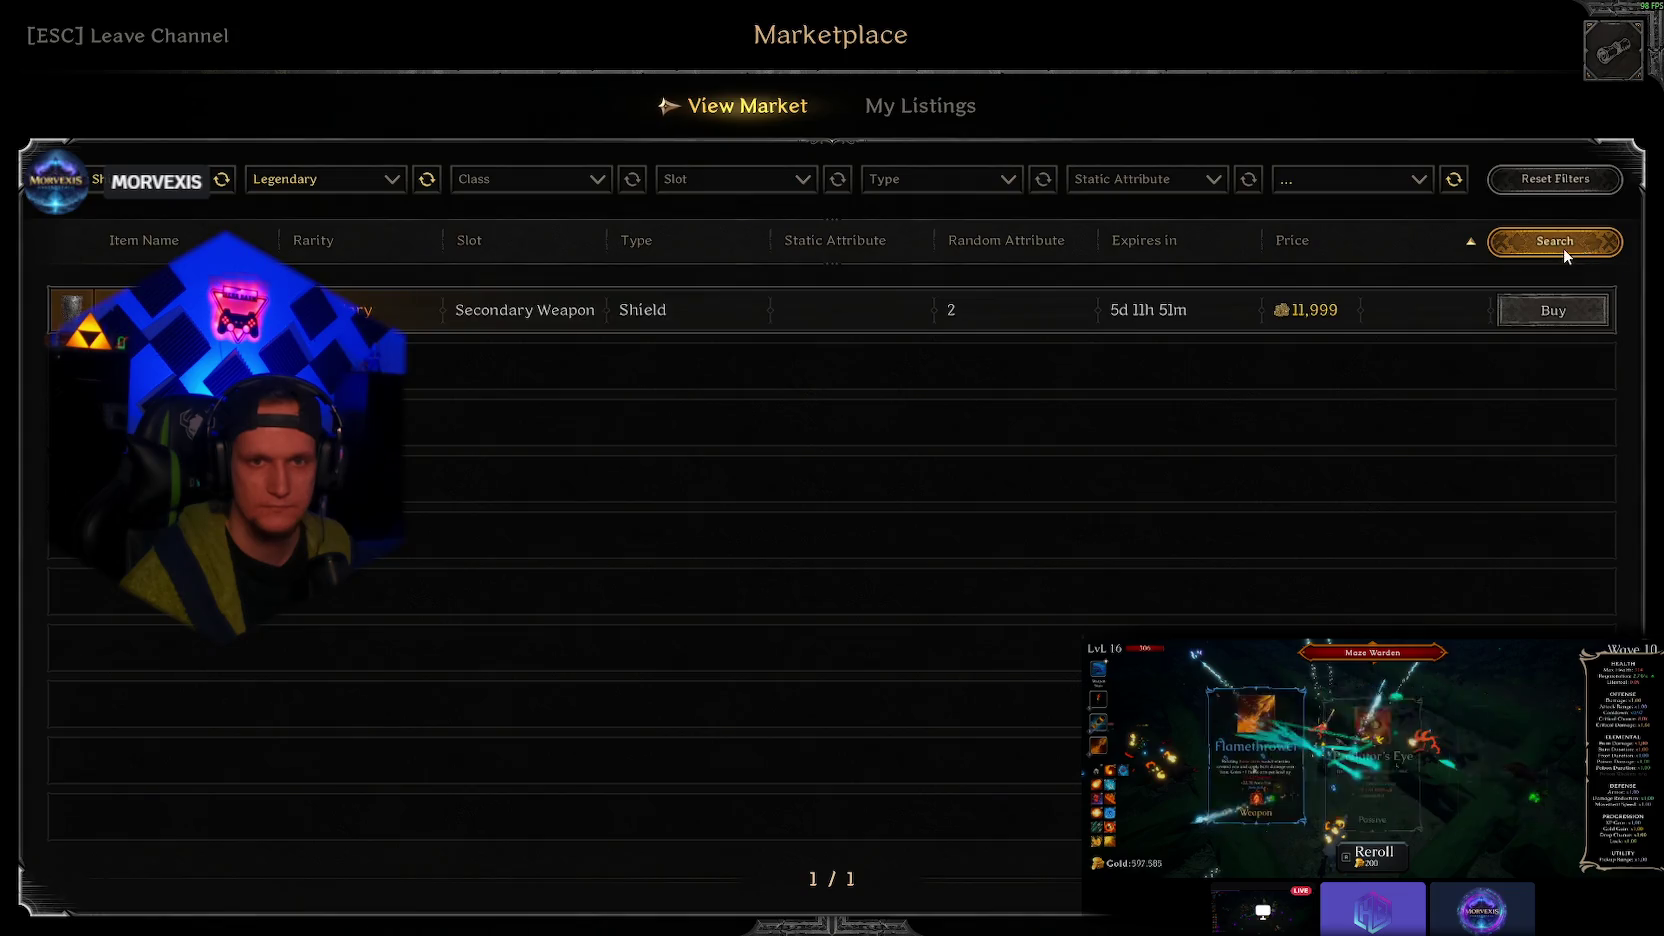
mouse_move(1258, 316)
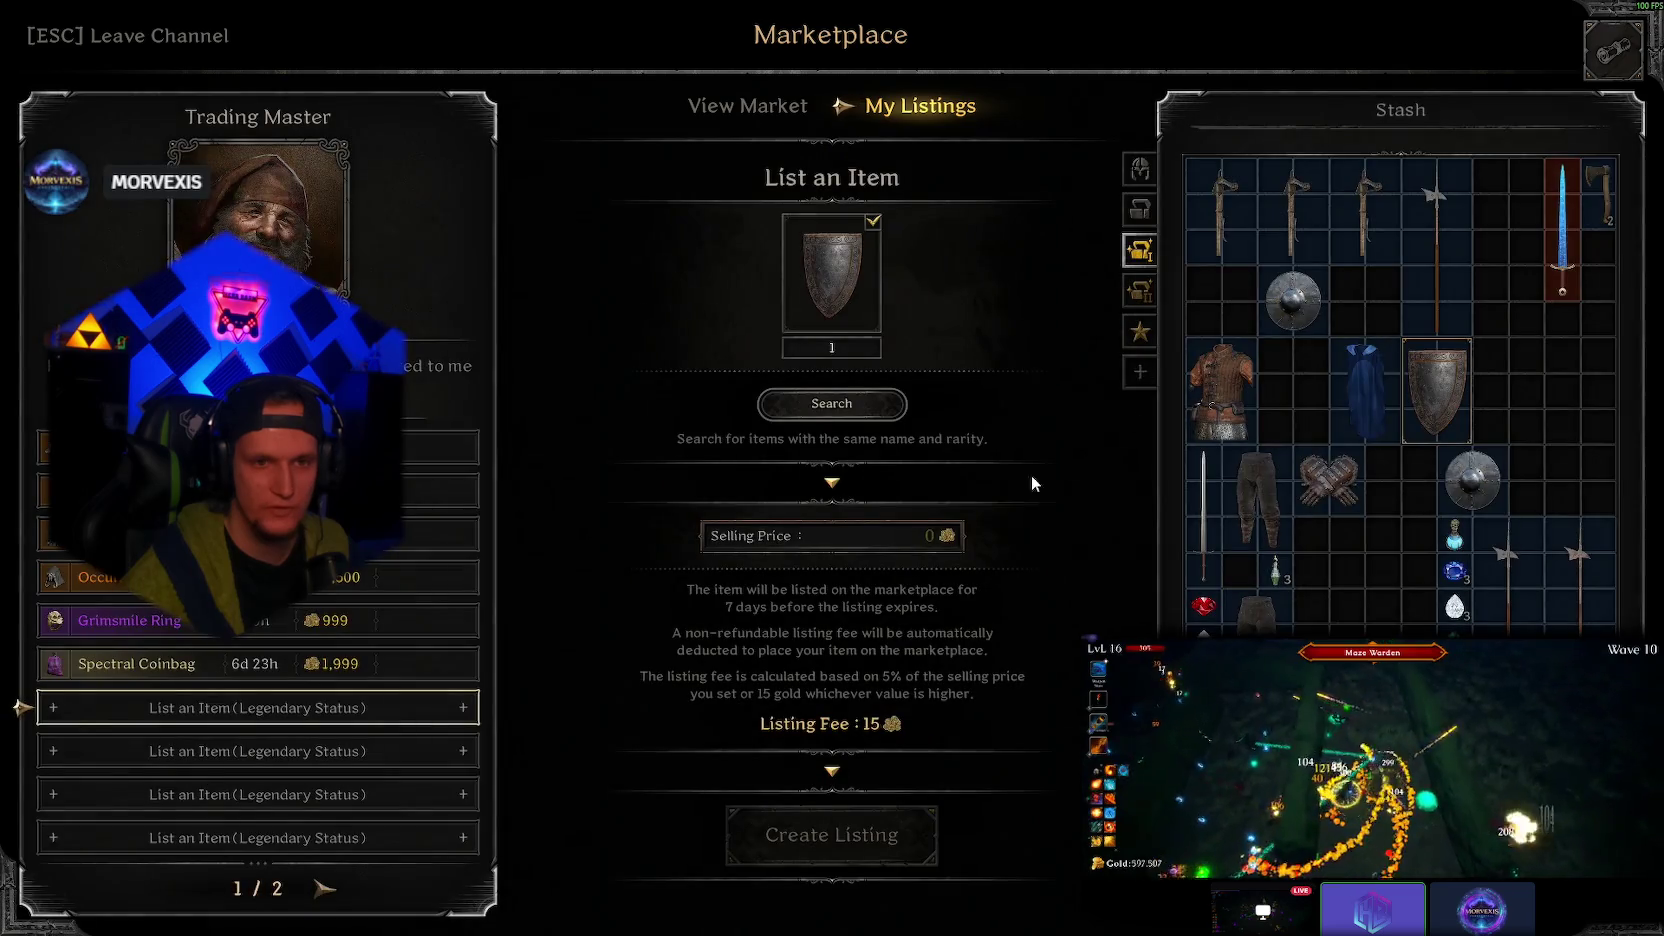
text(5999)
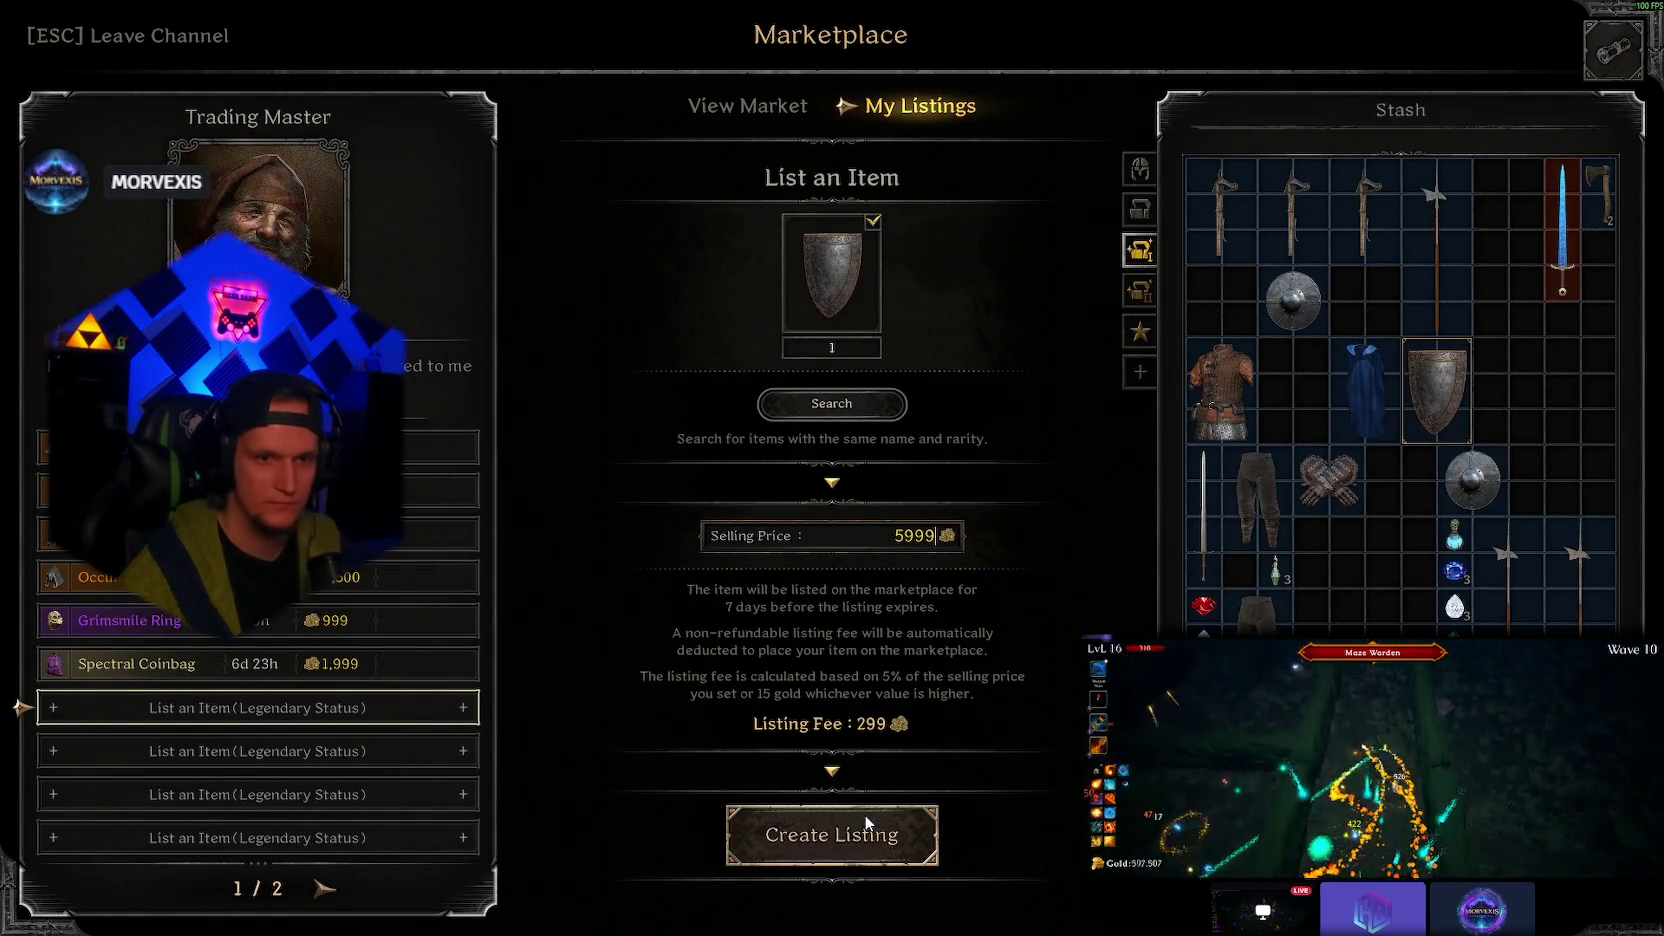
click(850, 830)
click(777, 545)
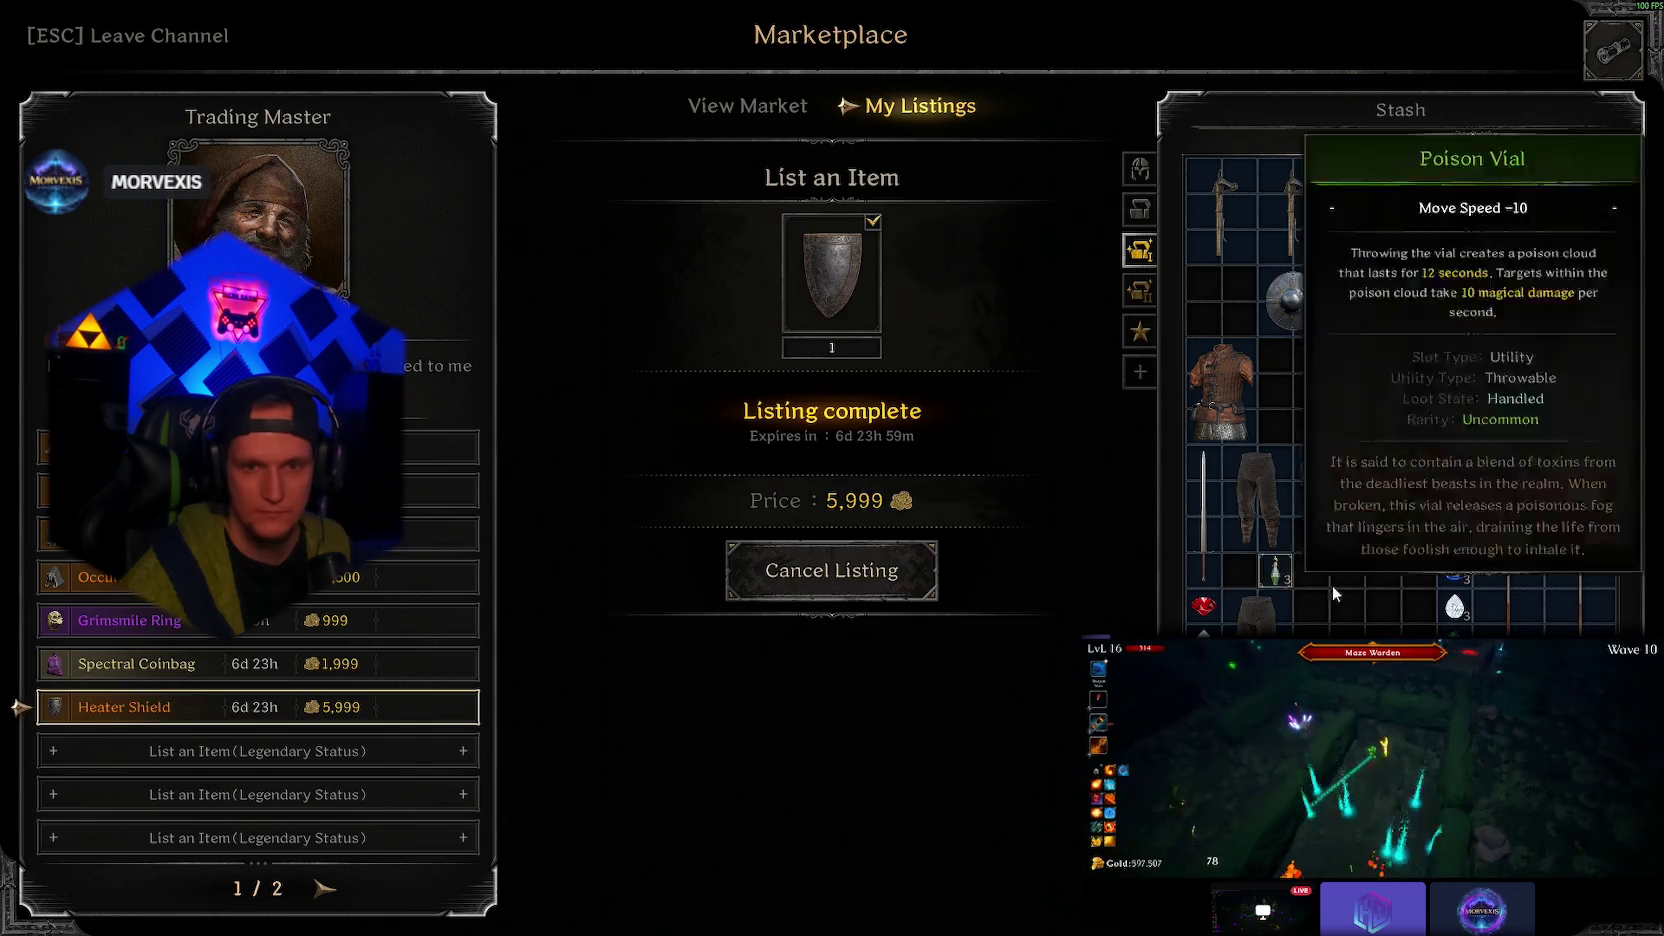
Check Froststone Ore prices and list two Froststone Ore for 270 gold
drag(1454, 606, 831, 272)
click(844, 404)
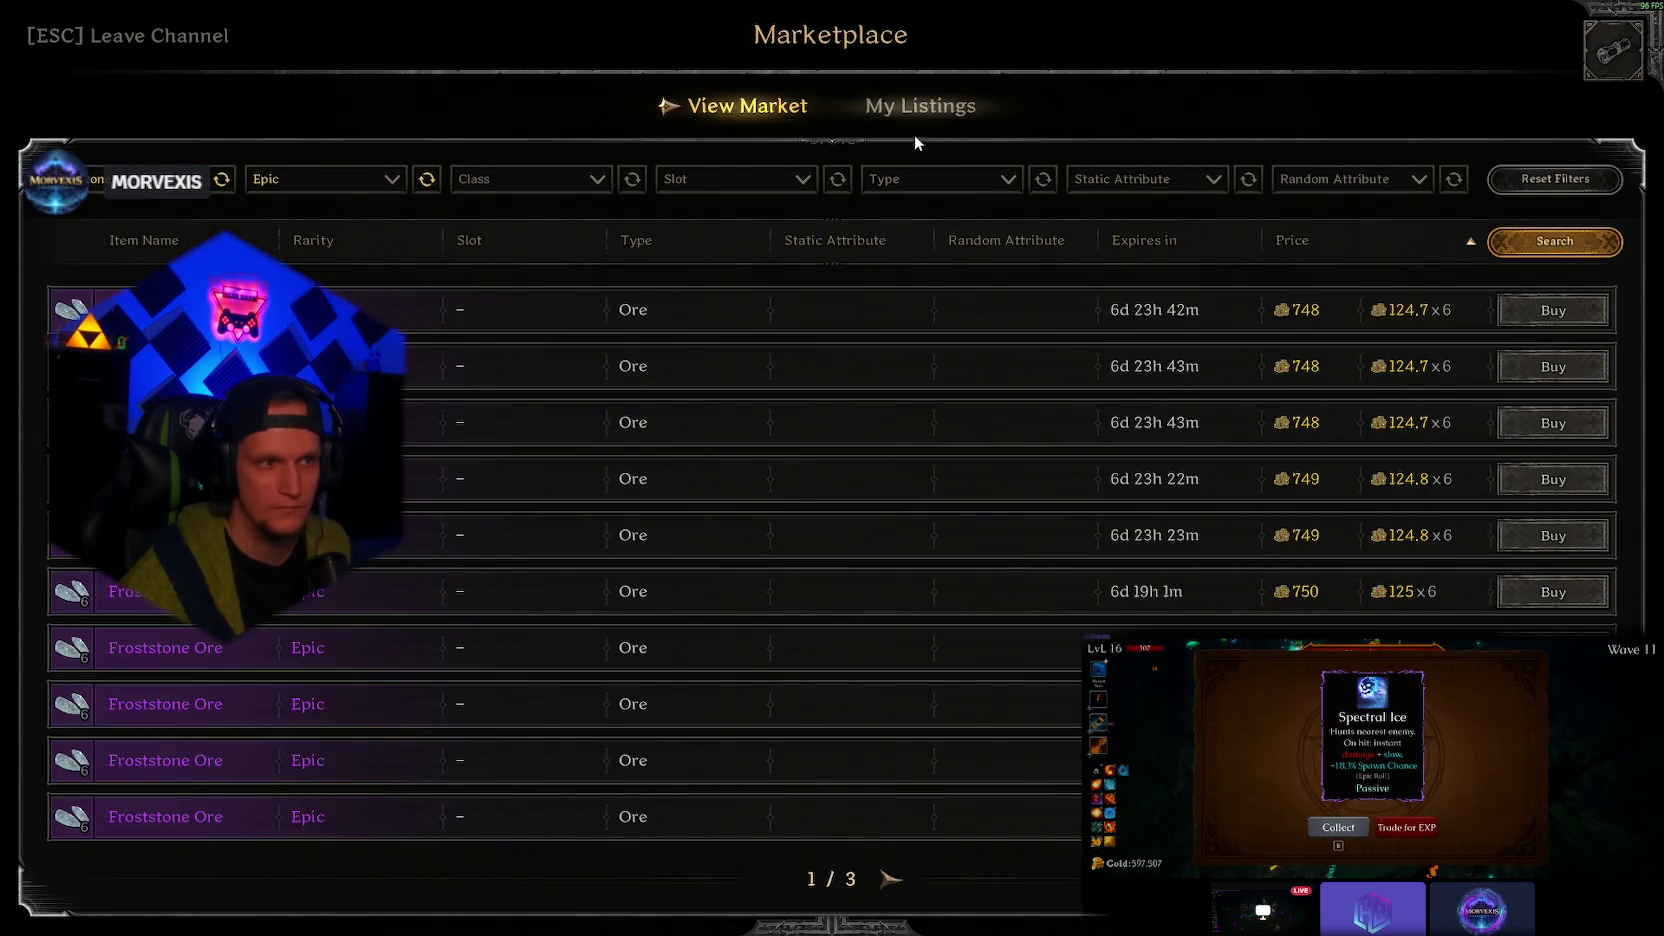
click(904, 122)
click(866, 534)
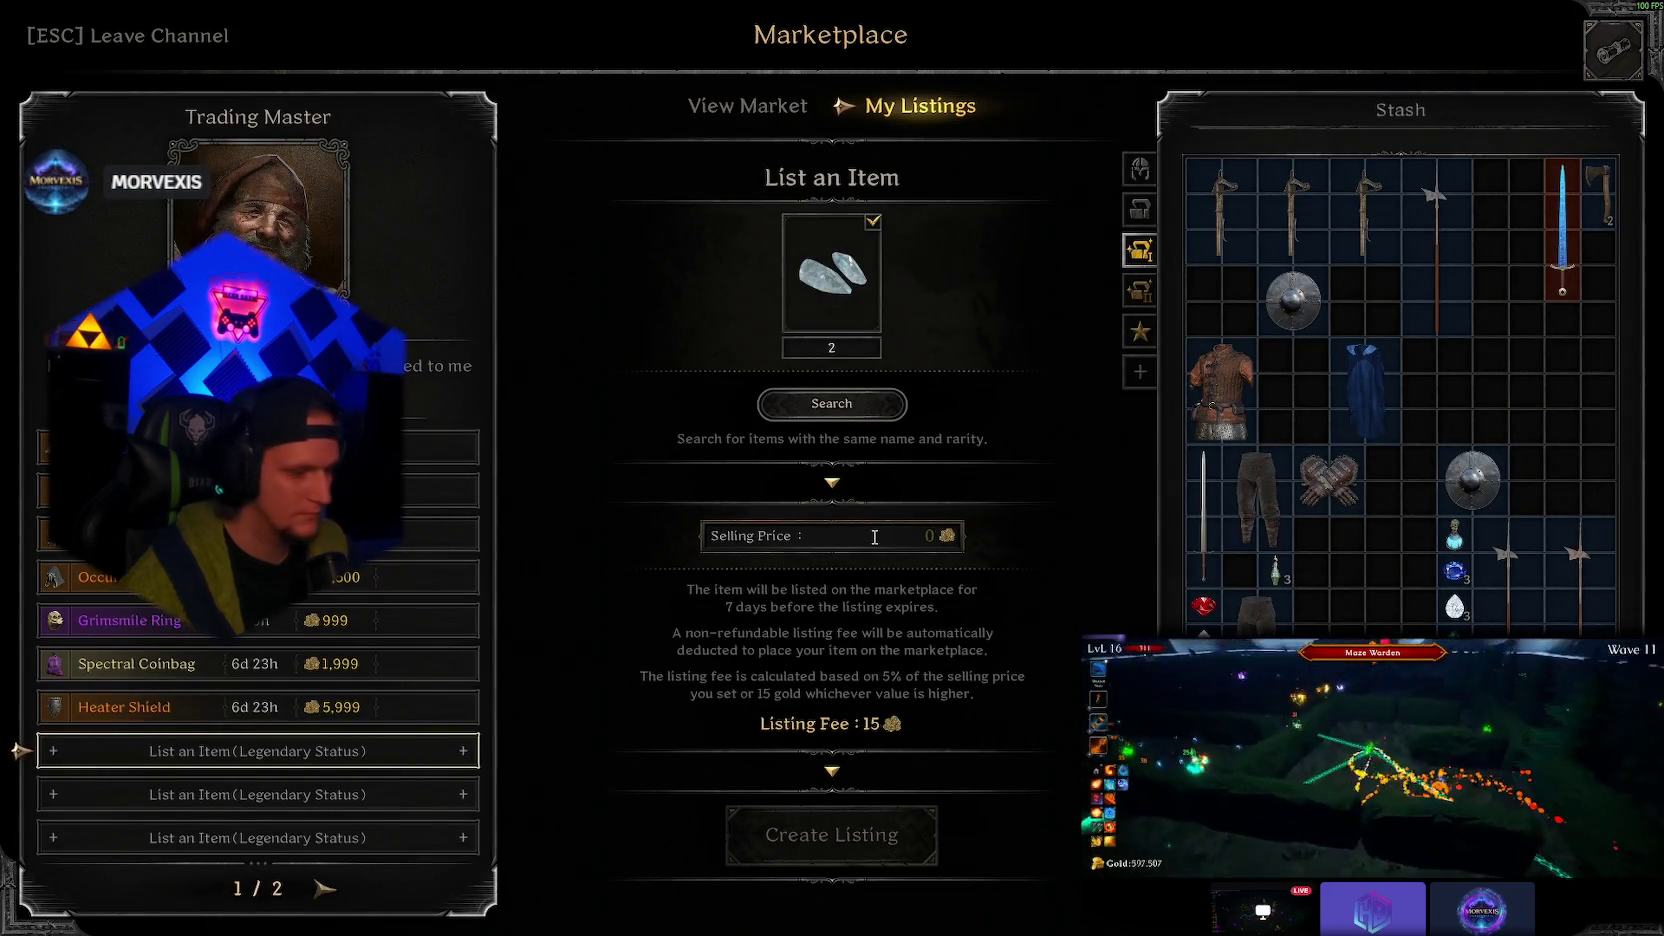
text(270)
click(850, 846)
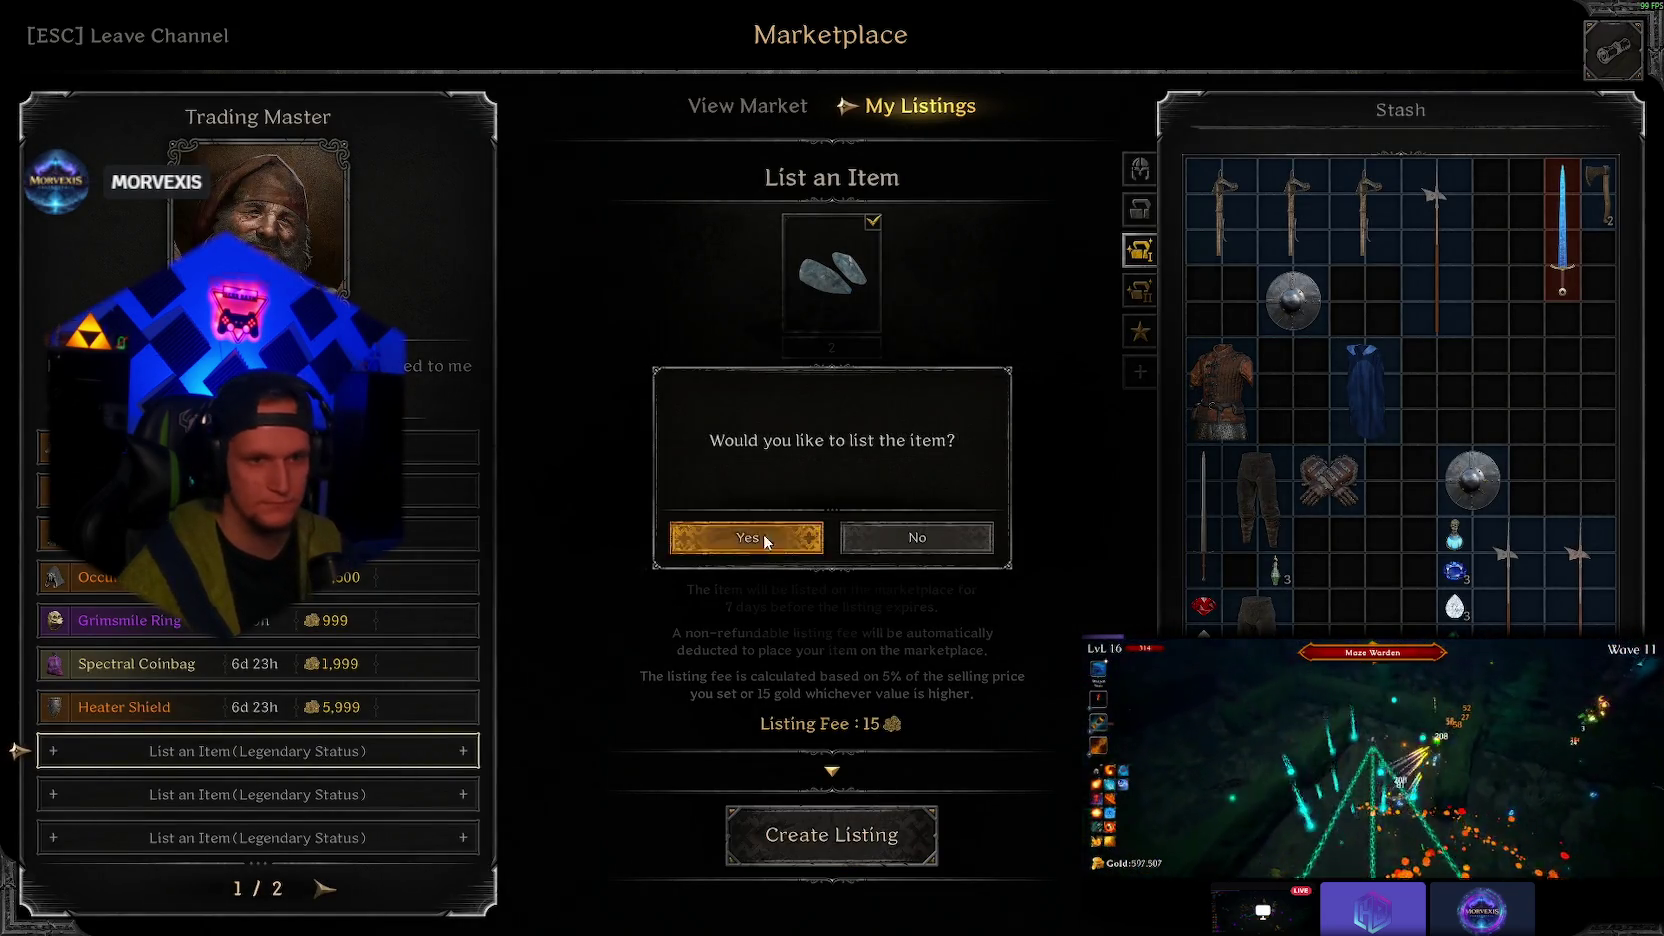
click(763, 533)
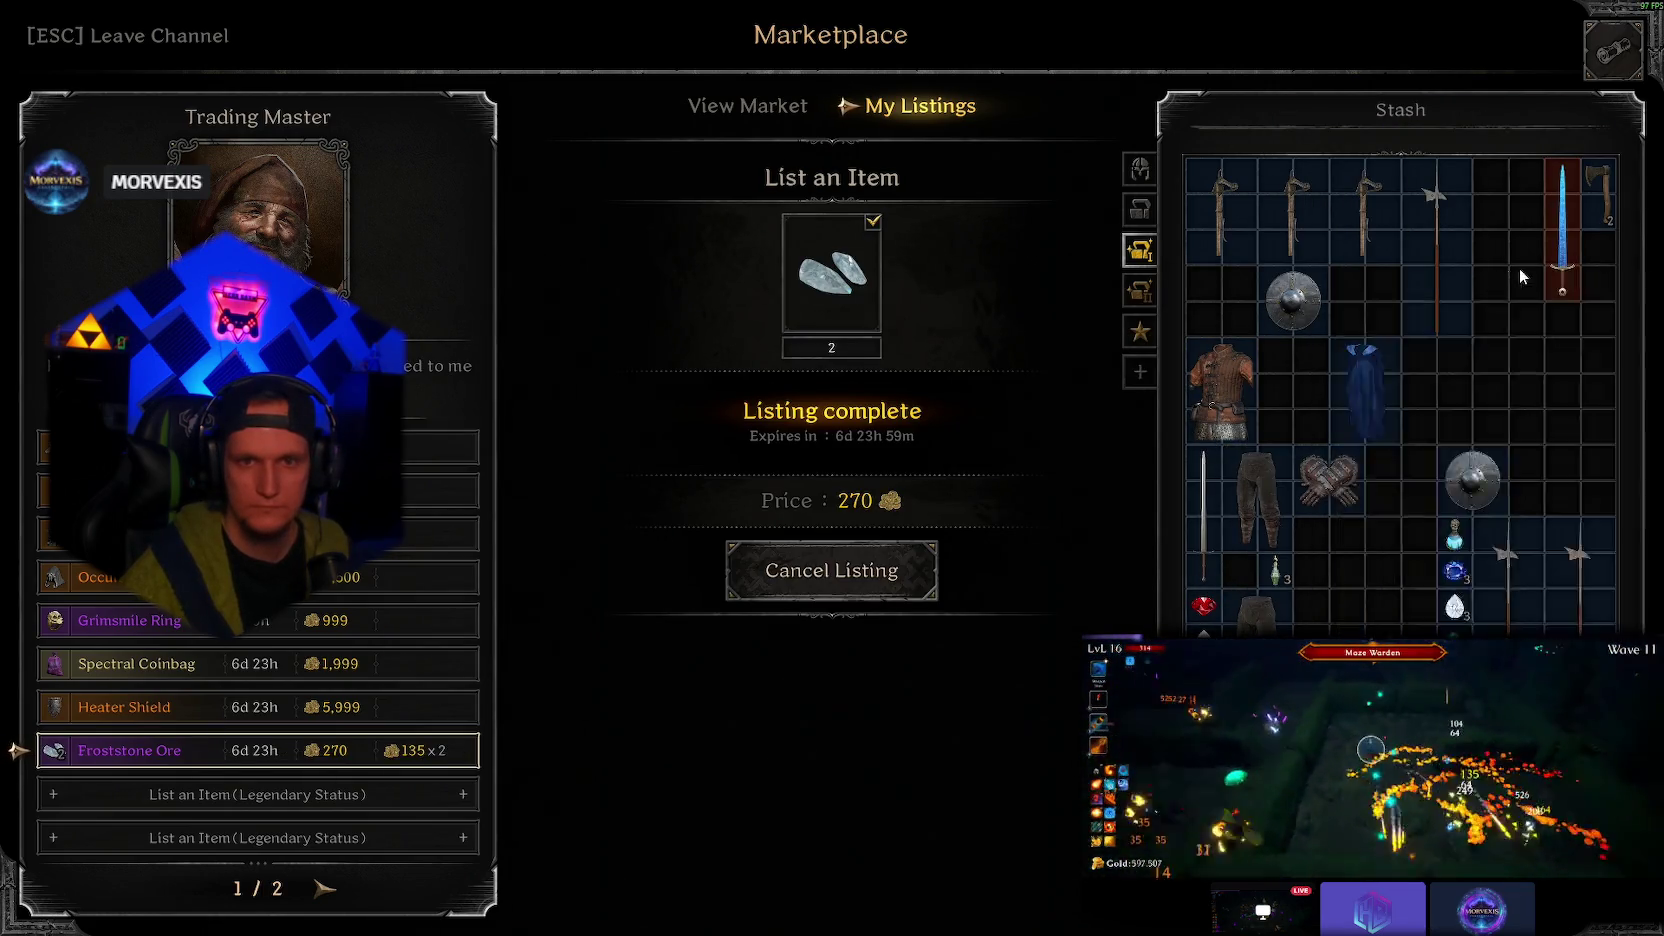
Put the Stiletto Dagger from another stash tab up for listing and search similar daggers
click(1148, 214)
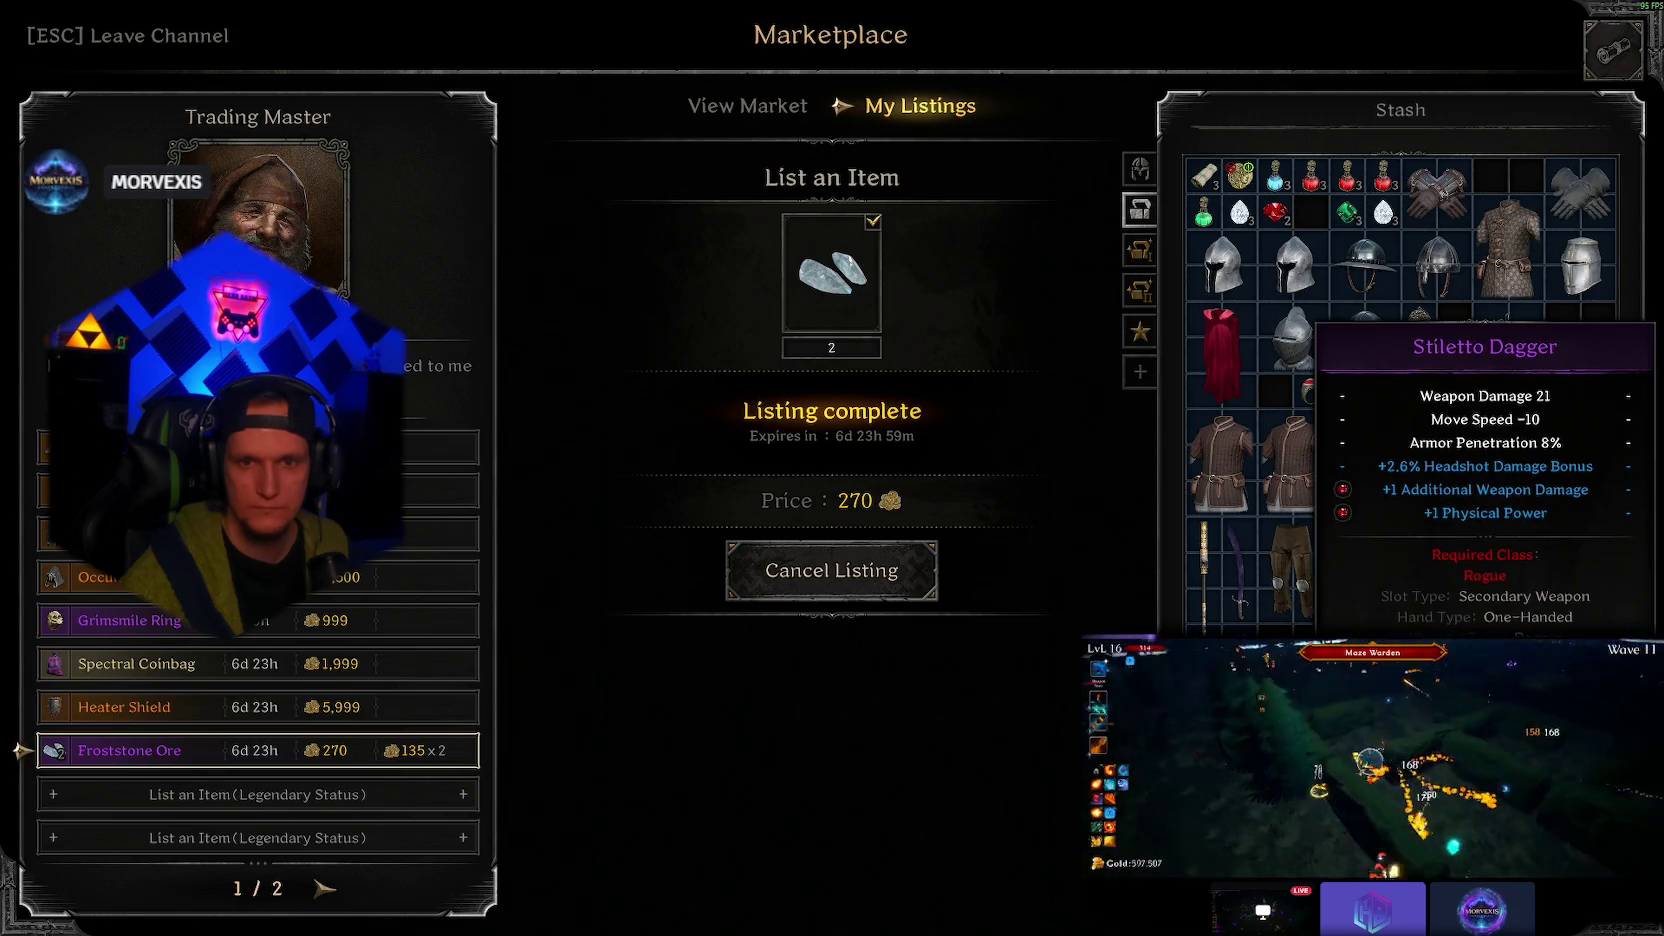
drag(1205, 570, 852, 419)
click(852, 417)
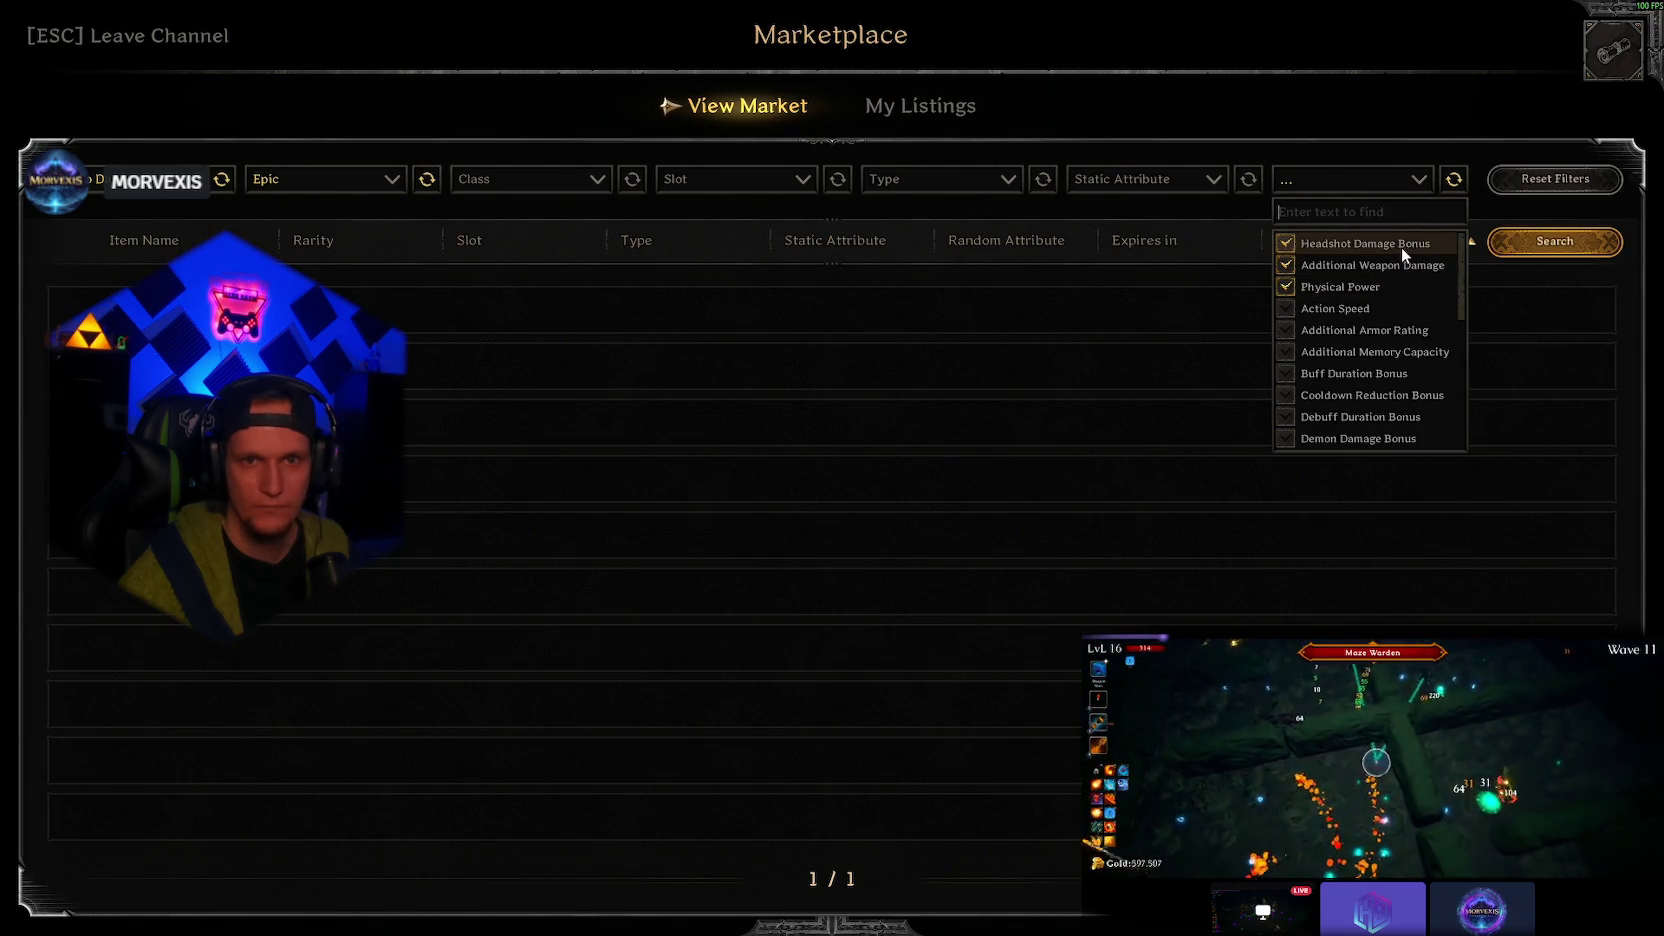
Review the dagger search filters and list the Stiletto Dagger for 799 gold
click(1565, 248)
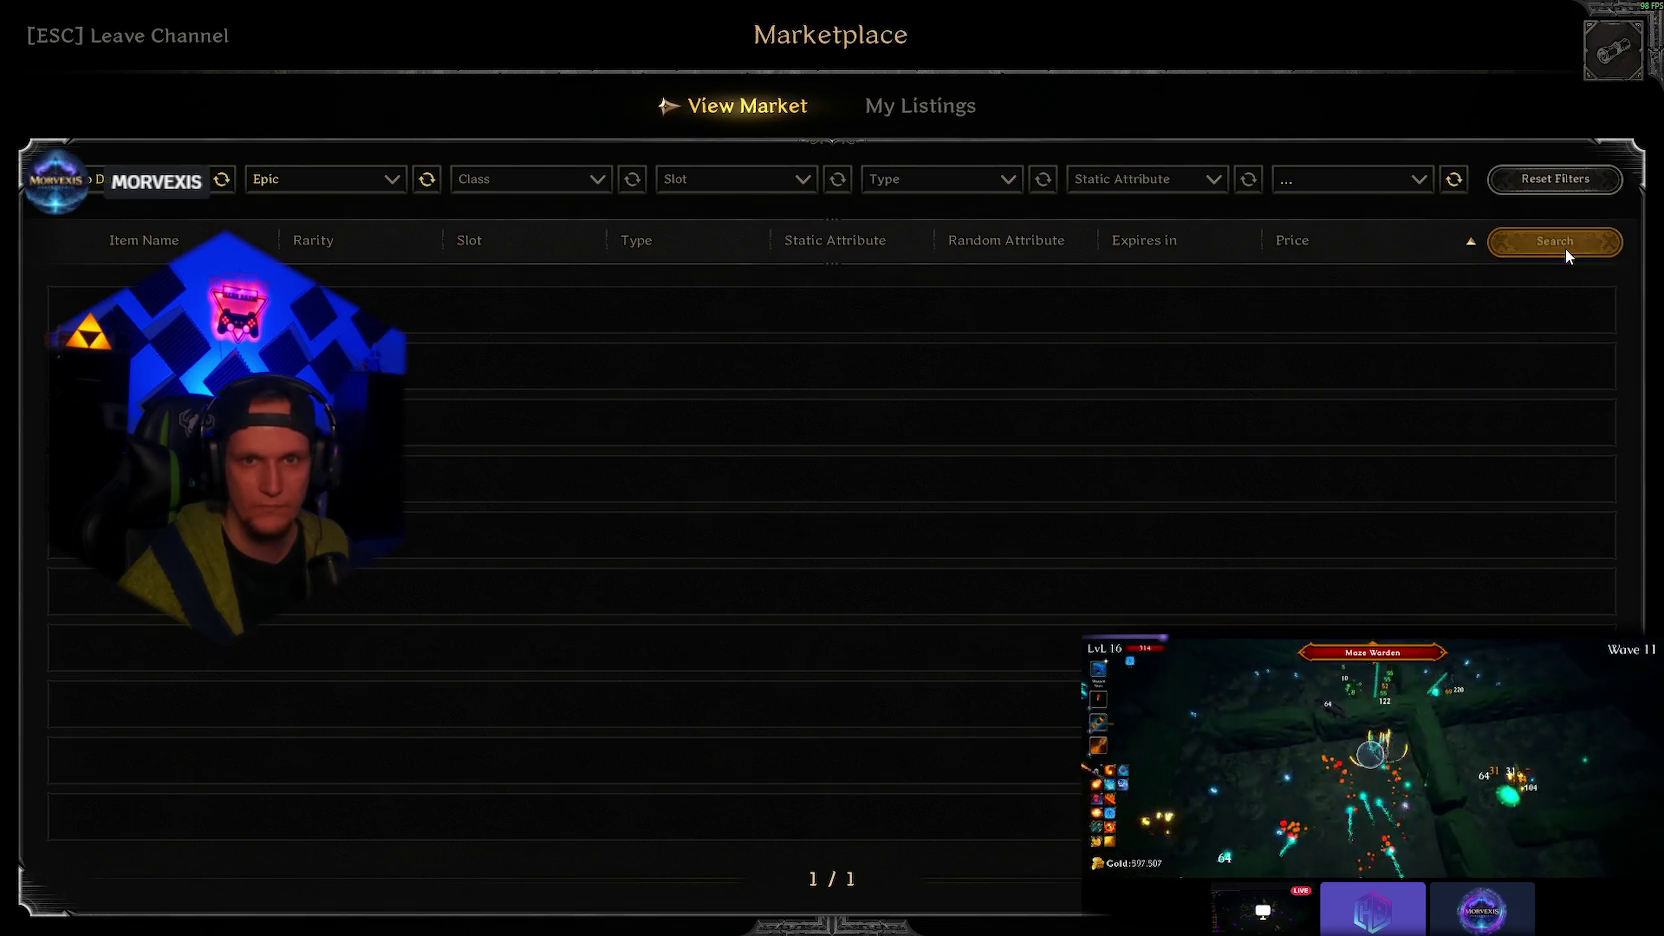
click(1346, 182)
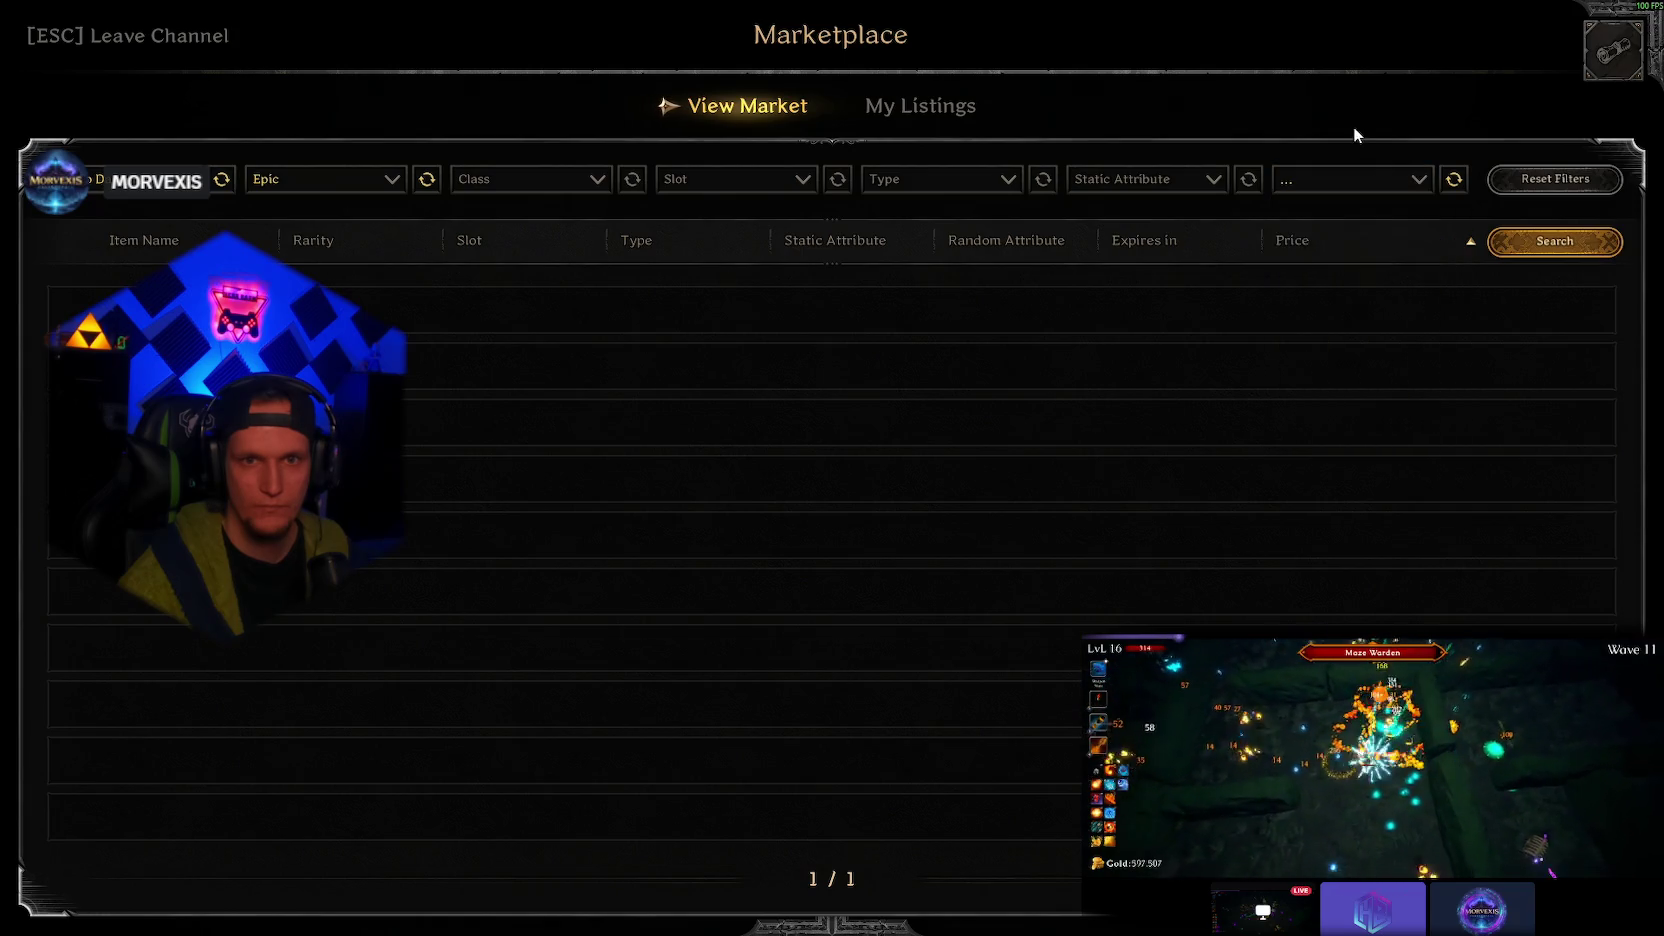
click(920, 106)
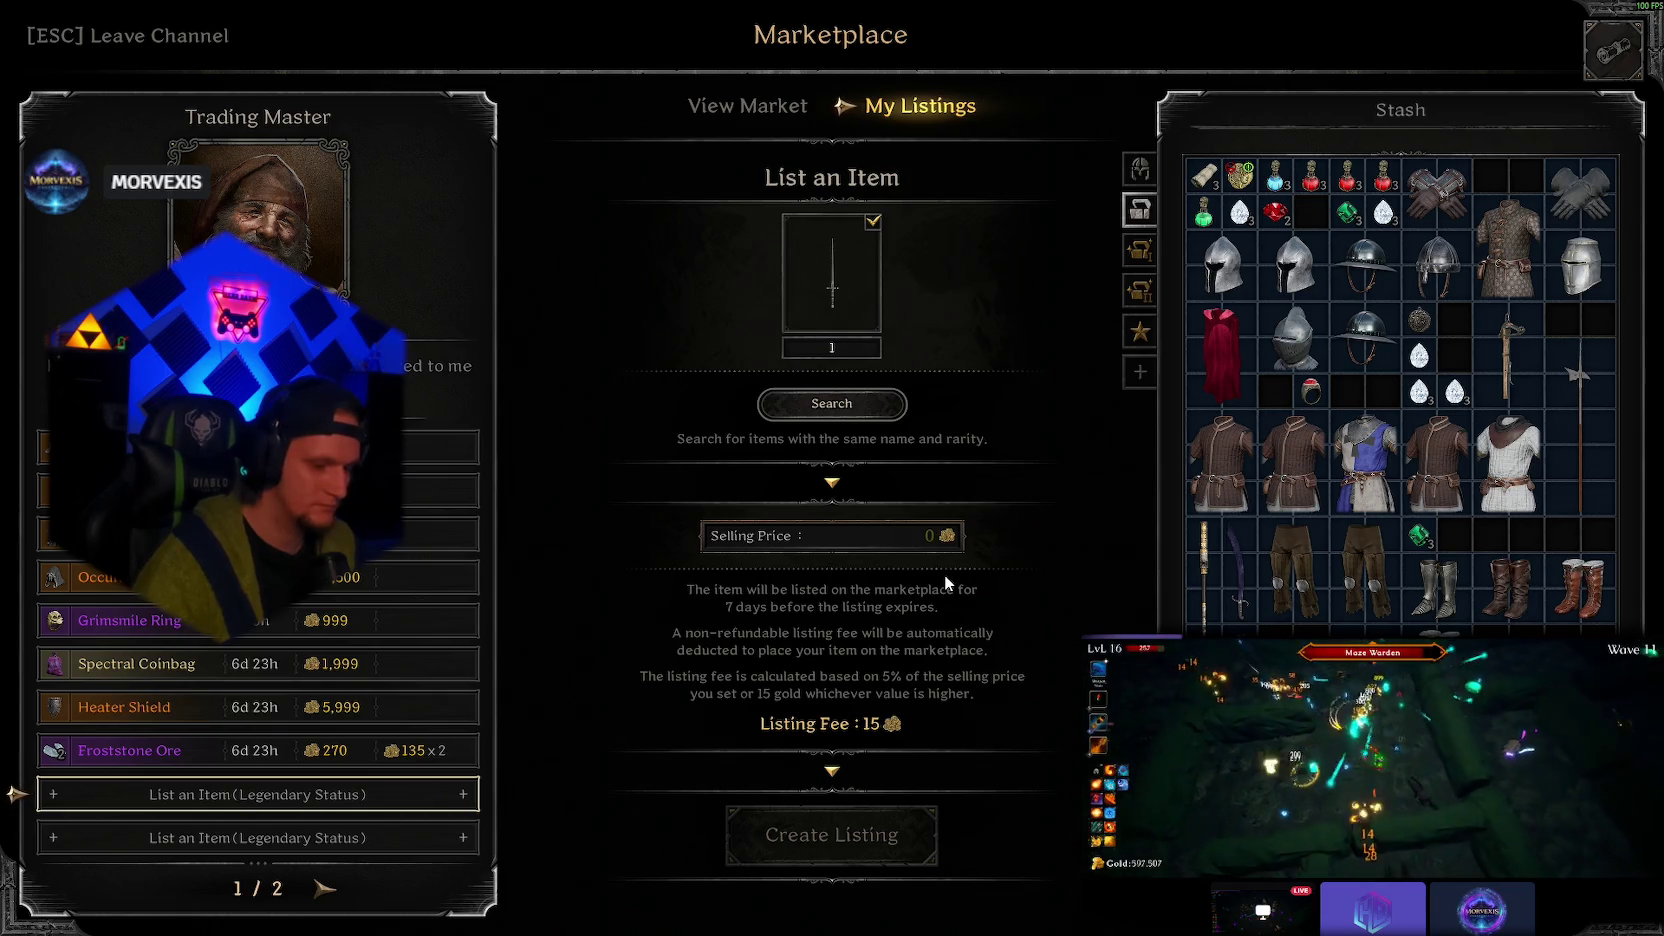
text(799)
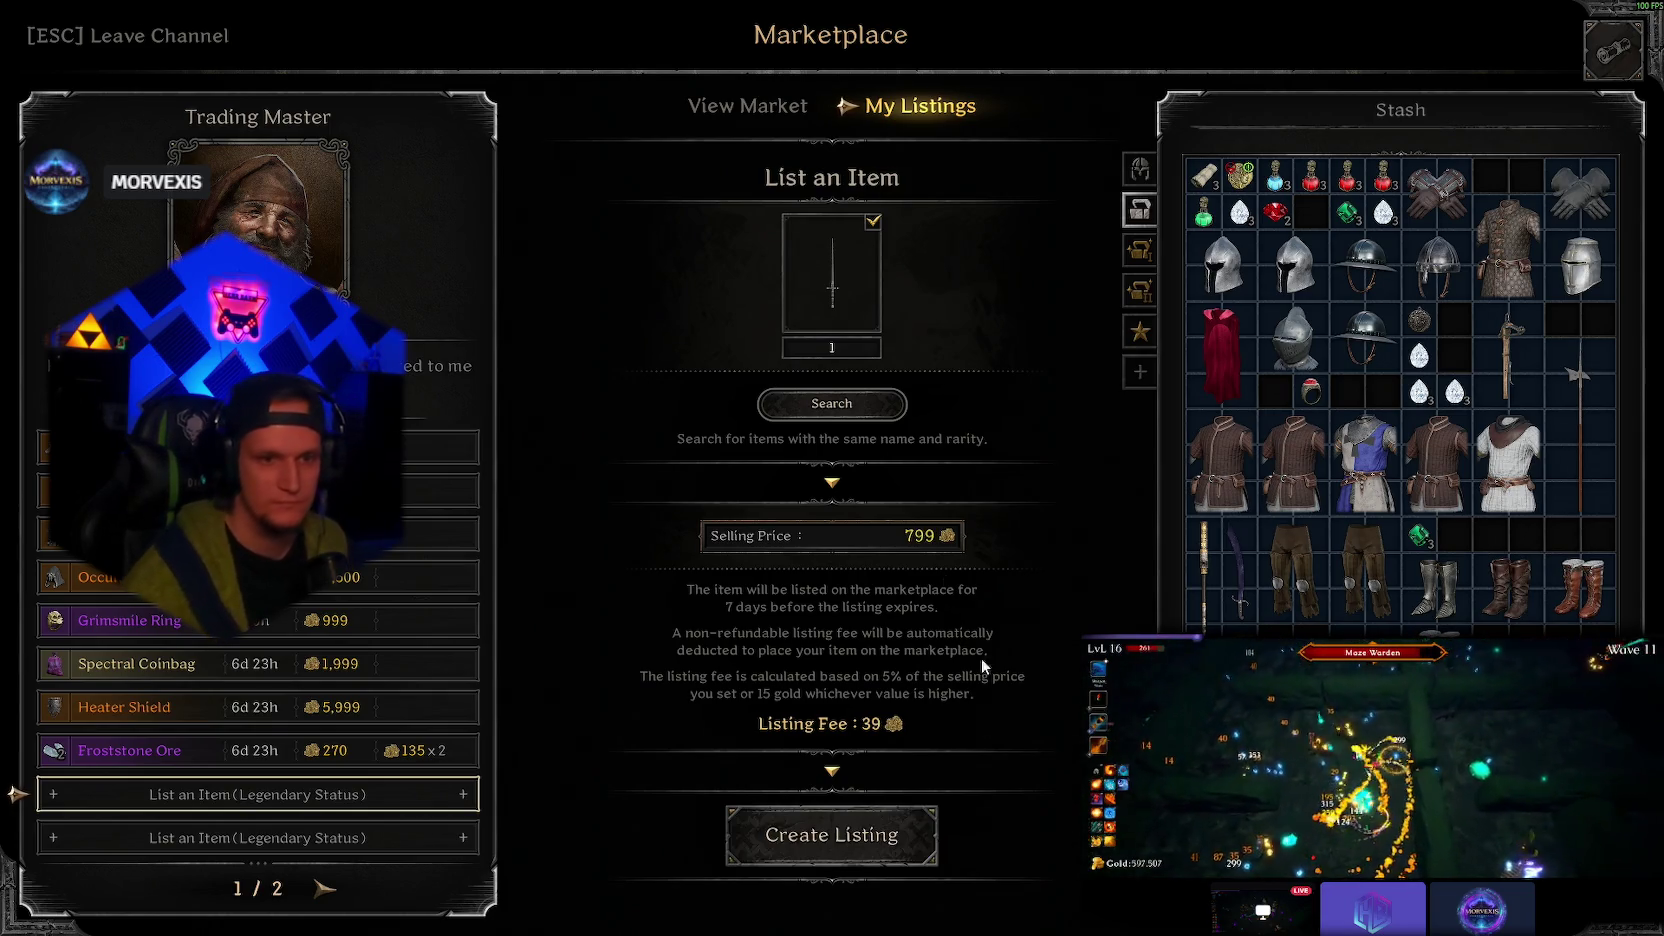
click(831, 834)
click(955, 540)
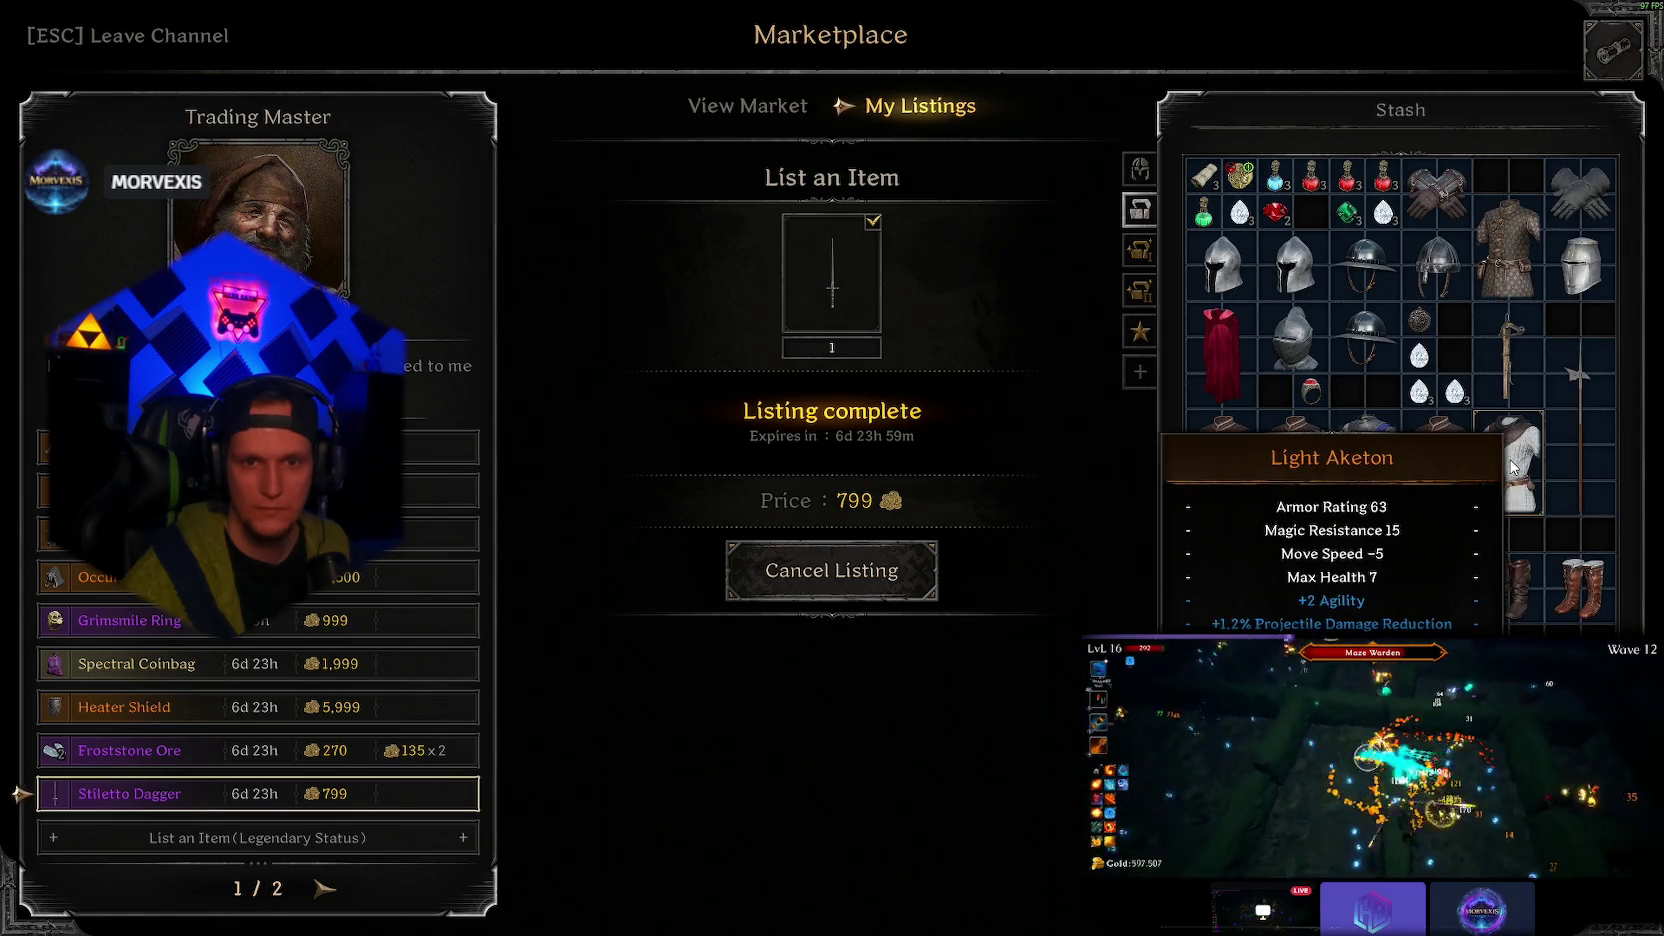
Browse to the starred stash tab and put the Spellbook into the listing slot
click(1139, 168)
click(1139, 209)
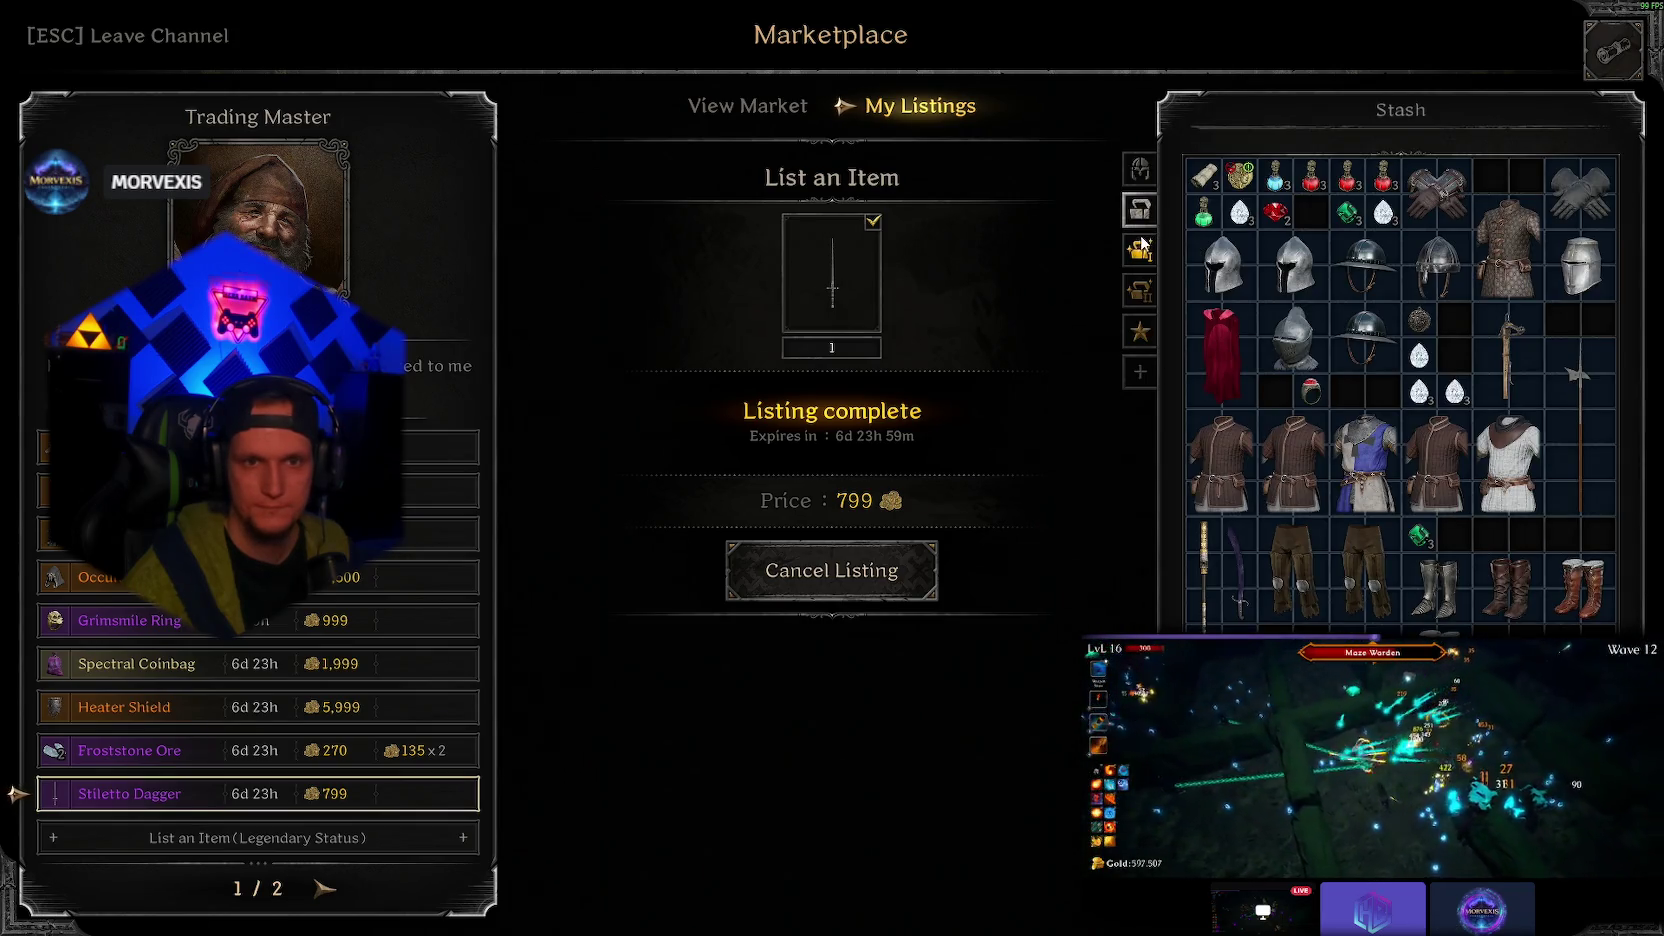
click(1140, 250)
click(1140, 331)
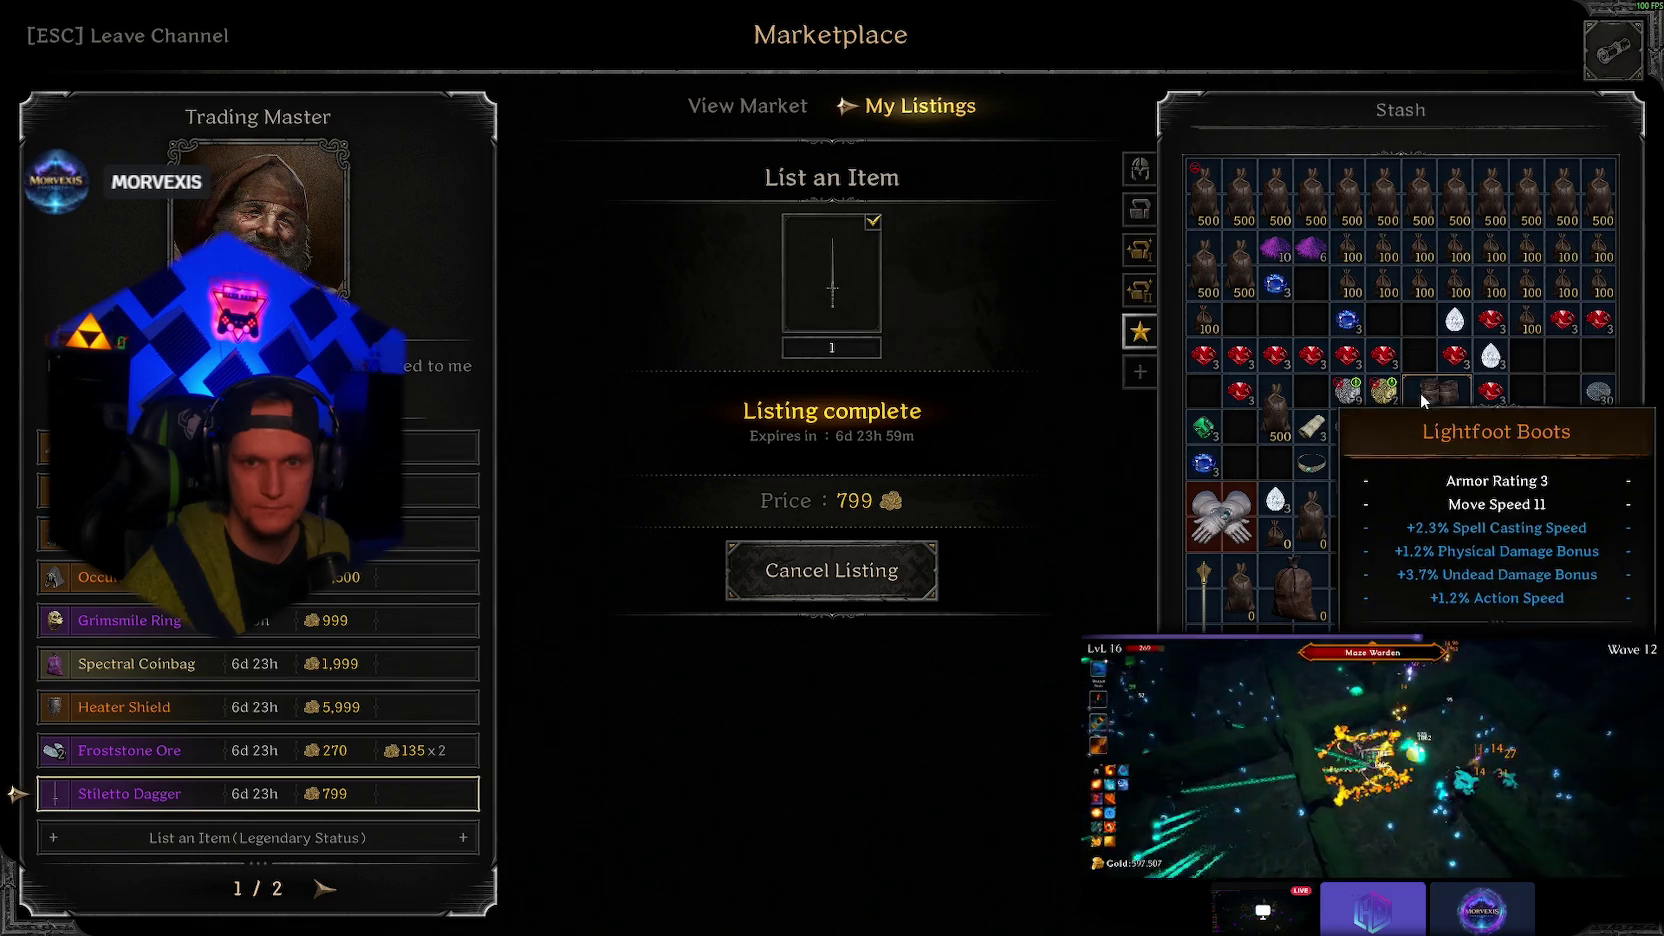
click(1434, 555)
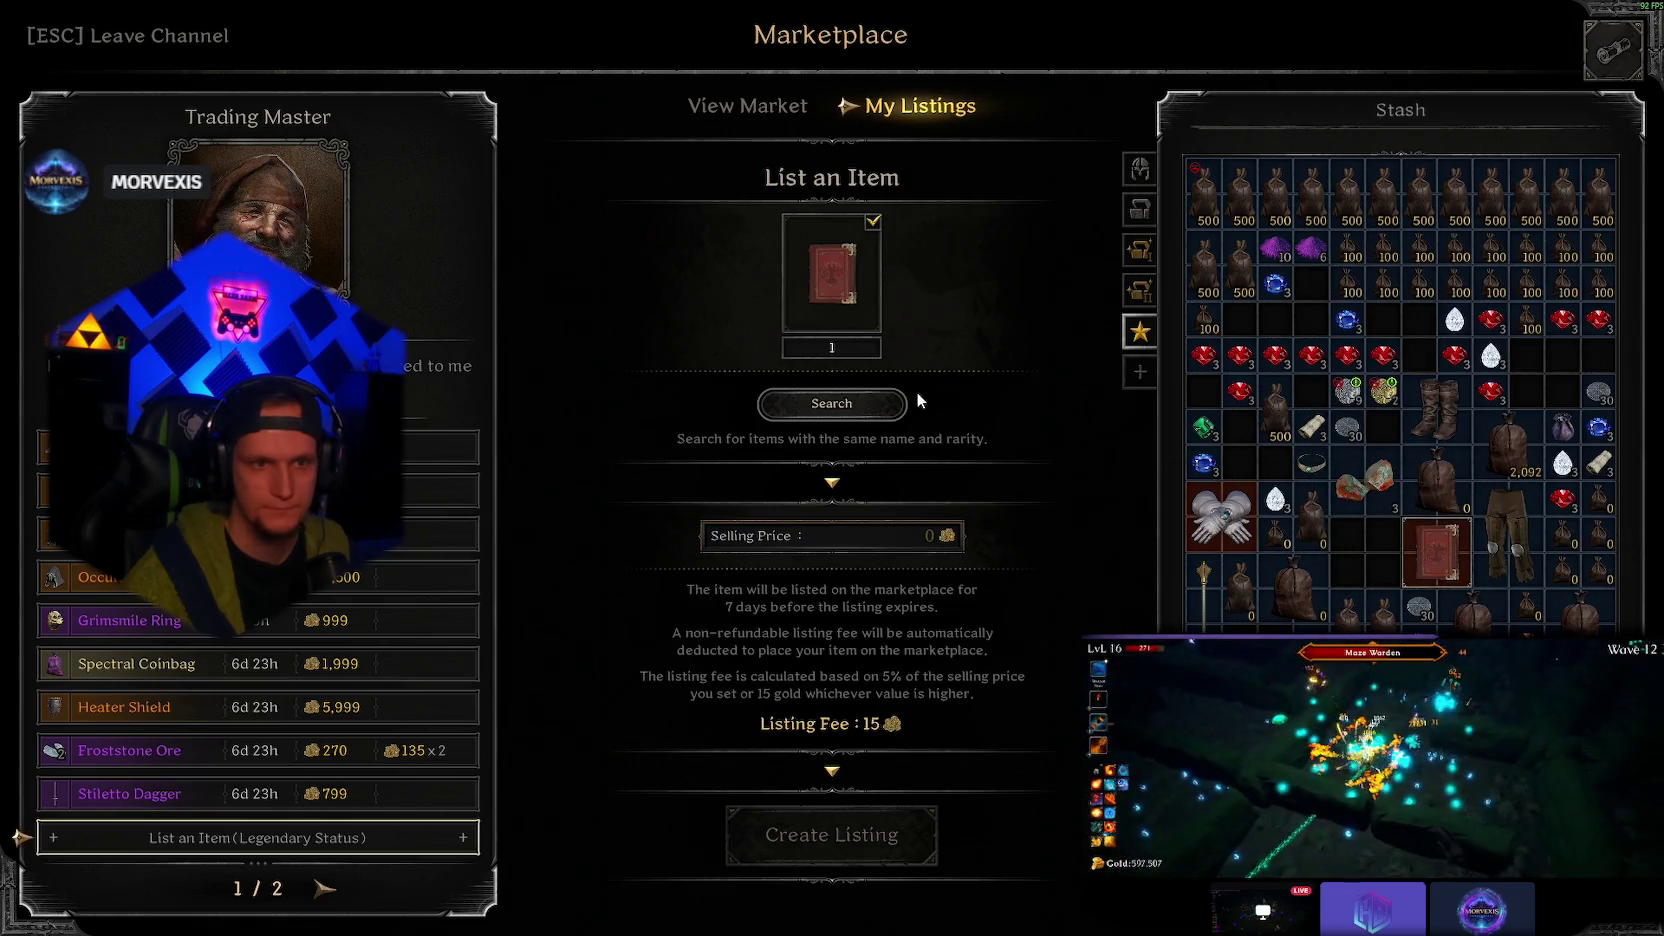
Check Legendary Spellbook prices and list the Spellbook for 2,800 gold
click(905, 405)
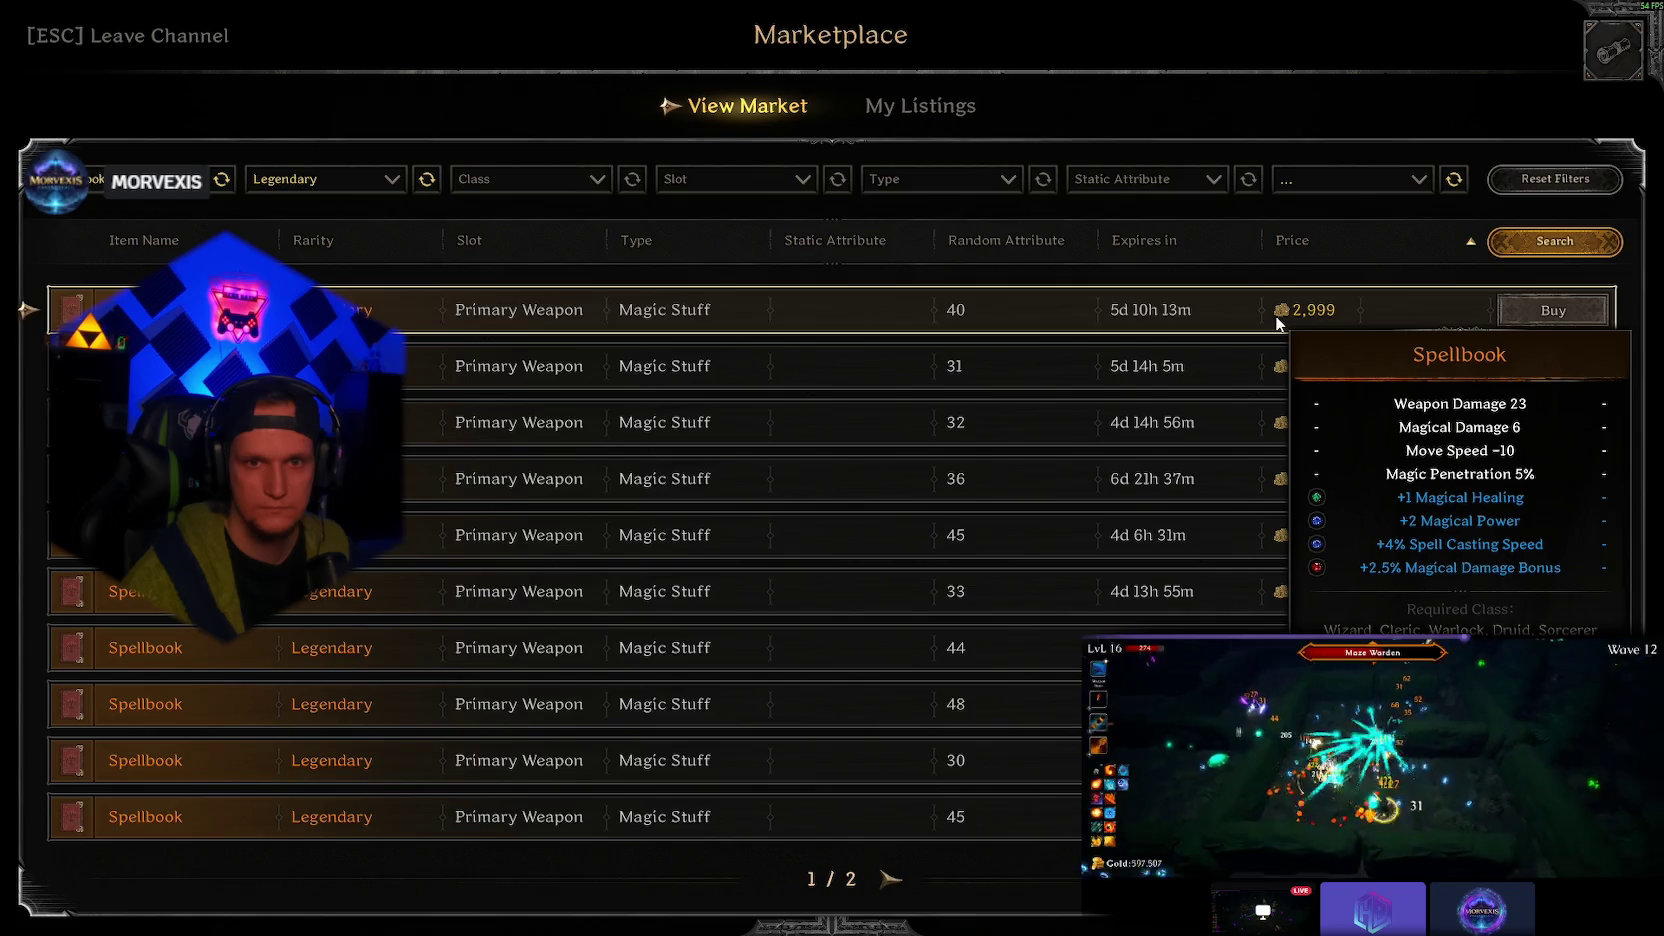
click(935, 110)
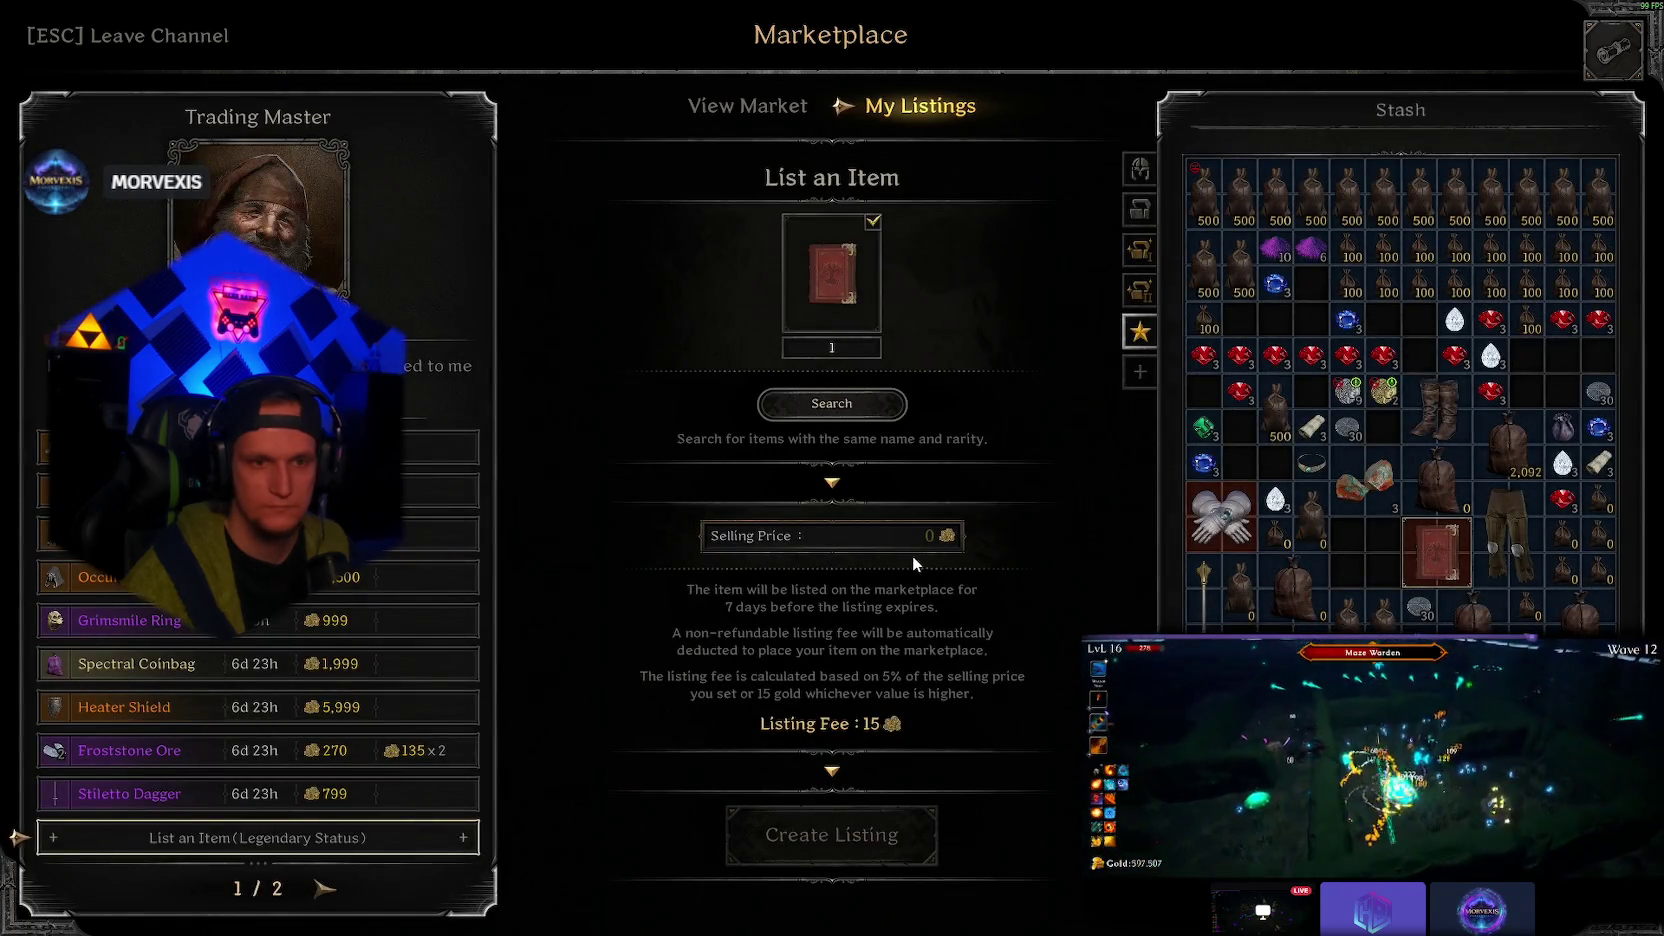
click(905, 538)
text(2800)
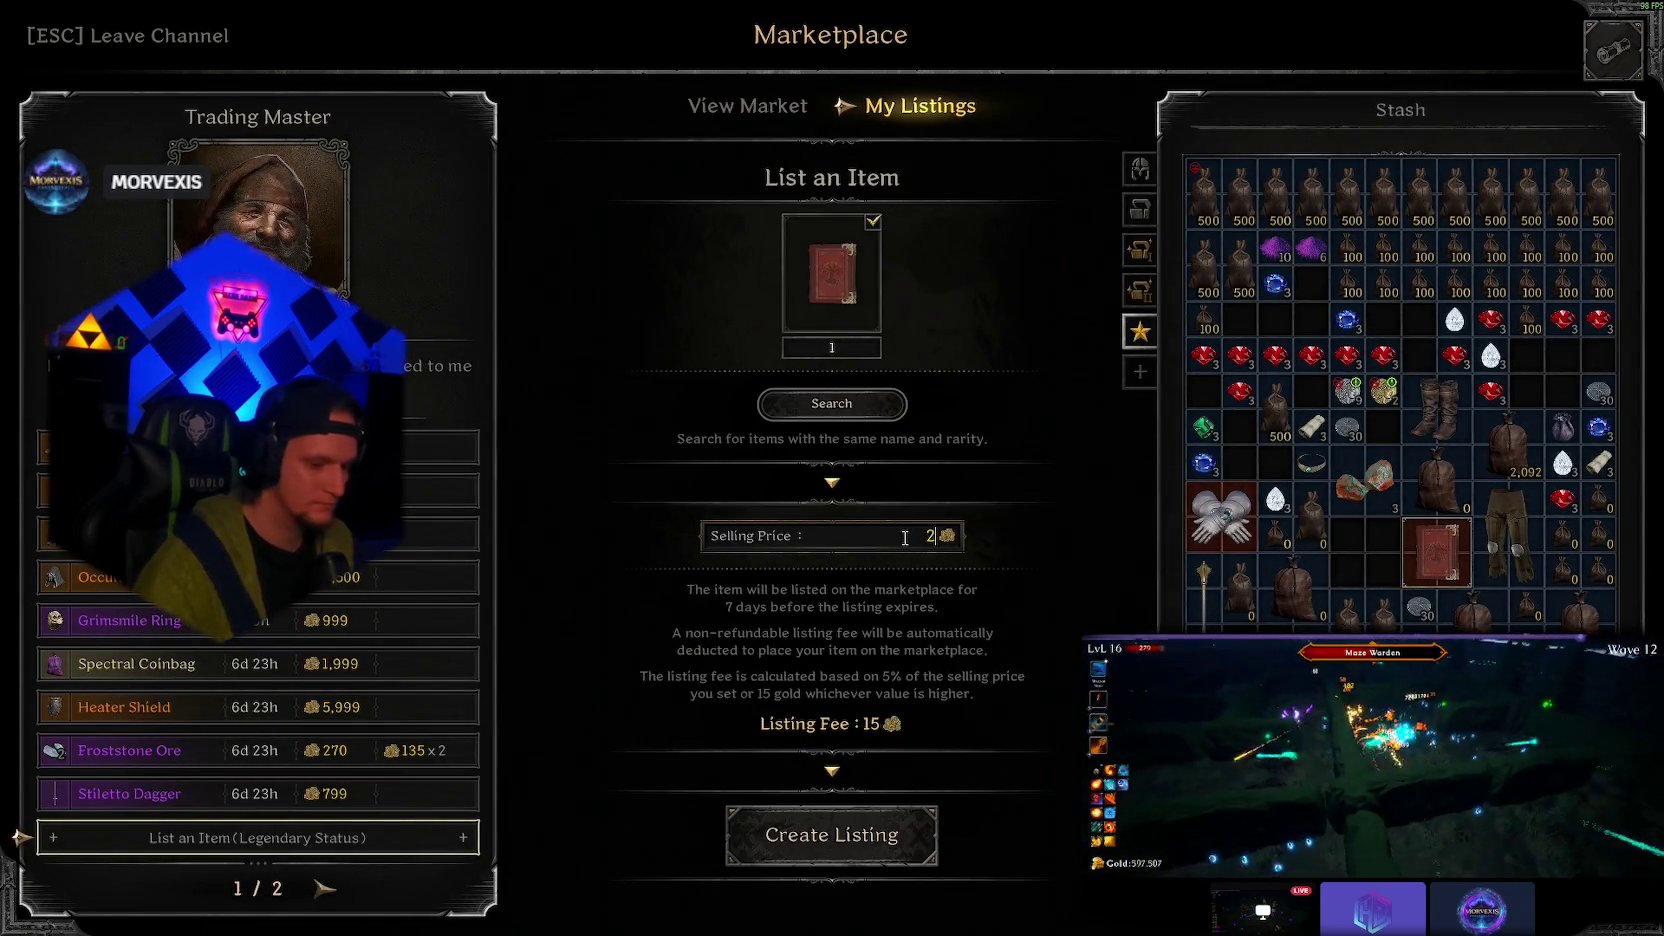
click(866, 822)
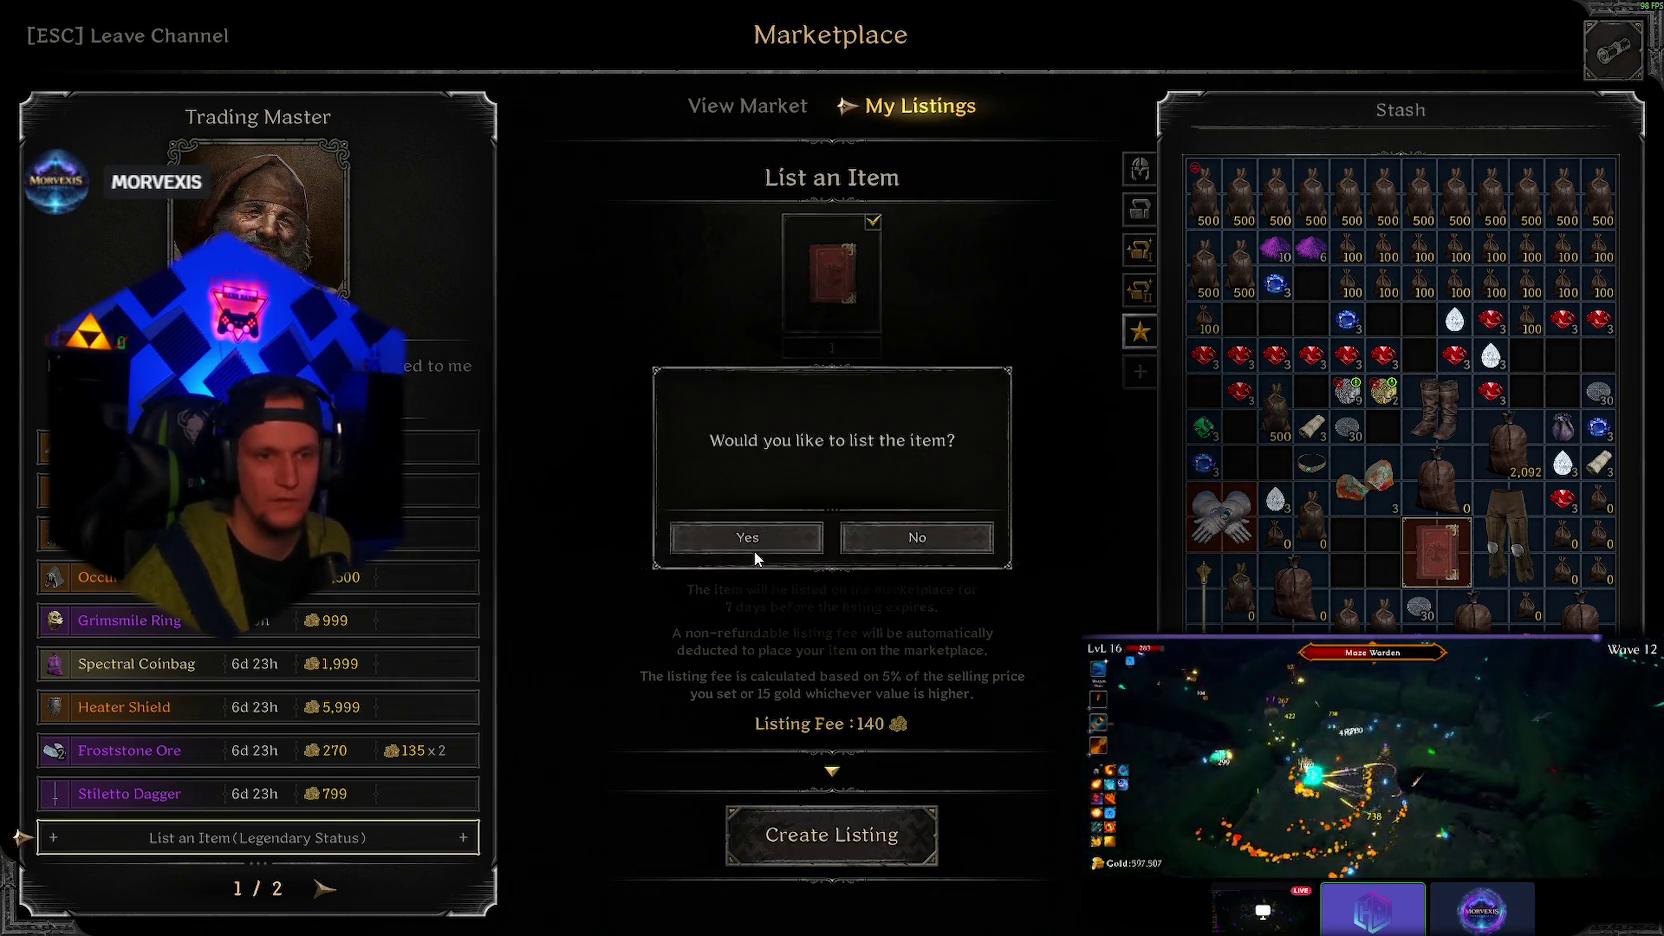
click(745, 535)
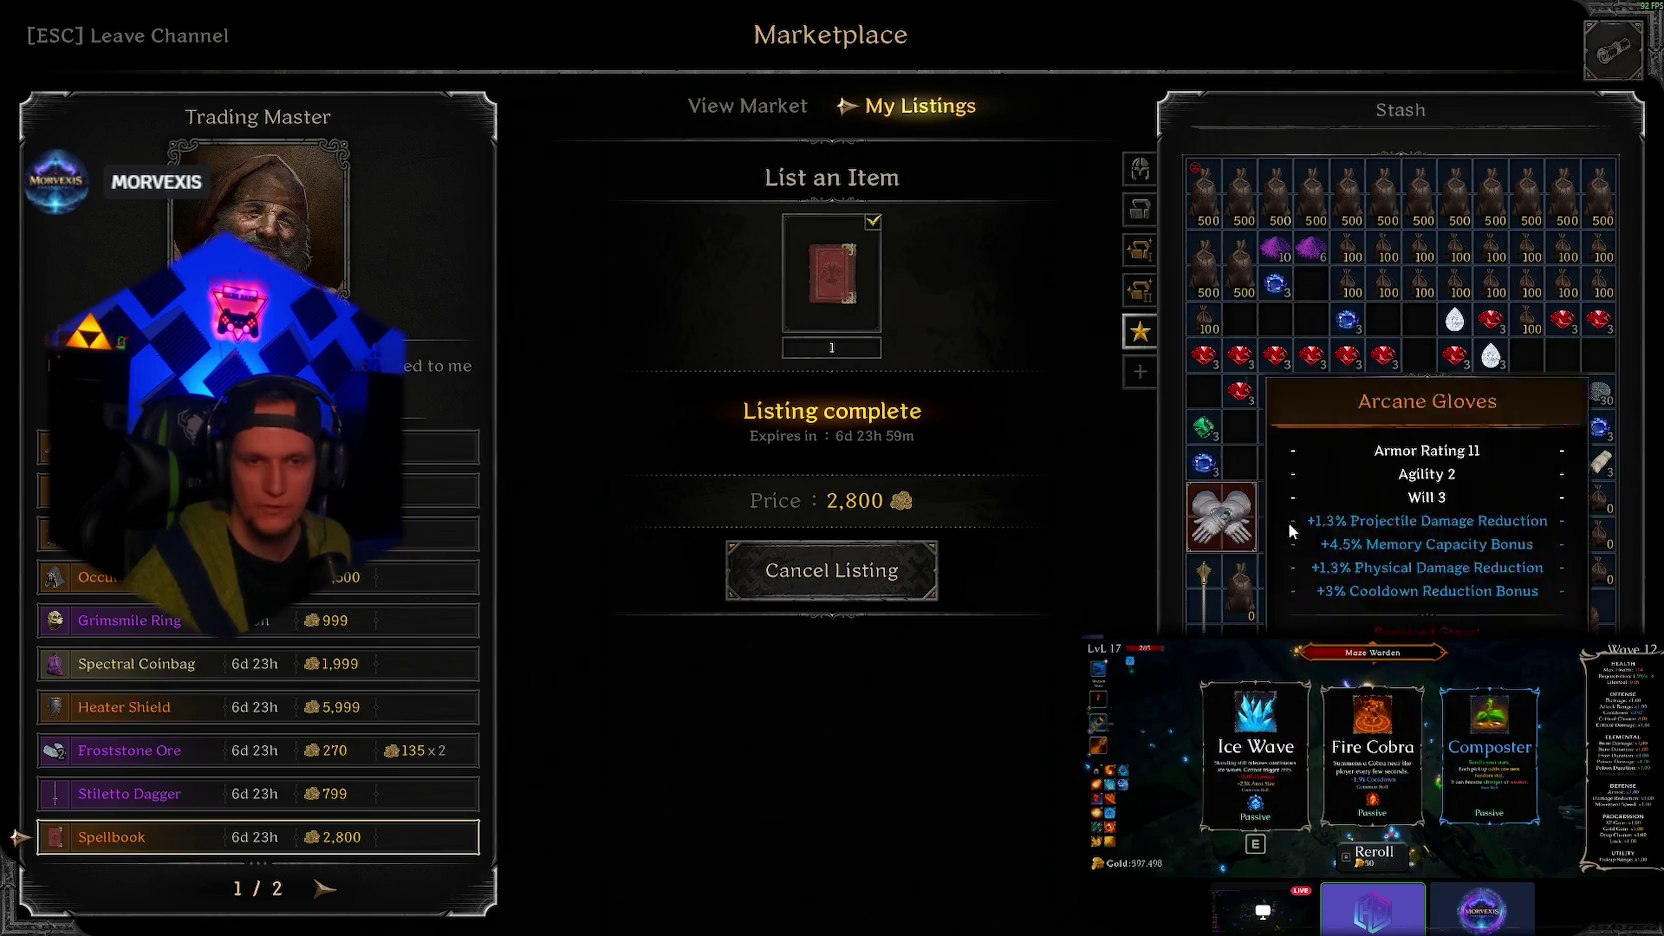
click(1214, 510)
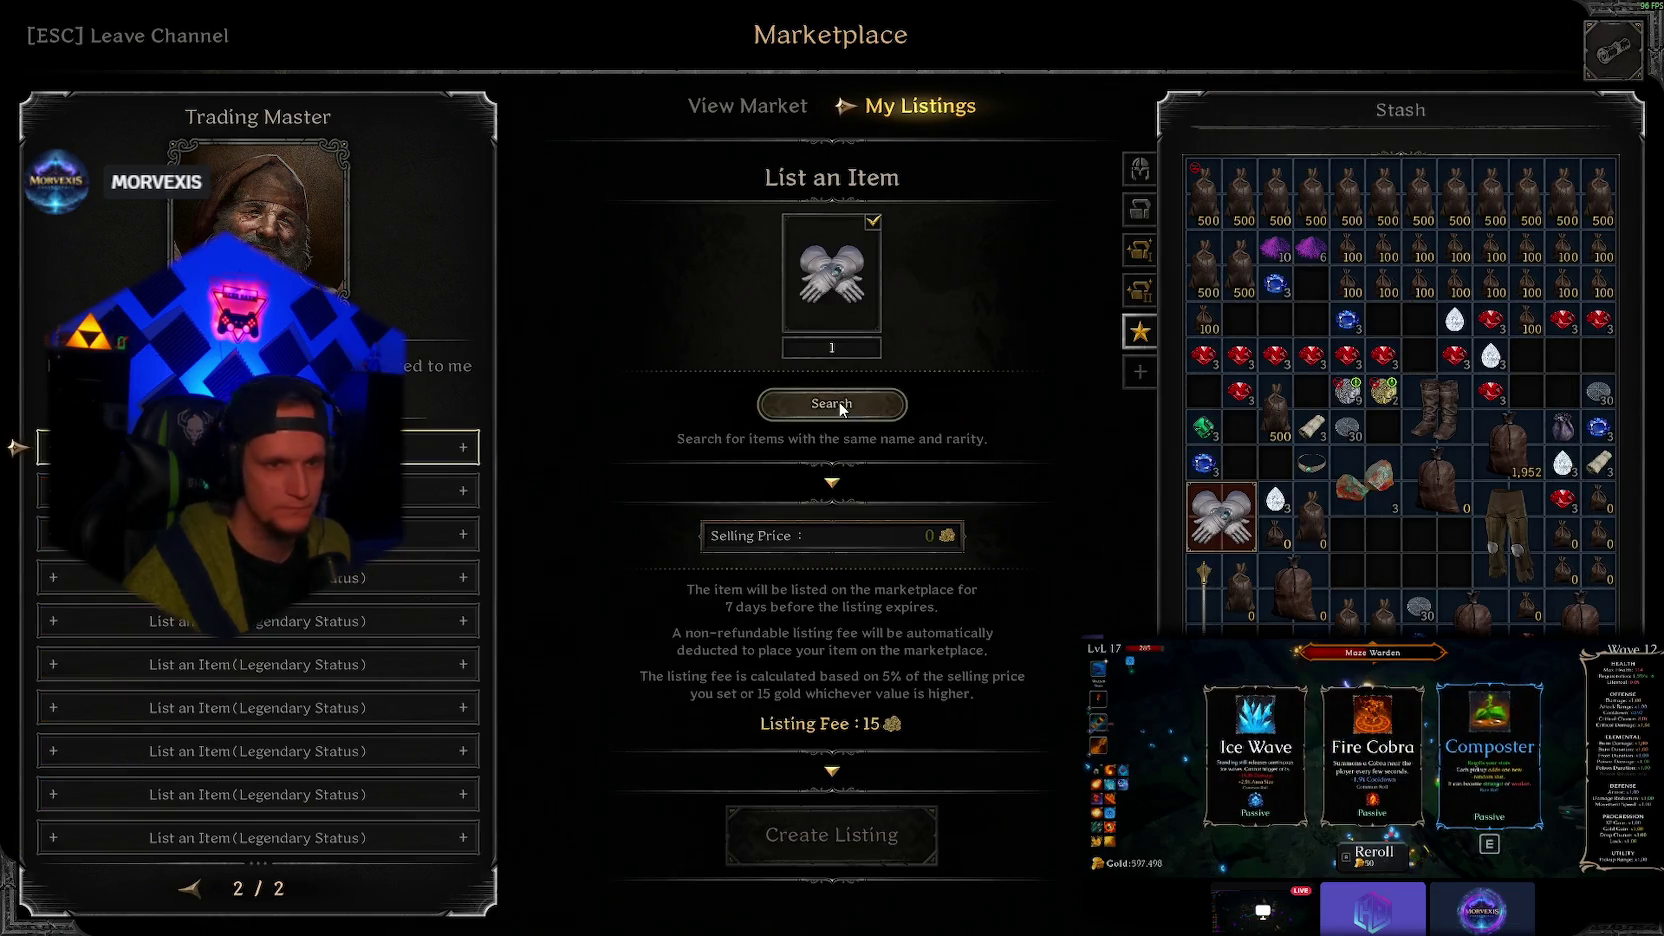
click(836, 402)
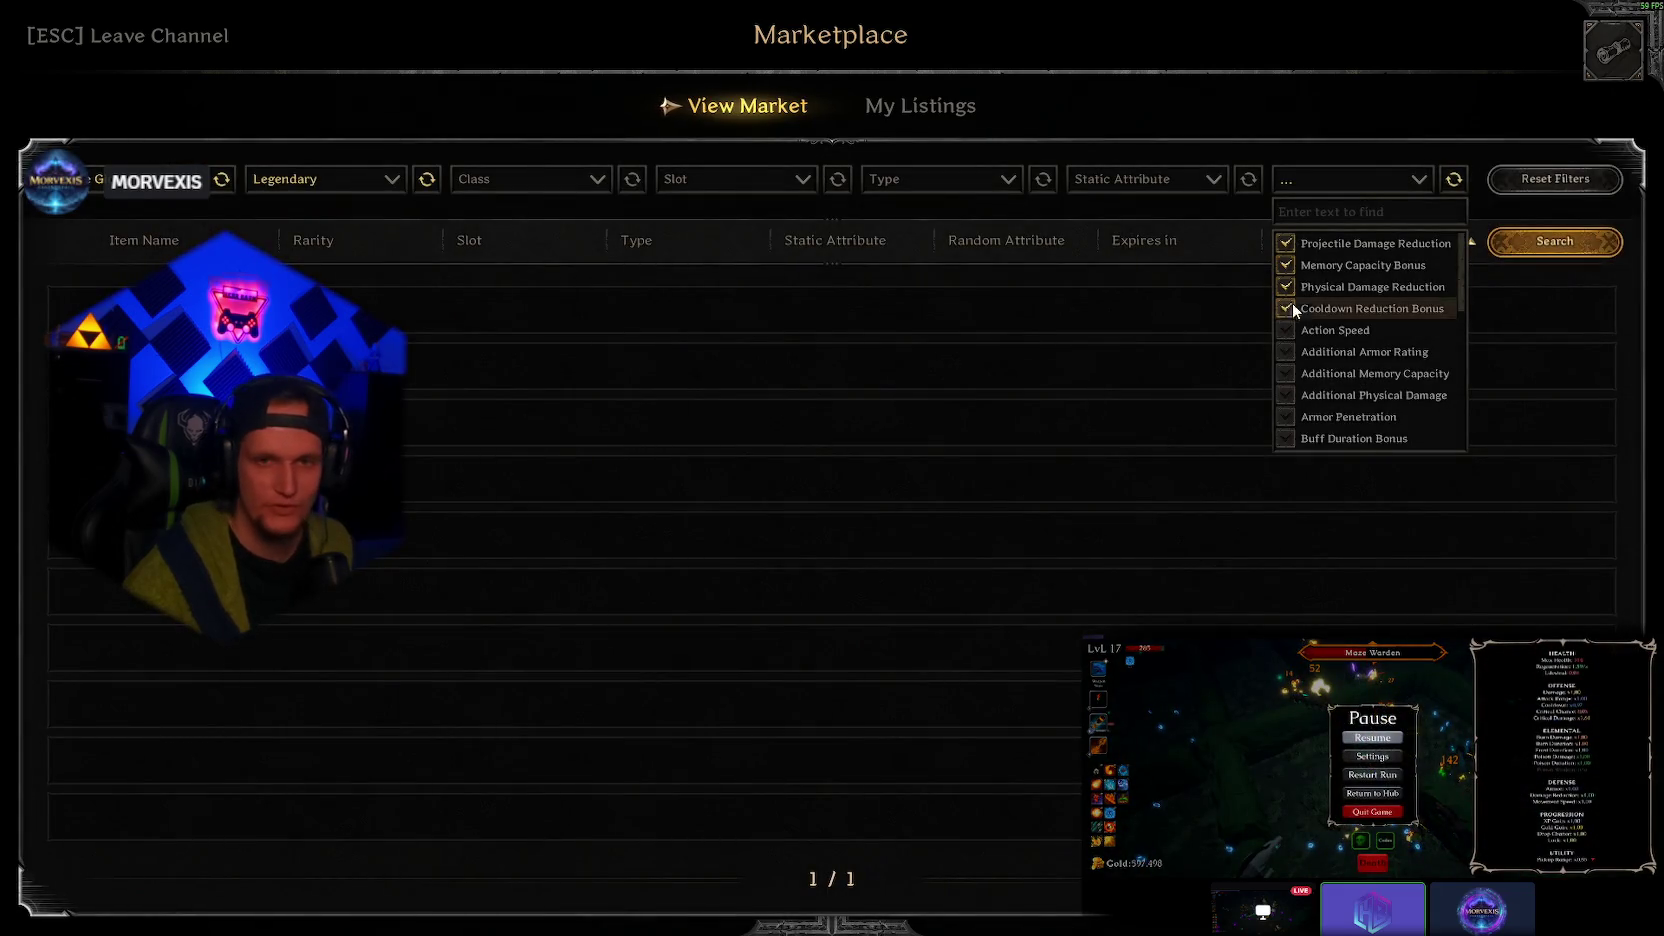
click(928, 110)
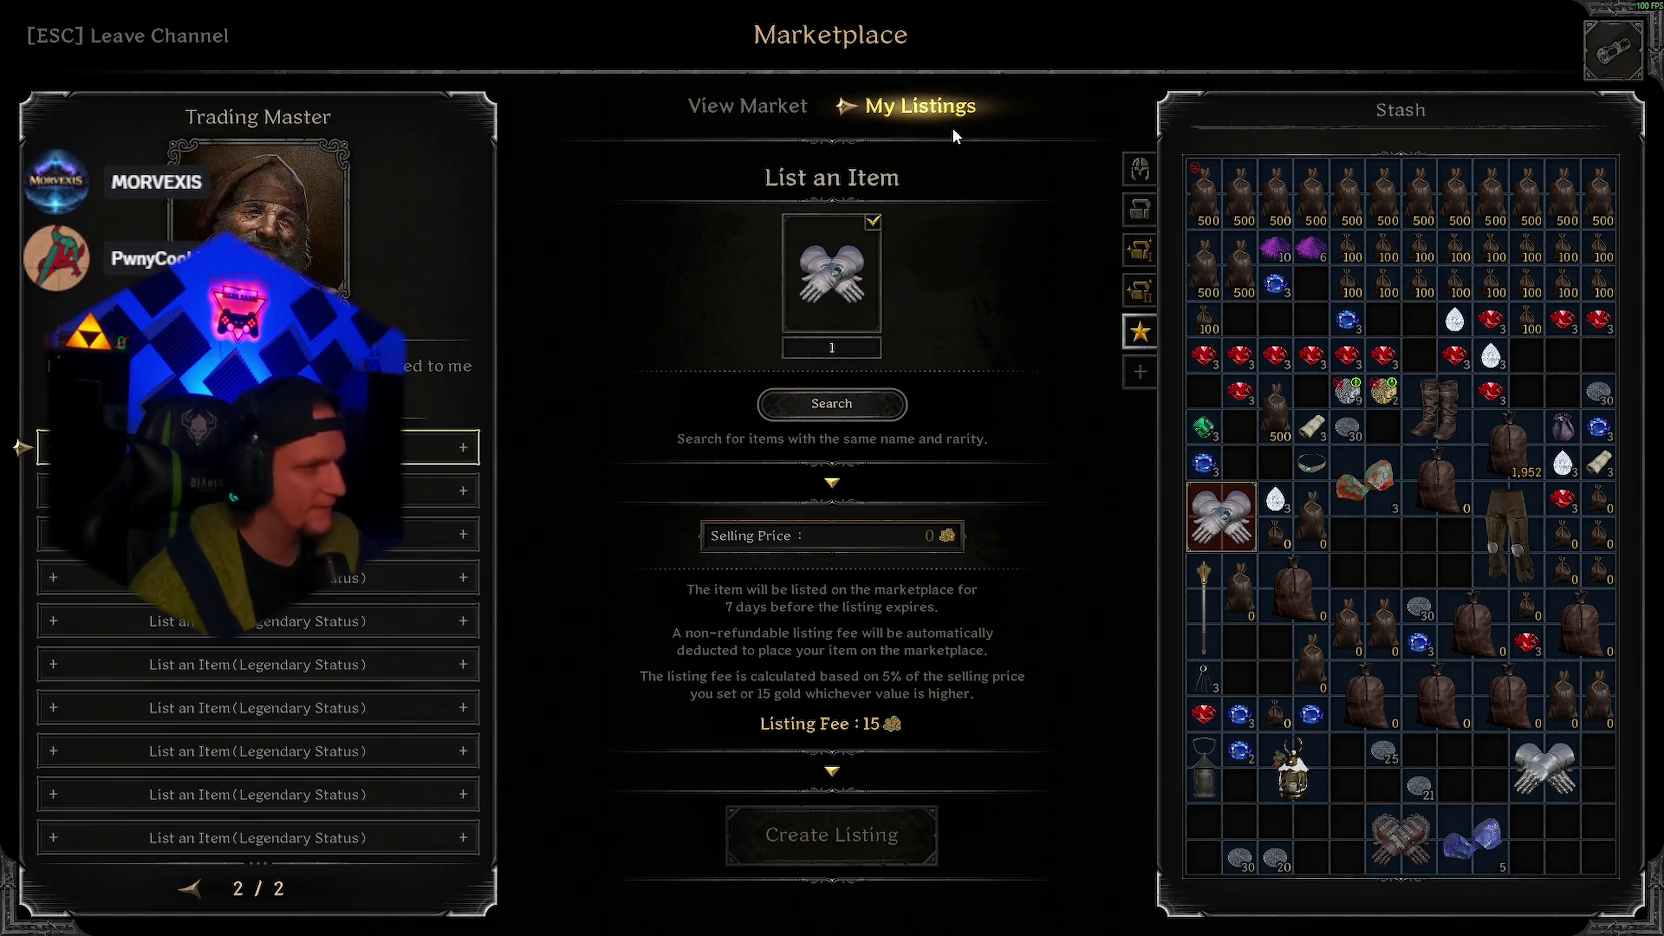
Leave the trading channel and return to the lobby
click(198, 47)
click(758, 524)
click(803, 12)
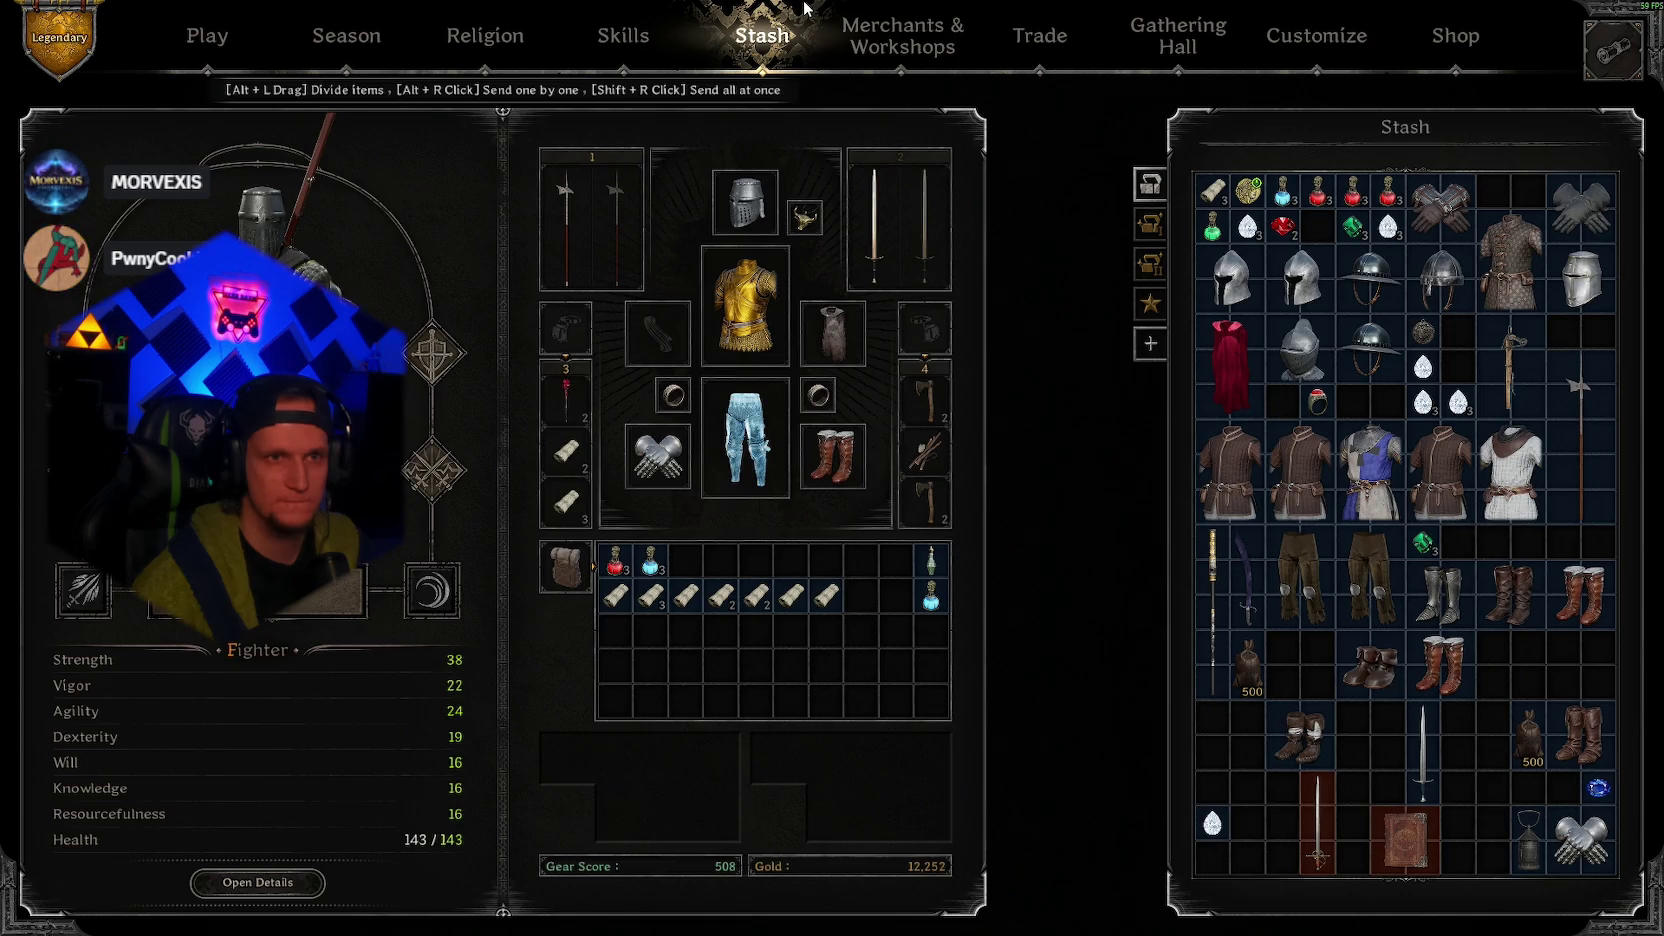
mouse_move(731, 418)
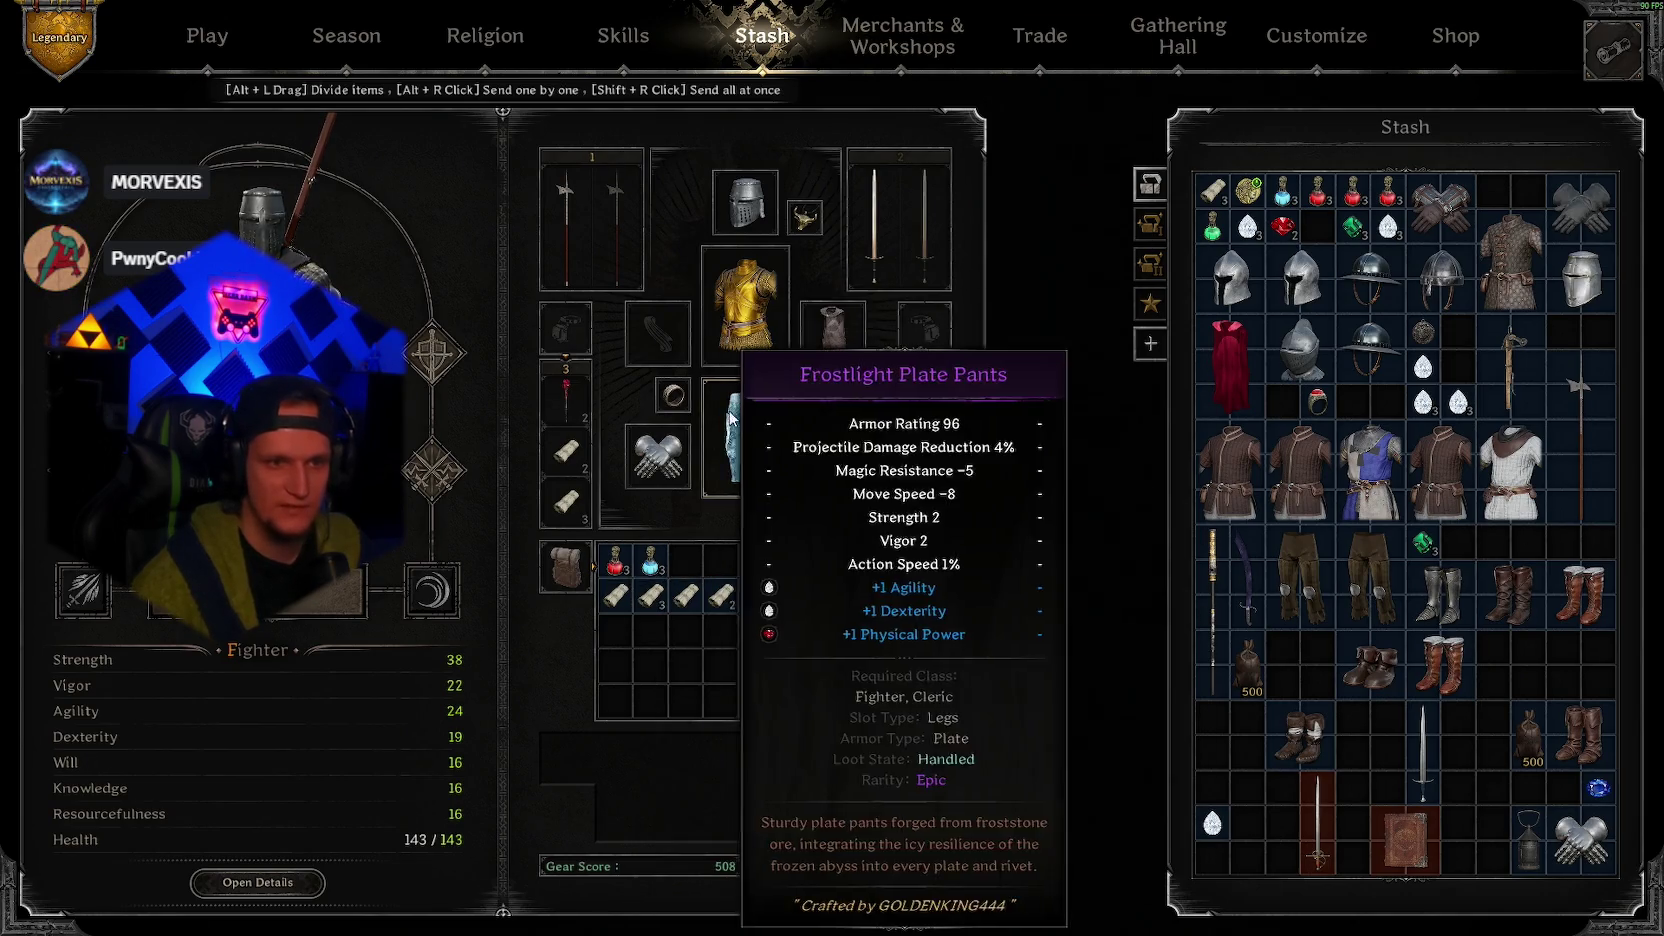
click(207, 35)
Invite the online friend to the party from the Friends list
click(446, 464)
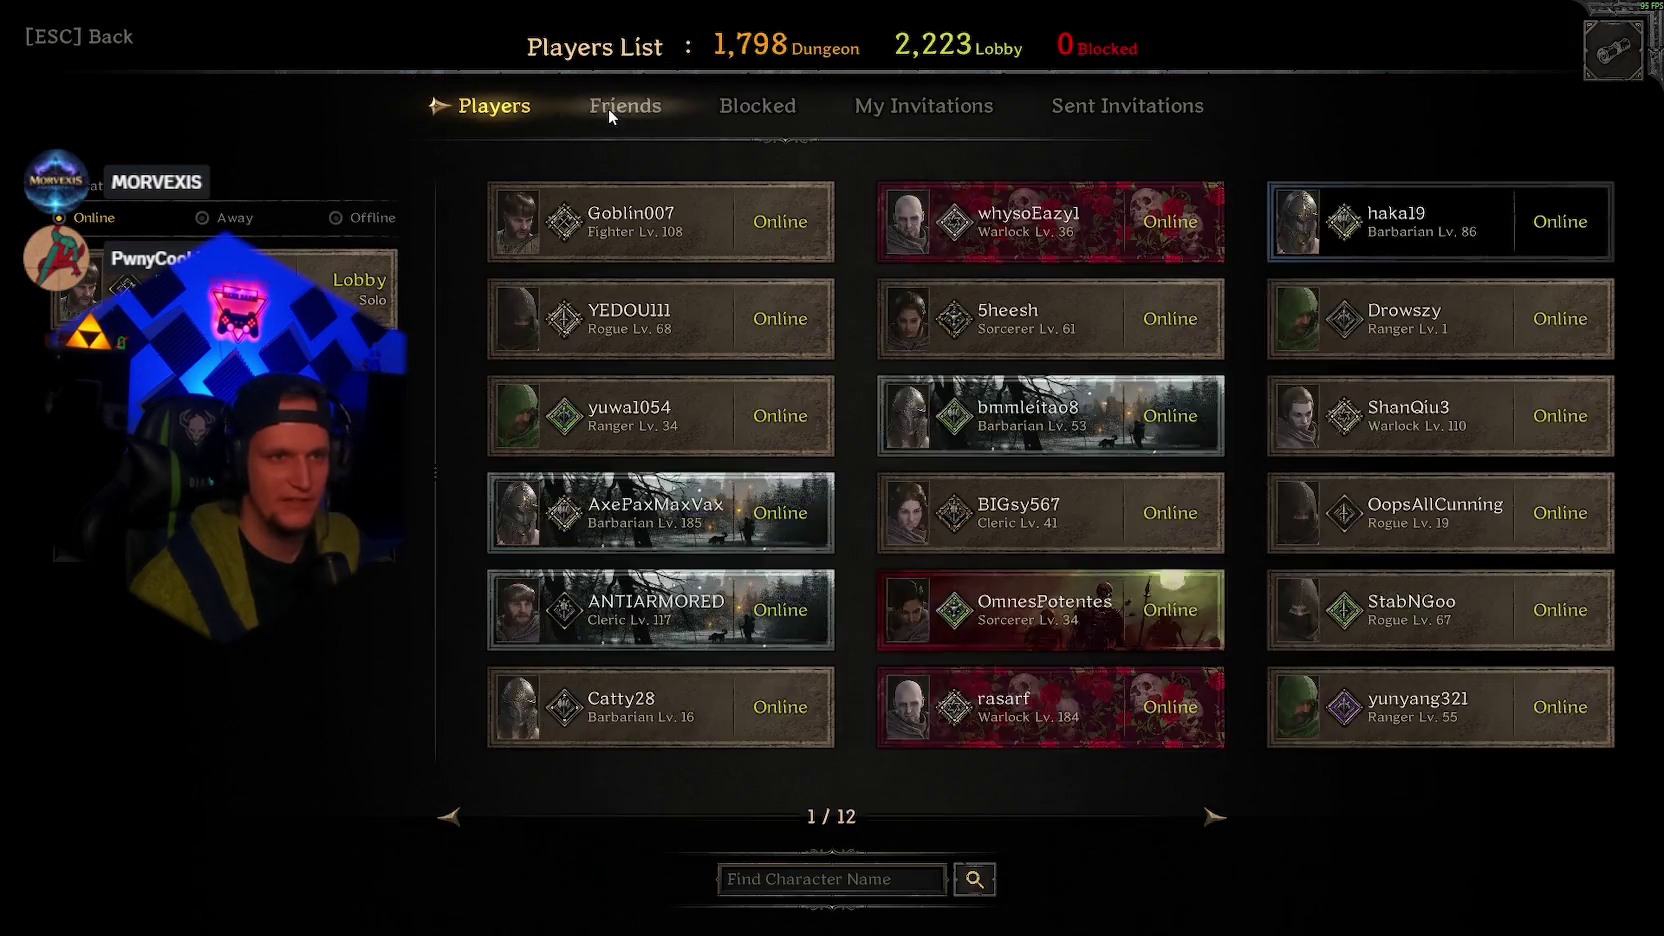
click(608, 108)
right_click(610, 218)
click(690, 231)
click(722, 543)
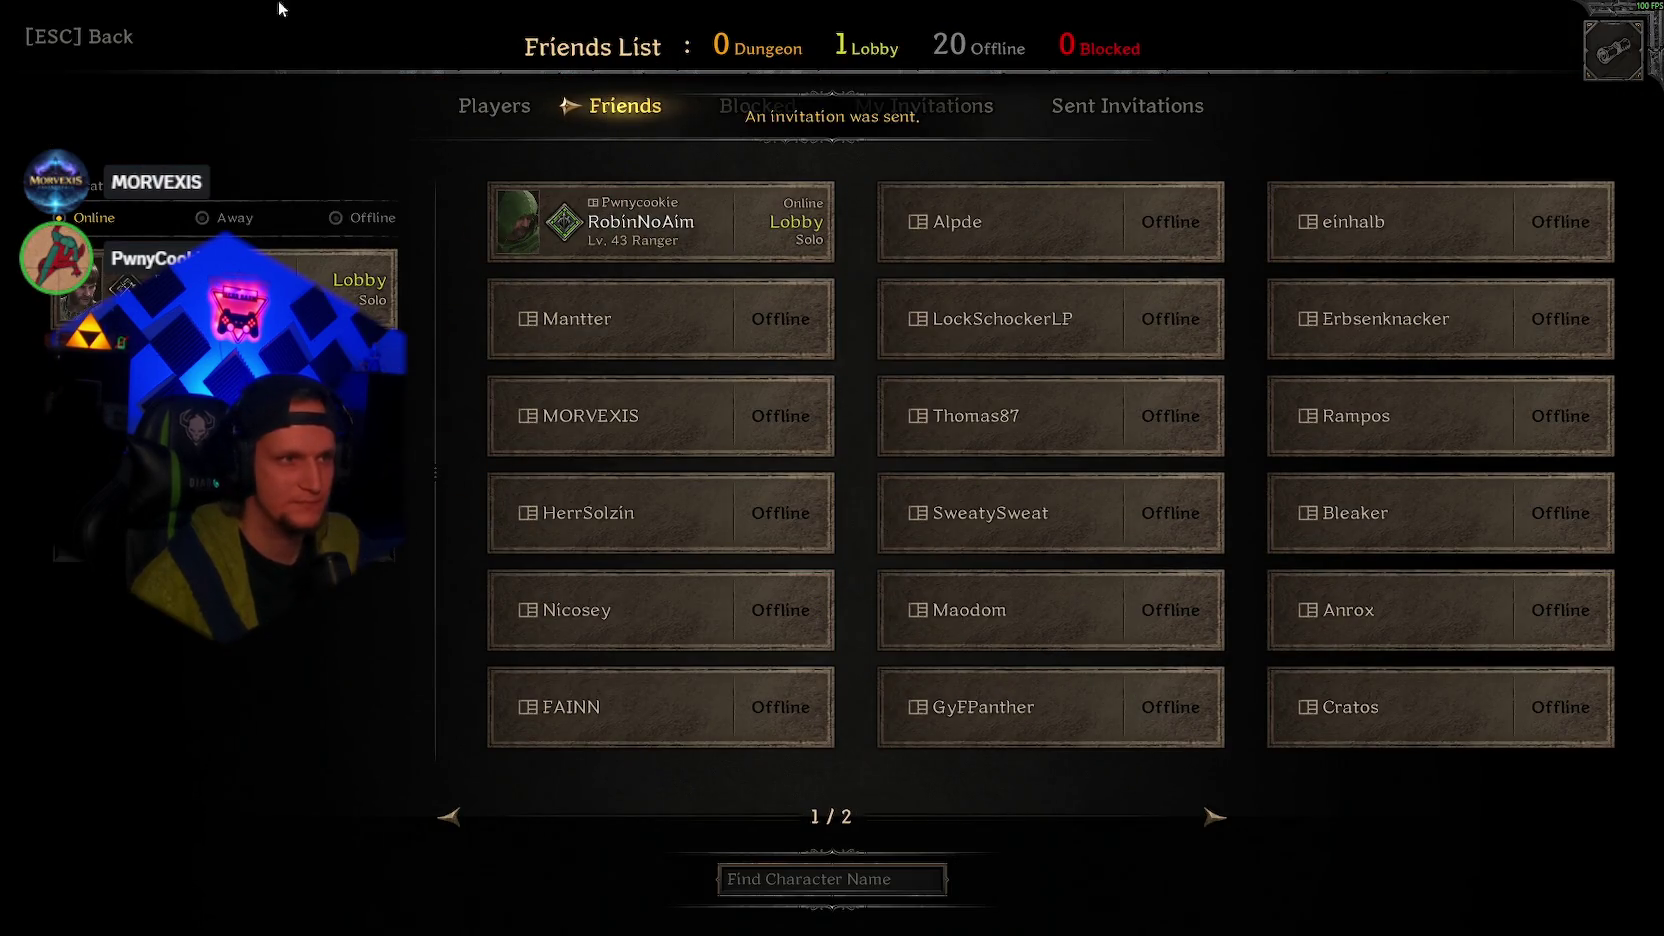
key(Escape)
click(781, 58)
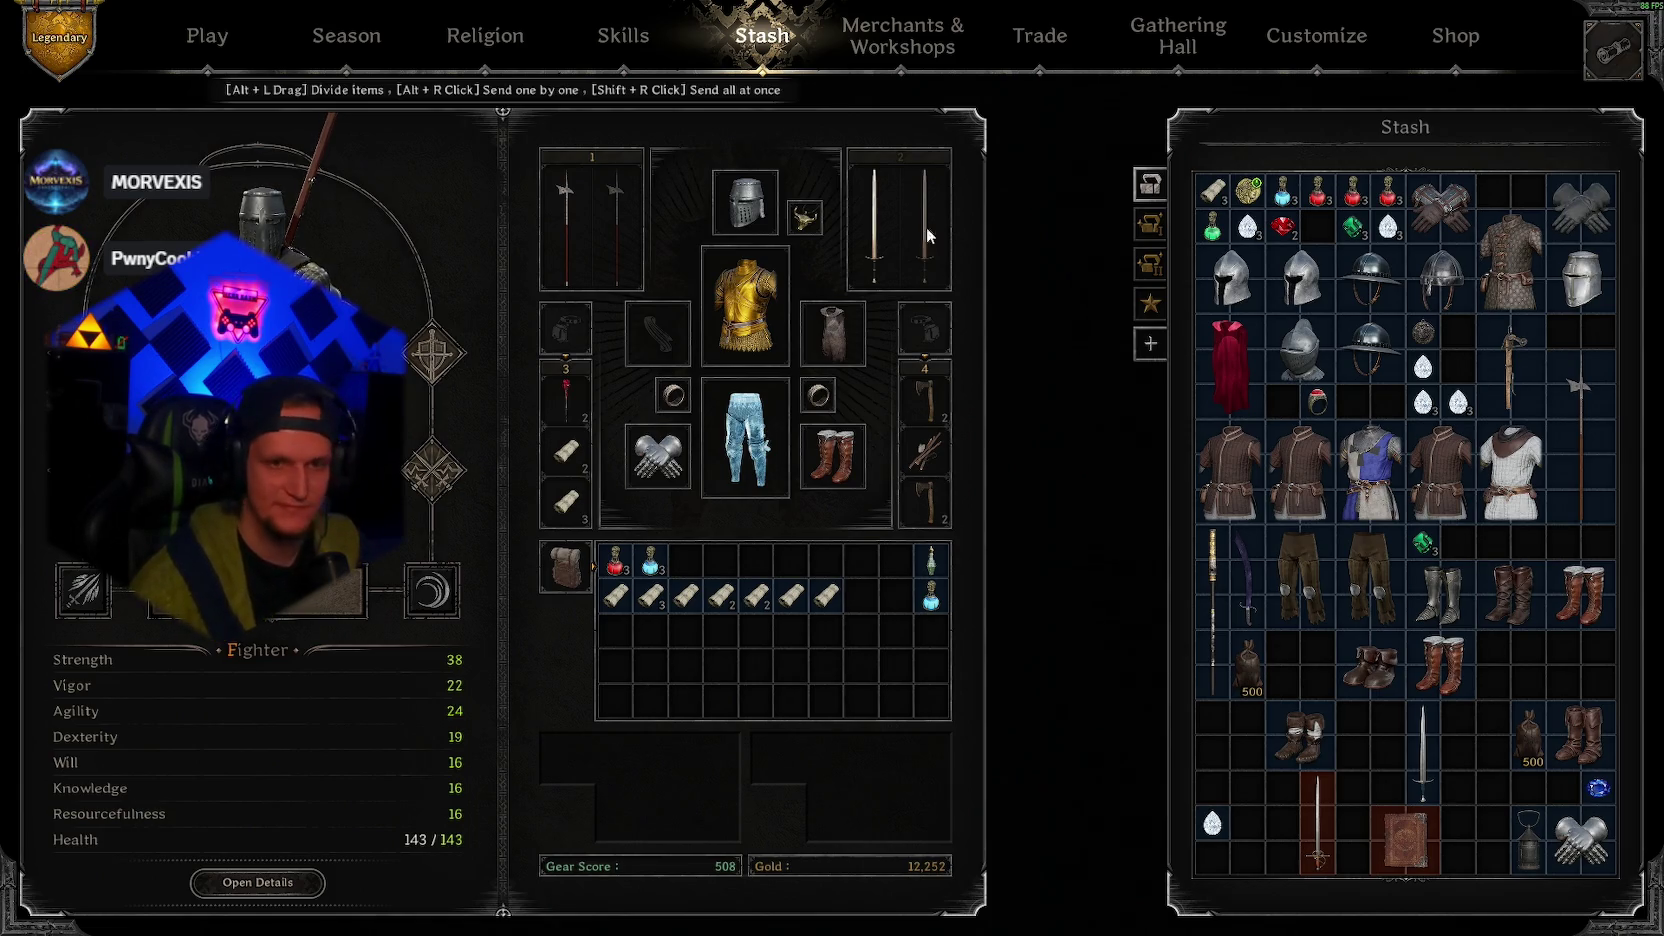
click(207, 35)
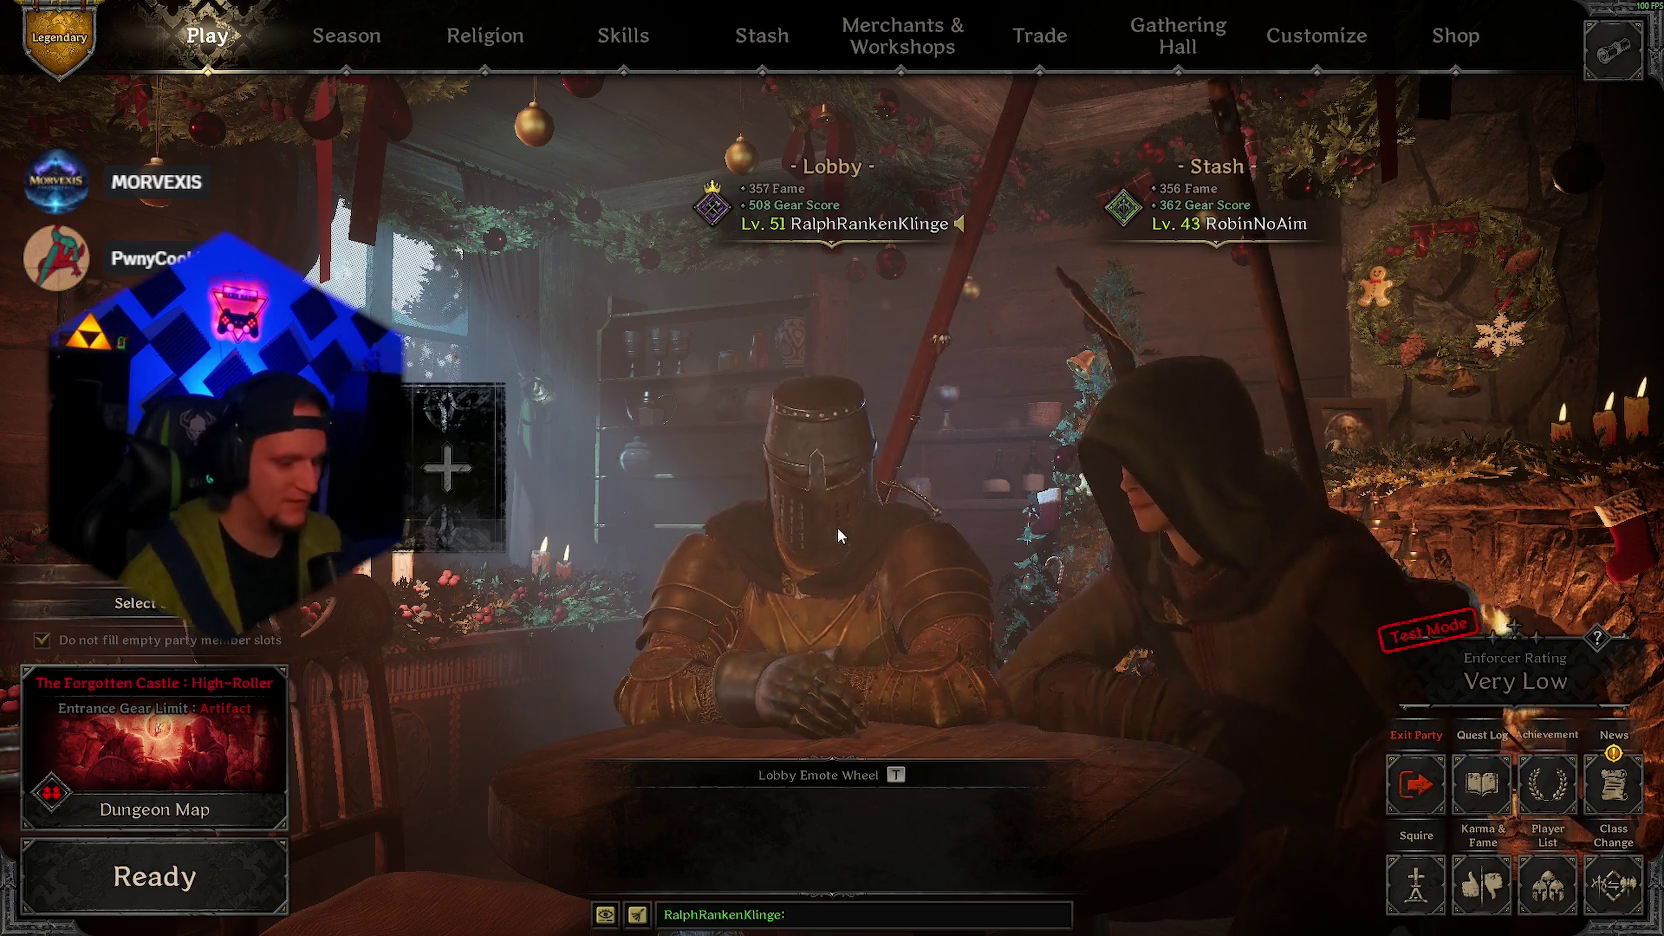
Play a knight emote from the T emote wheel and bring up the stash and equipment screen
key(t)
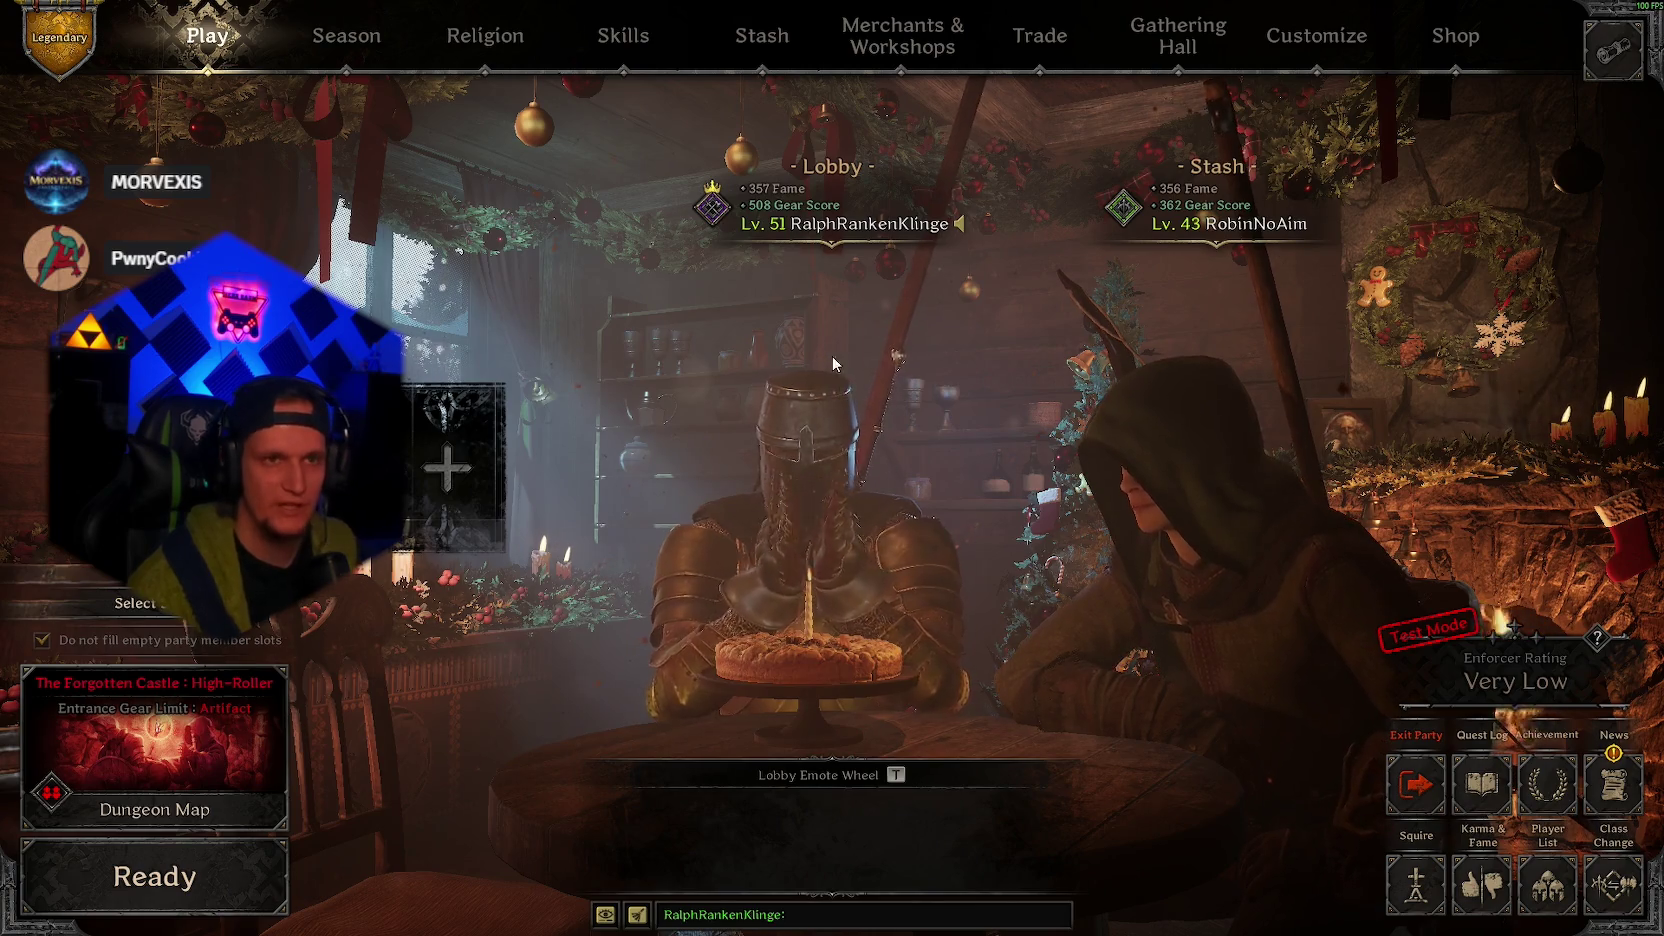
click(774, 8)
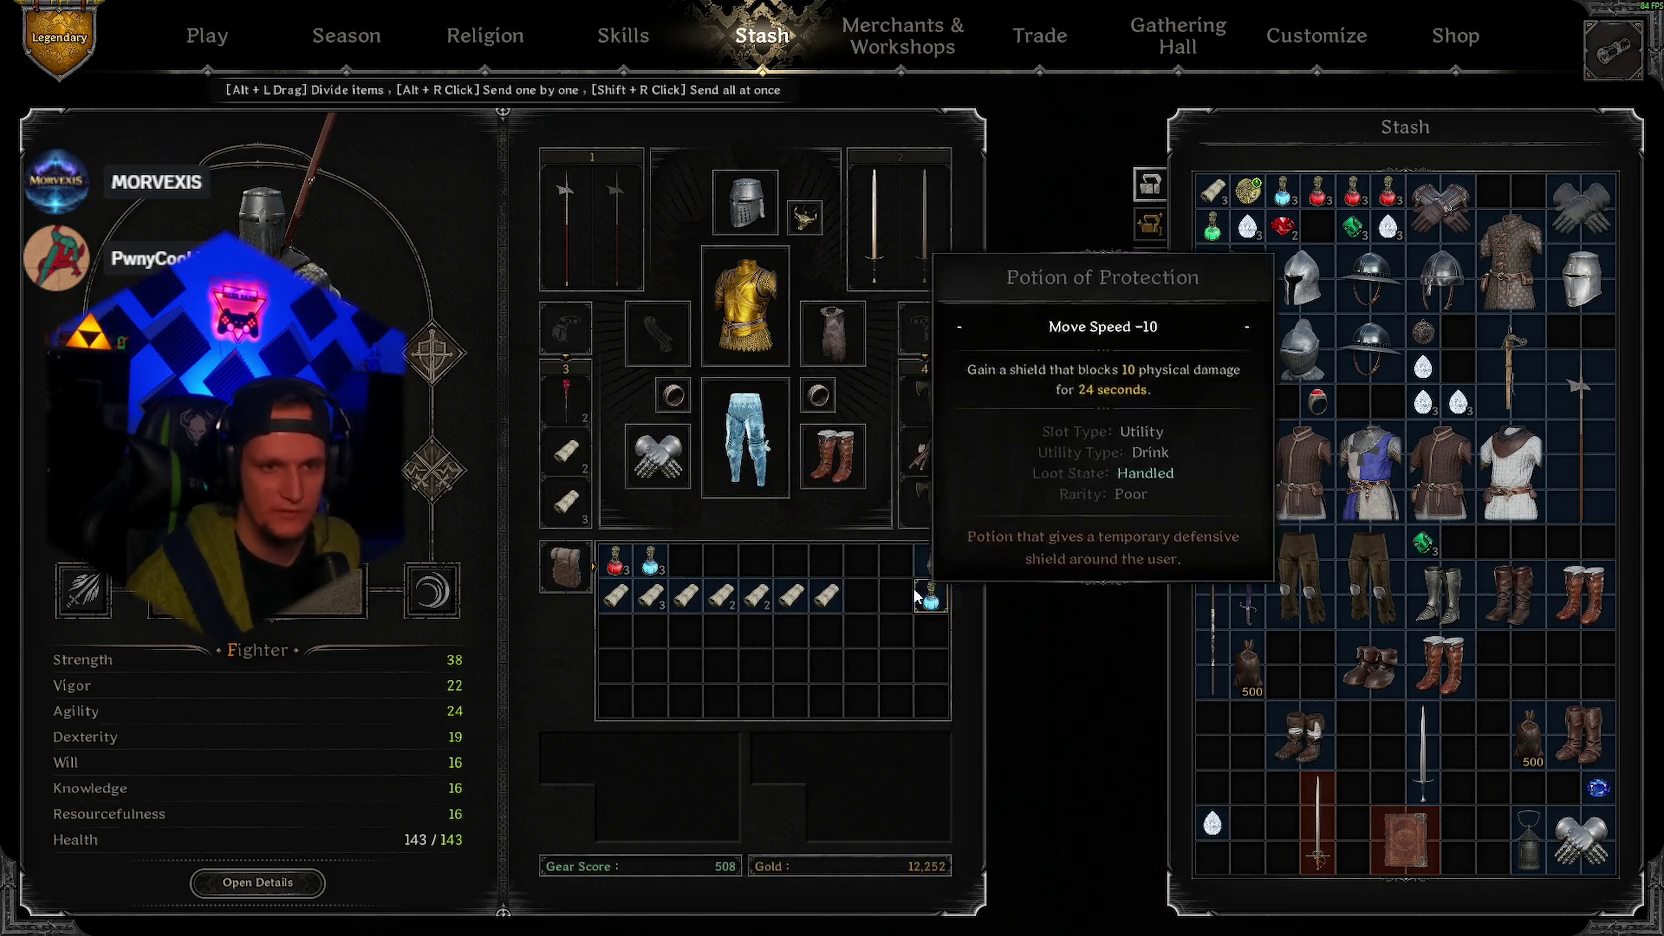
Buy four red healing potions from the Alchemist for 36 gold
key(e)
click(236, 240)
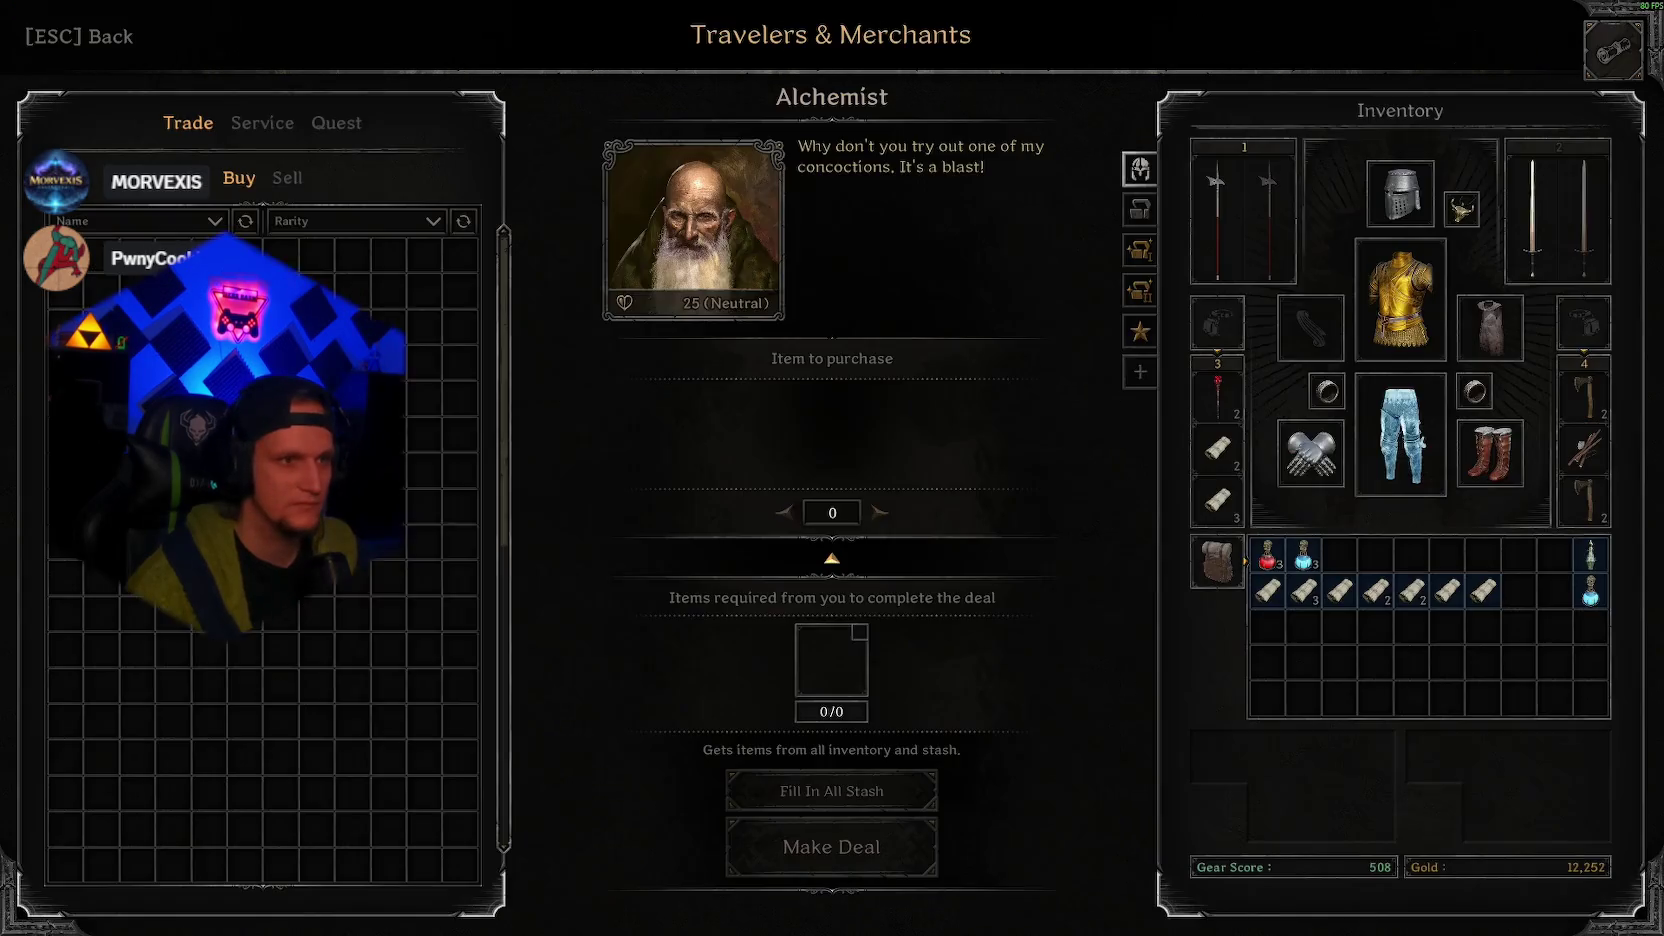
click(128, 262)
click(879, 512)
click(879, 512)
click(879, 512)
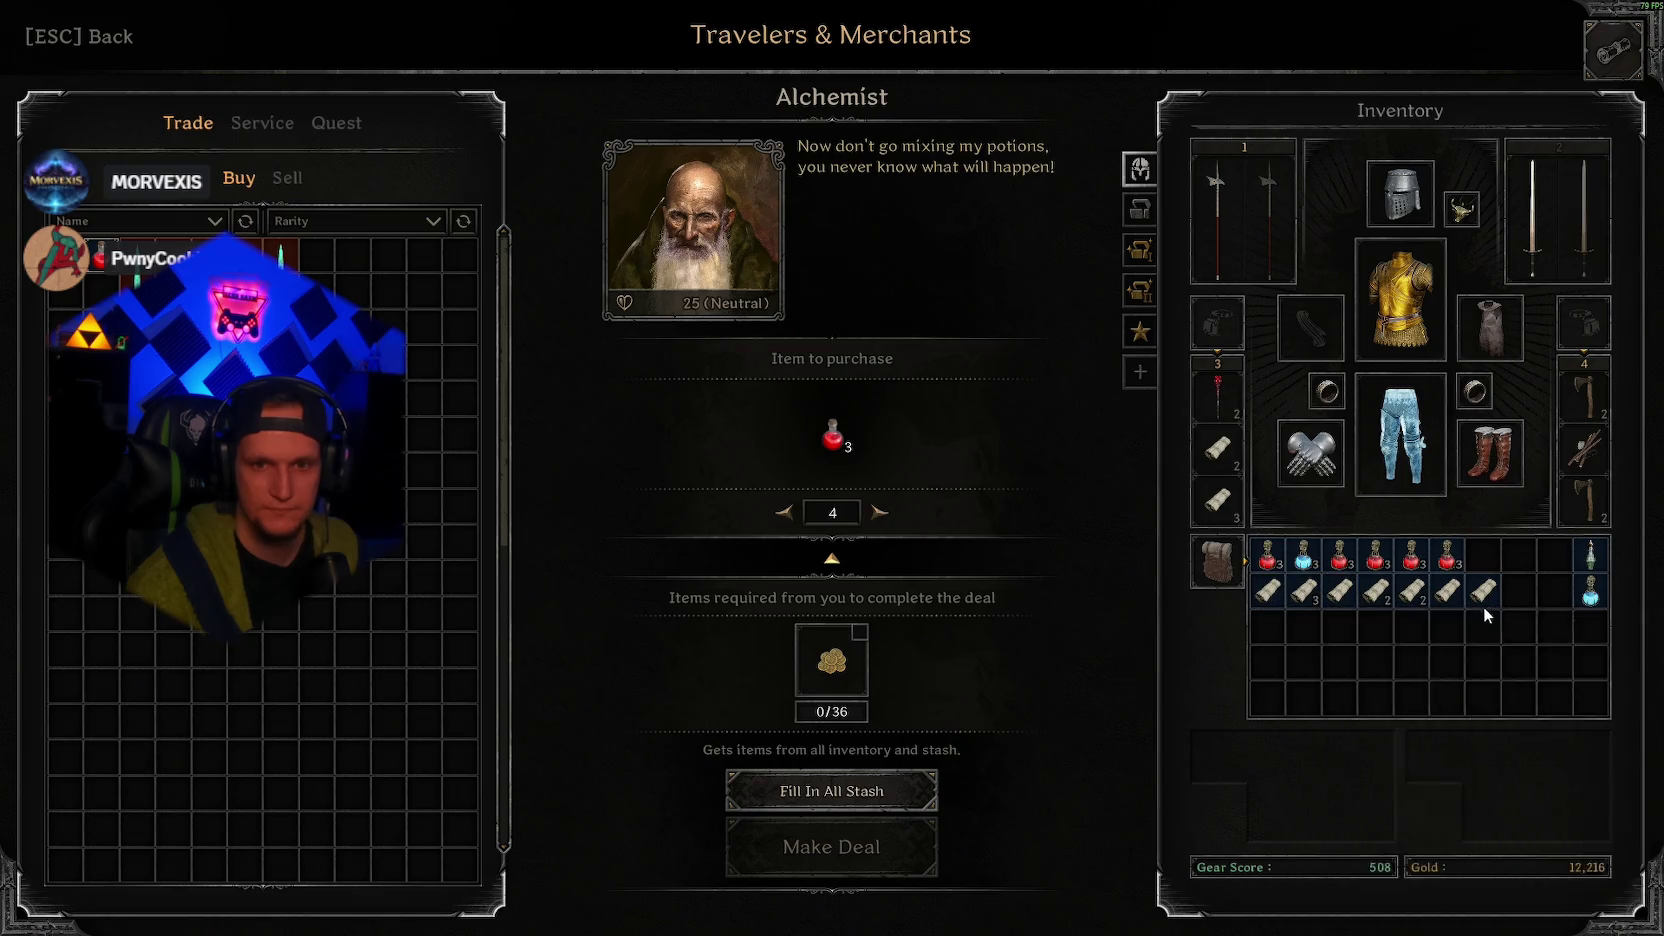
Move a bandage into the bag grid, look in on the Surgeon, then return to the lobby
click(1225, 510)
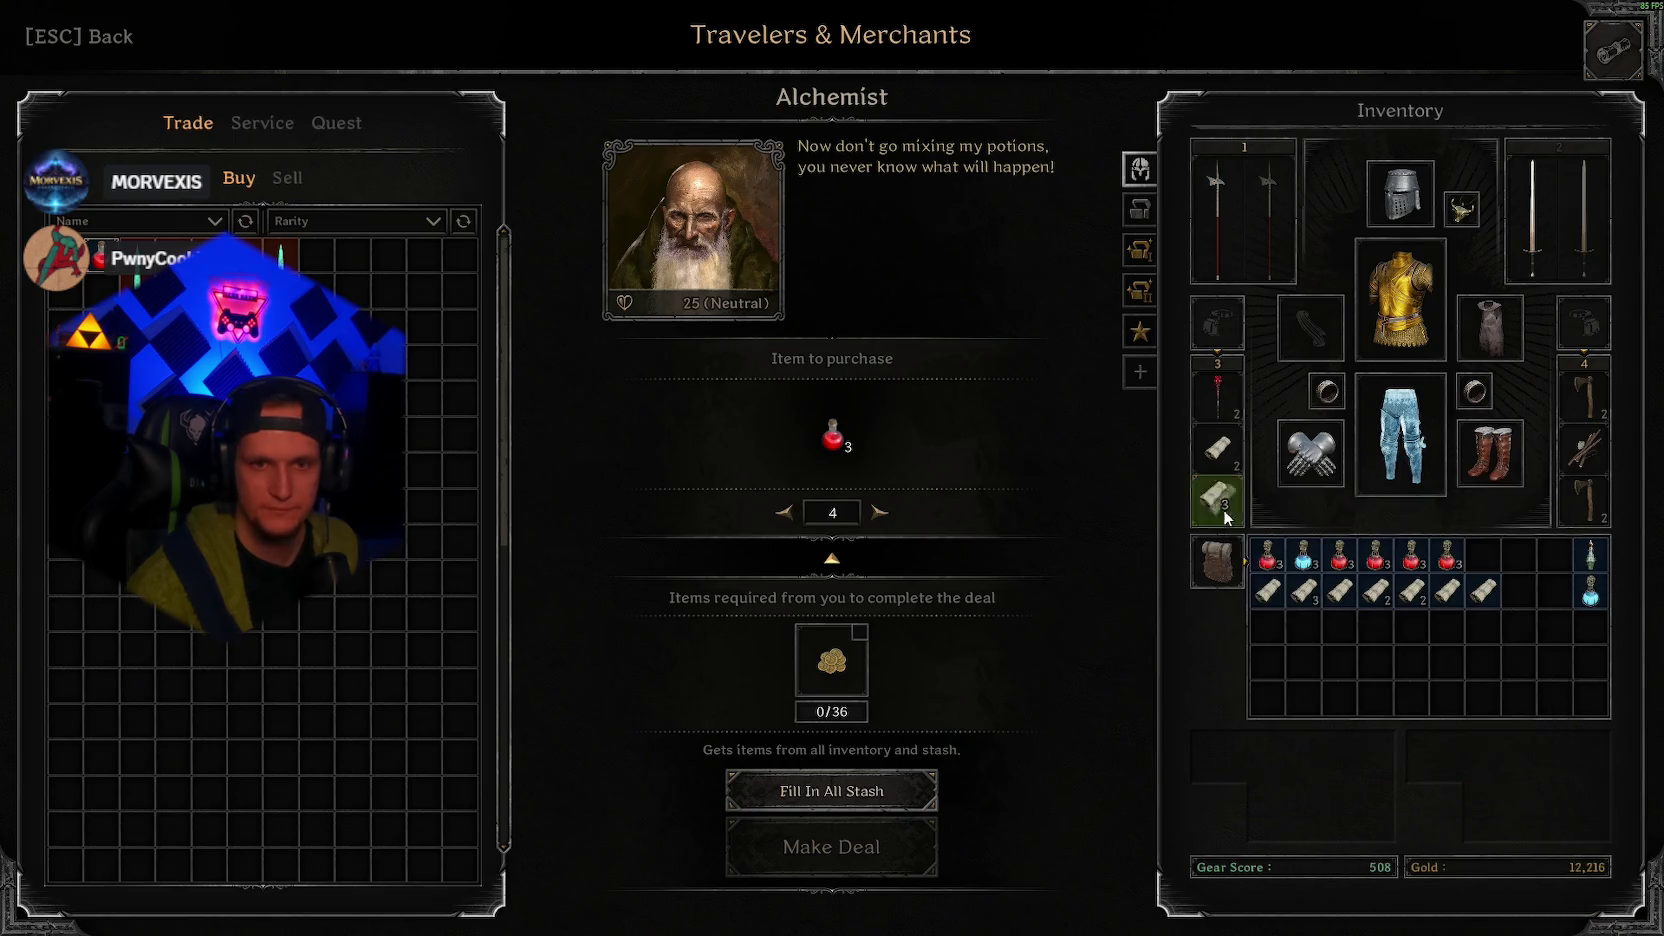
click(1267, 627)
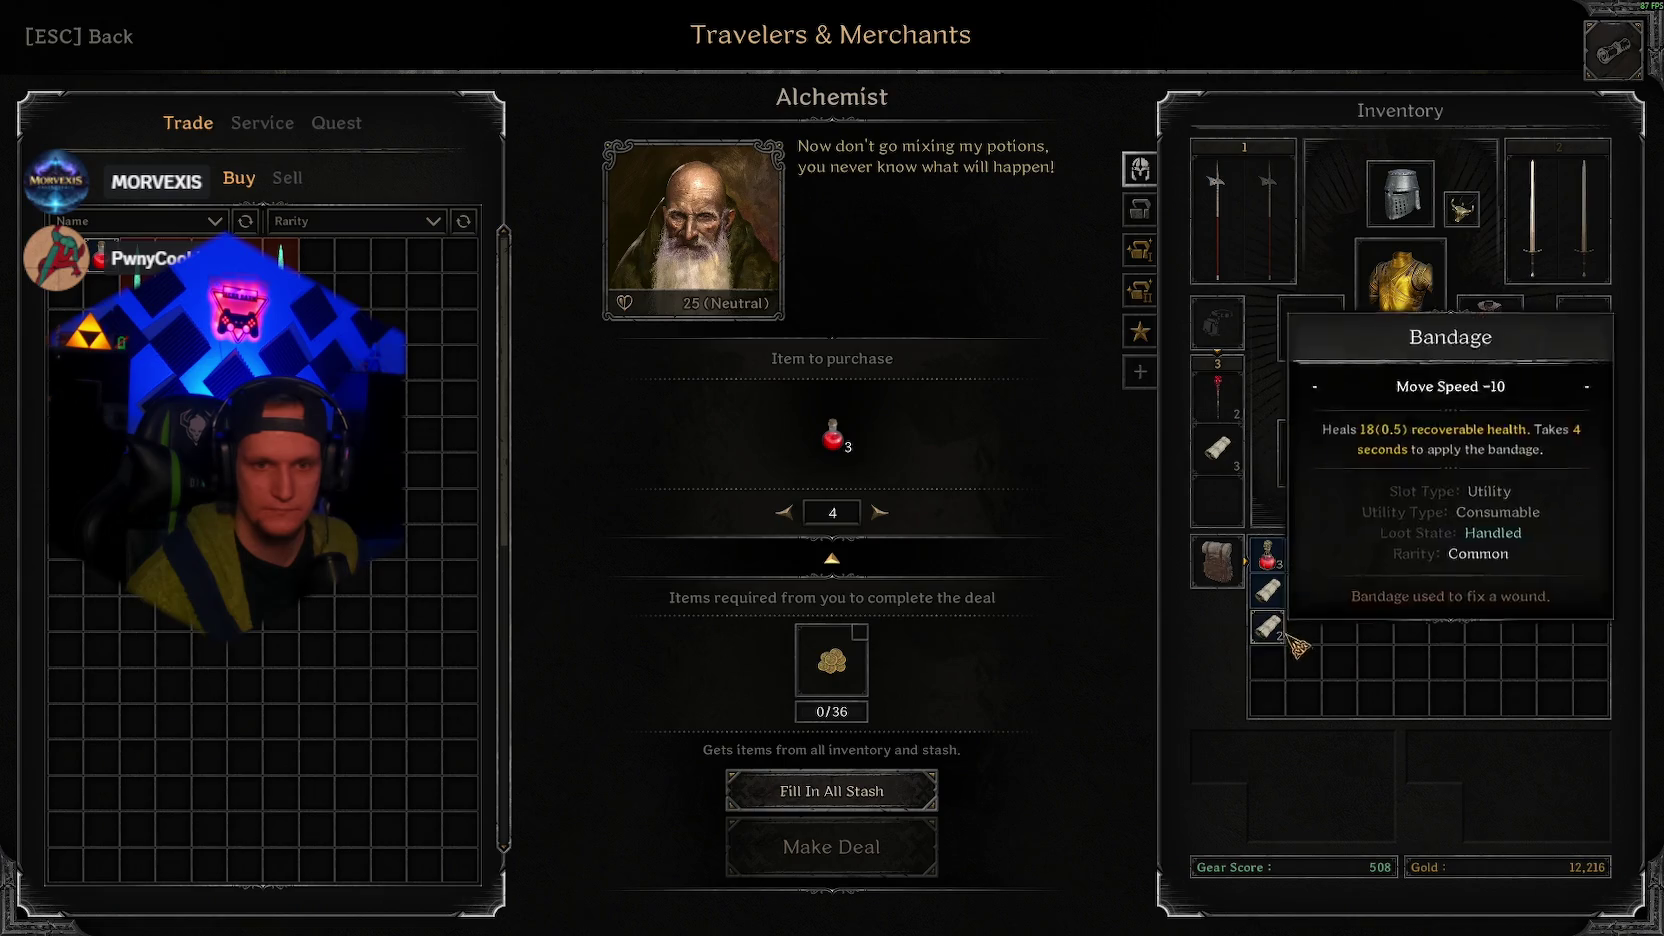
key(Escape)
click(440, 222)
key(Escape)
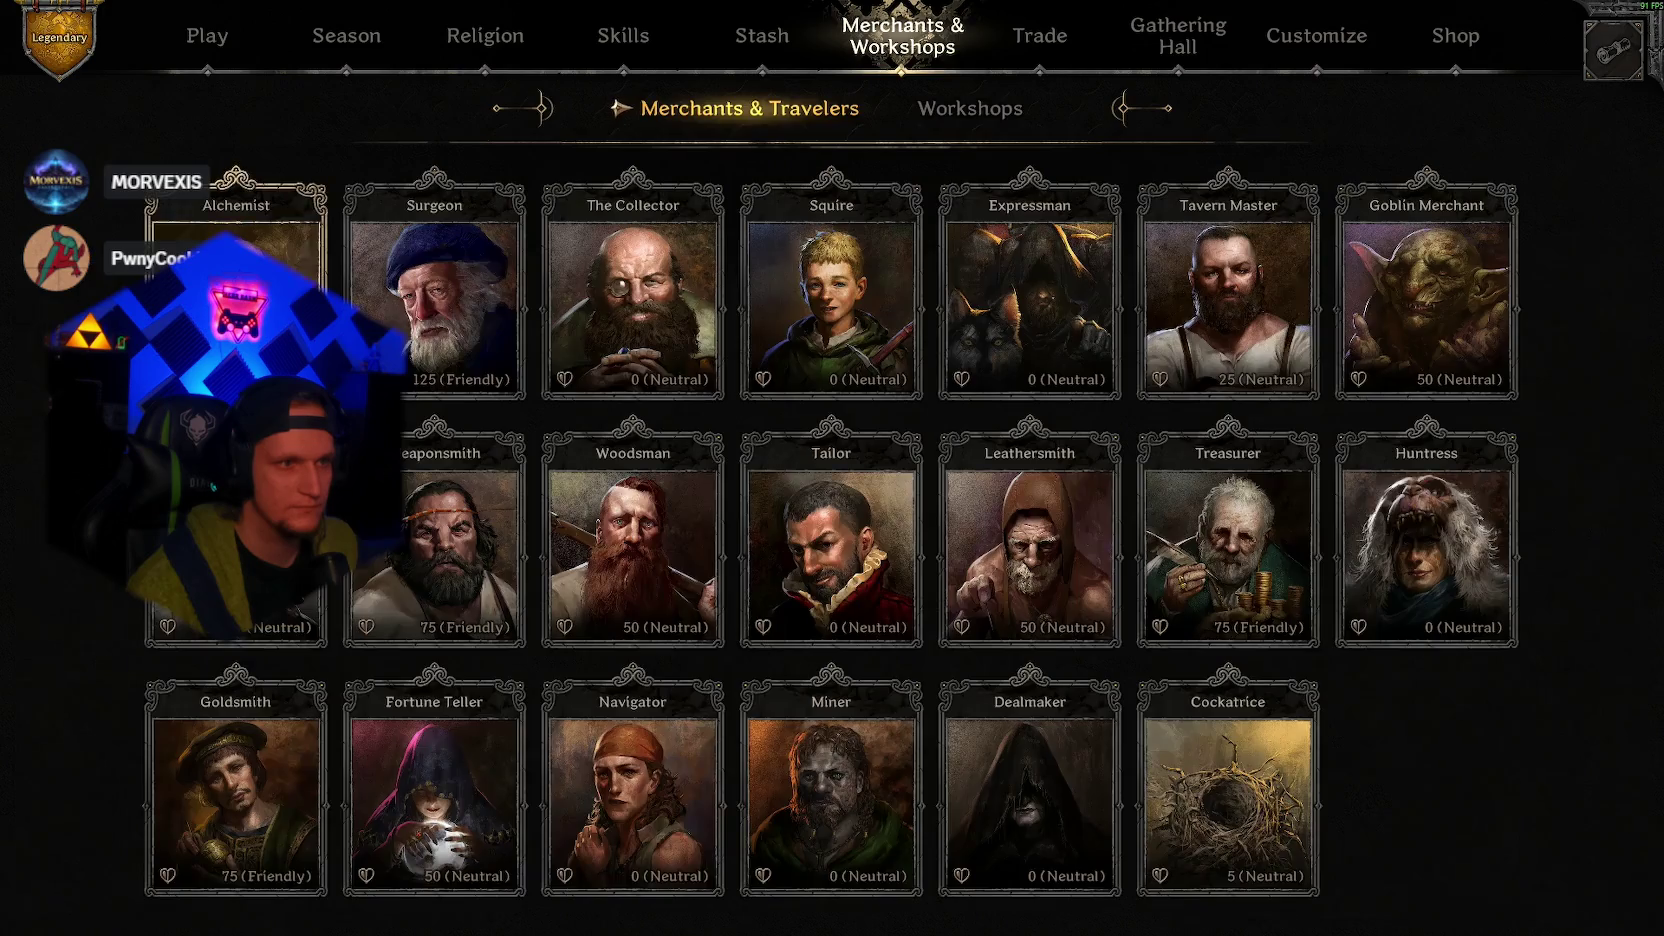
click(240, 230)
click(100, 262)
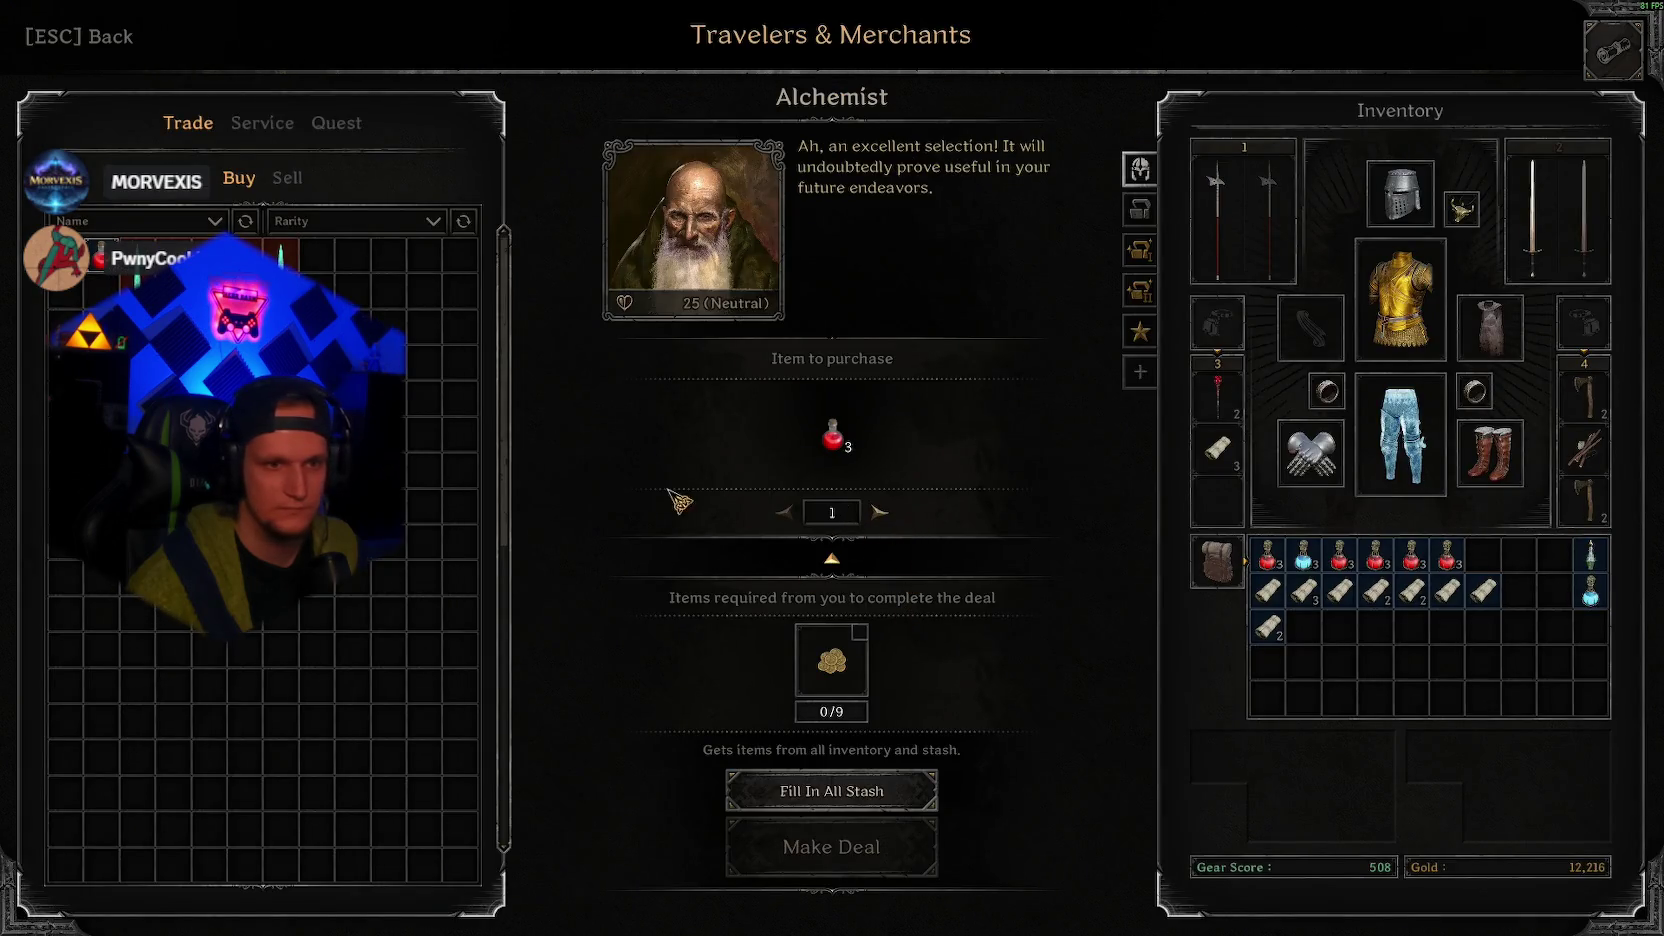
key(Escape)
key(Escape)
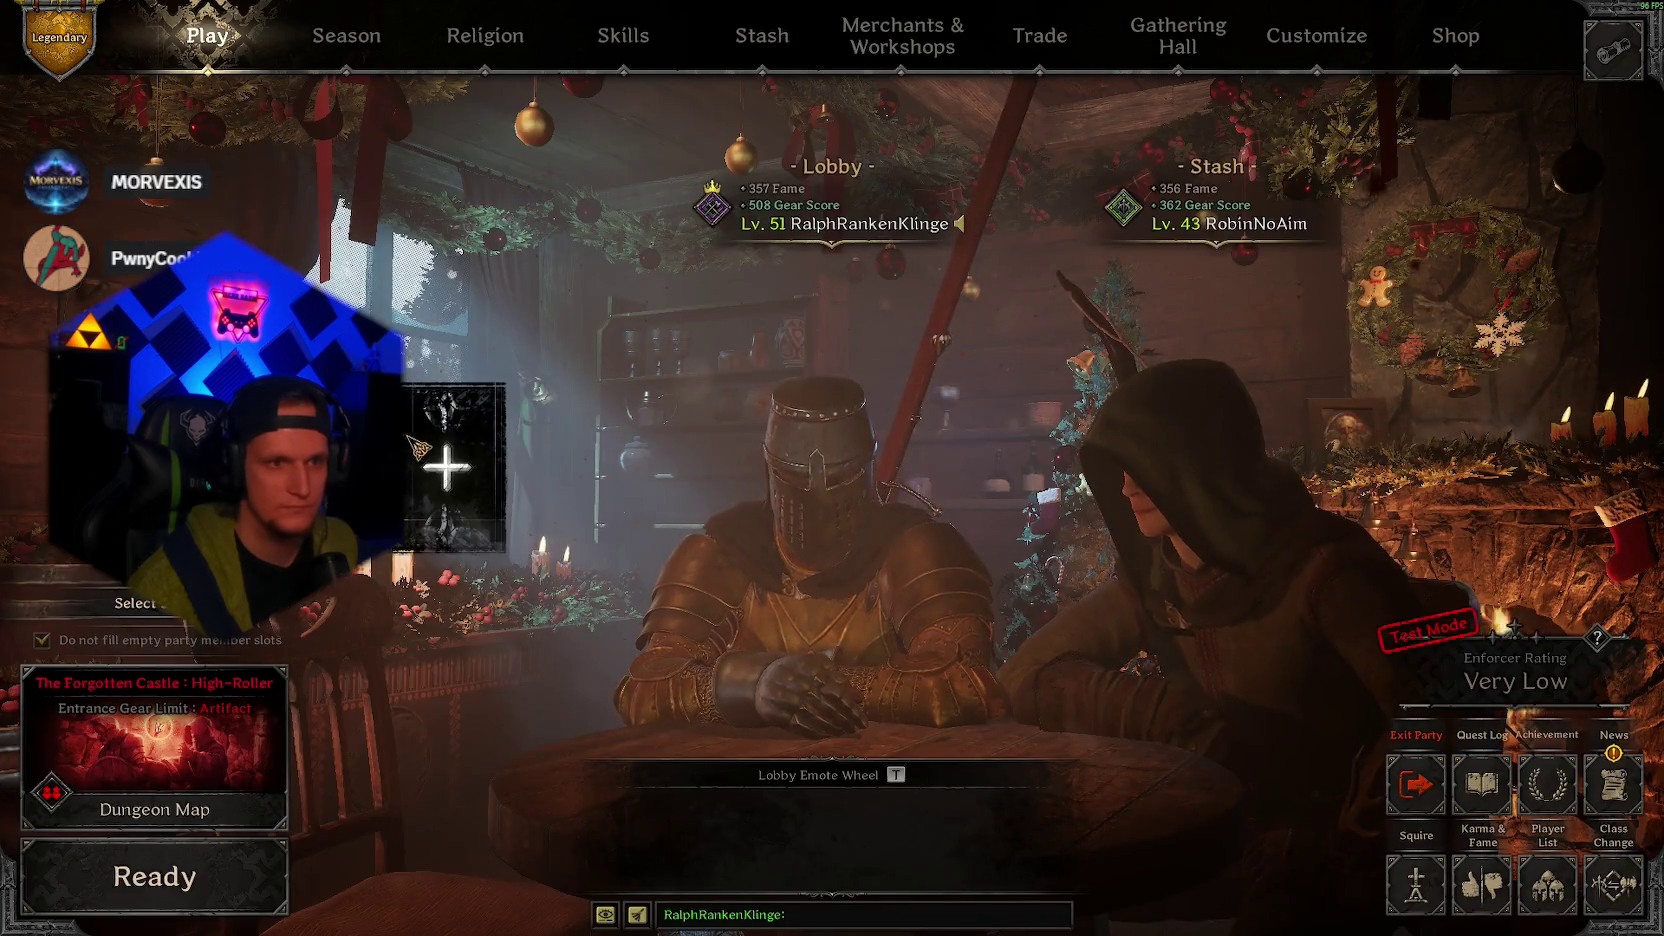
Check the friends and all-players lists from the empty party slot
click(413, 442)
click(520, 106)
click(578, 106)
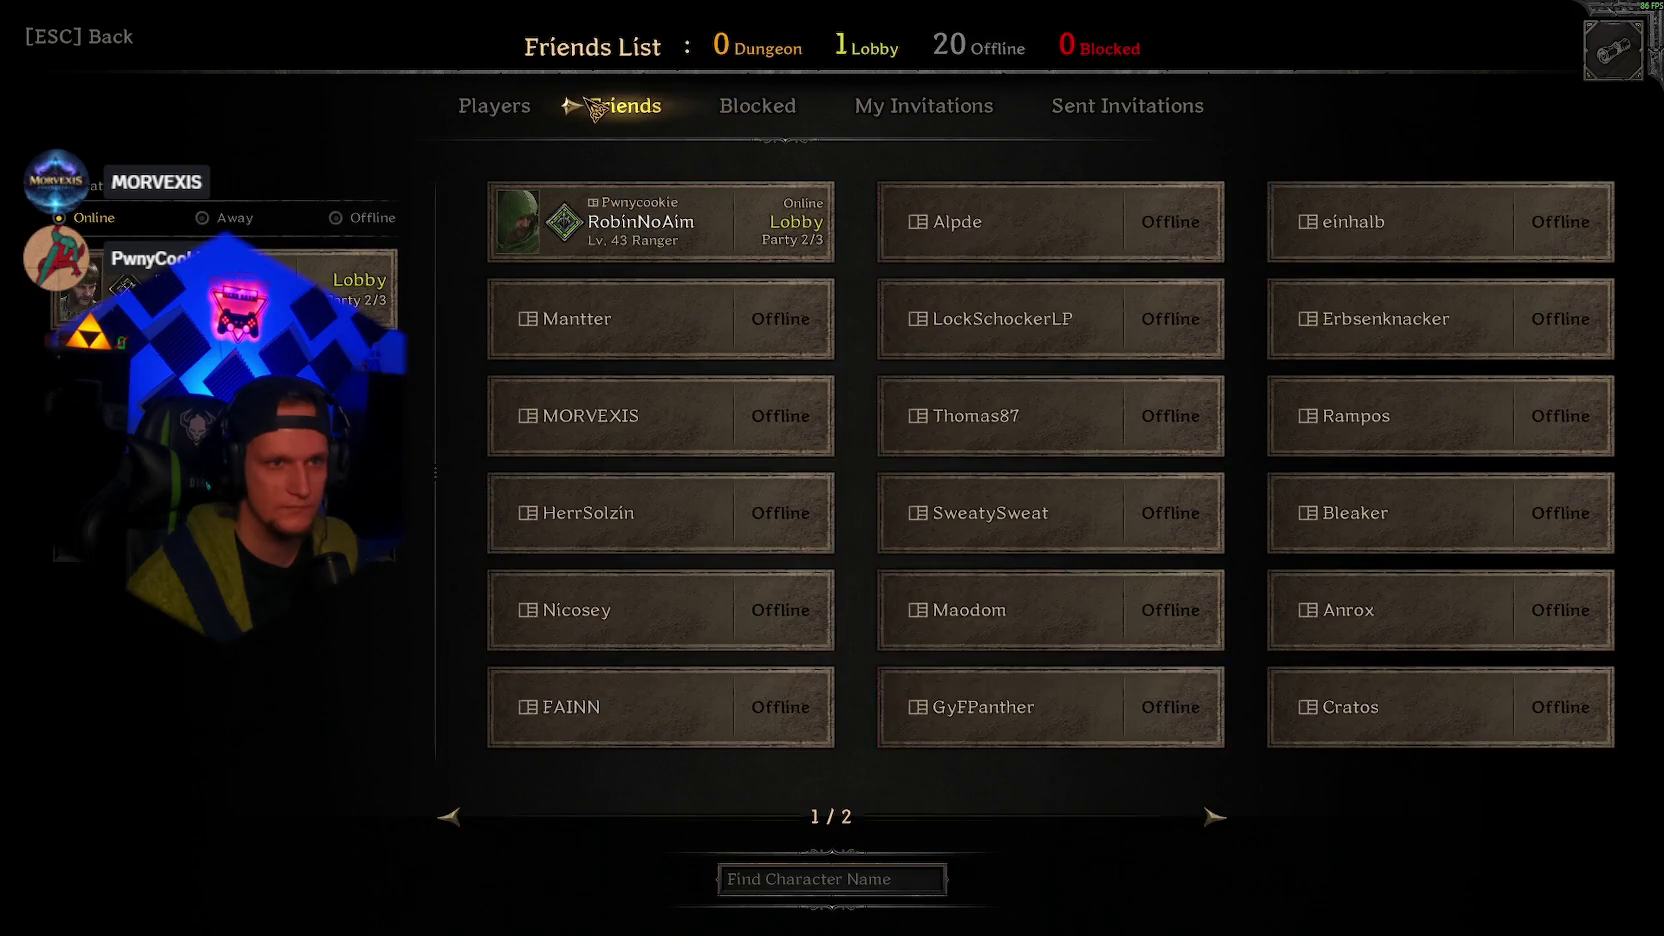
key(Escape)
Confirm The Forgotten Castle on the High-Roller tab as the dungeon
click(275, 700)
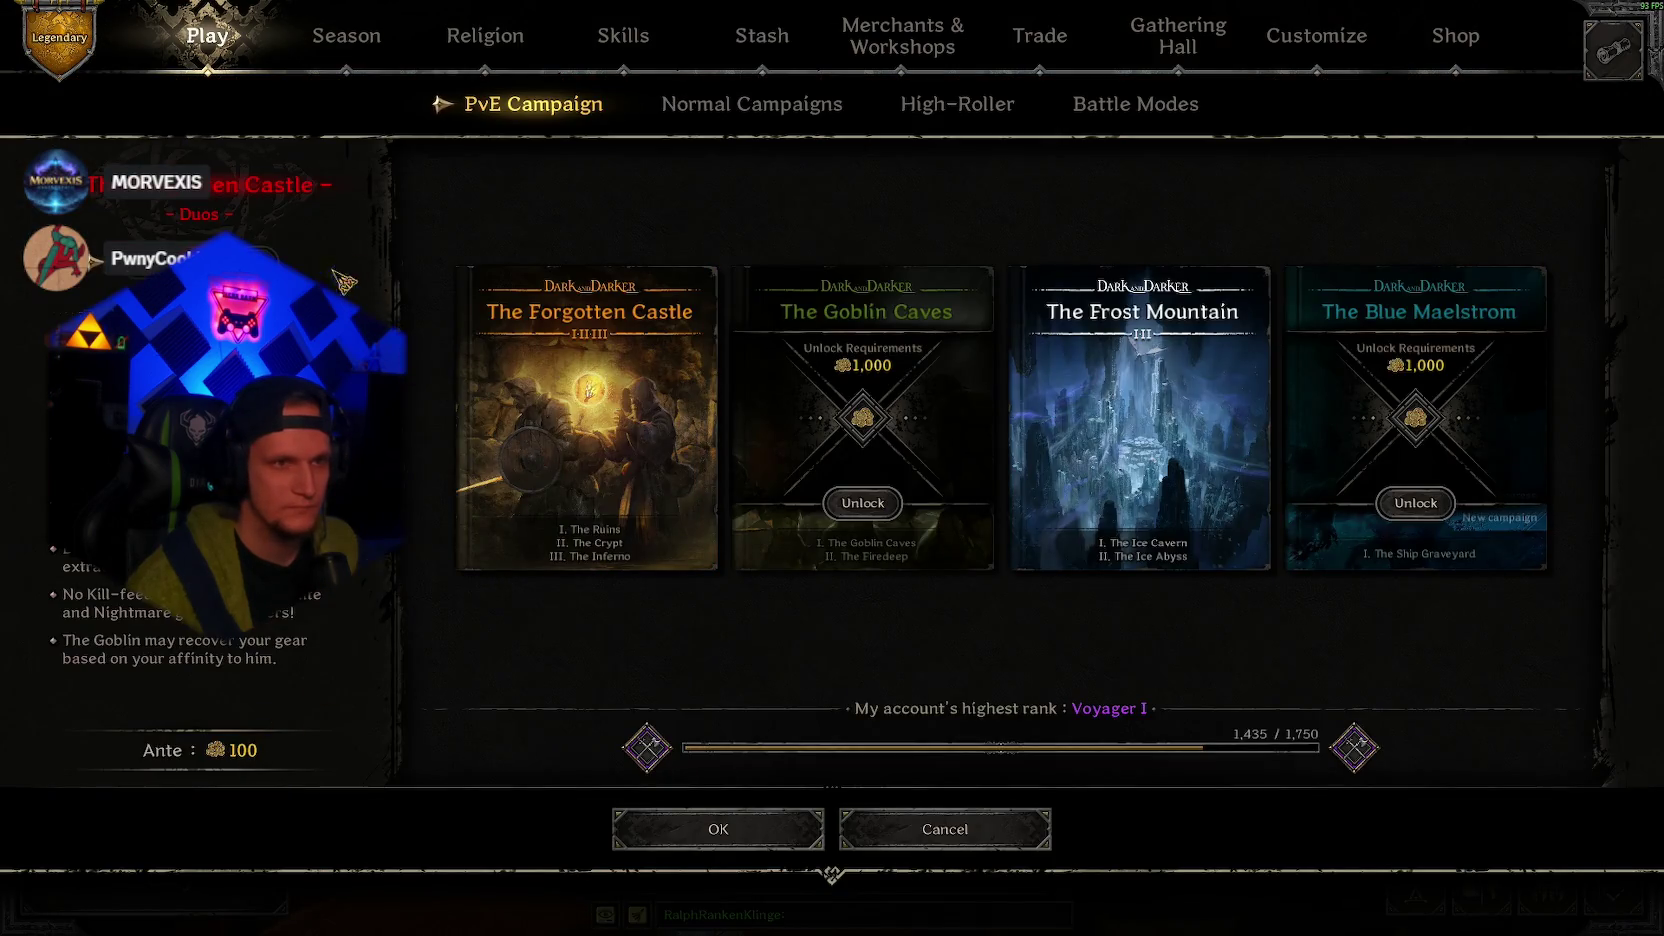
click(662, 112)
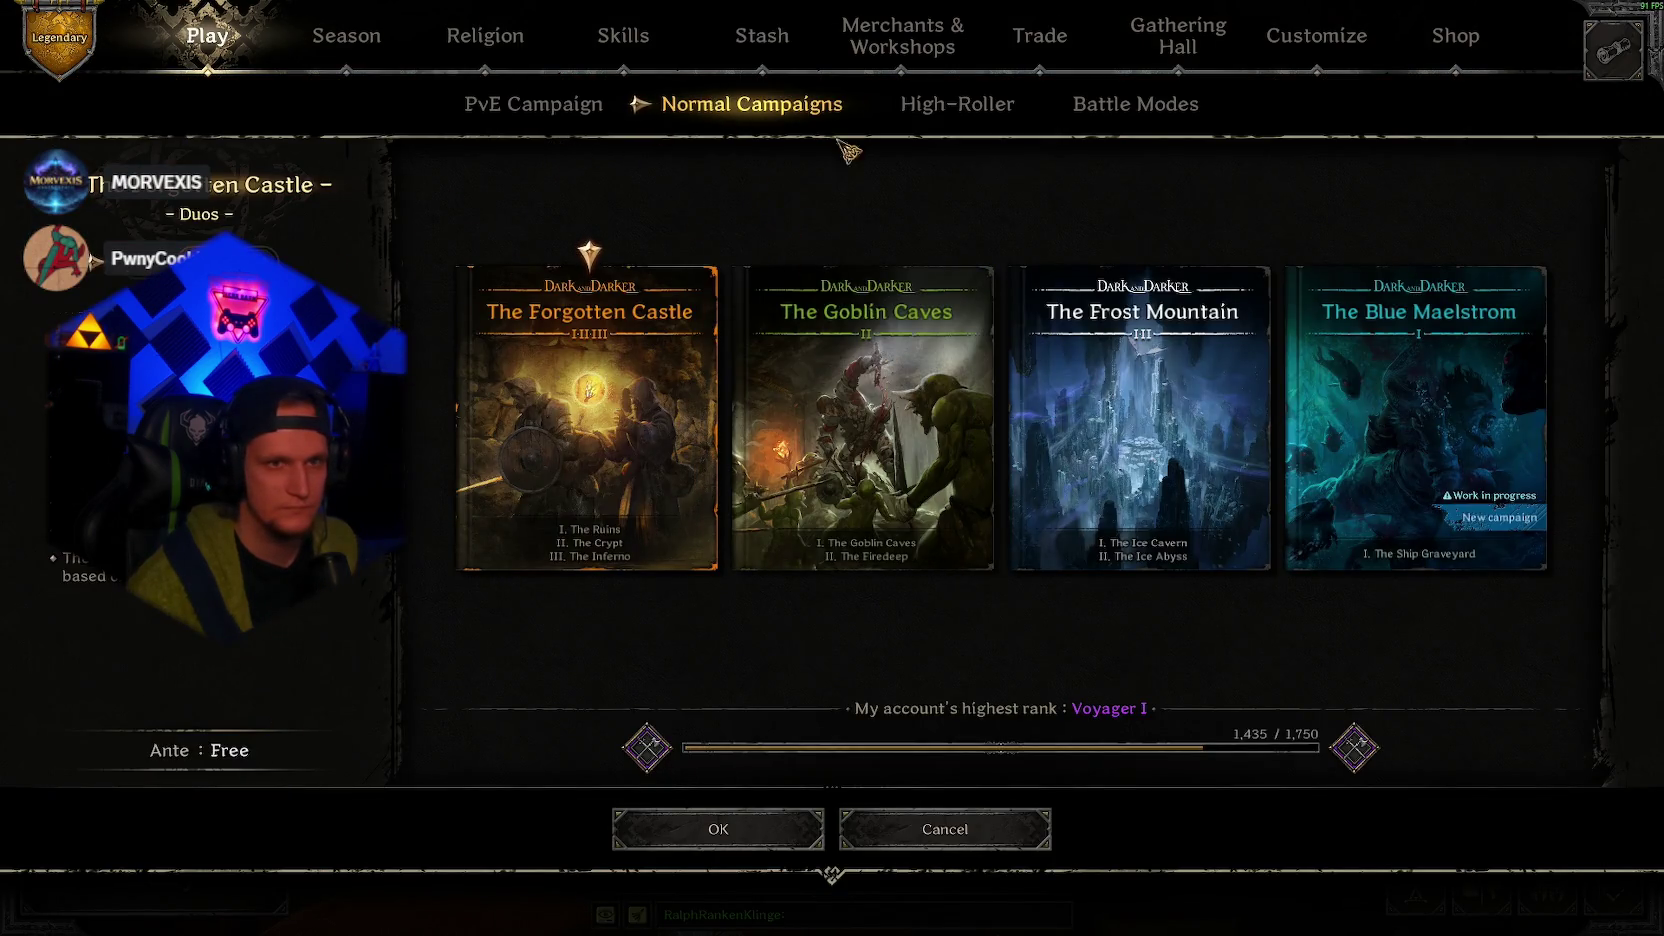
click(945, 106)
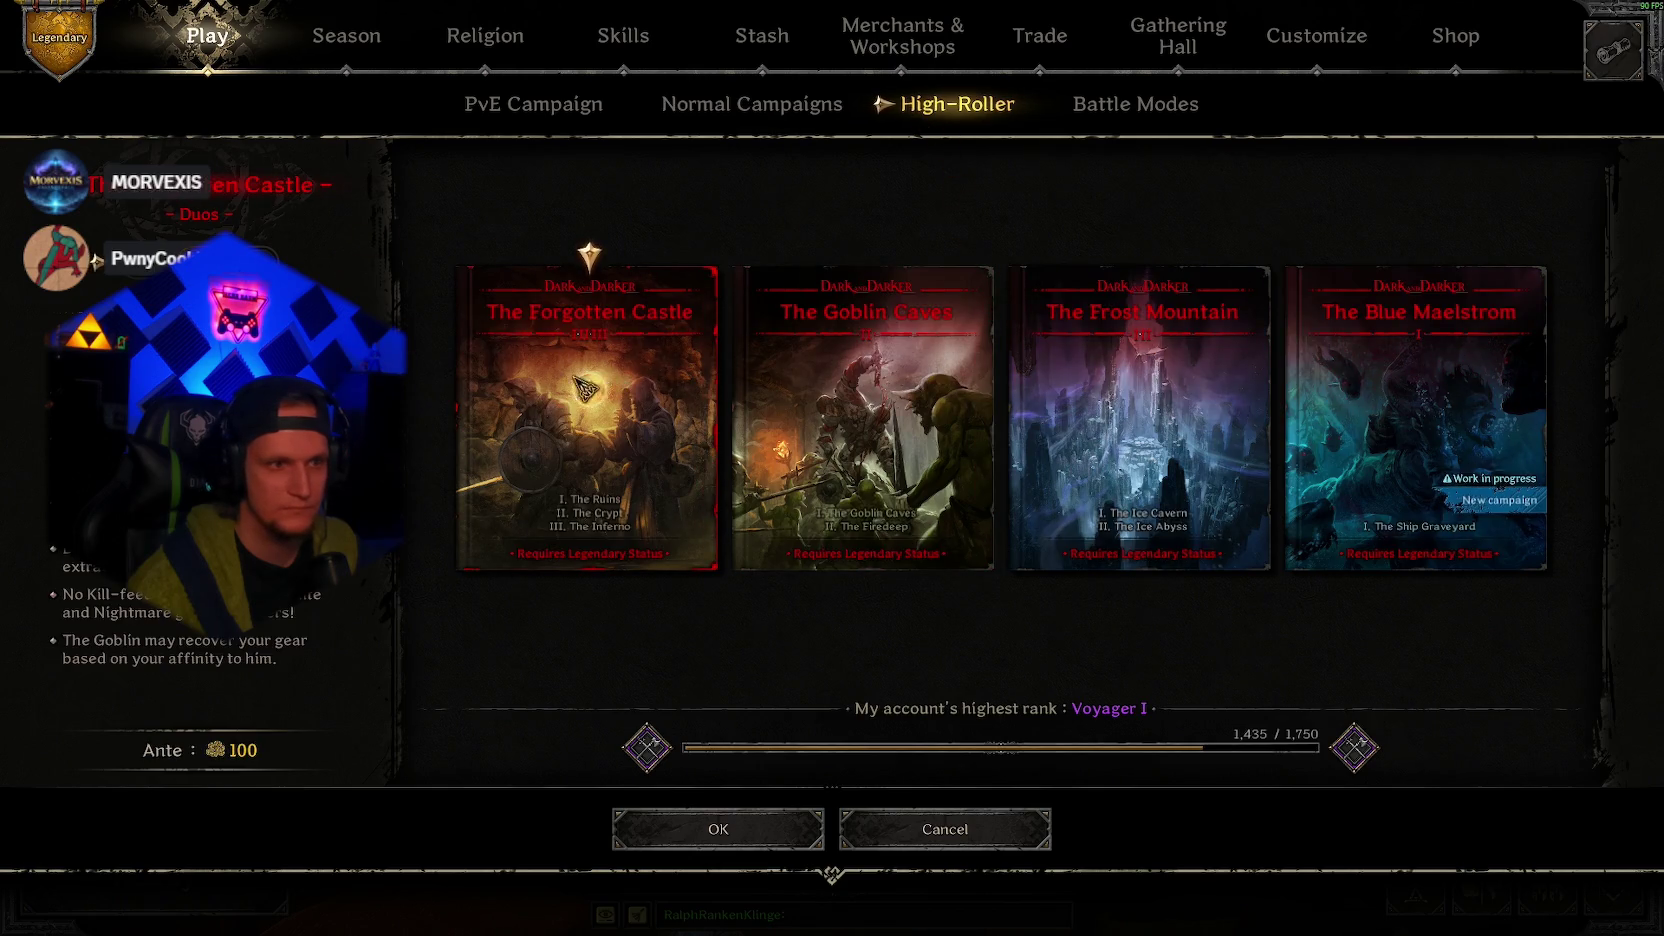
click(668, 826)
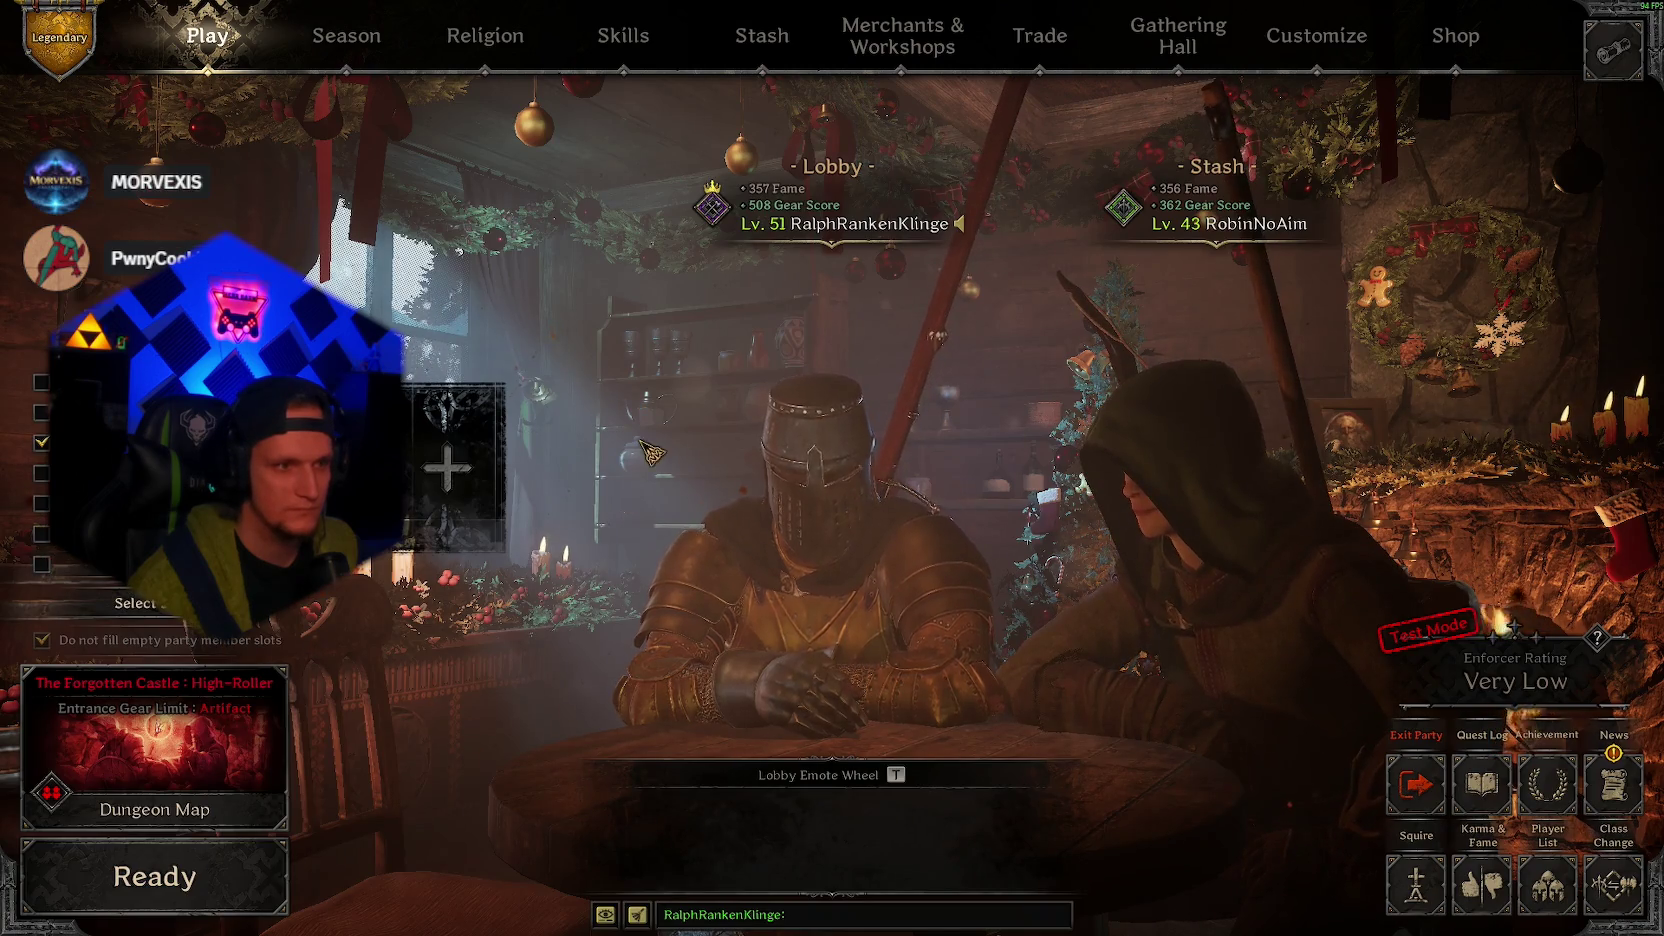